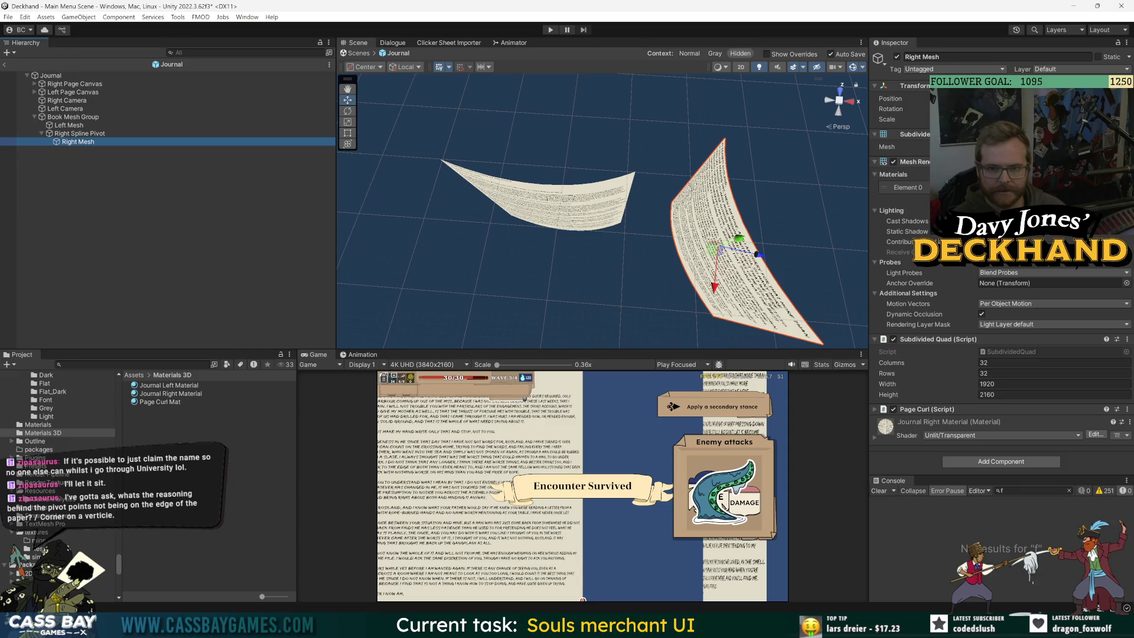
Step: Clear the selection, frame both curled pages, and select the Right Spline Pivot
key("Up")
left_click(249, 225)
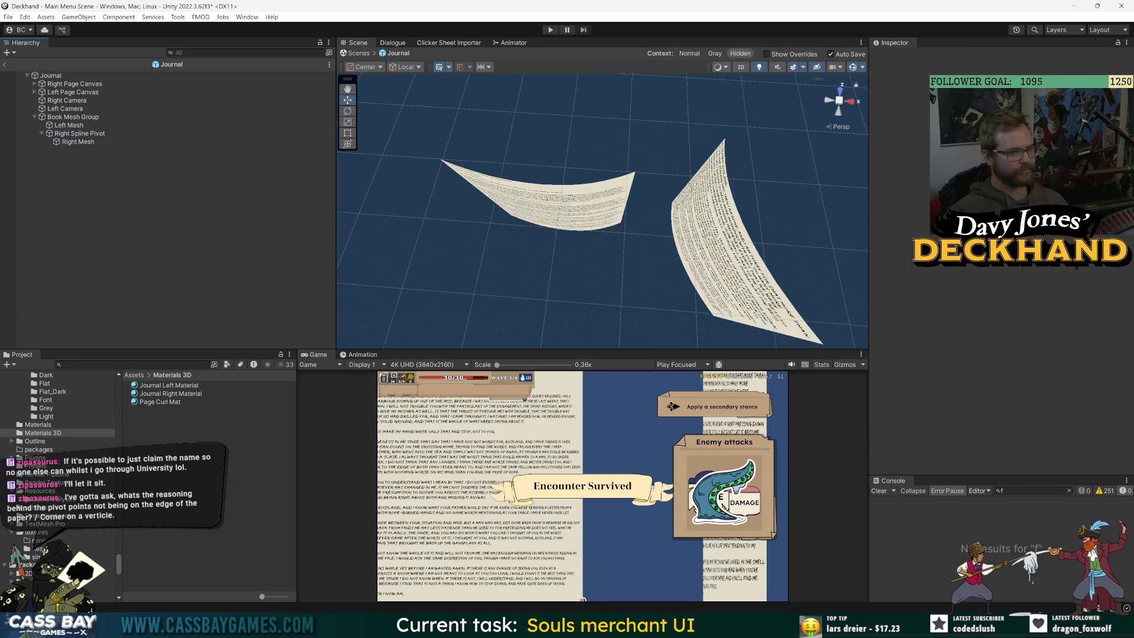
mouse_move(591, 225)
left_mouse_down()
mouse_move(661, 212)
mouse_move(590, 220)
left_mouse_up()
scroll(581, 225, "up", 6)
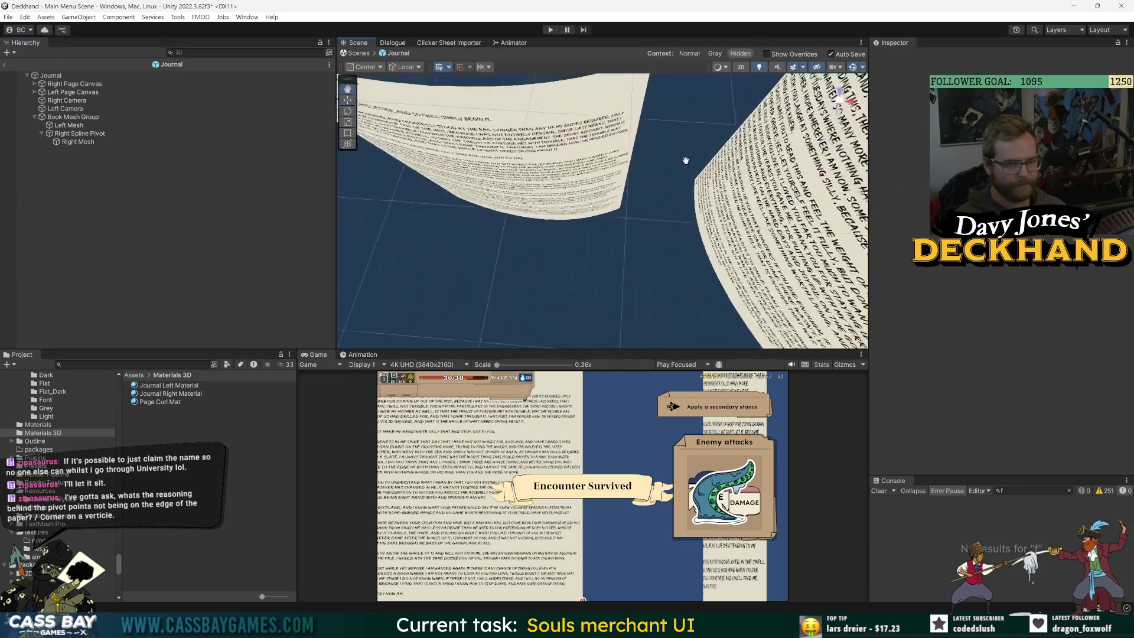
mouse_move(673, 235)
left_mouse_down()
mouse_move(667, 148)
mouse_move(641, 131)
mouse_move(651, 145)
left_mouse_up()
left_click(71, 133)
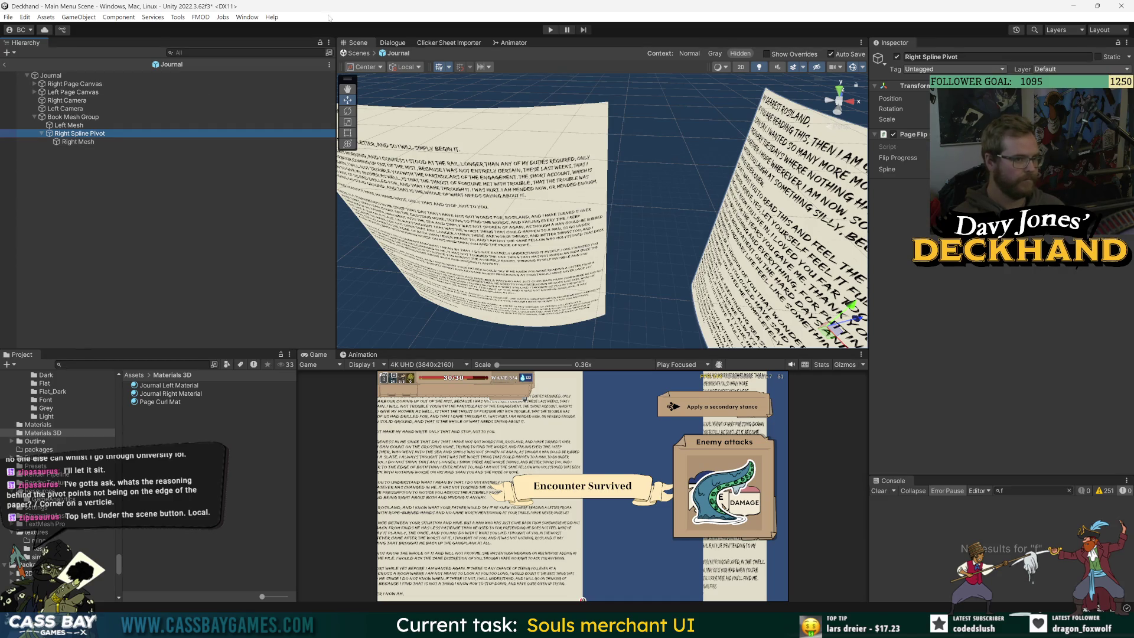
Step: Set tool handles to Pivot, then frame the Right Mesh and orbit so both pages face the viewer
left_click(367, 68)
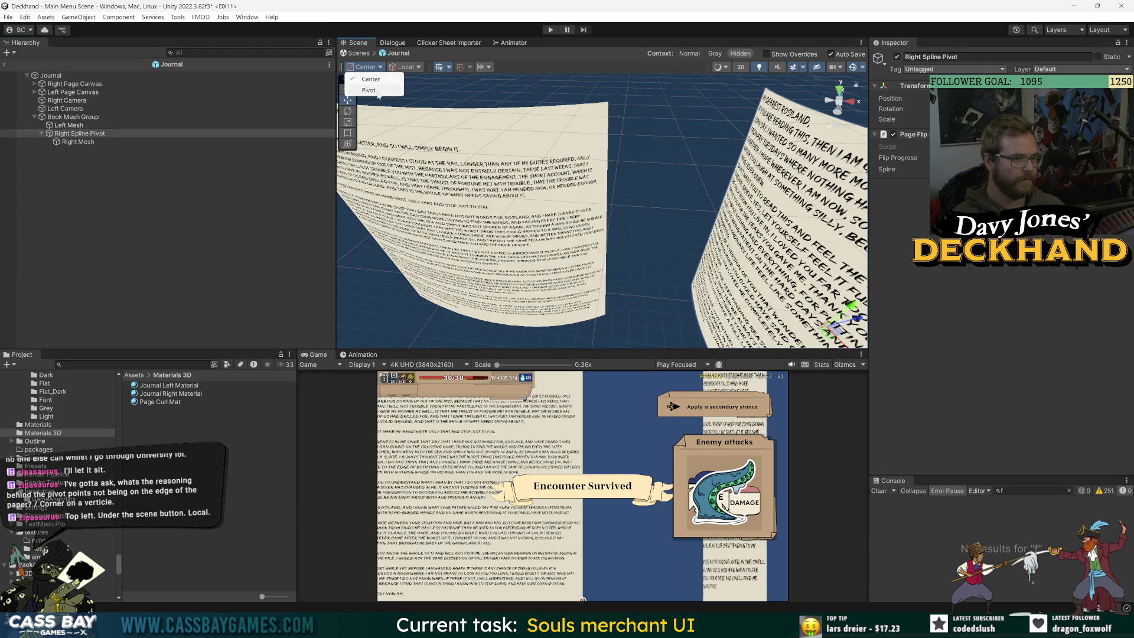
left_click(377, 90)
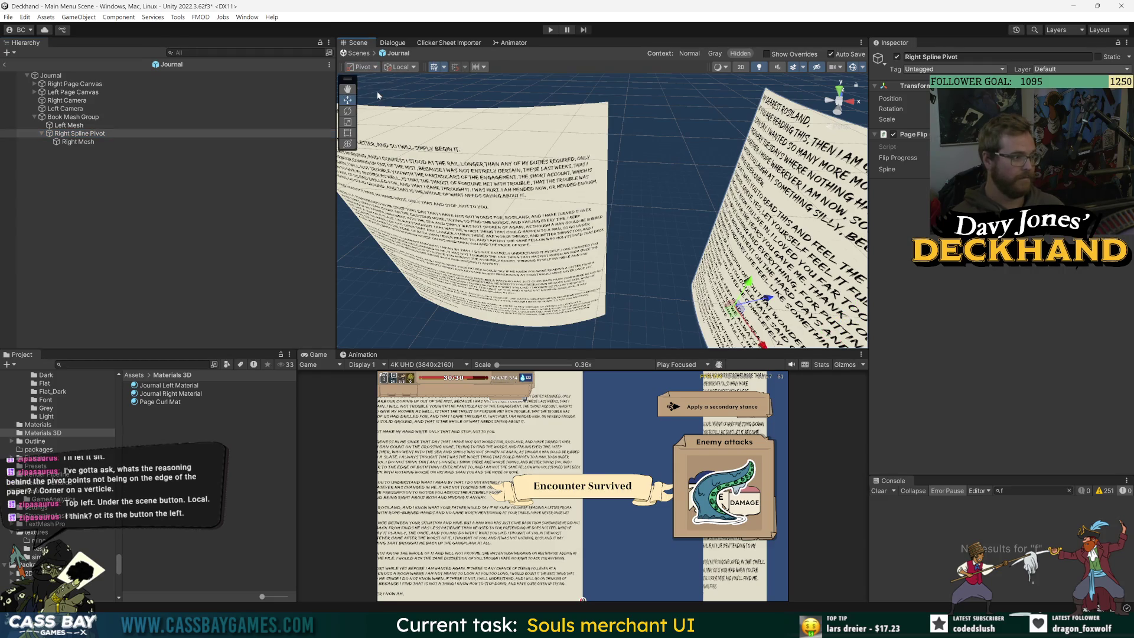
left_click(78, 142)
key("f")
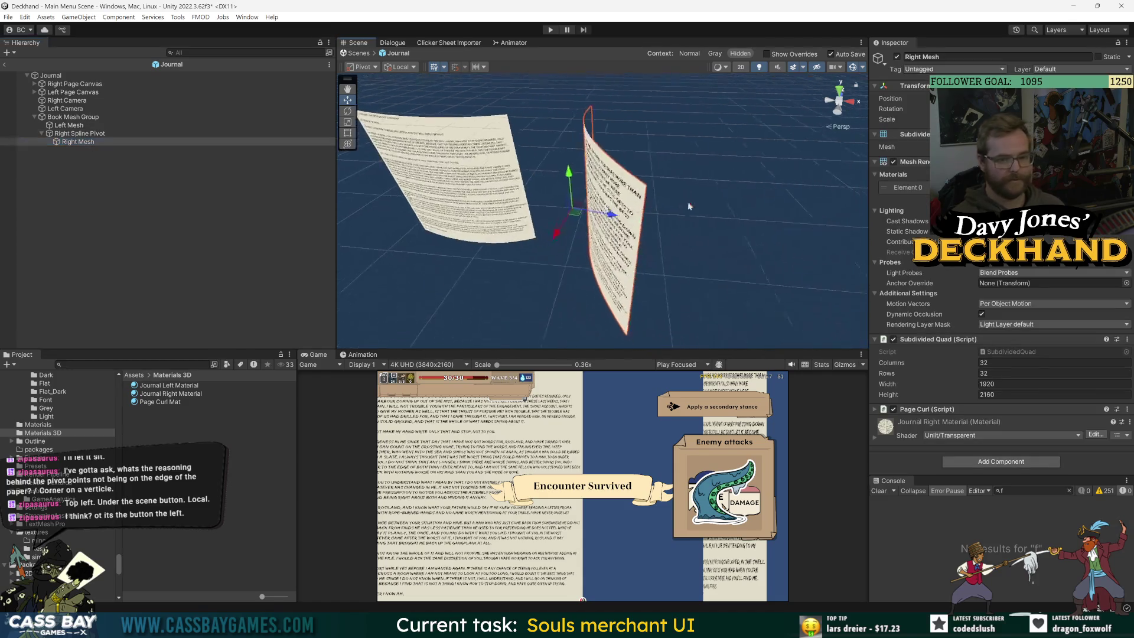
mouse_move(688, 206)
left_mouse_down()
mouse_move(590, 214)
mouse_move(614, 248)
left_mouse_up()
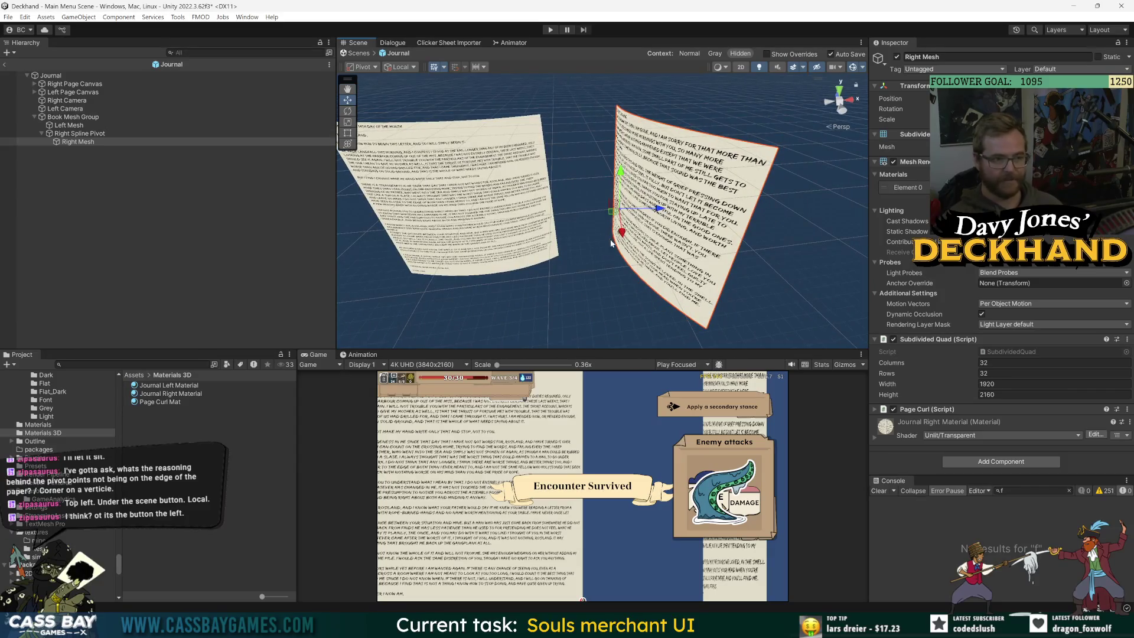
Step: Compare Center handles, return to Pivot, and switch the Scene view to 2D
left_click(364, 67)
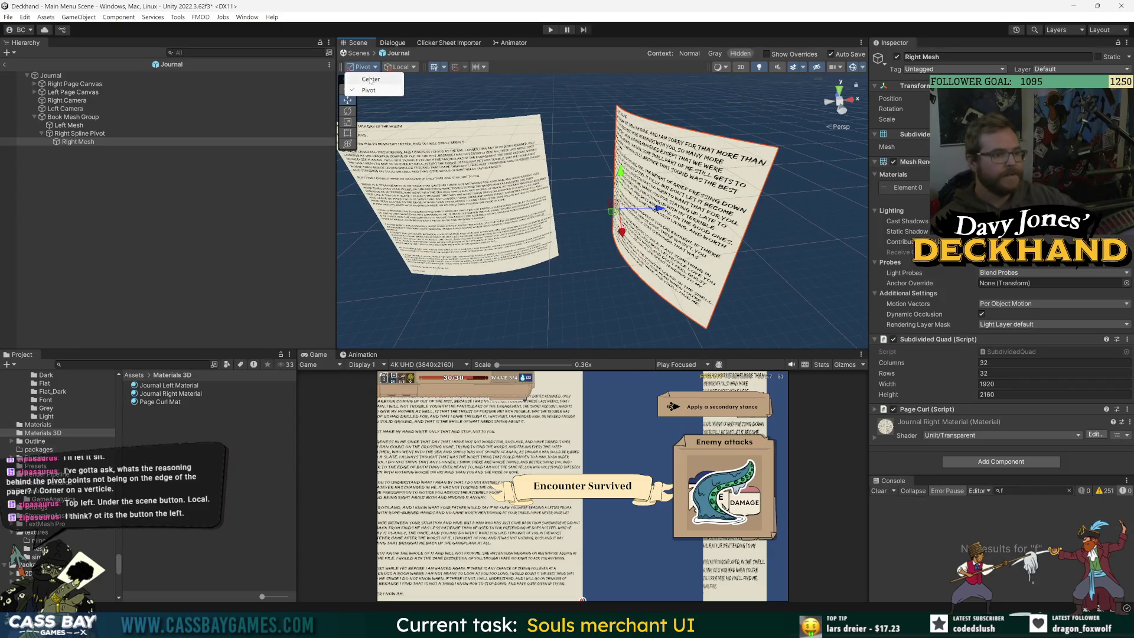
left_click(370, 80)
left_click(364, 67)
left_click(369, 89)
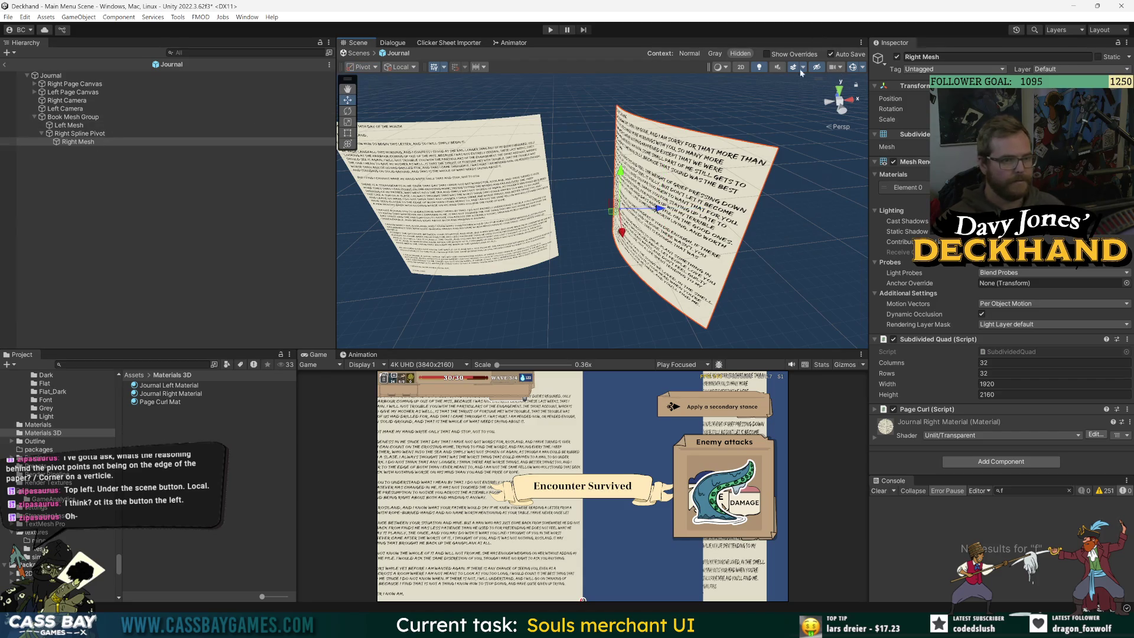
left_click(741, 66)
Step: Switch to the Rect tool and compare Center and Pivot handles on the Right Mesh
key("t")
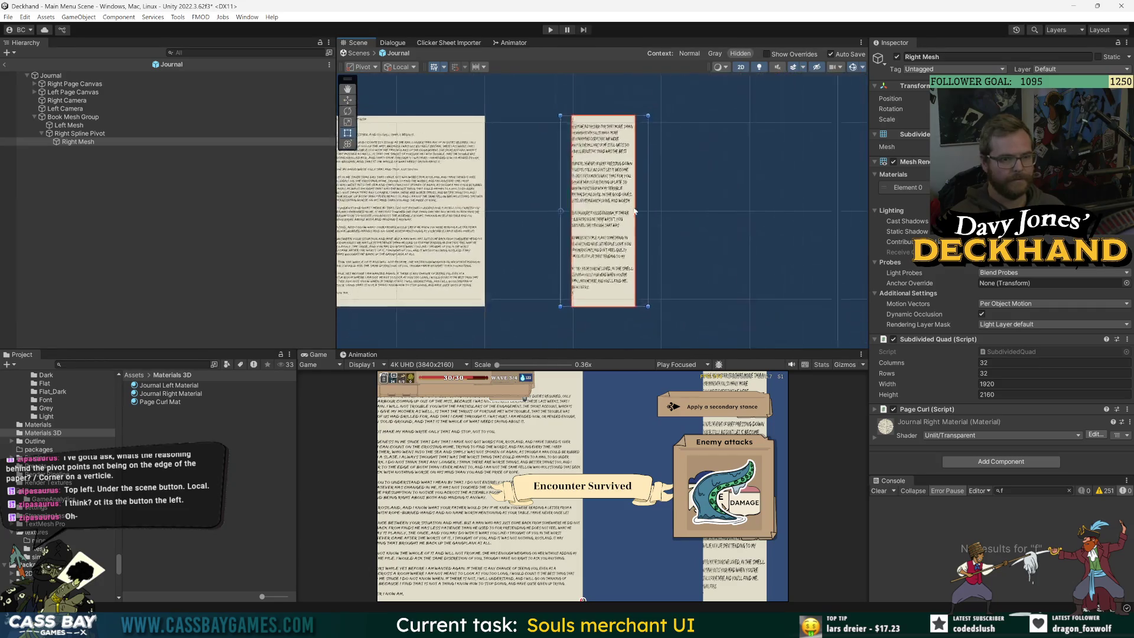
left_click(75, 143)
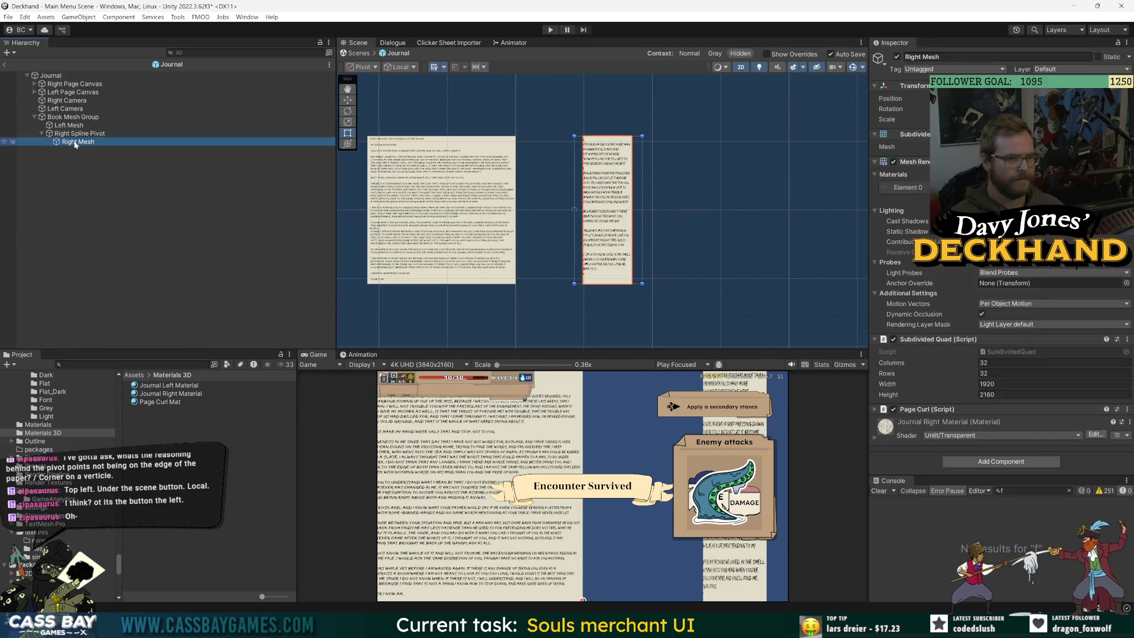
left_click(77, 134)
left_click(131, 141)
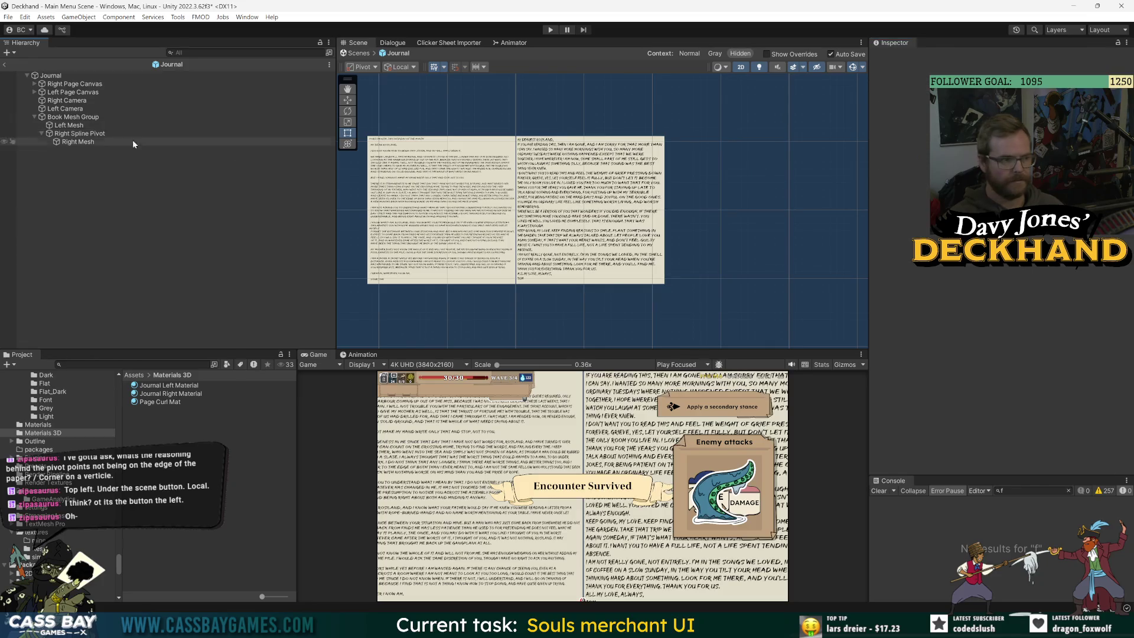
left_click(376, 72)
left_click(367, 77)
left_click(371, 67)
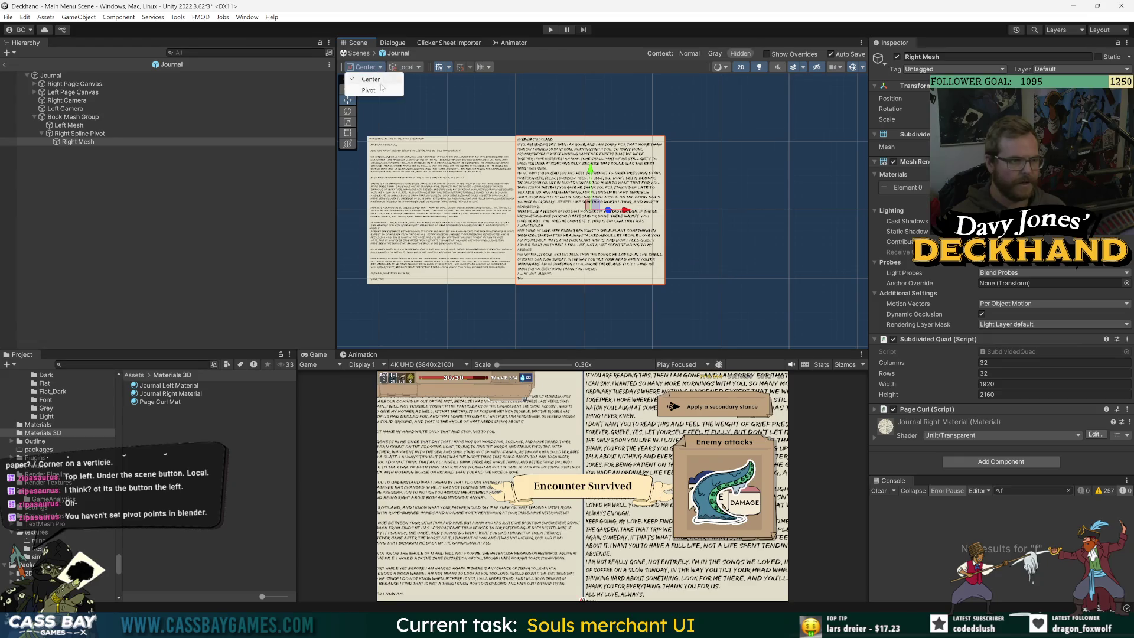
left_click(369, 90)
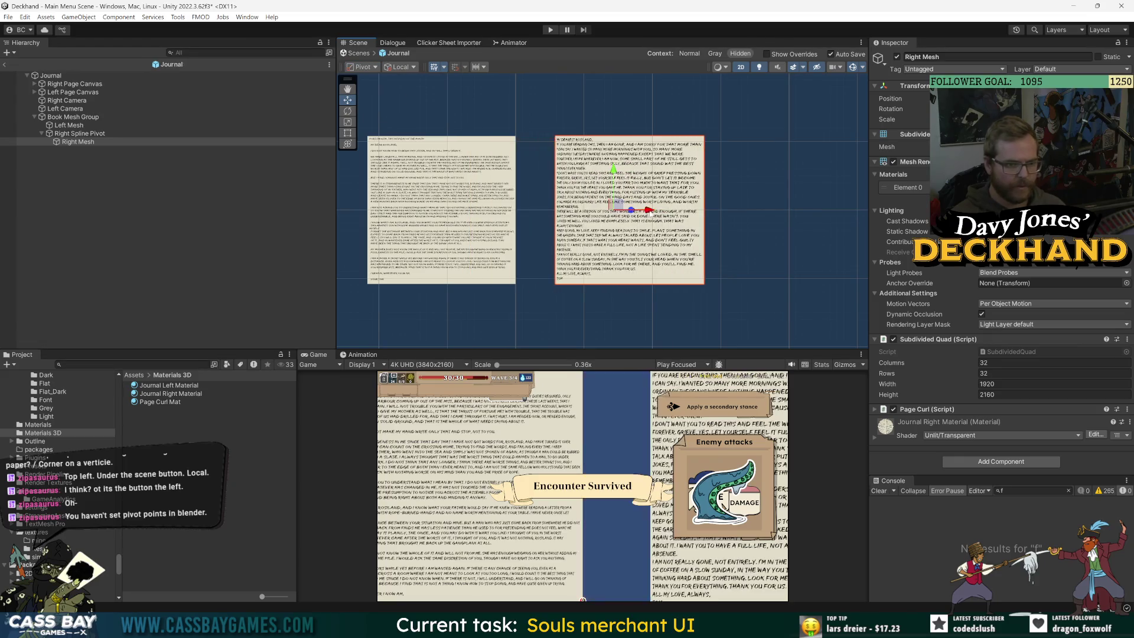
Step: Slide the Right Spline Pivot left along X with the Move tool and scrub its Flip Progress
left_click(79, 133)
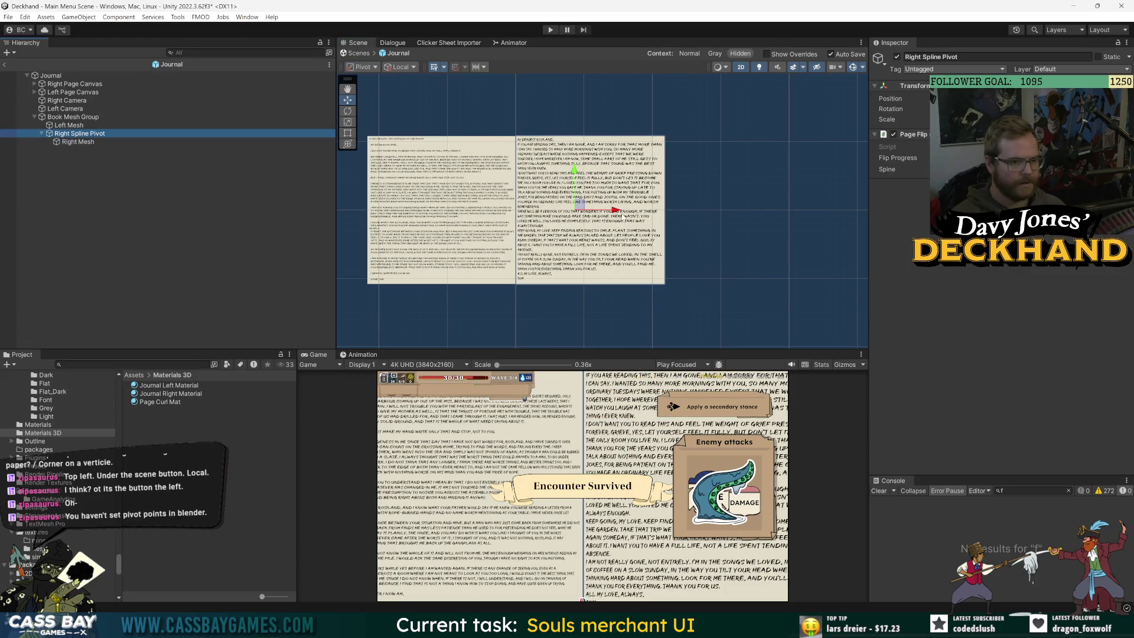
left_click(347, 100)
mouse_move(613, 210)
left_mouse_down()
mouse_move(554, 211)
mouse_move(632, 210)
mouse_move(608, 211)
left_mouse_up()
left_click(118, 141)
left_click(80, 133)
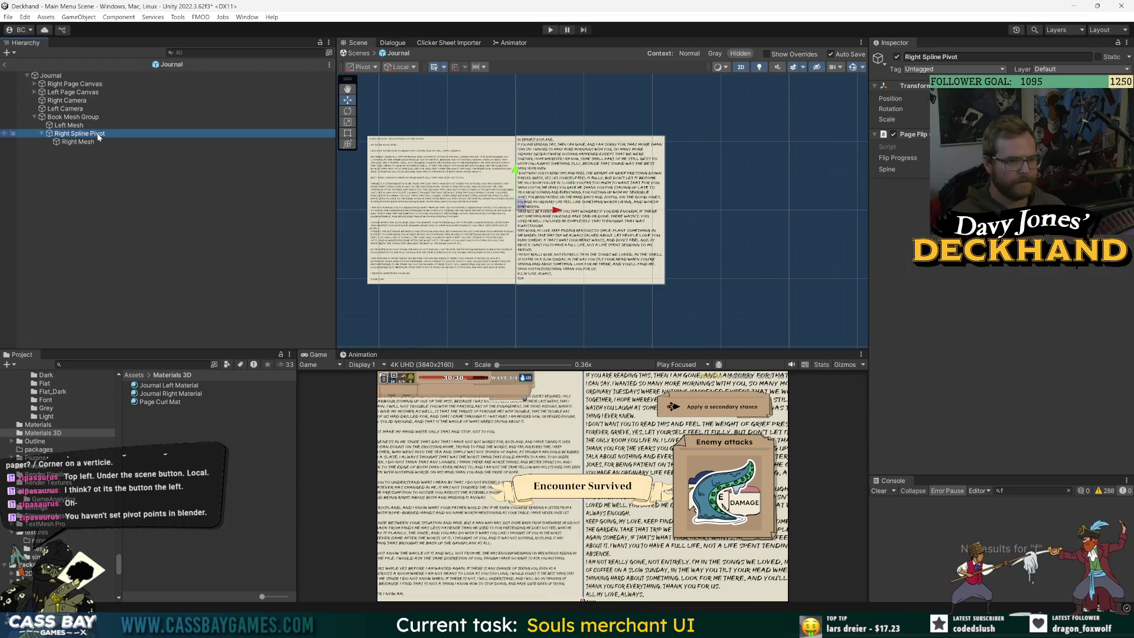
mouse_move(898, 158)
left_mouse_down()
mouse_move(992, 158)
mouse_move(504, 127)
left_mouse_up()
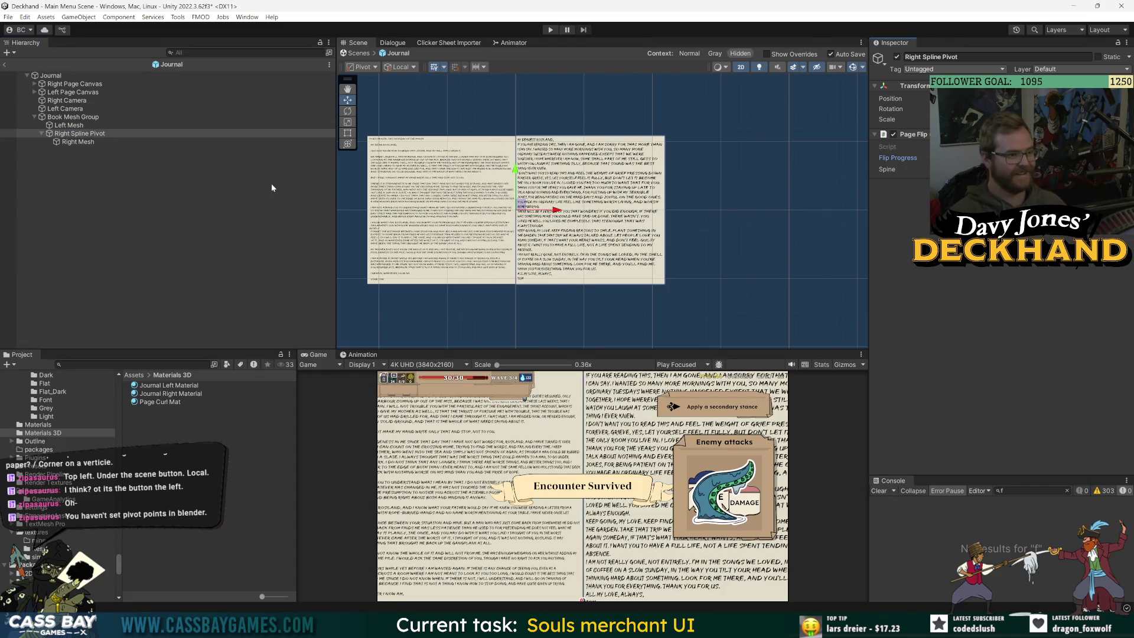
Step: Frame the right page, turn off 2D, and orbit to view the curled pages in 3D
left_click(77, 134)
key("f")
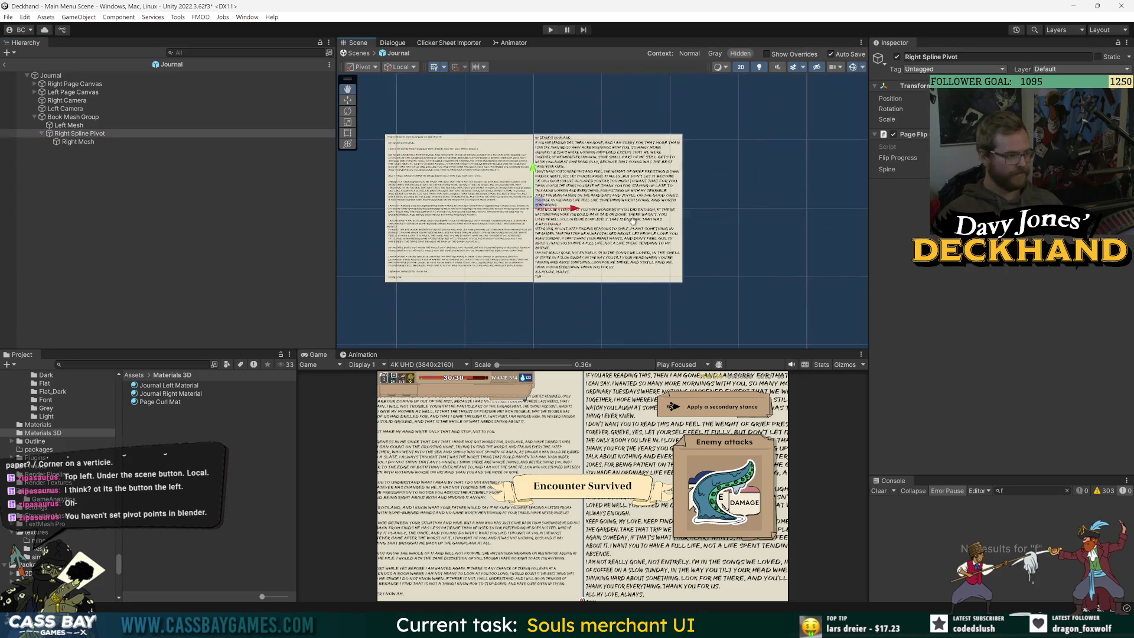
mouse_move(633, 220)
left_mouse_down()
mouse_move(653, 201)
mouse_move(673, 223)
left_mouse_up()
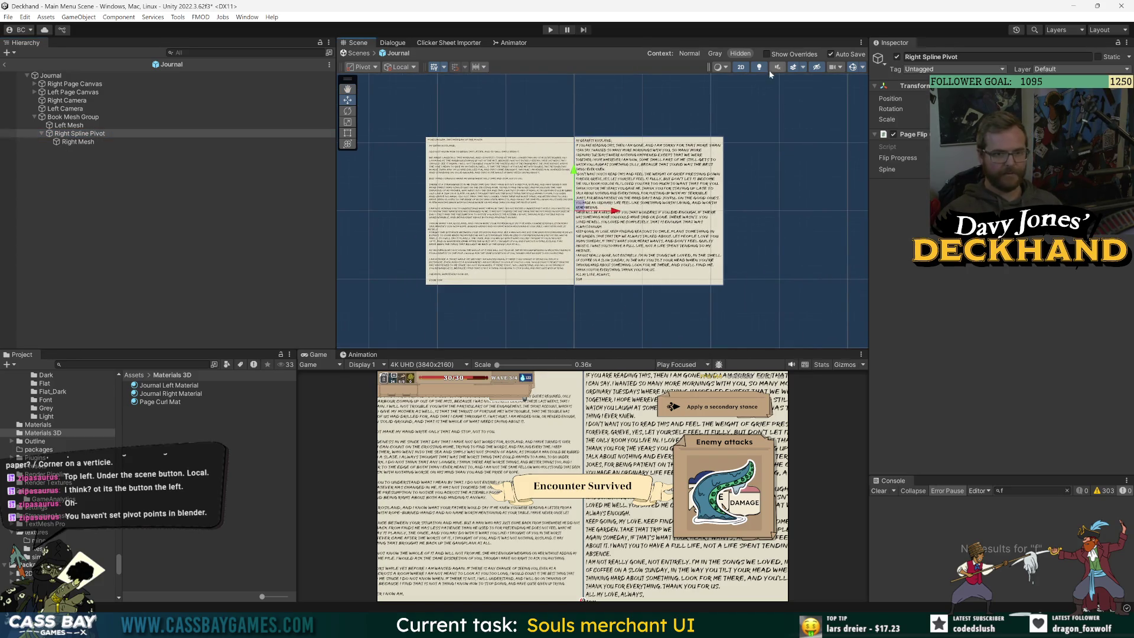
left_click(741, 67)
mouse_move(650, 159)
left_mouse_down()
mouse_move(587, 230)
mouse_move(615, 228)
left_mouse_up()
mouse_move(704, 201)
left_mouse_down()
mouse_move(539, 218)
mouse_move(585, 273)
mouse_move(664, 186)
left_mouse_up()
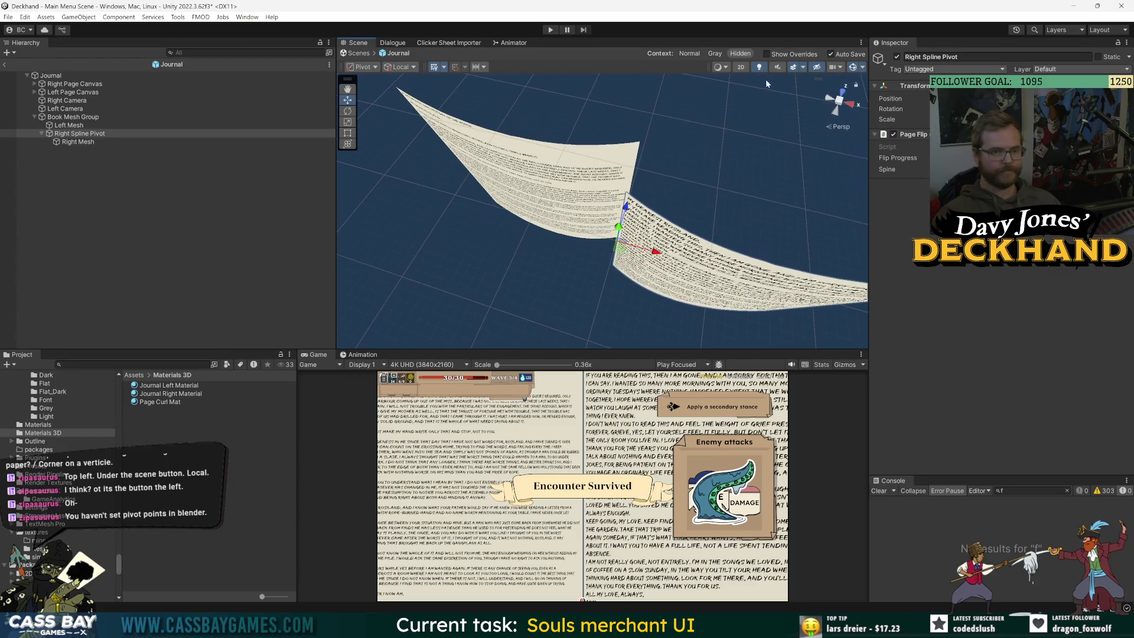
Step: View from Top, inspect Left Mesh, Right Spline Pivot and Right Mesh, then enable 2D
left_click(838, 92)
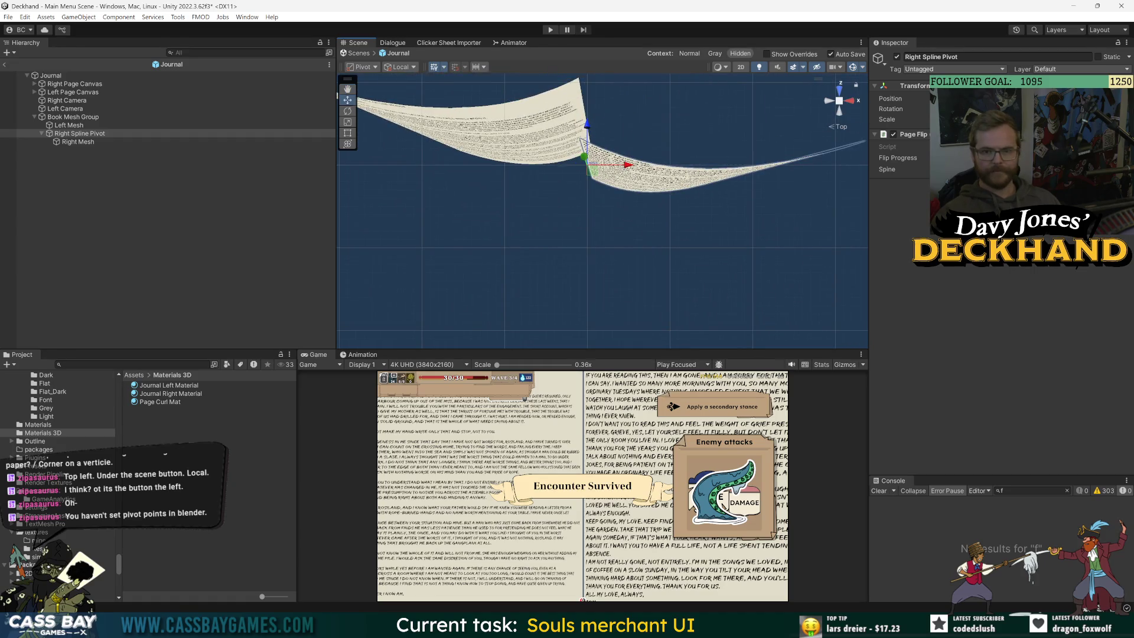
left_click(77, 126)
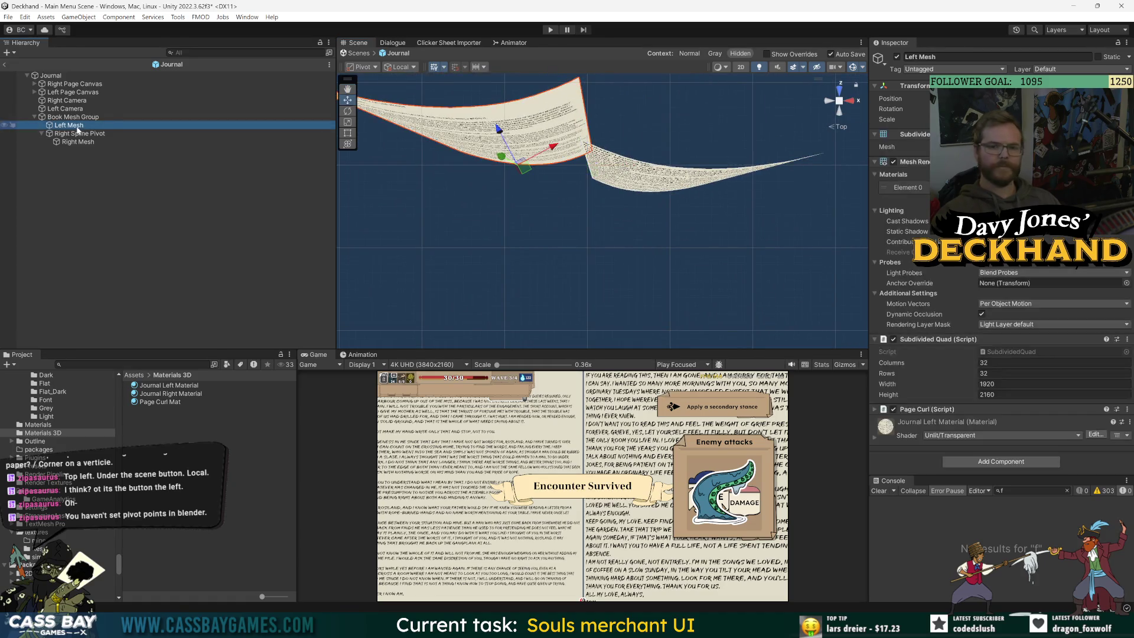
left_click(77, 135)
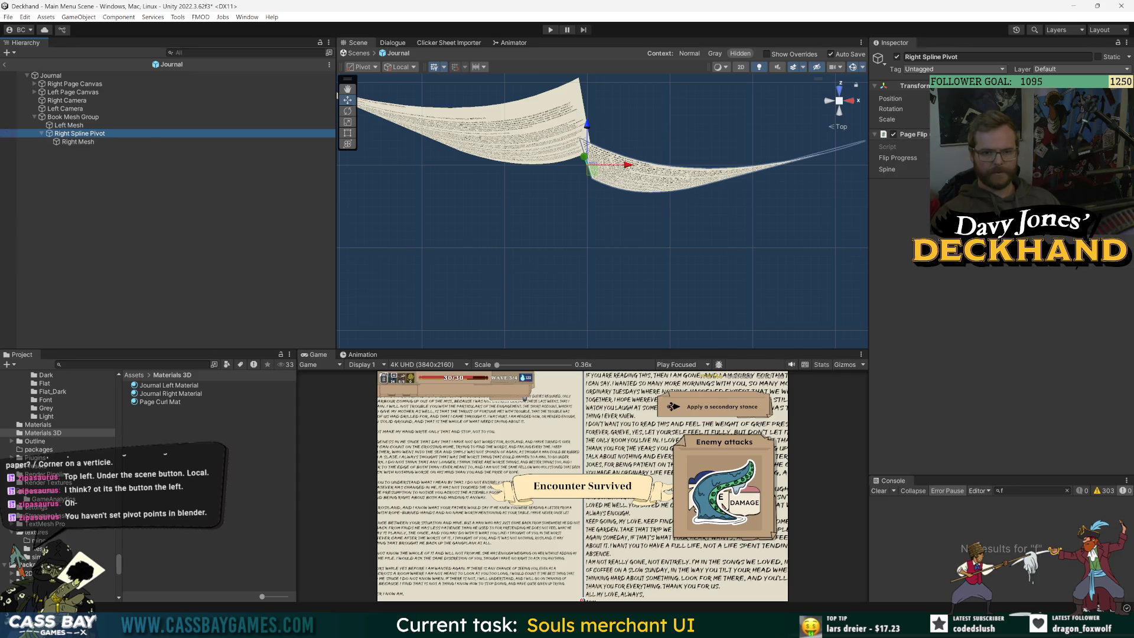
left_click(139, 142)
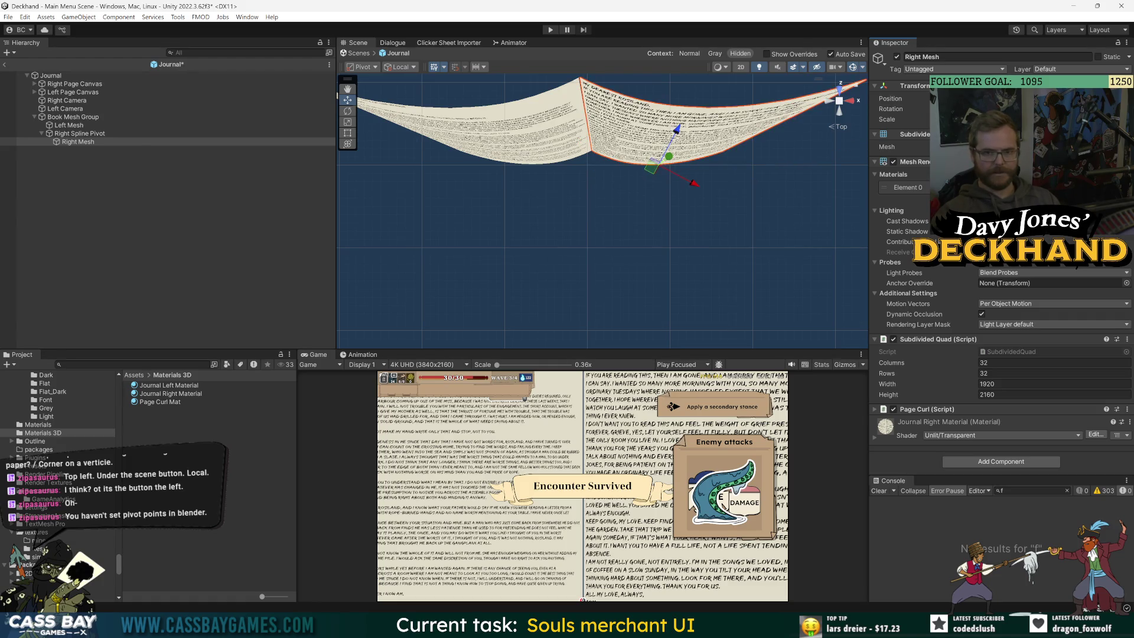
left_click(79, 134)
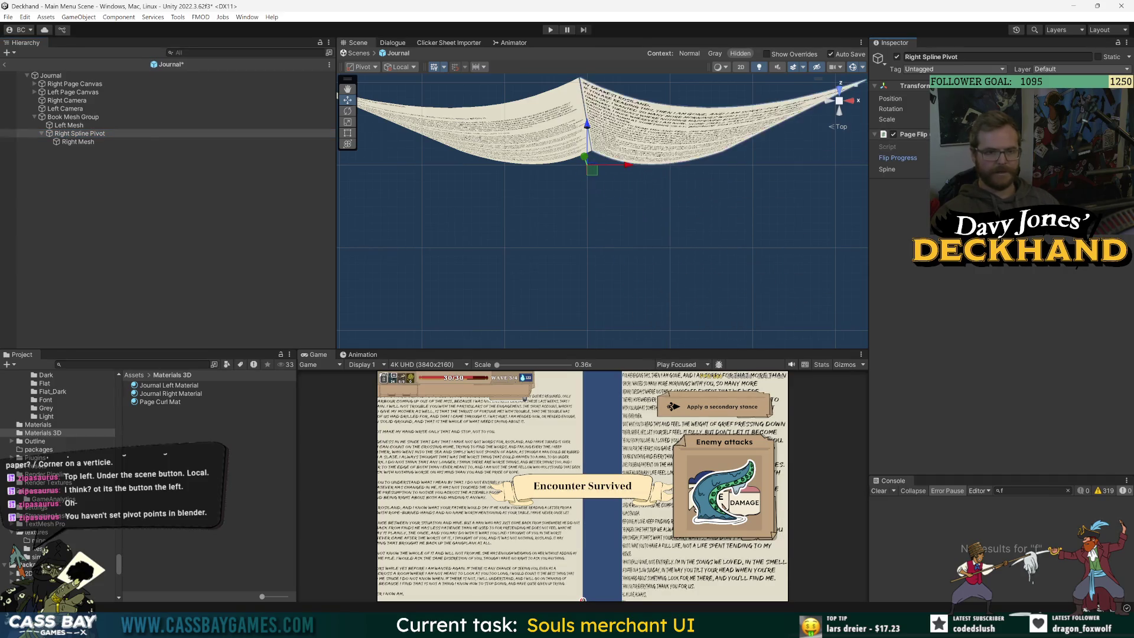
left_click(75, 143)
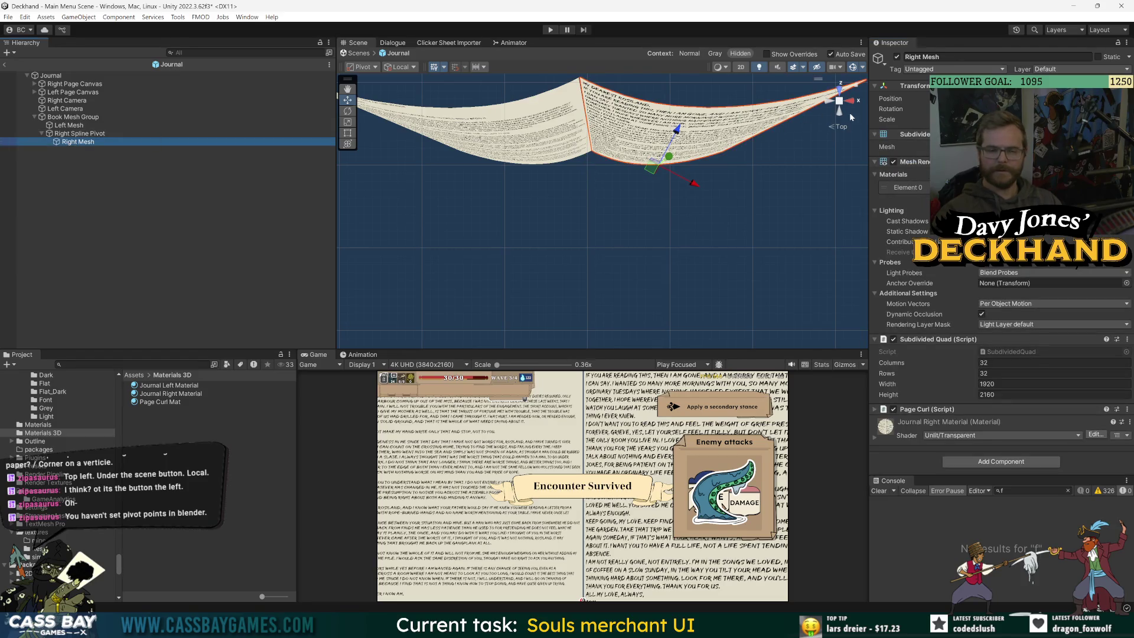
left_click_drag(475, 149, 485, 200)
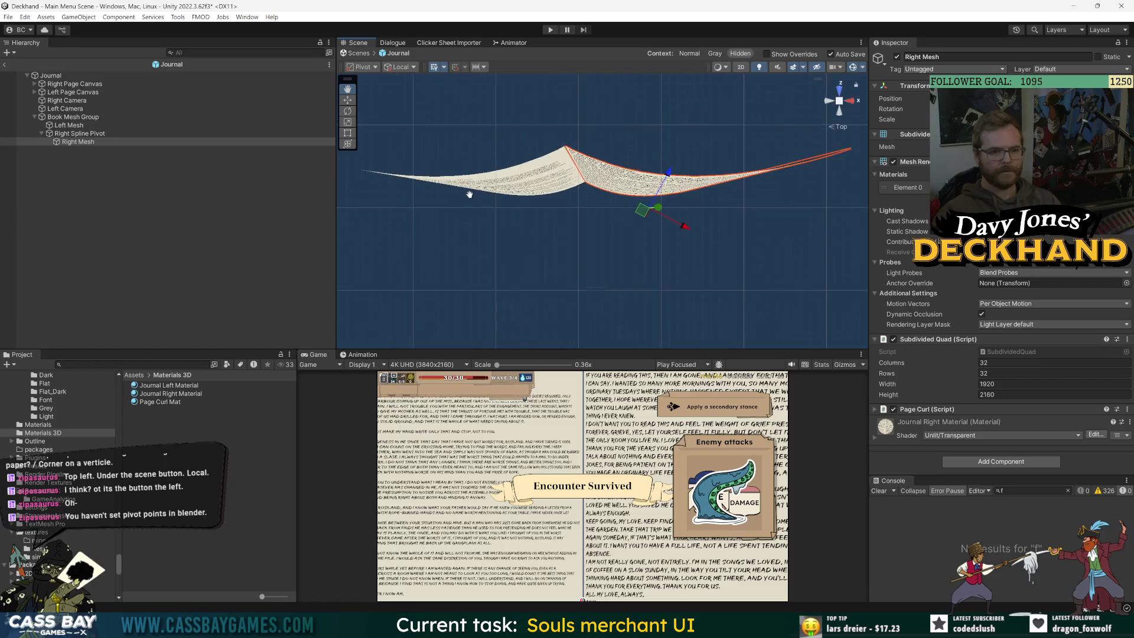
left_click(741, 67)
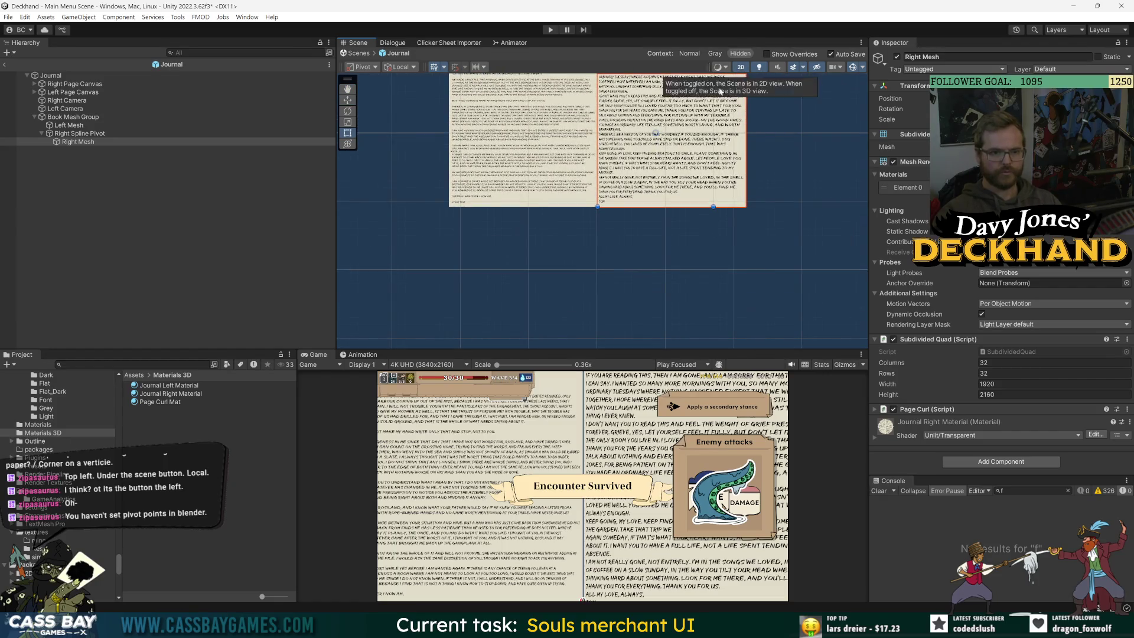
Step: Nudge the Right Spline Pivot slightly, reselect the Right Mesh, and turn off 2D
left_click(159, 141)
left_click_drag(624, 198, 623, 258)
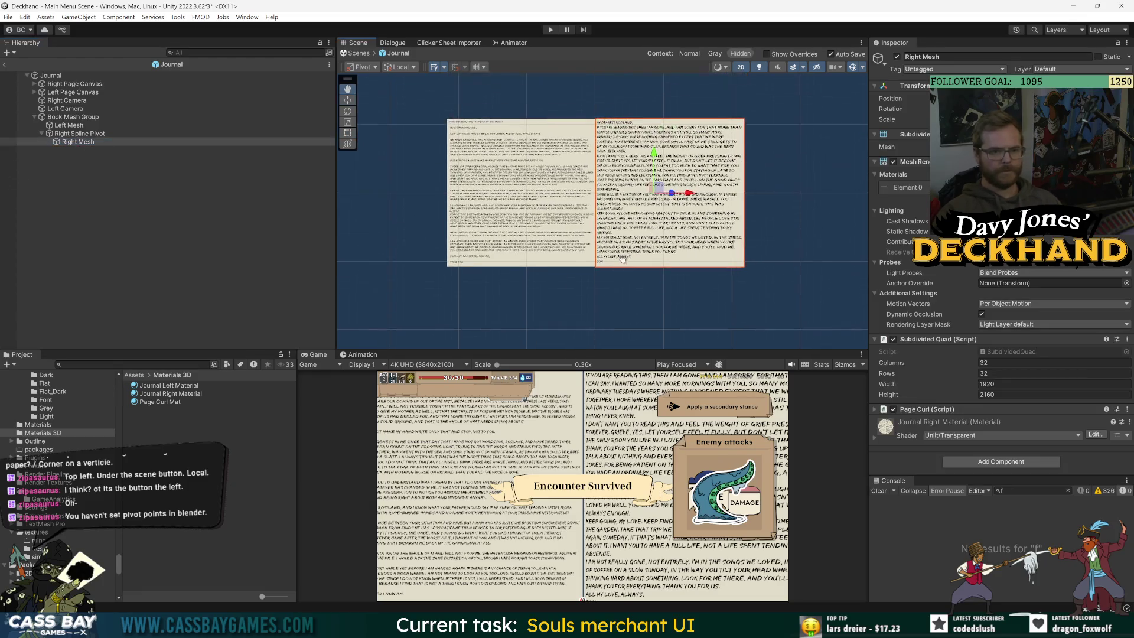
left_click(78, 135)
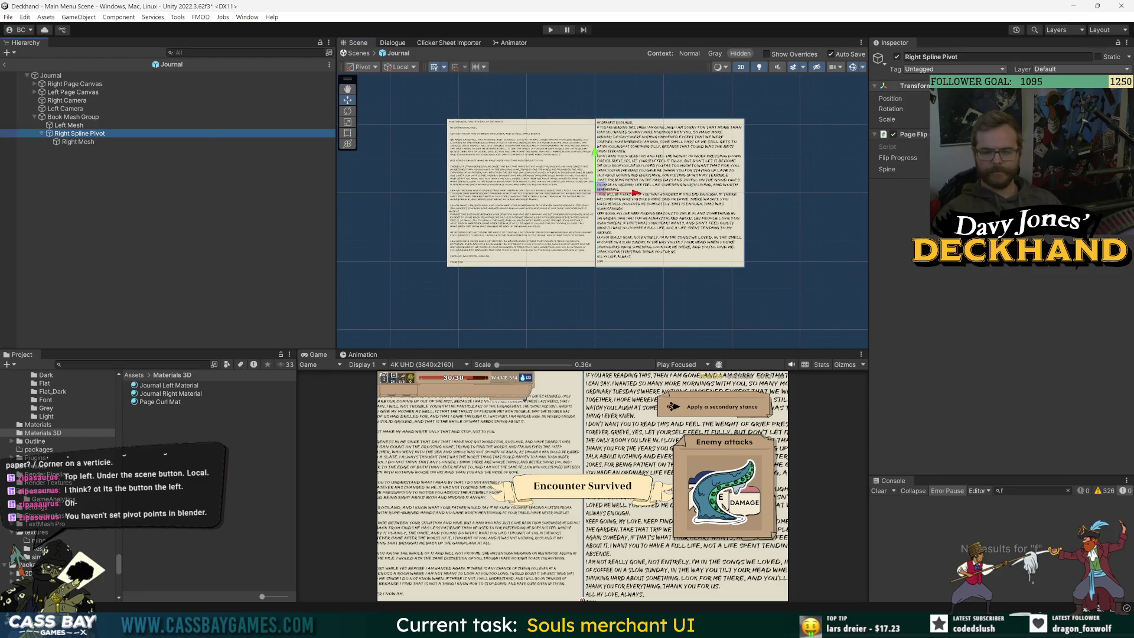
left_click_drag(598, 191, 600, 190)
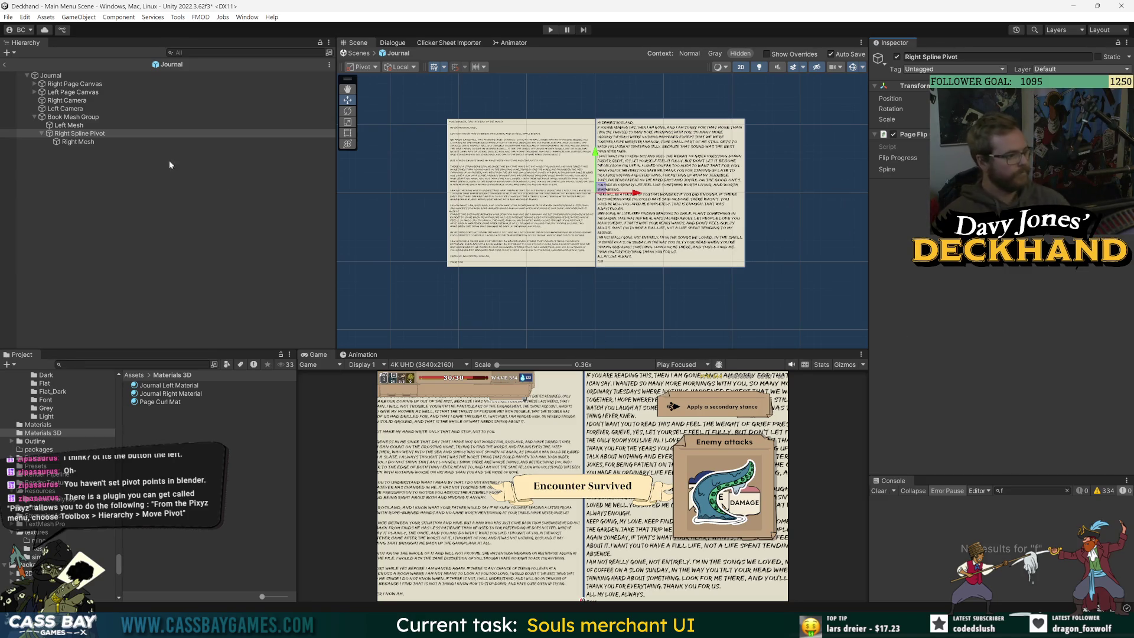
left_click(160, 142)
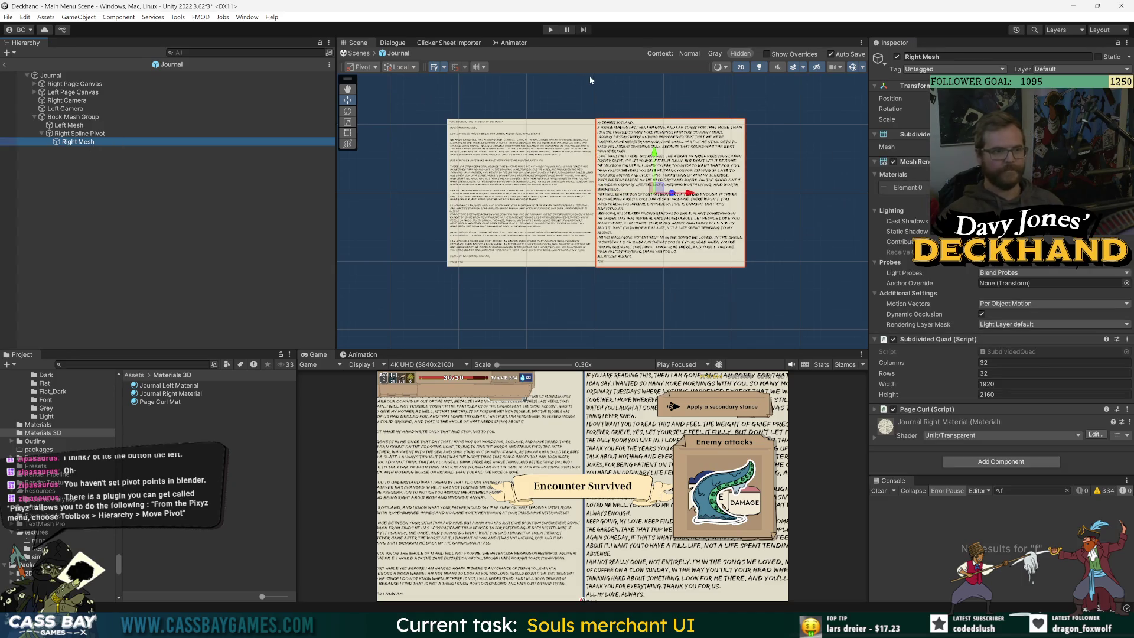
left_click(747, 69)
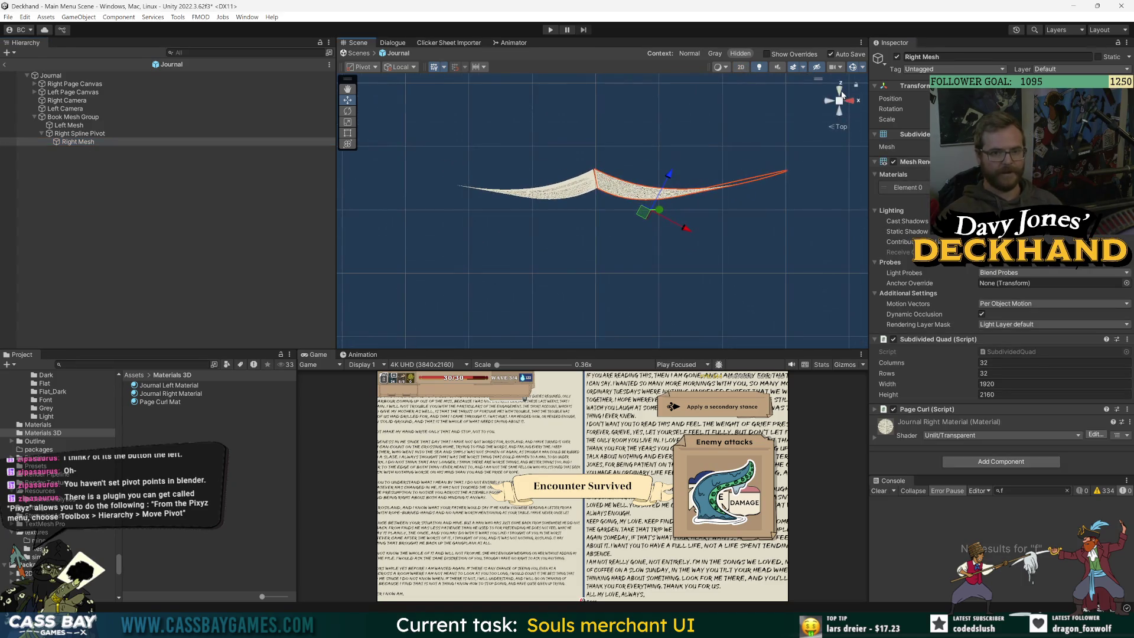
Step: Undo an accidental move of the Right Mesh
left_click_drag(643, 213, 633, 203)
key("ctrl+z")
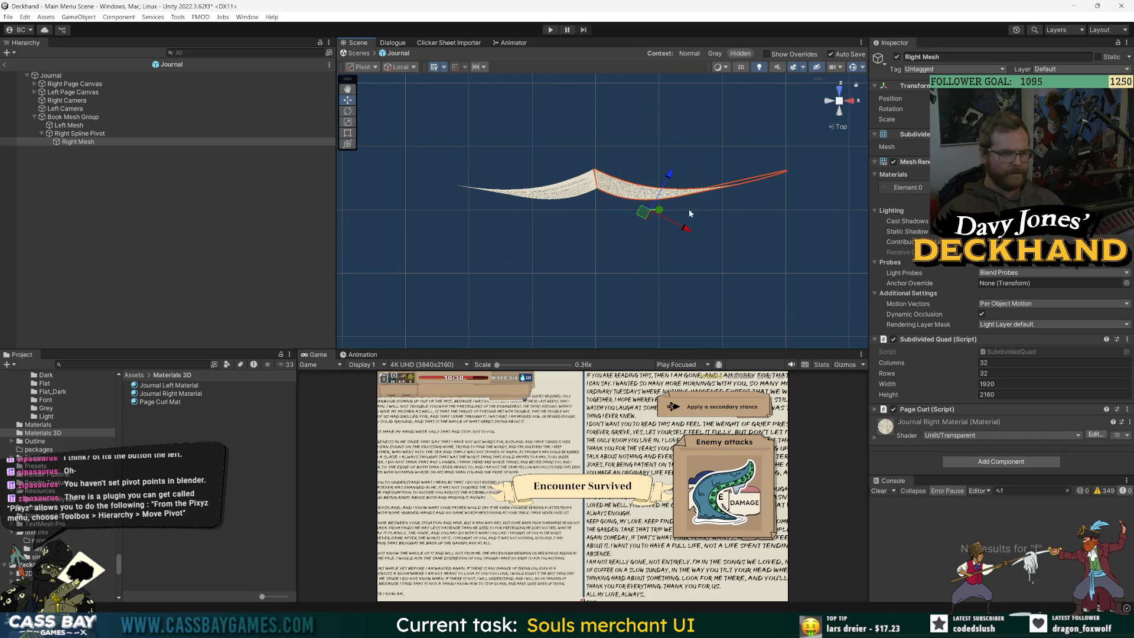
left_click(80, 133)
left_click(78, 142)
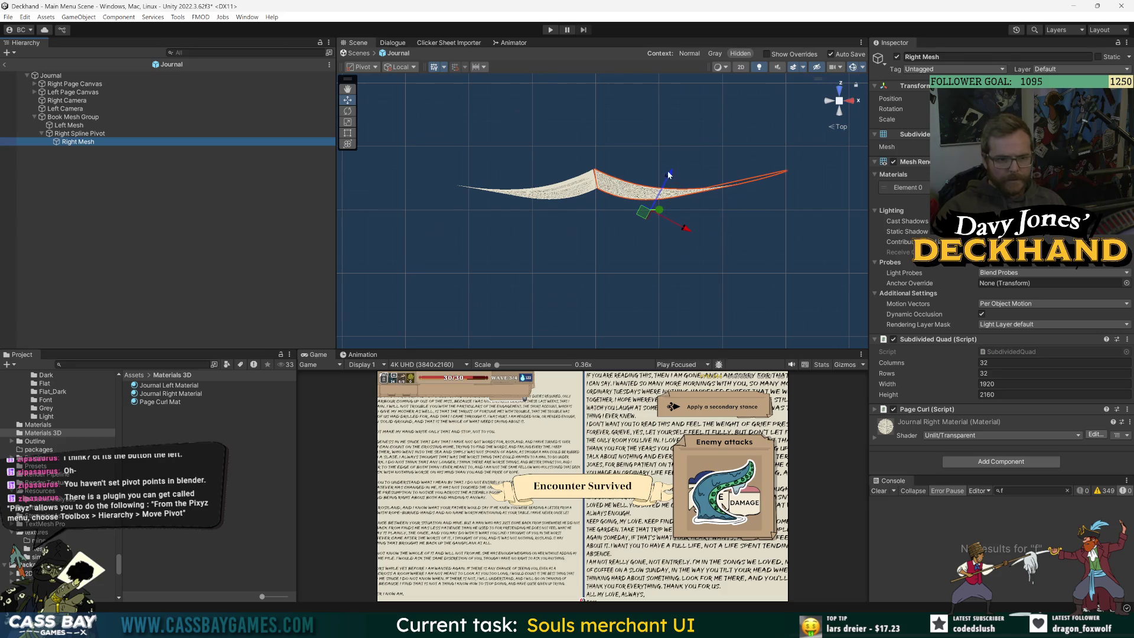
left_click(651, 214)
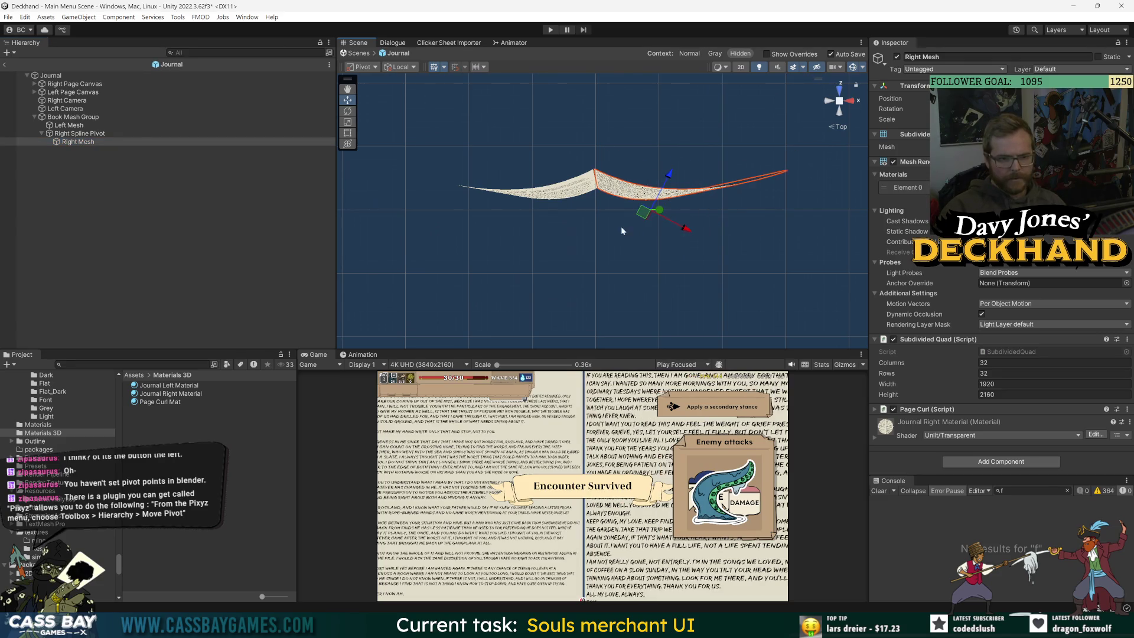
Step: Raise the Right Spline Pivot to curl the right page upward and orbit to inspect the curl
left_click(80, 134)
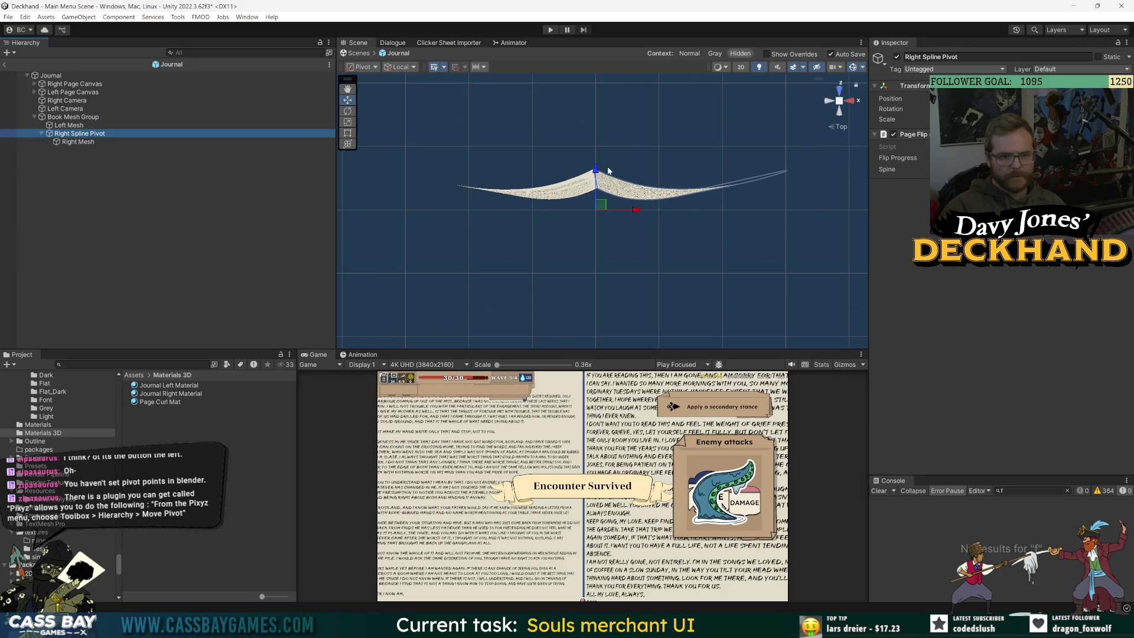
left_click_drag(608, 170, 623, 140)
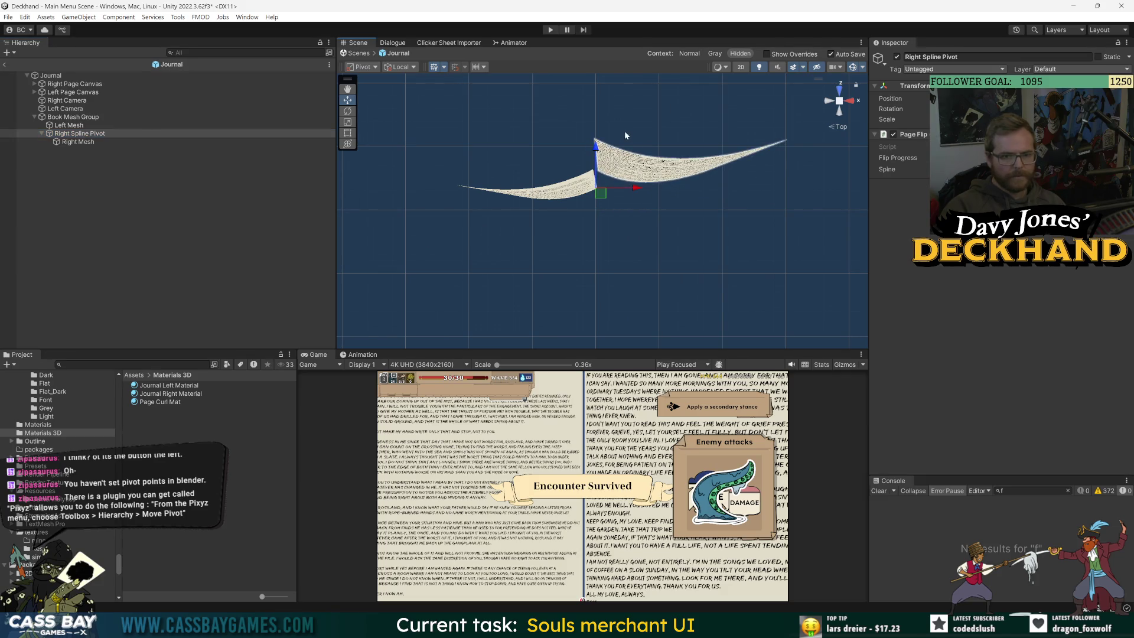
left_click(63, 118)
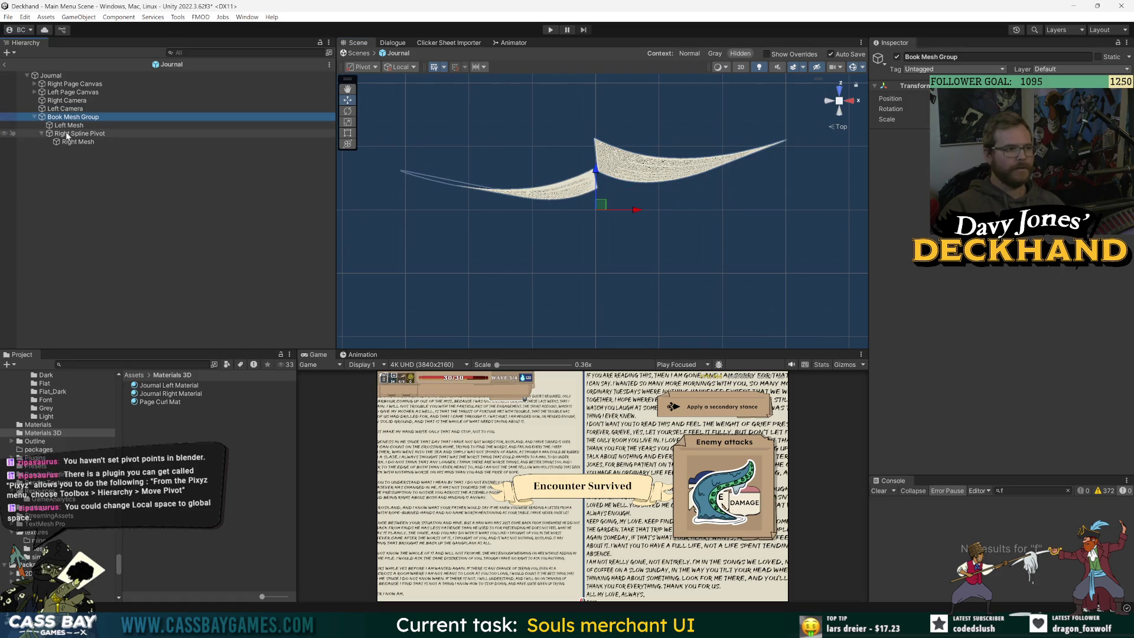
left_click(67, 134)
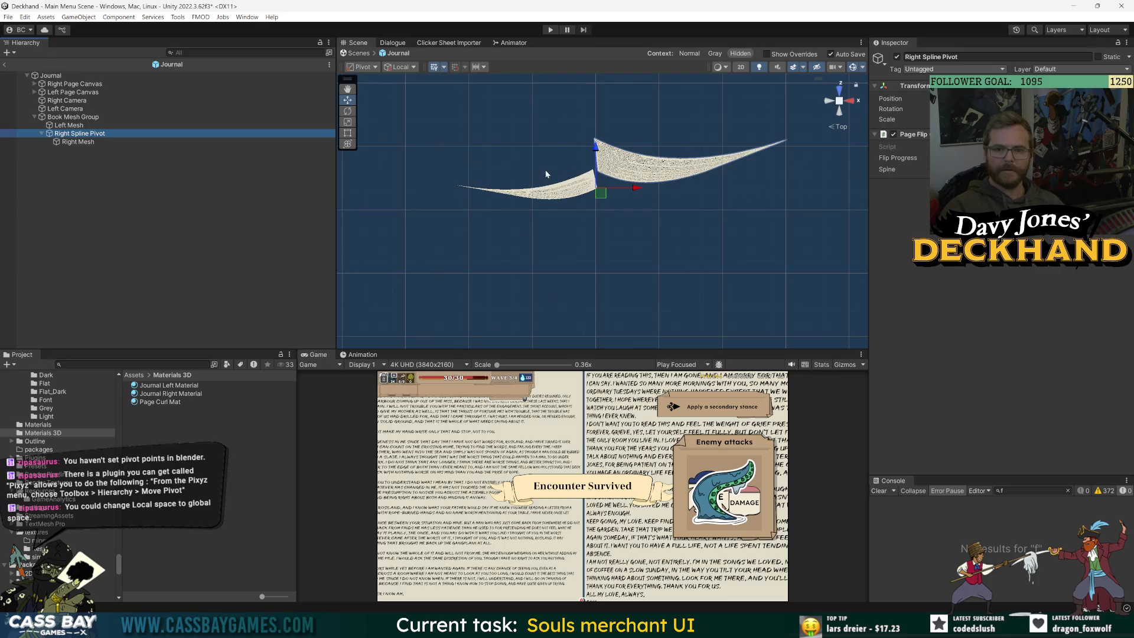
mouse_move(546, 174)
left_mouse_down()
mouse_move(620, 190)
mouse_move(652, 233)
left_mouse_up()
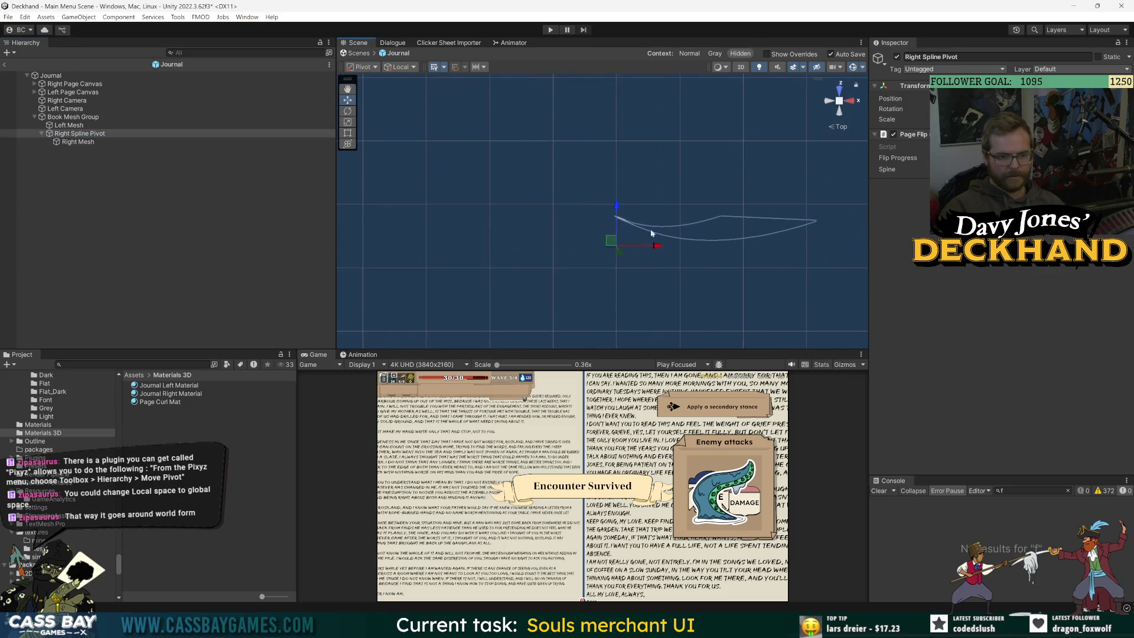
left_click(75, 143)
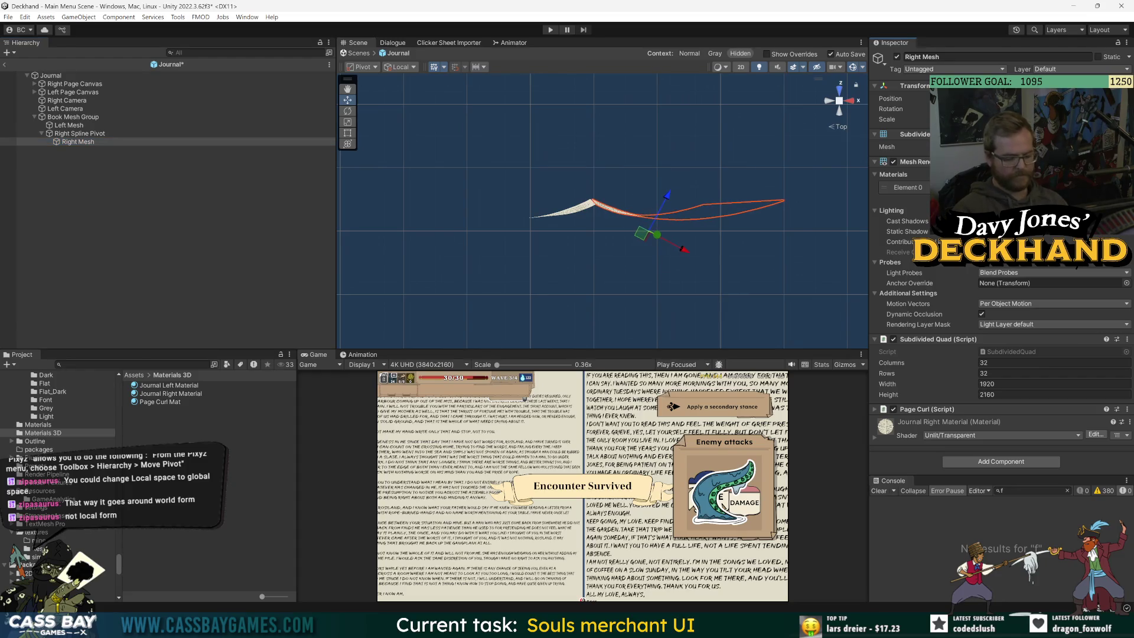
left_click(80, 133)
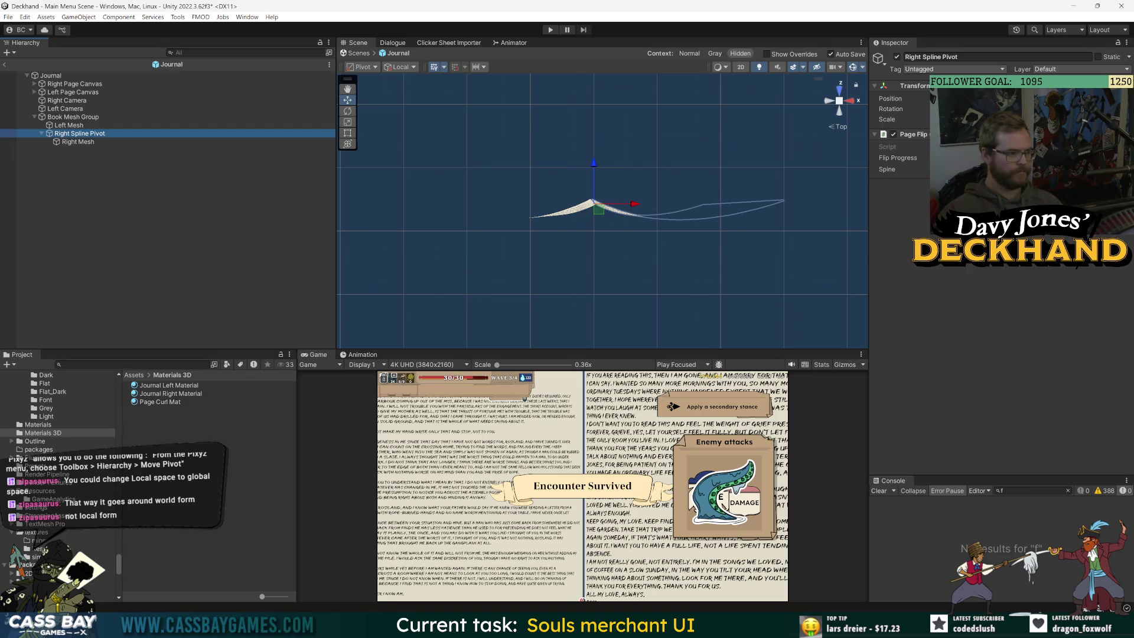
Step: Increase the Right Spline Pivot's Flip Progress in stages until the page bends over the spine
mouse_move(898, 157)
left_mouse_down()
mouse_move(1013, 158)
mouse_move(995, 158)
left_mouse_up()
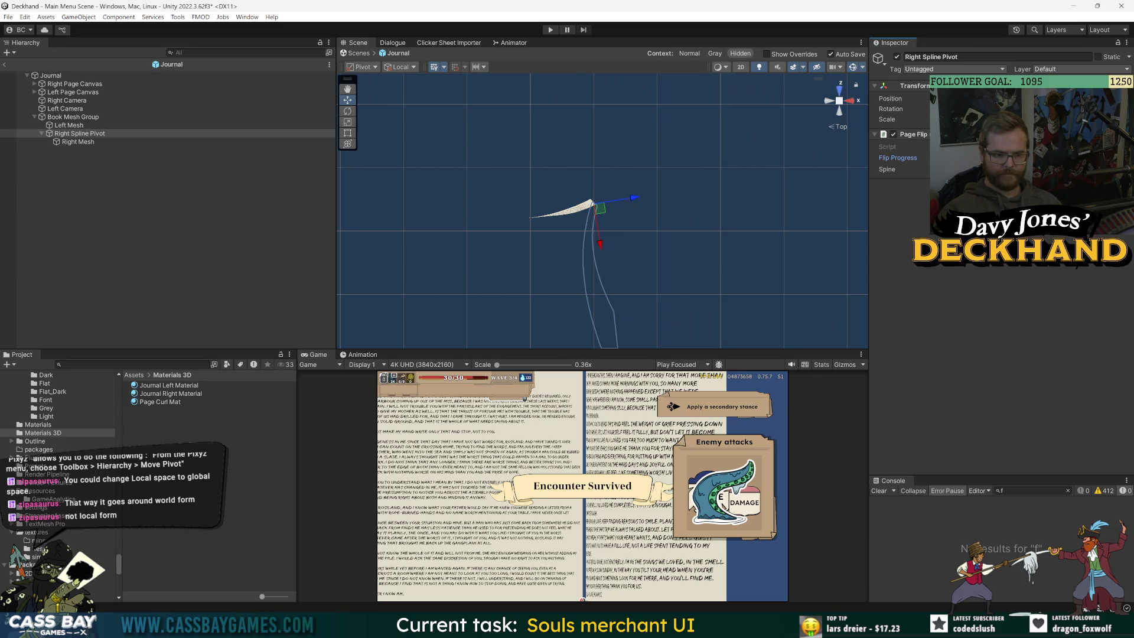
left_click_drag(996, 158, 1004, 158)
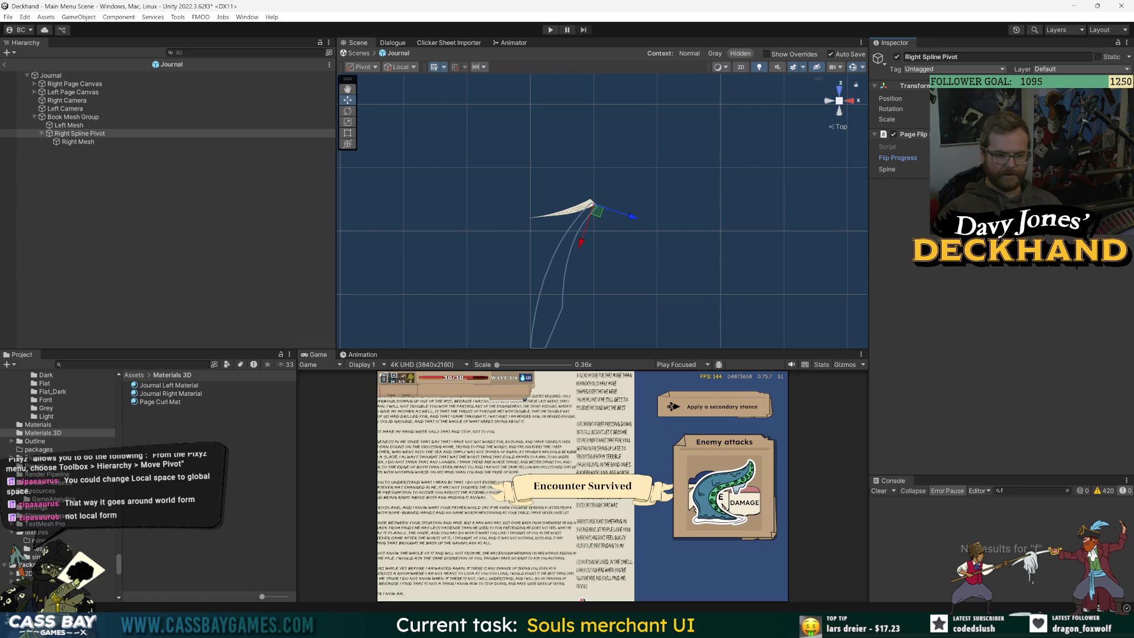
scroll(644, 168, "up", 3)
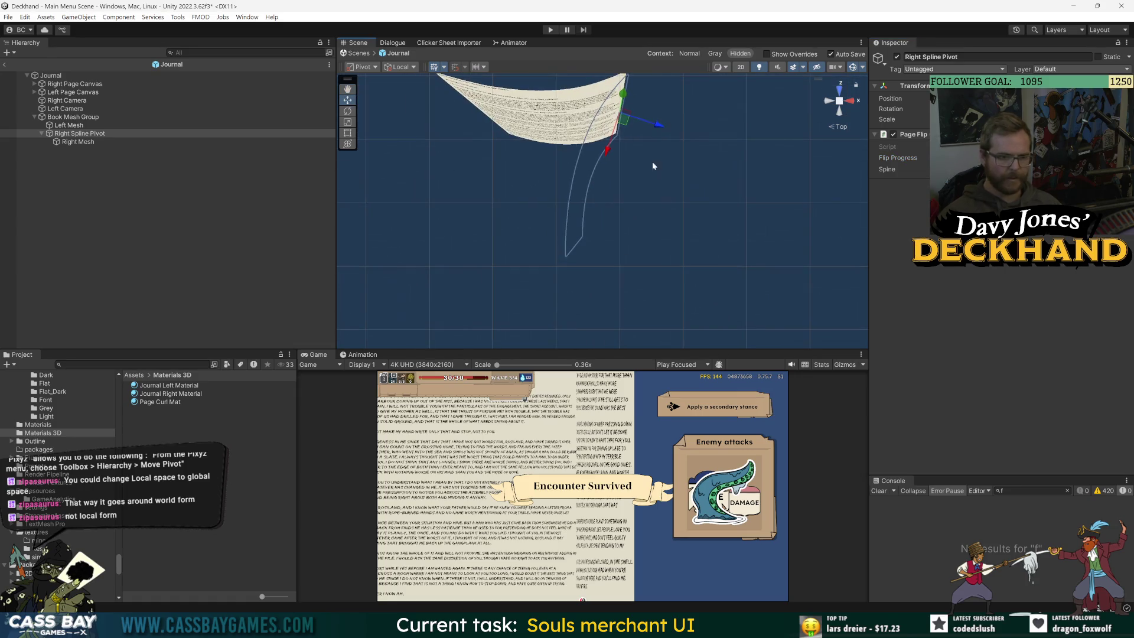
scroll(653, 166, "down", 3)
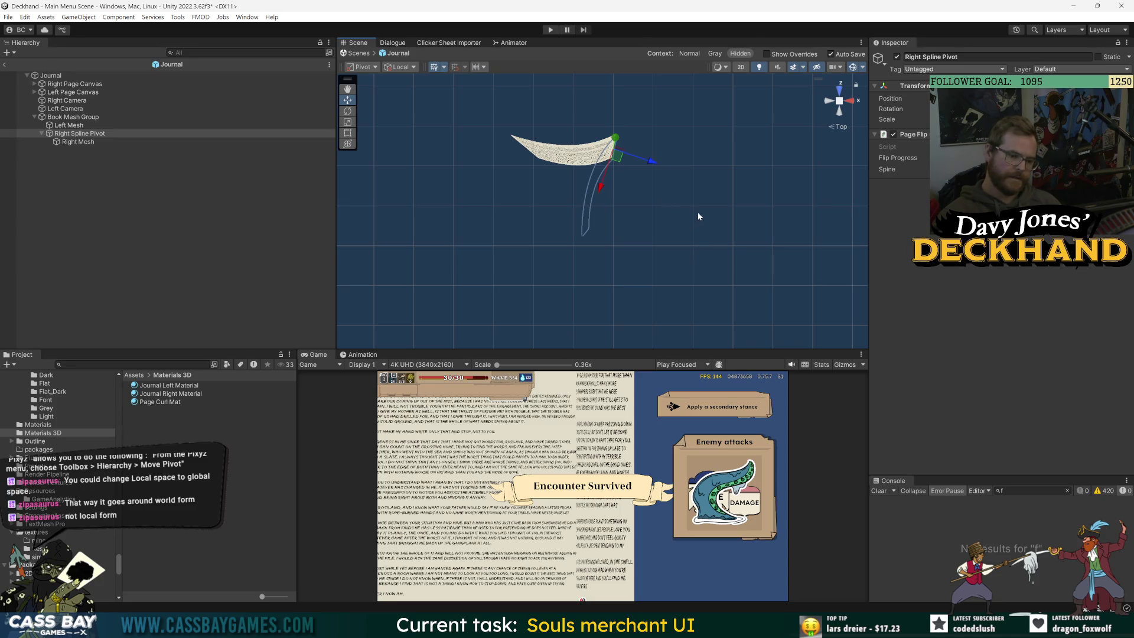
left_click(1004, 158)
left_click_drag(1004, 158, 1031, 158)
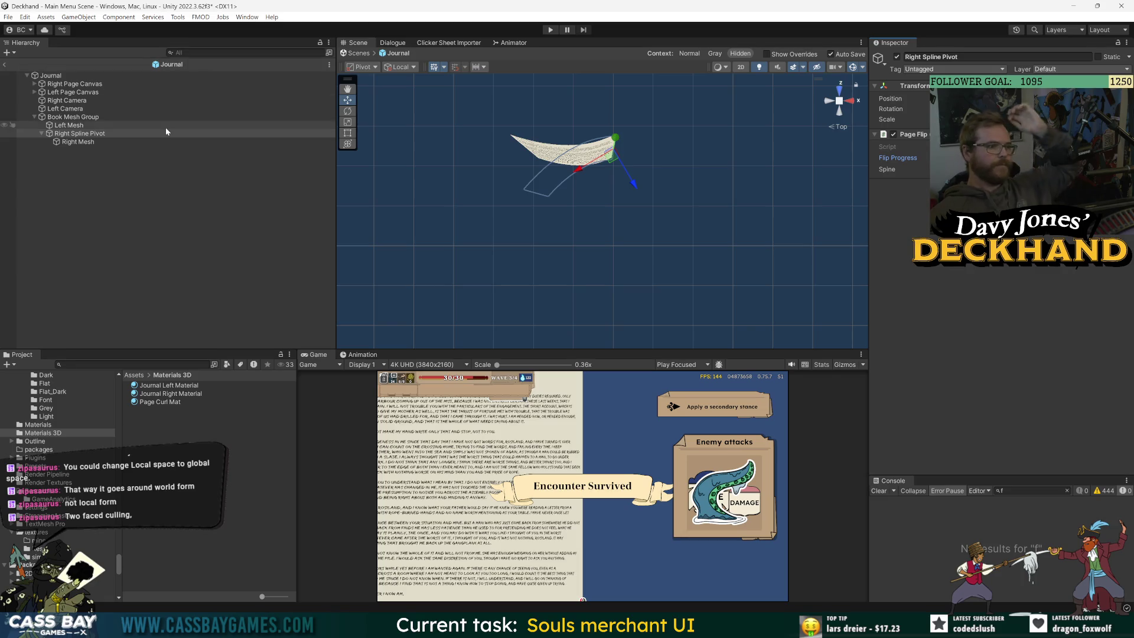
left_click(69, 142)
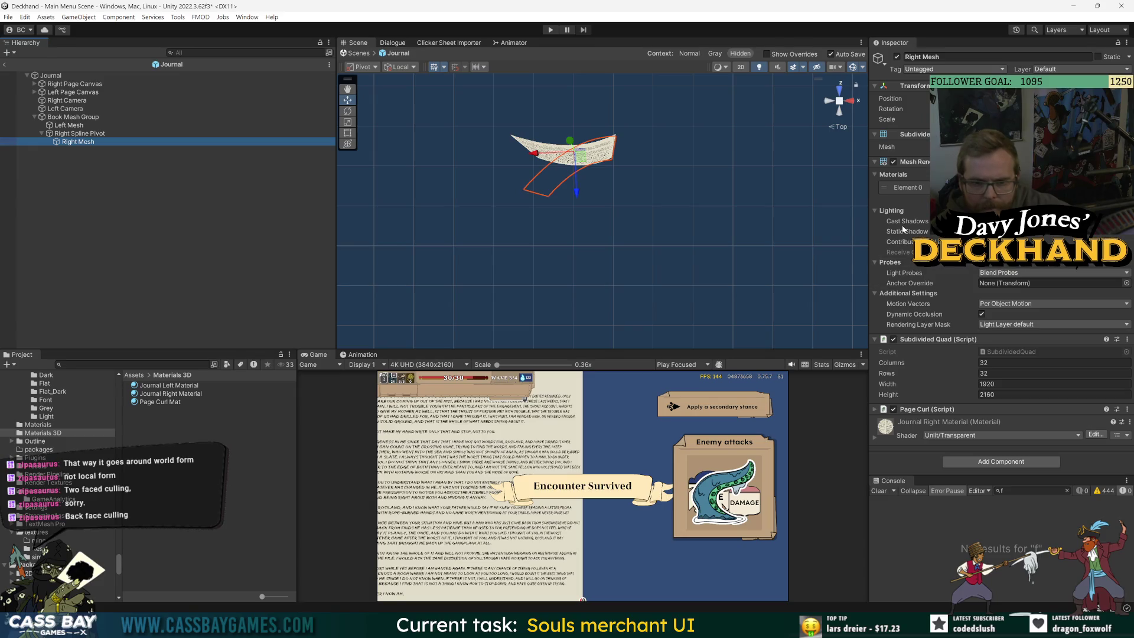
Step: Turn off Cast Shadows on the Right Mesh renderer, keeping Motion Vectors at Per Object Motion
left_click(1043, 221)
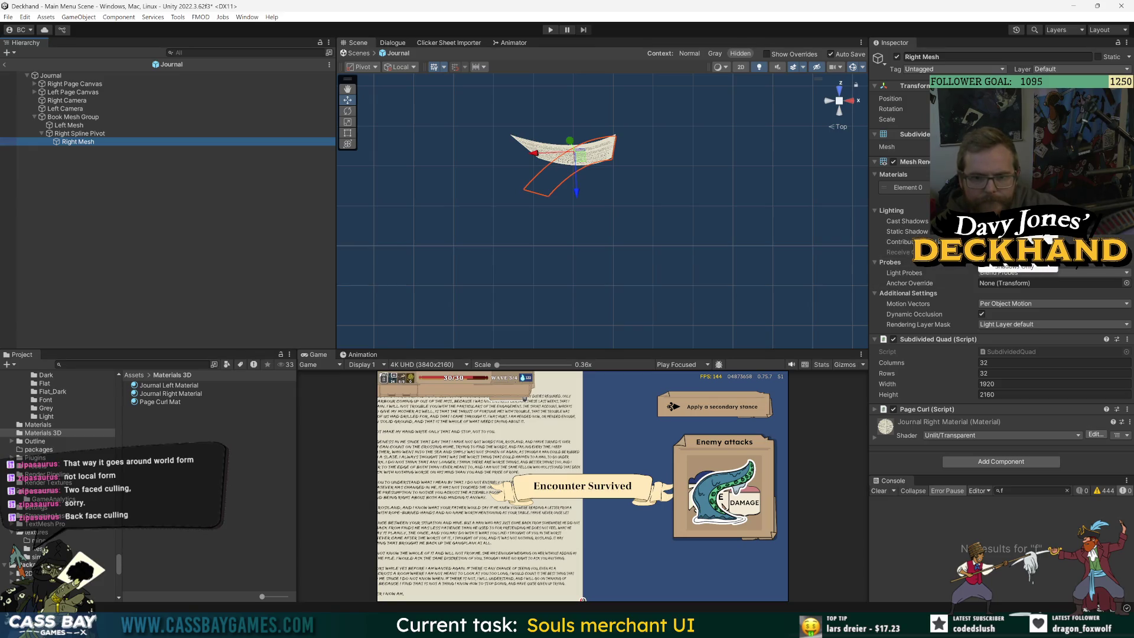
left_click(1016, 266)
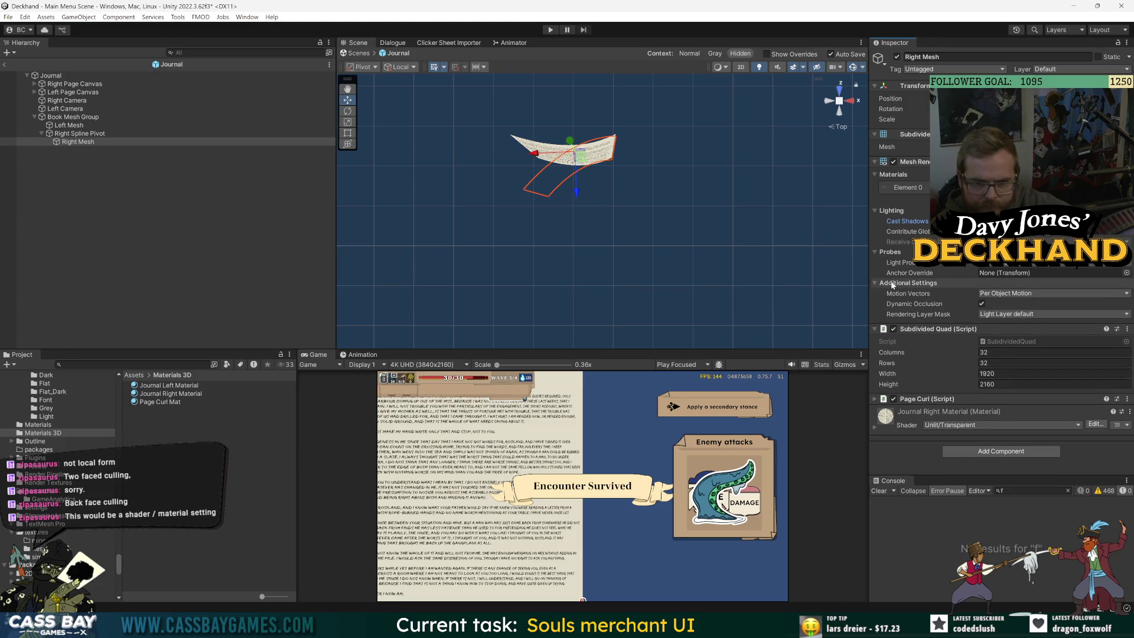
left_click(1016, 294)
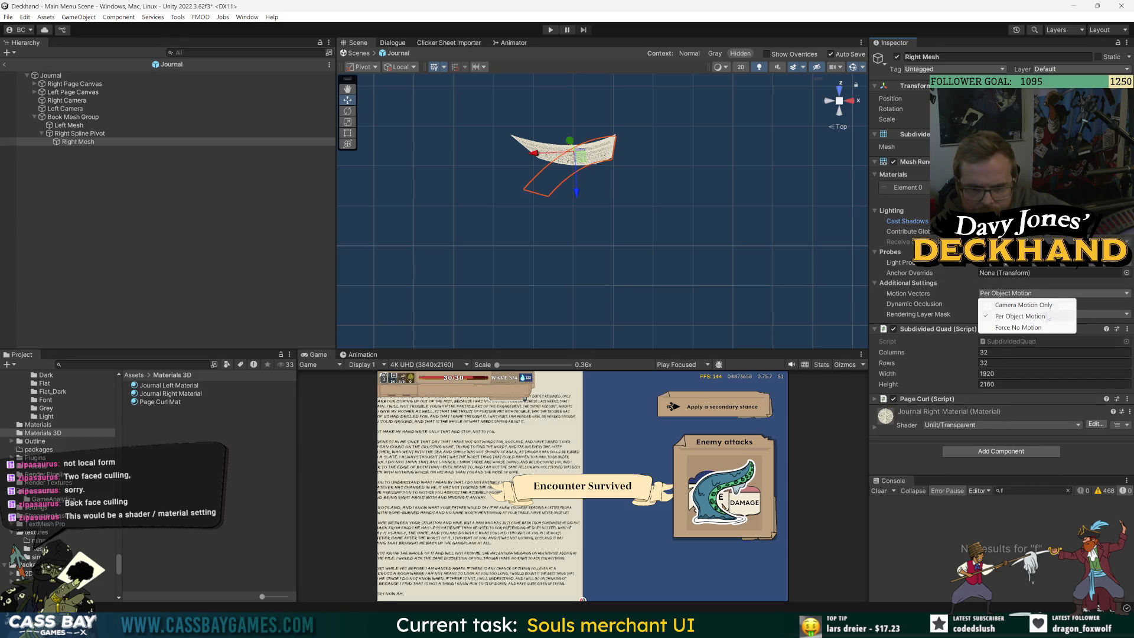
left_click(1040, 317)
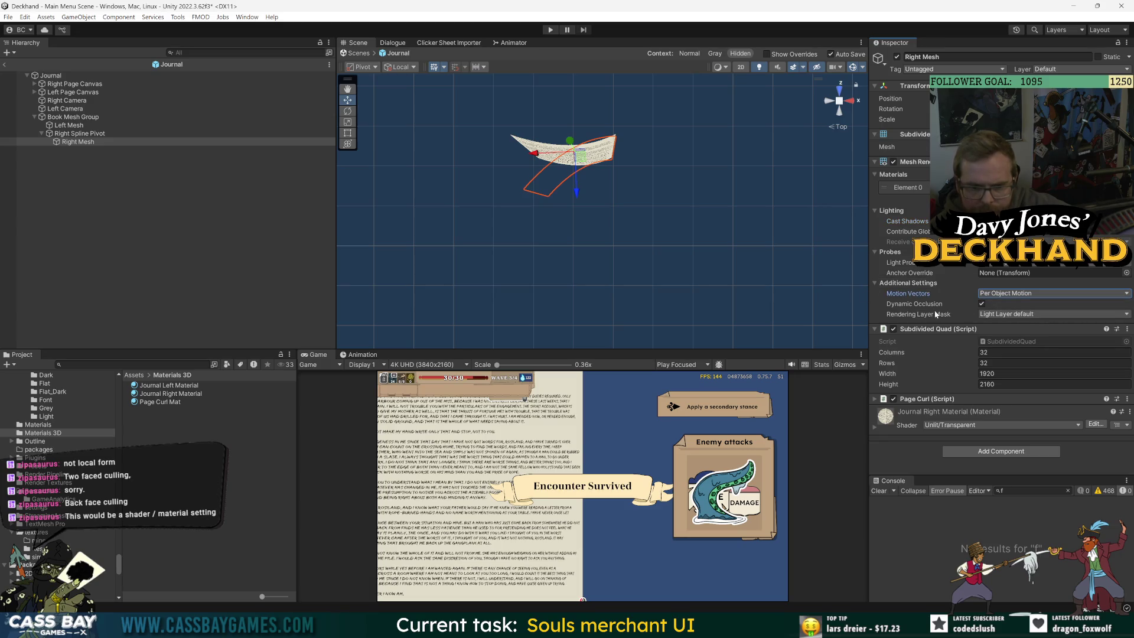
Step: Inspect Journal Right Material's double-sided option and base texture, the 3D_Journal Right render texture
left_click(180, 394)
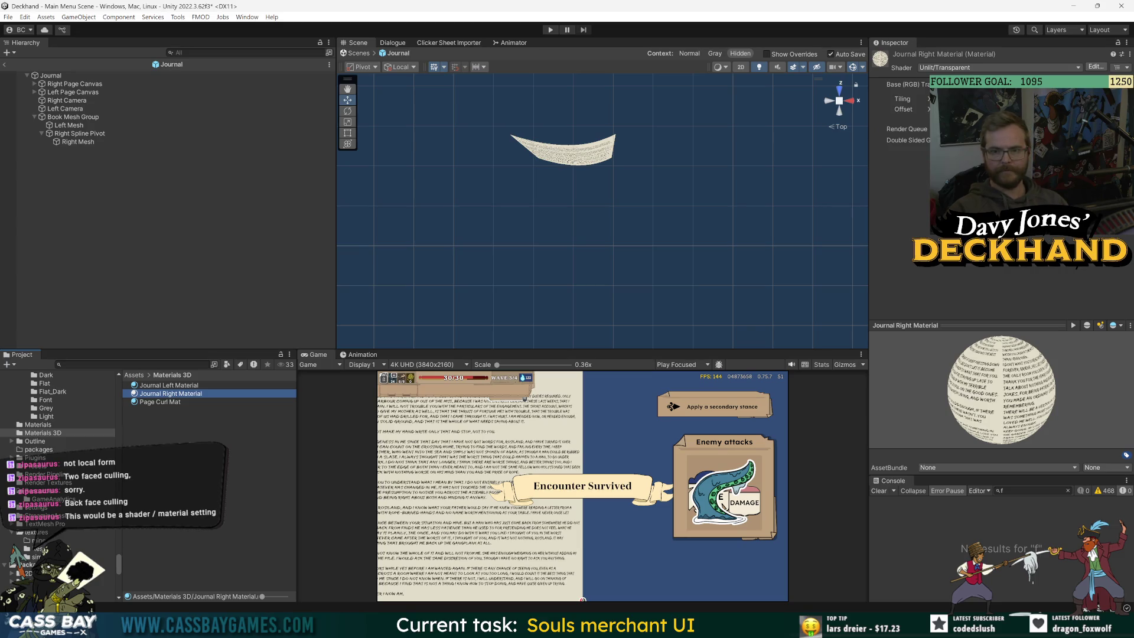
left_click(907, 140)
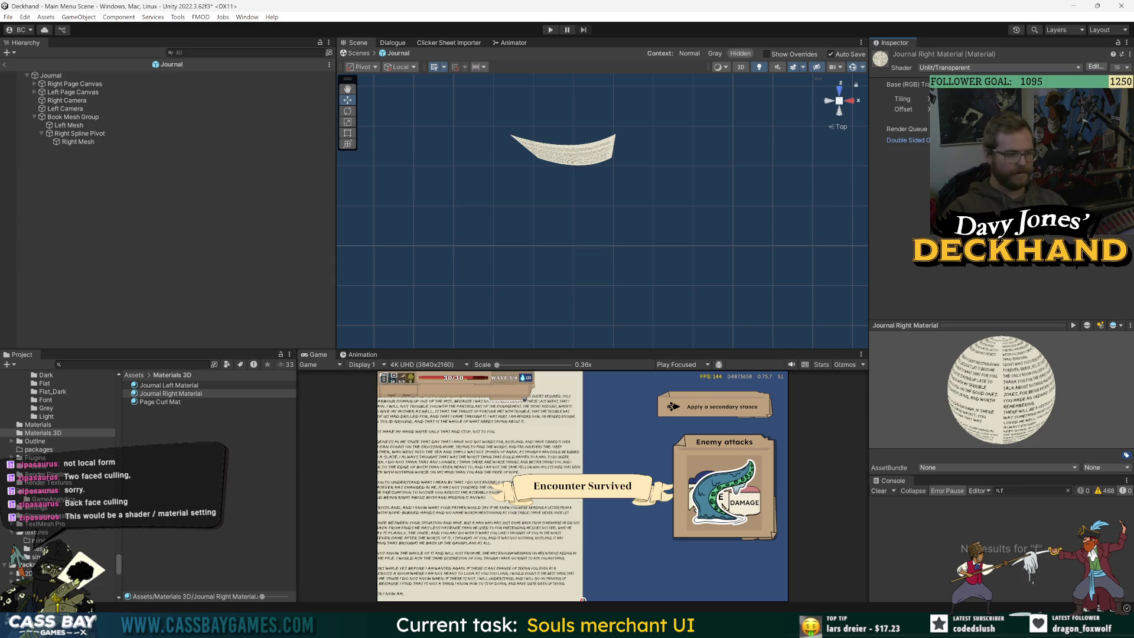
left_click(1099, 98)
left_click(172, 402)
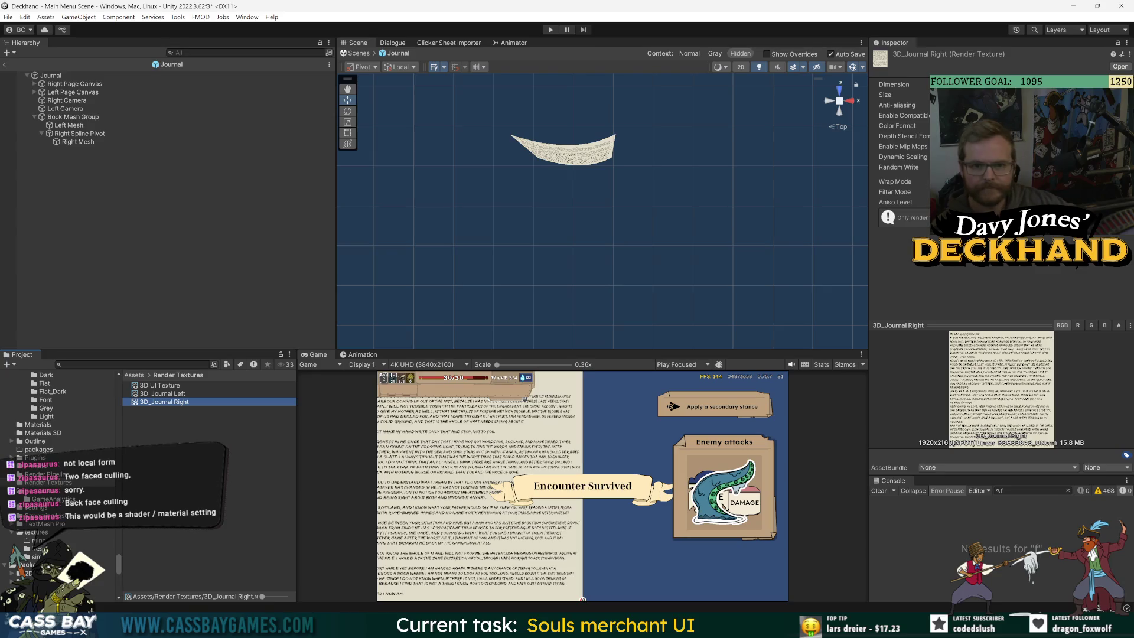
left_click(153, 427)
left_click(168, 402)
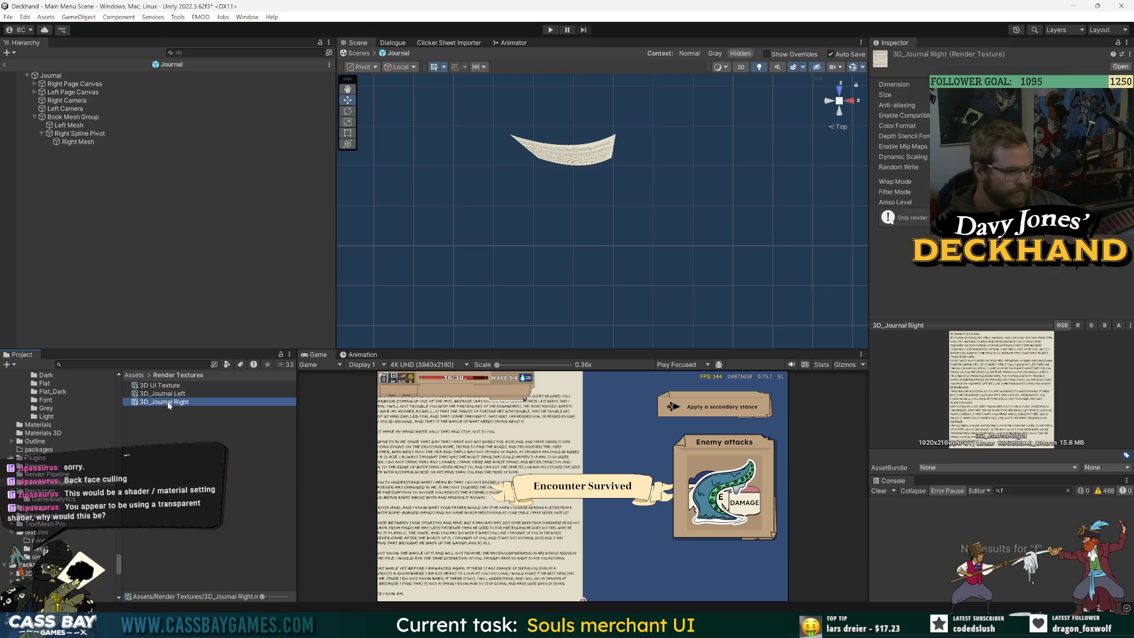
Step: Search the project for 'mata' and open Journal Right Material from the Materials 3D folder
key("ctrl+f")
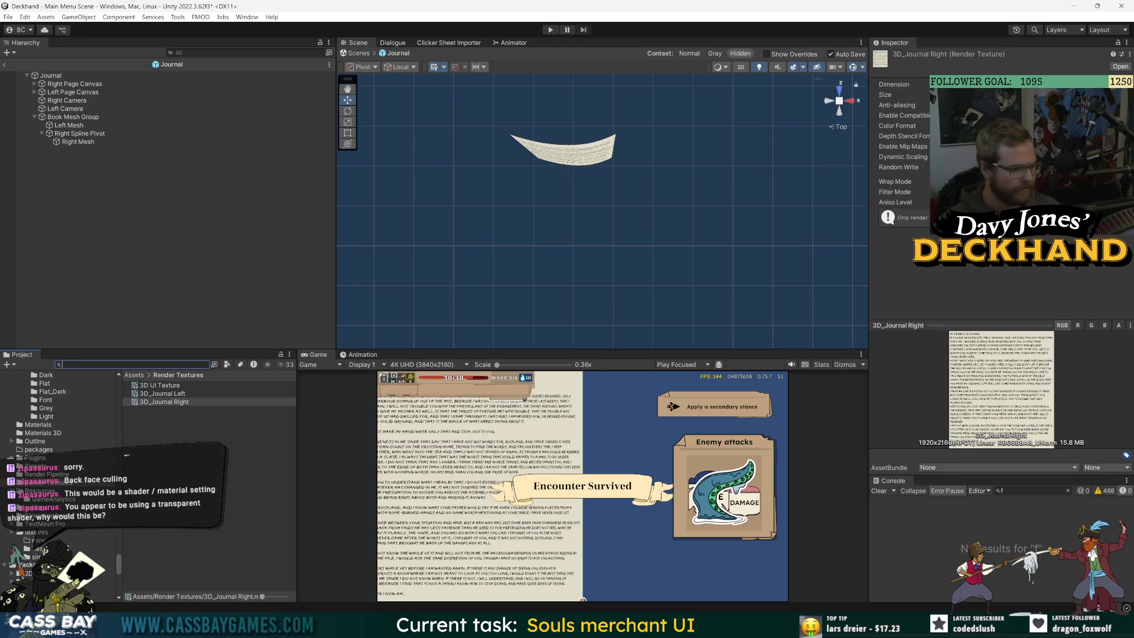
type("materi")
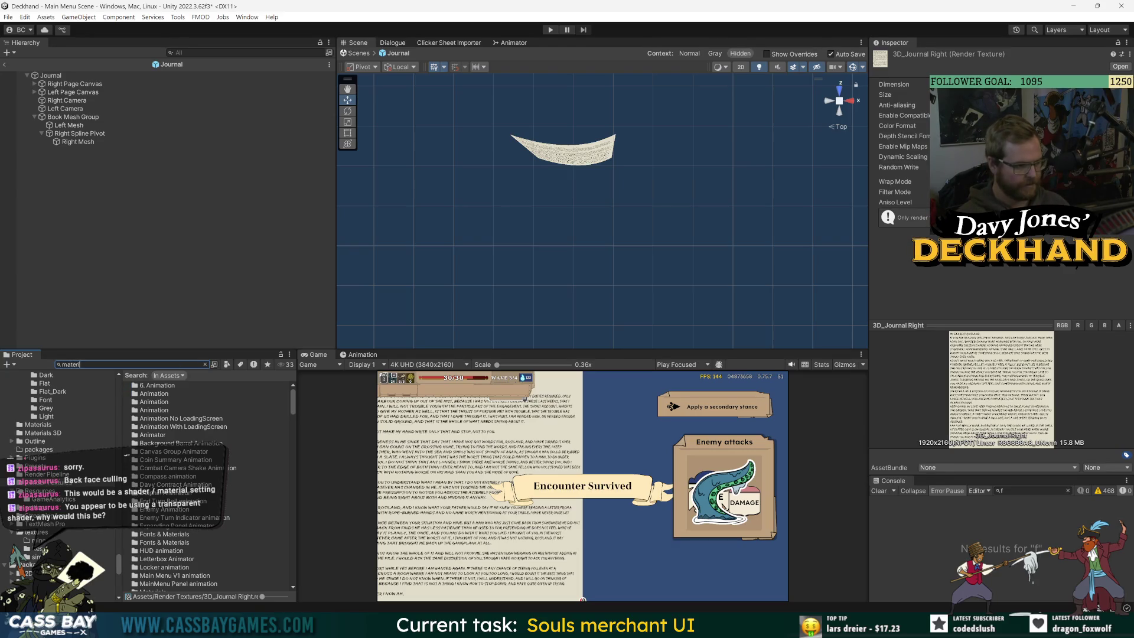
type("a")
double_click(189, 406)
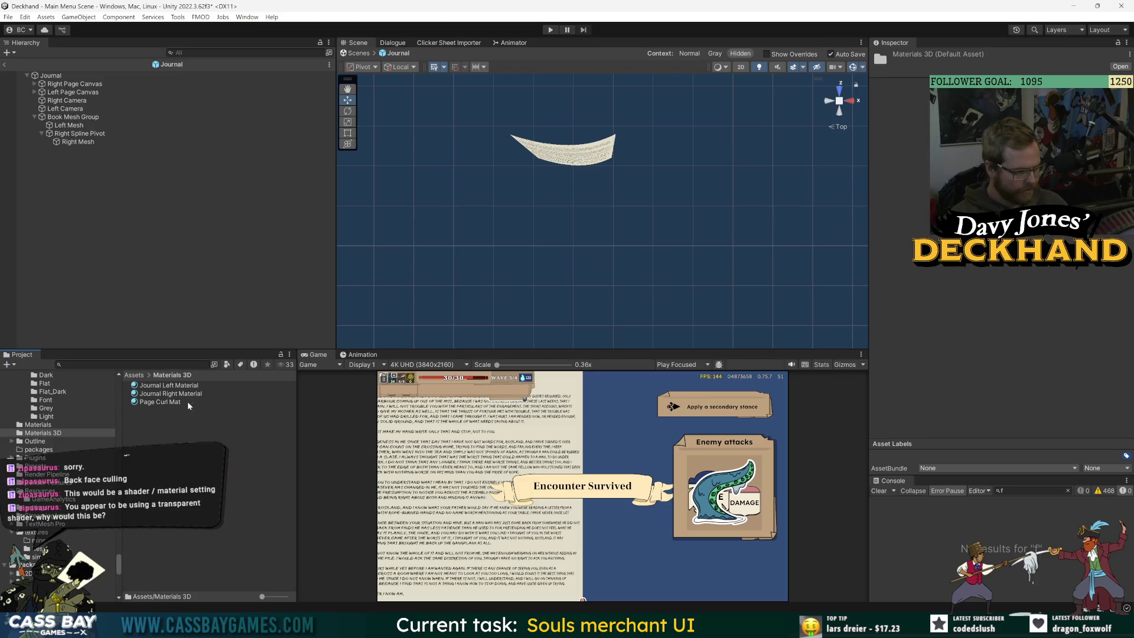
left_click(177, 393)
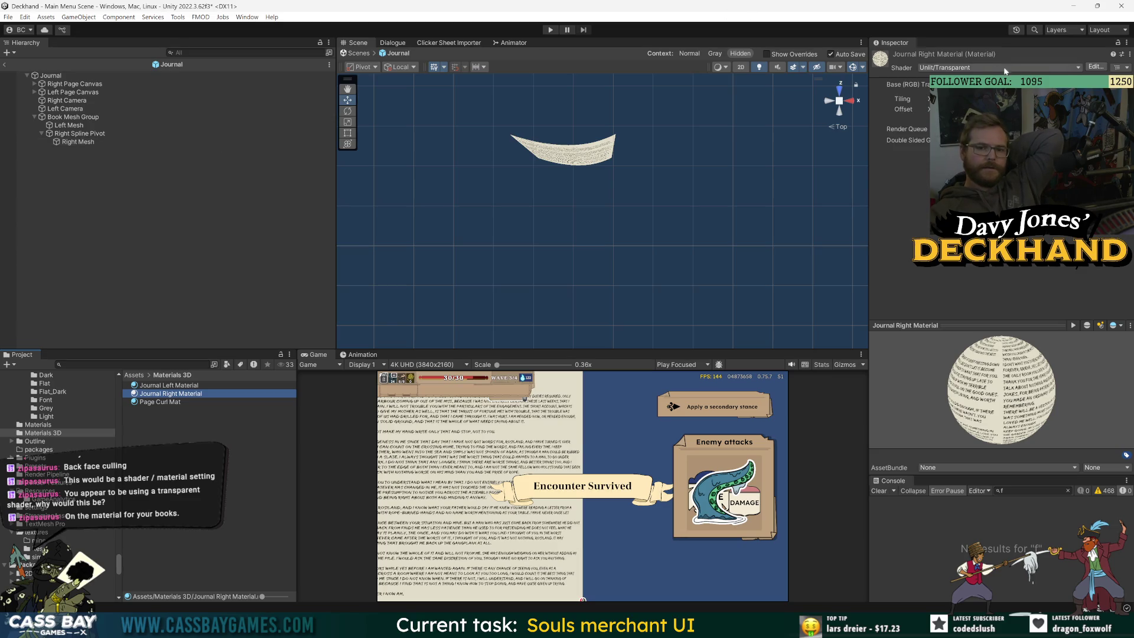
left_click(983, 67)
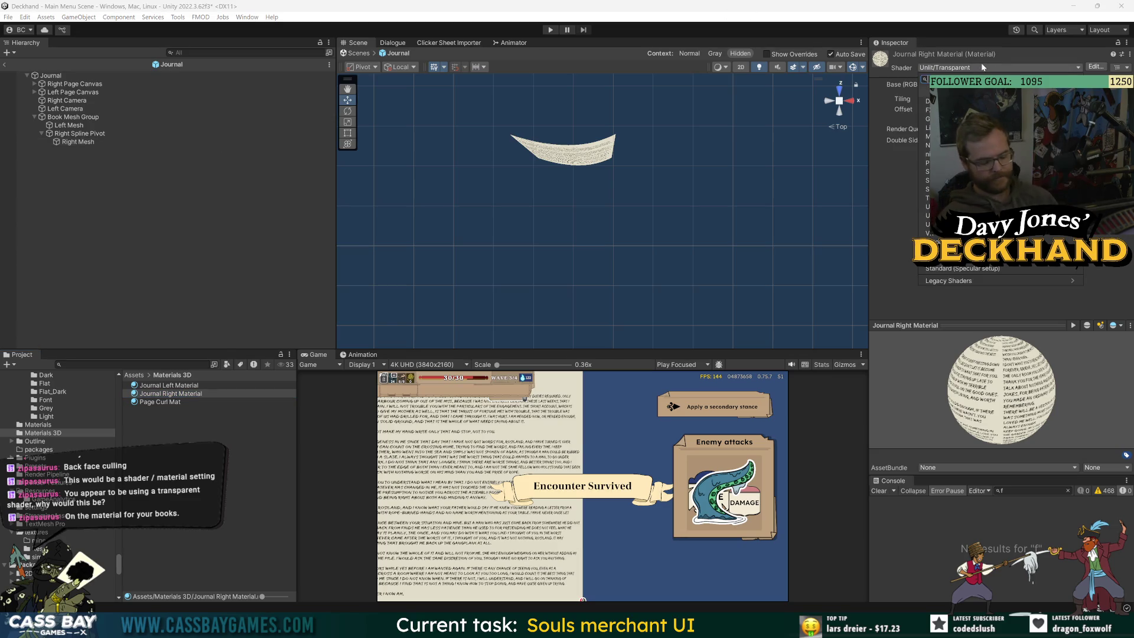
type("cull")
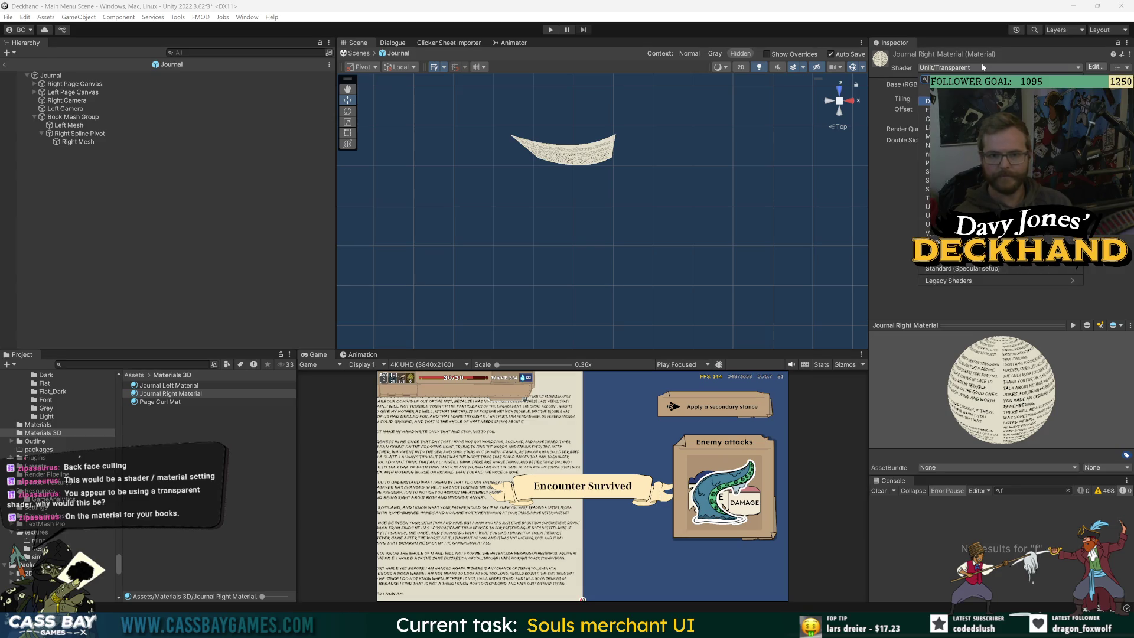
left_click(891, 175)
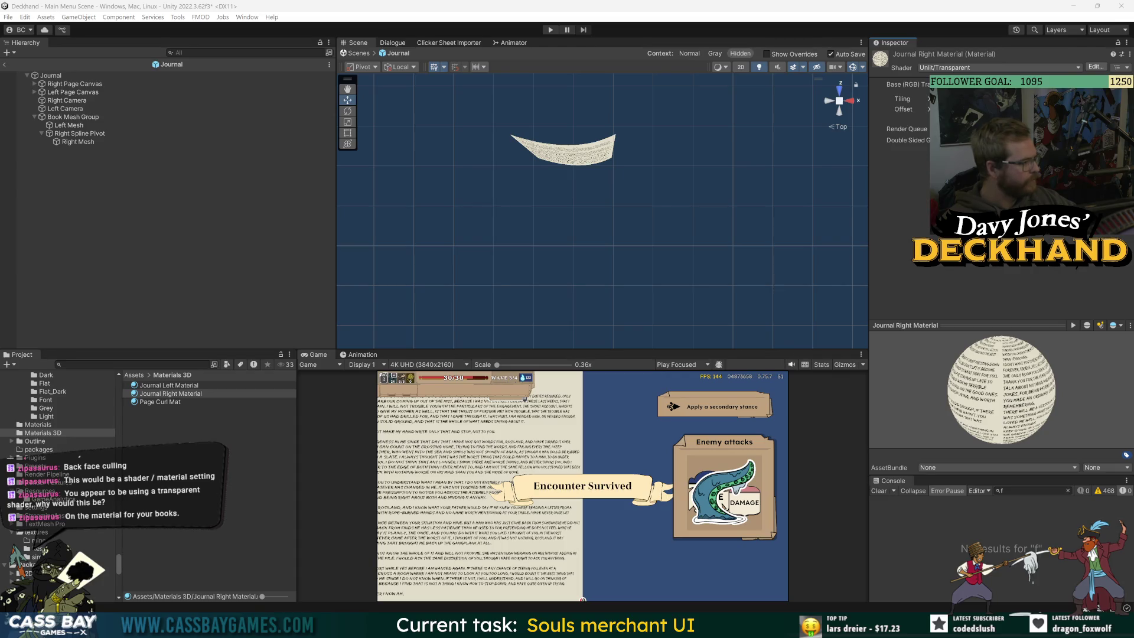
Step: Frame the Right Mesh and lower the Right Spline Pivot's Flip Progress so the page peaks over the spine
left_click(175, 142)
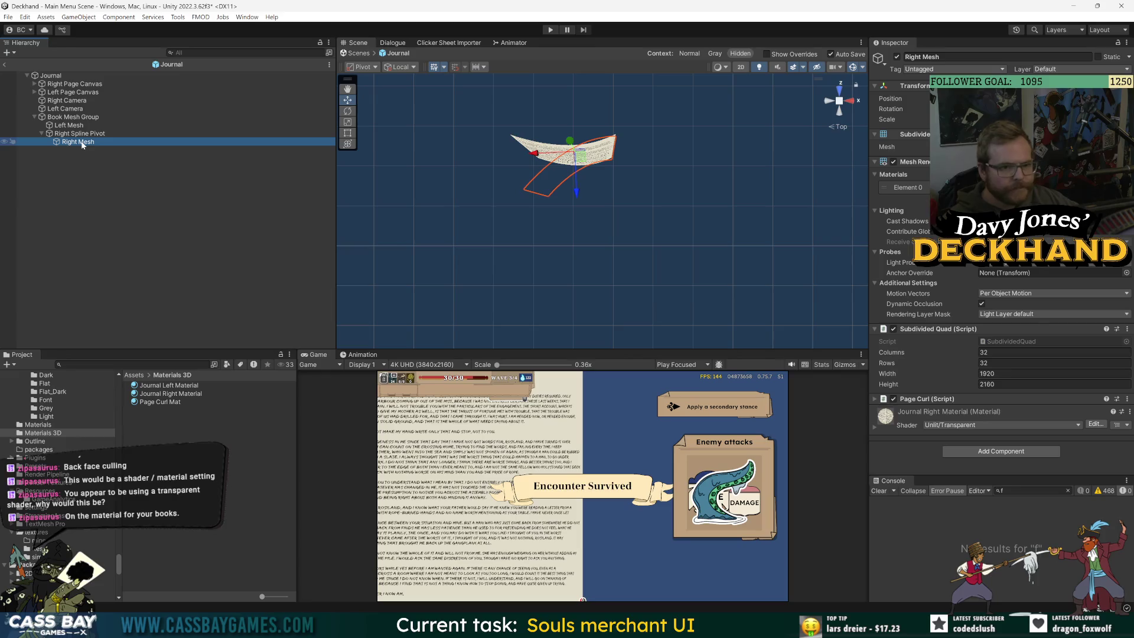
key("f")
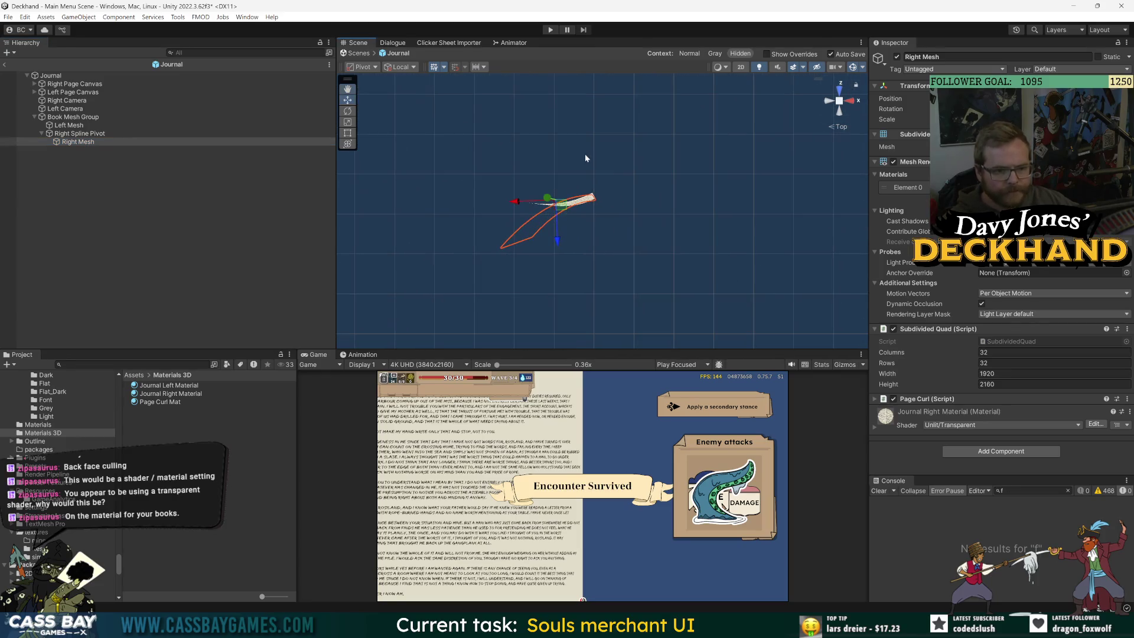
left_click(80, 133)
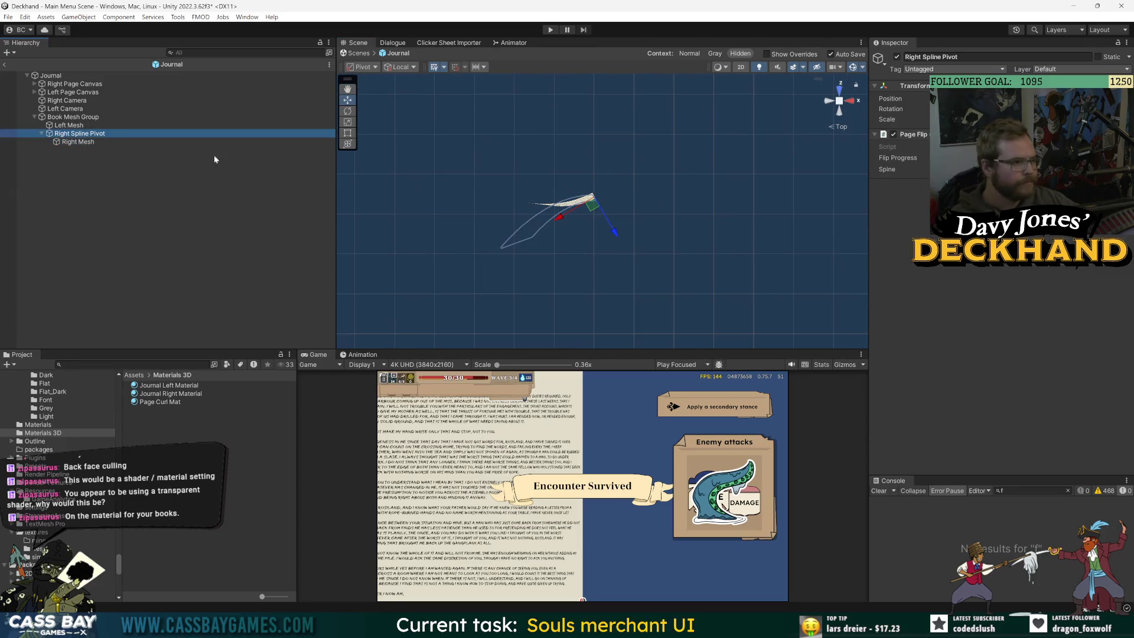
mouse_move(1004, 158)
left_mouse_down()
mouse_move(951, 158)
mouse_move(769, 198)
left_mouse_up()
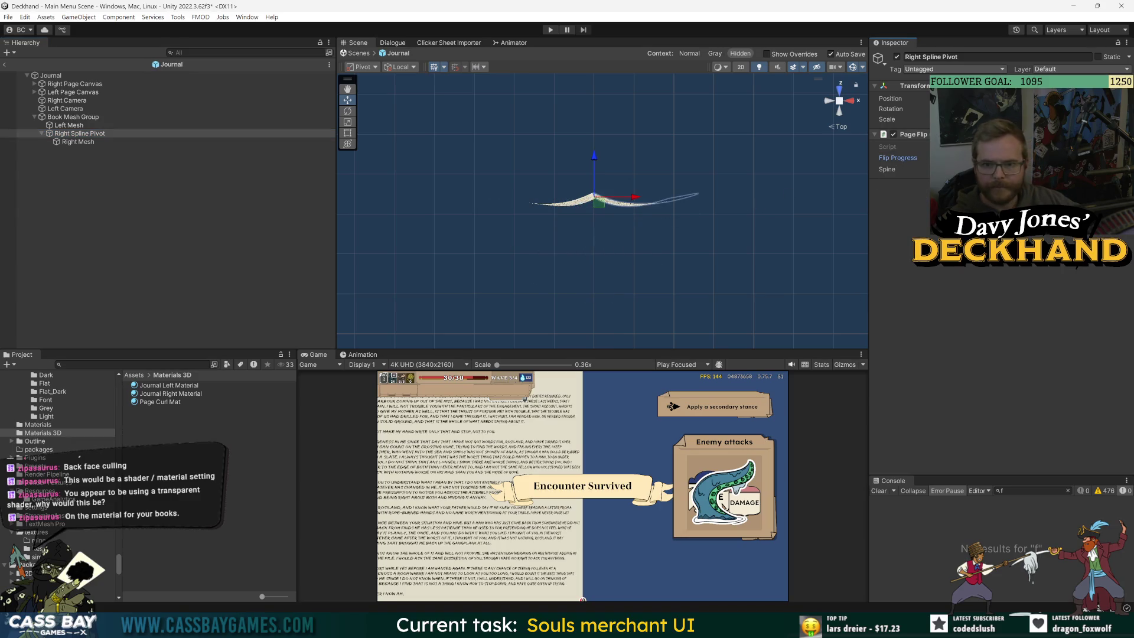
scroll(577, 214, "up", 5)
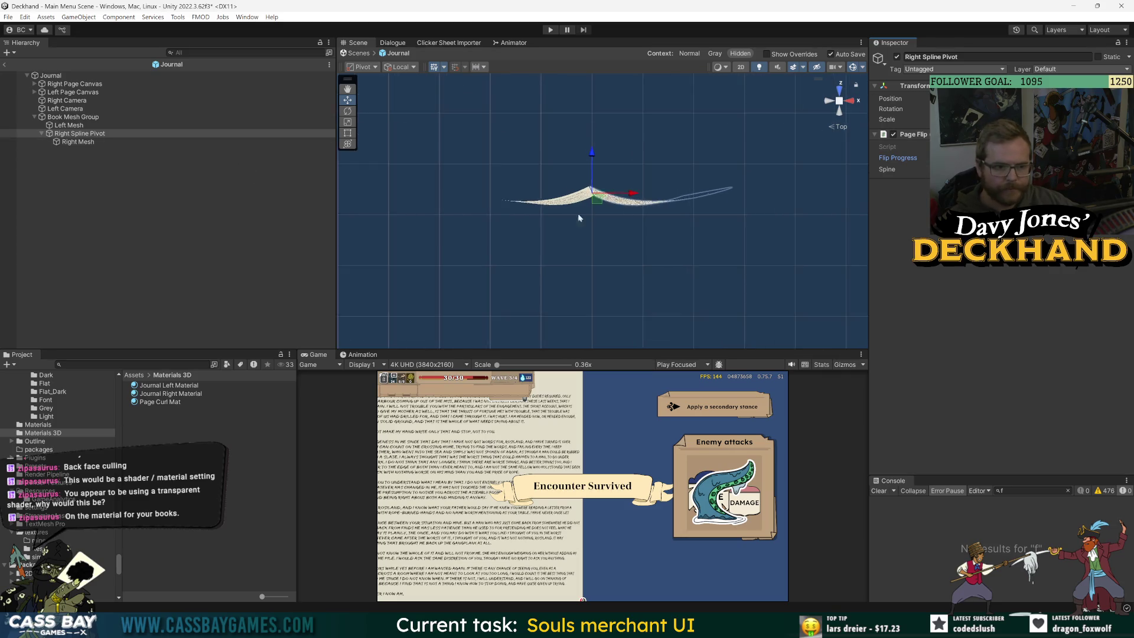
scroll(590, 156, "up", 3)
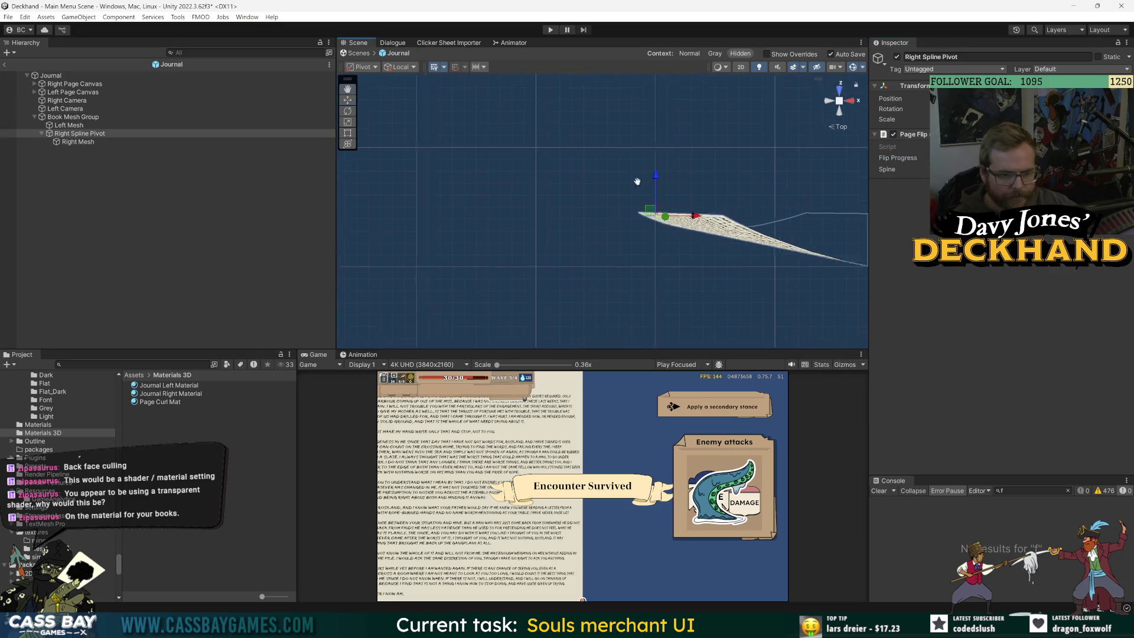
scroll(590, 157, "up", 3)
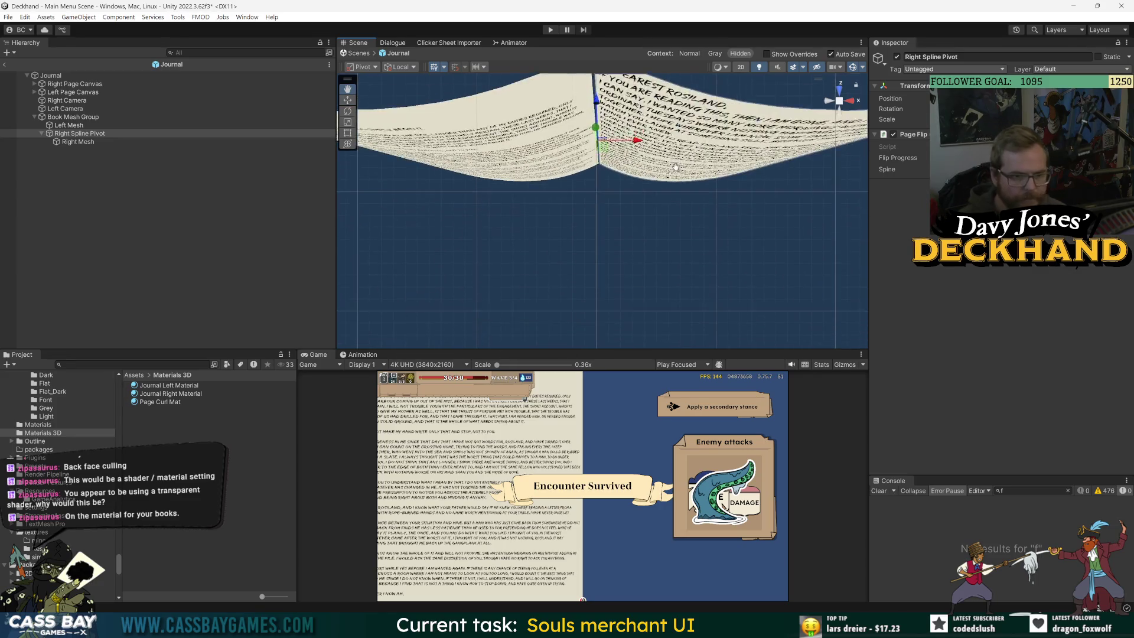
scroll(684, 211, "down", 4)
scroll(684, 210, "up", 8)
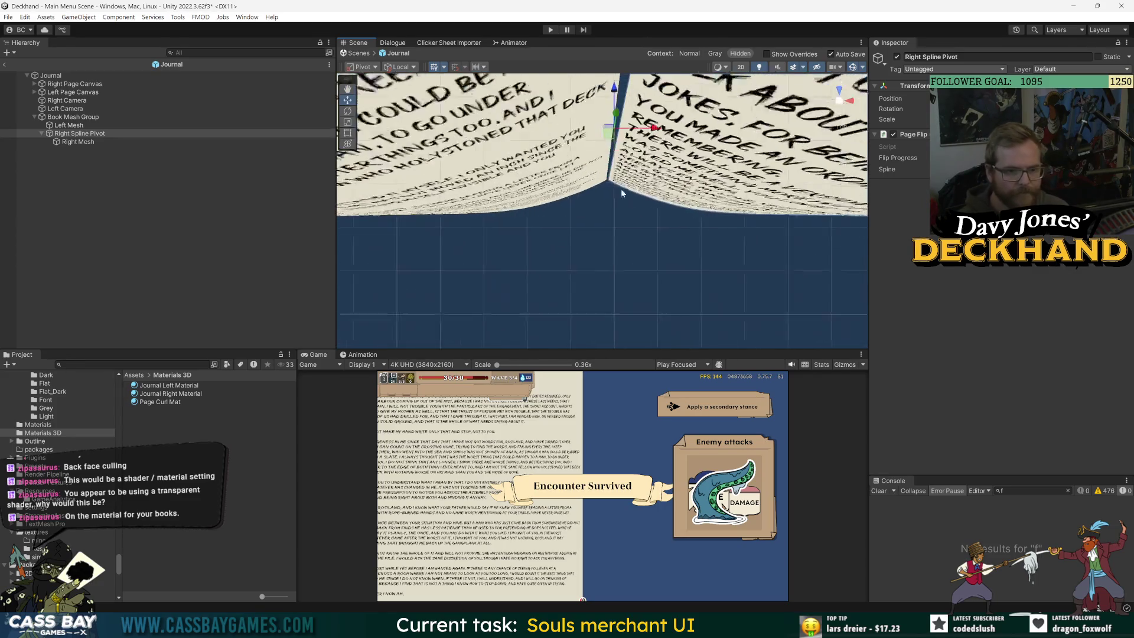
scroll(631, 197, "down", 8)
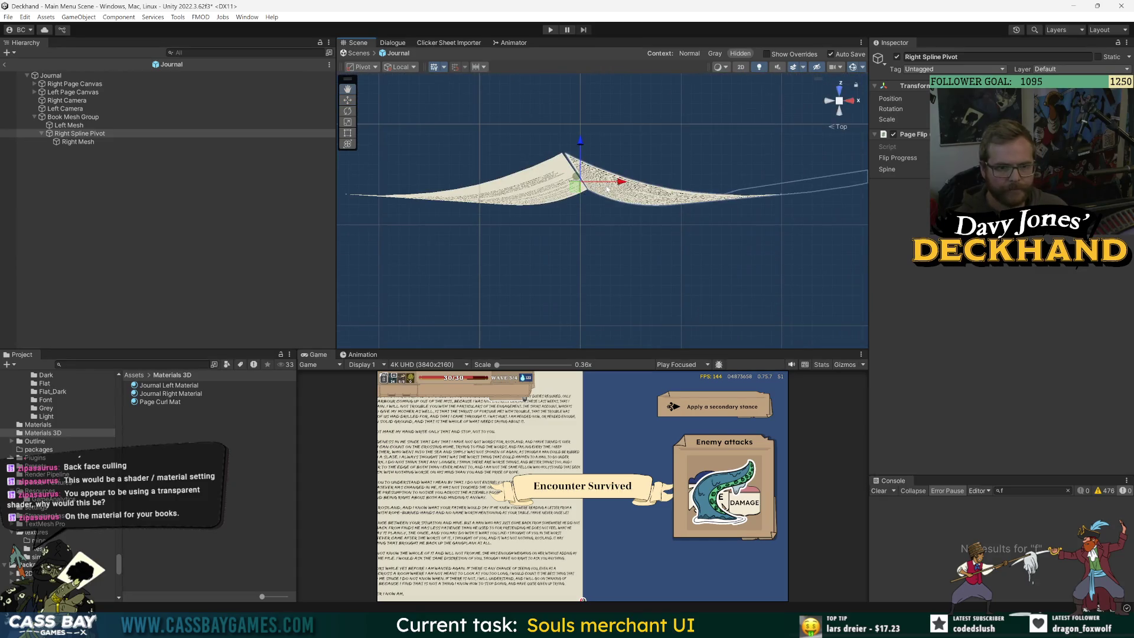
left_click_drag(716, 210, 657, 210)
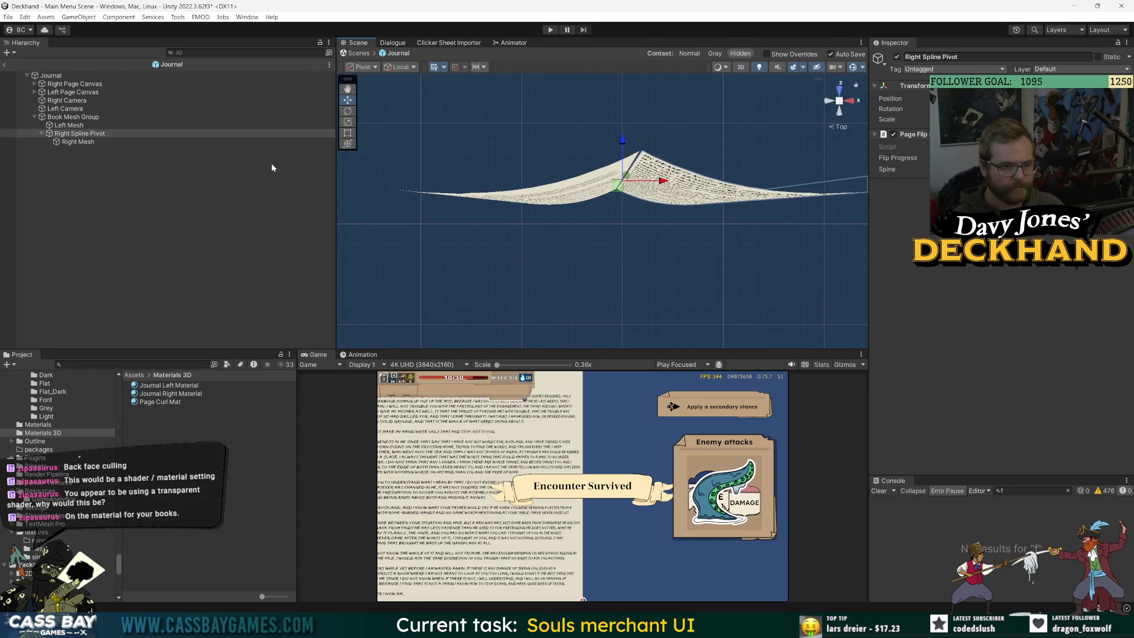
left_click(69, 125)
left_click(73, 134)
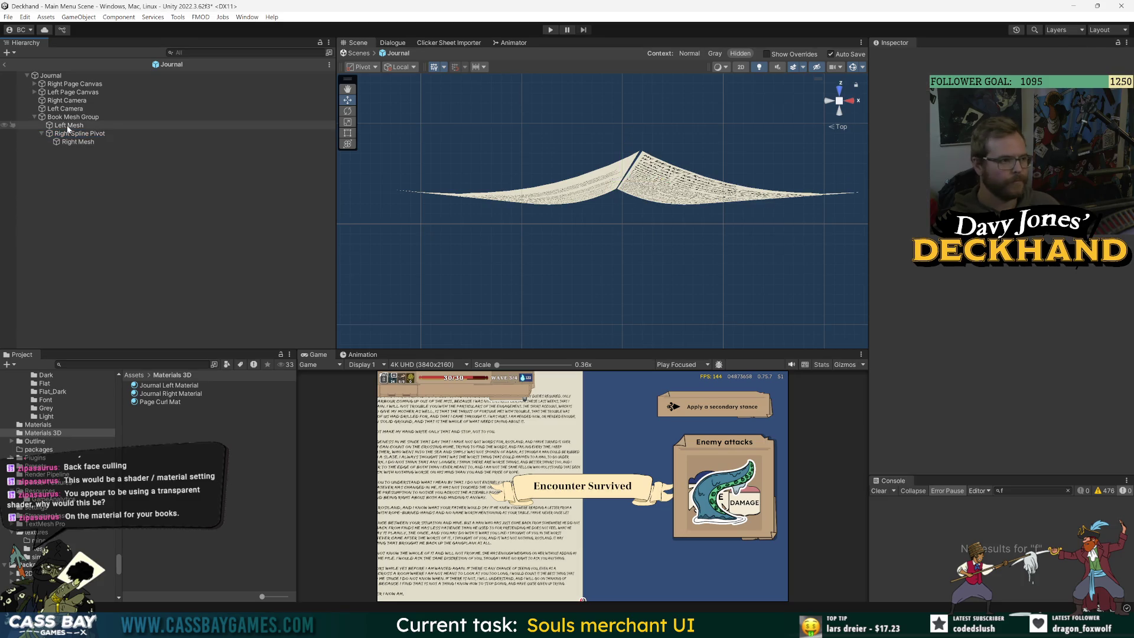
Step: Create an empty child under Book Mesh Group, move it toward the spine, and name it Left Spline Pivot
left_click(74, 120)
right_click(73, 120)
left_click(112, 271)
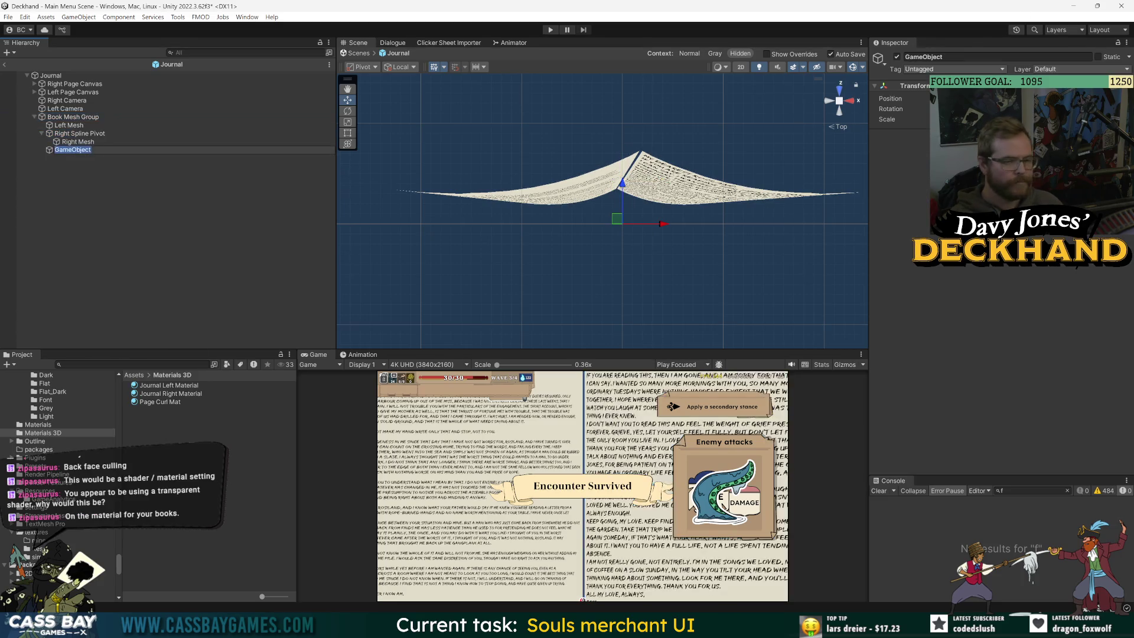
left_click(75, 134)
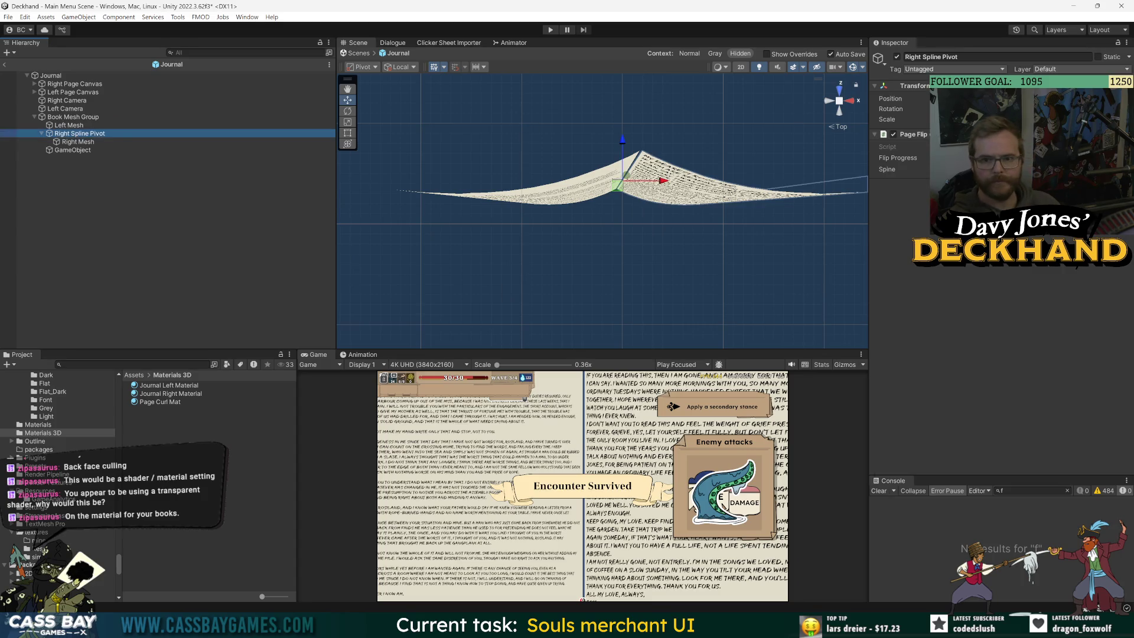
left_click(95, 150)
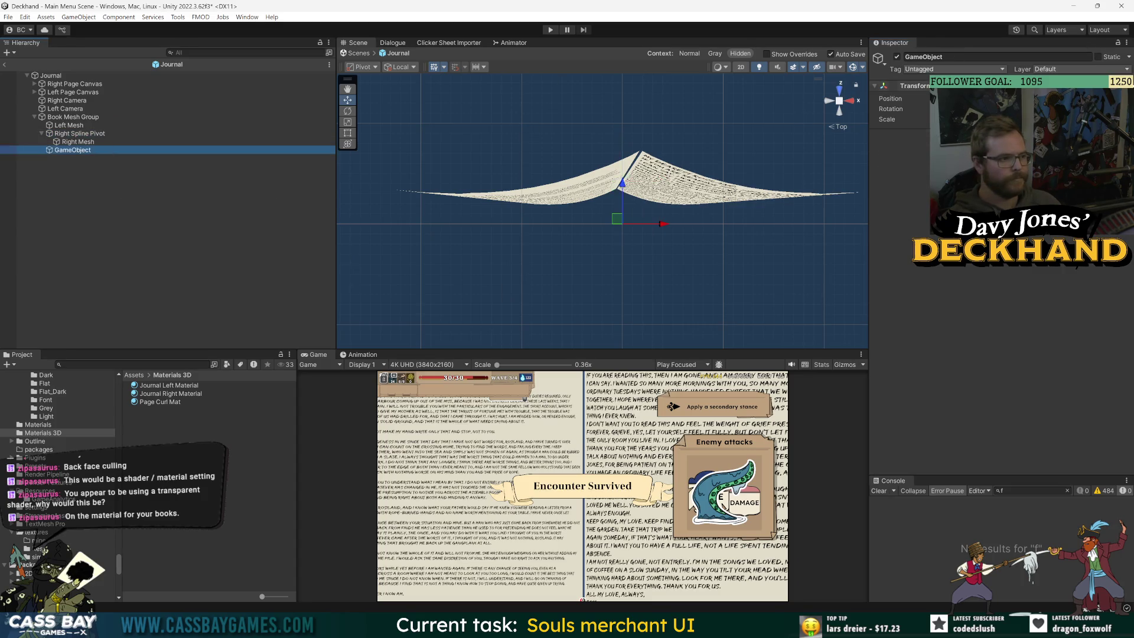
left_click_drag(616, 218, 616, 185)
left_click(76, 152)
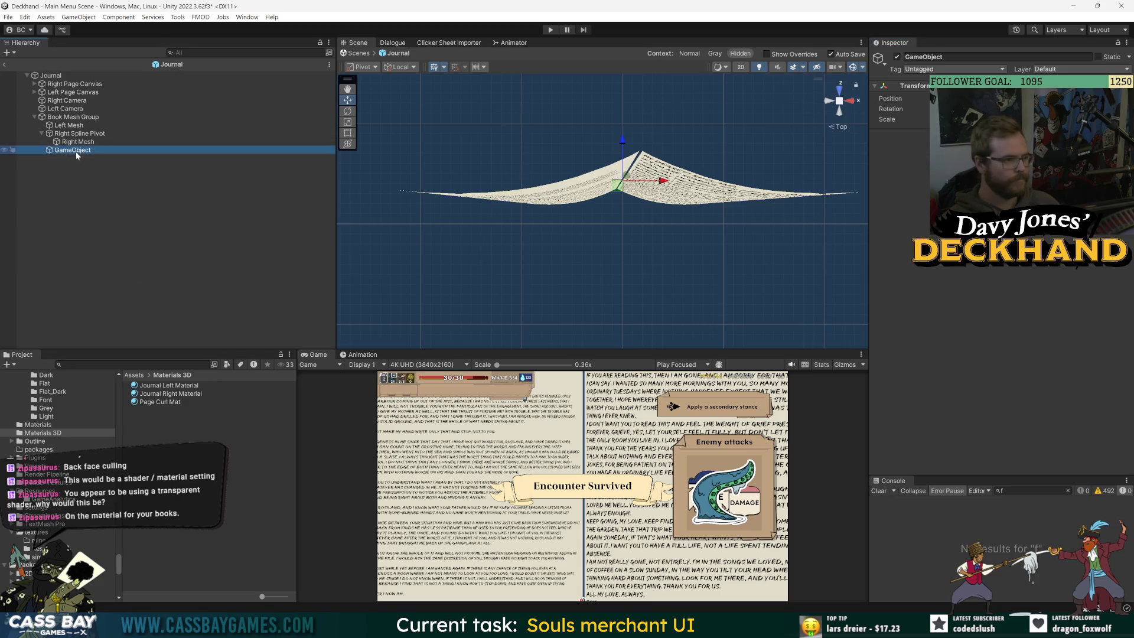
key("F2")
type("Left Spline Pivot")
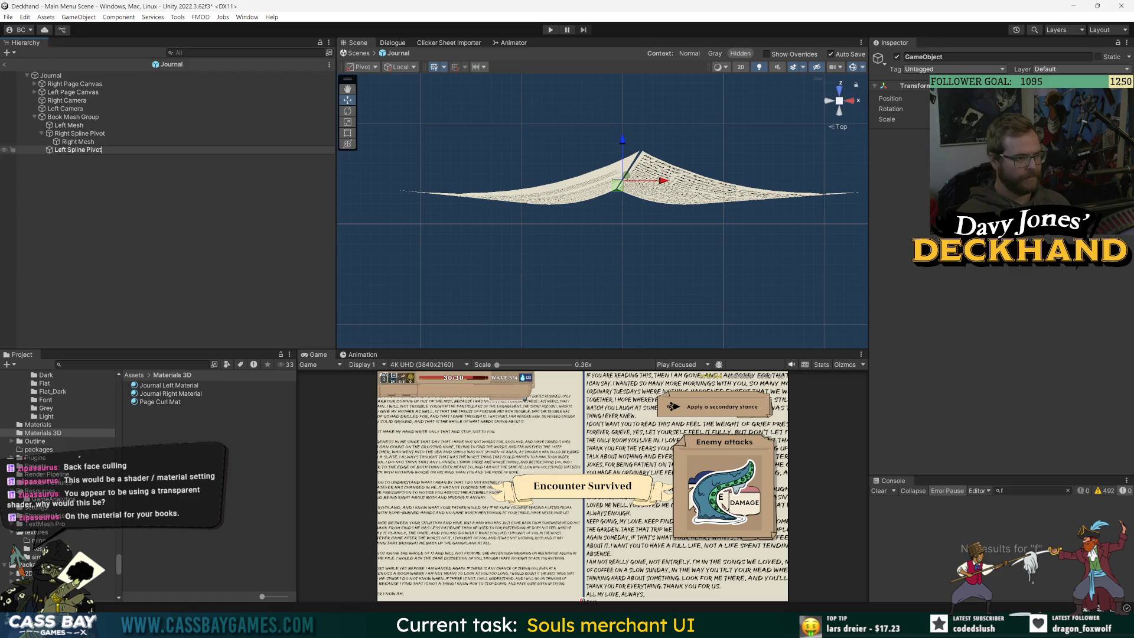
key("Return")
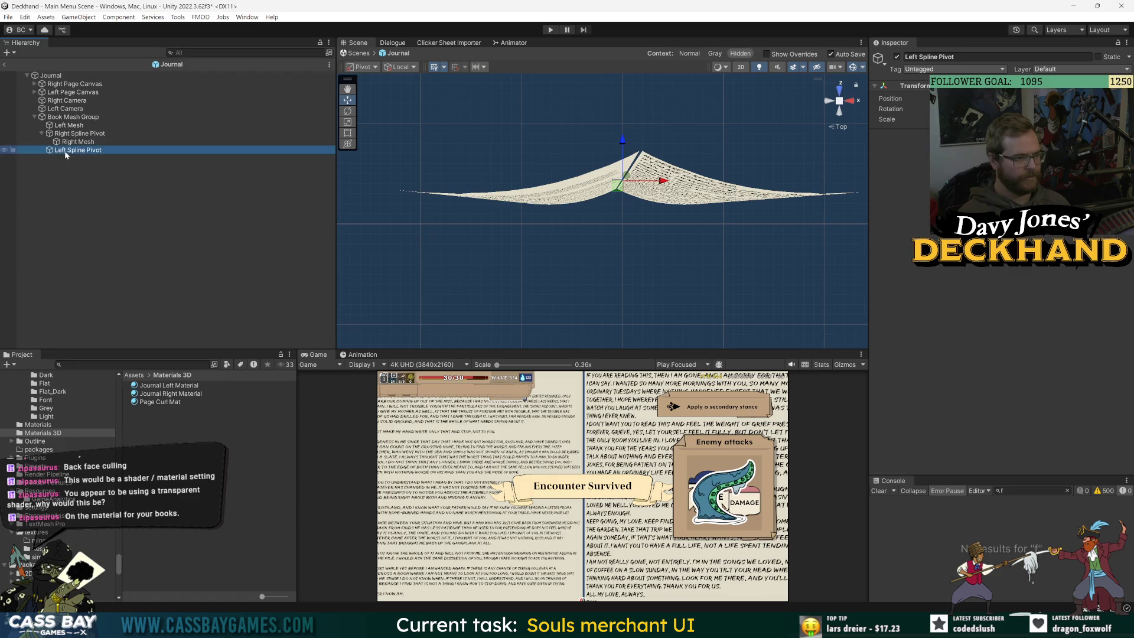
Step: Nest Left Mesh under Left Spline Pivot, scrub its Flip Progress, and show Journal Left Material
left_click_drag(68, 126, 77, 152)
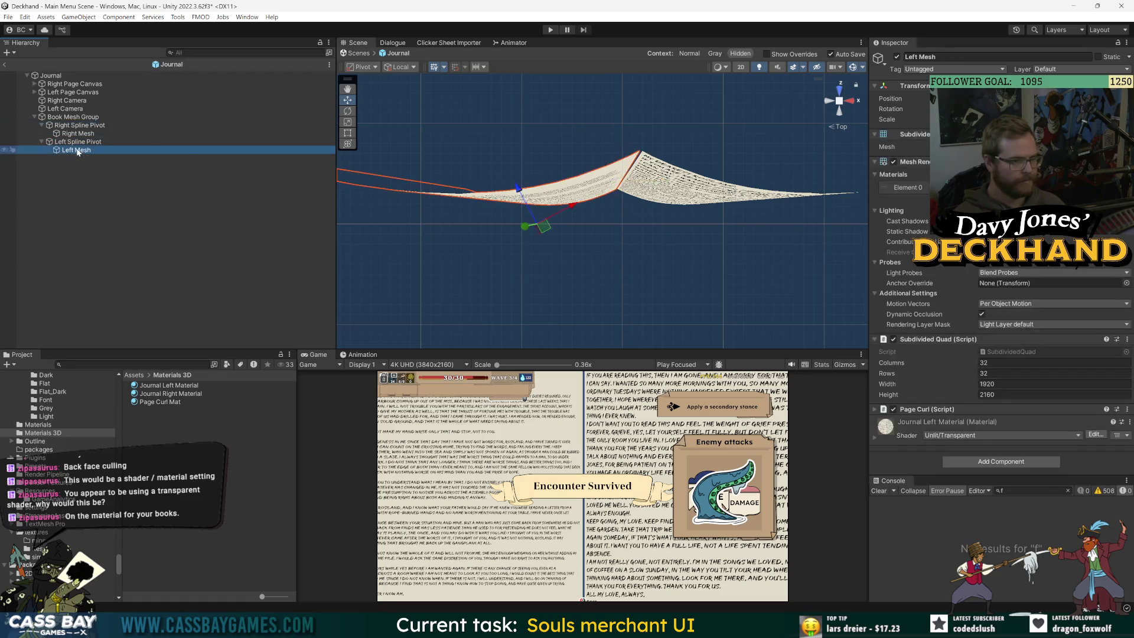
left_click(74, 165)
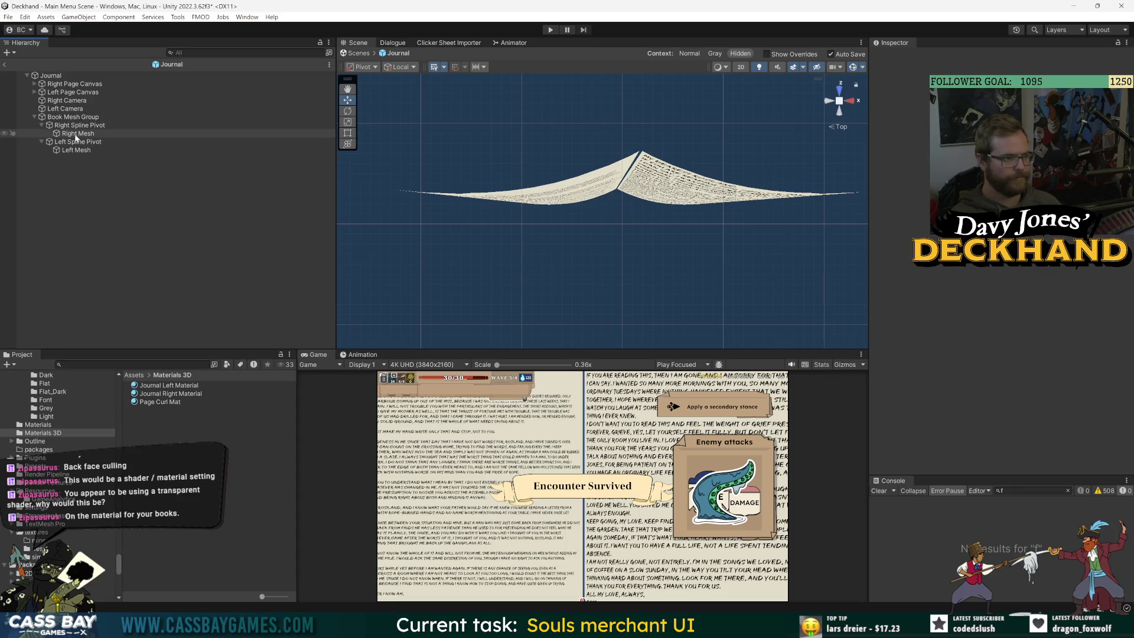
left_click(73, 151)
left_click(81, 143)
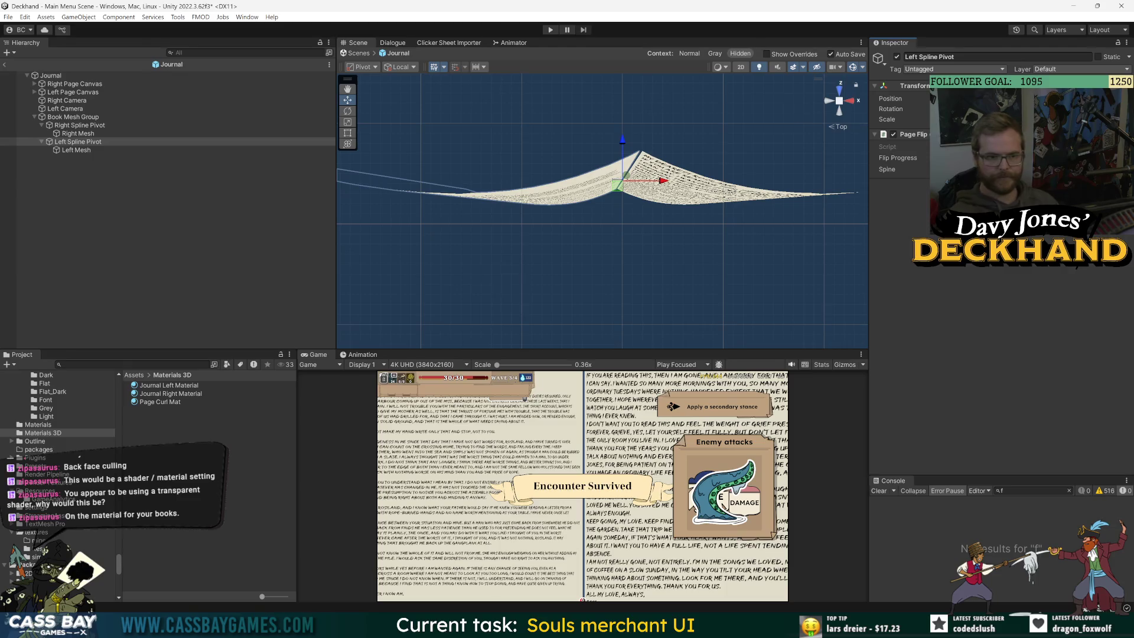
mouse_move(898, 158)
left_mouse_down()
mouse_move(940, 157)
mouse_move(853, 144)
mouse_move(839, 156)
left_mouse_up()
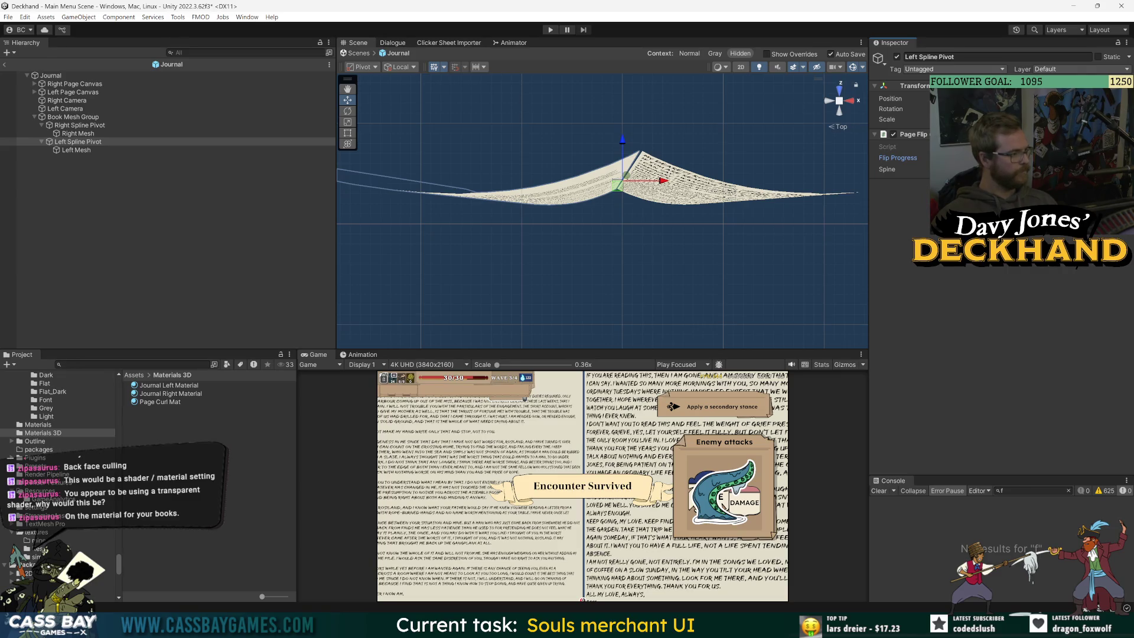
left_click(182, 386)
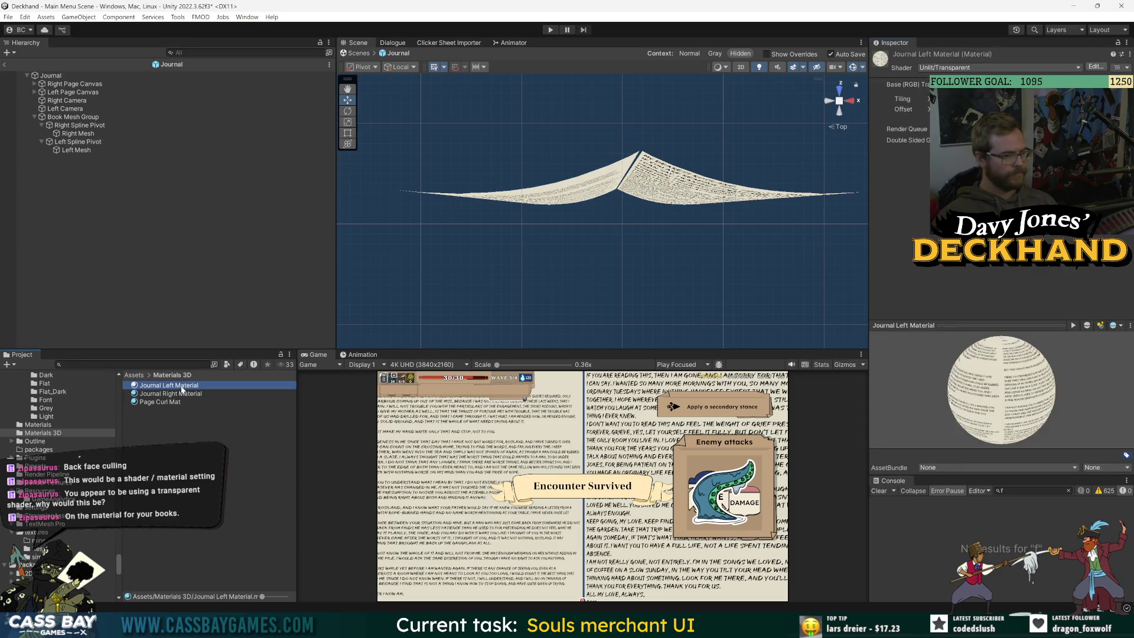
Step: Change Journal Left Material's shader to Universal Render Pipeline > Unlit
left_click(942, 68)
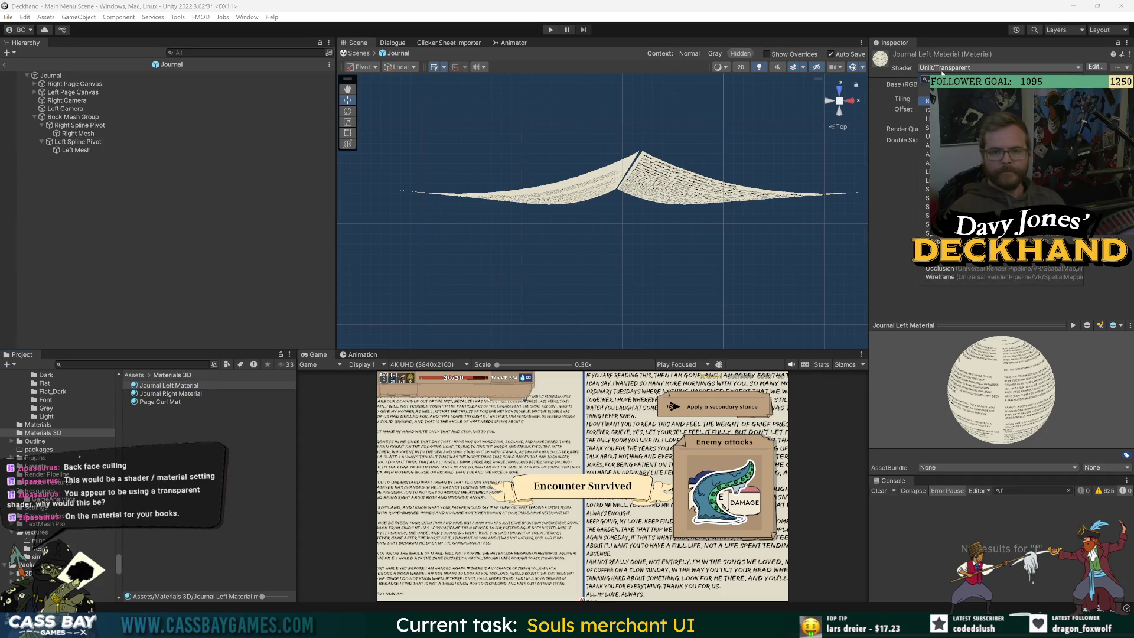
left_click(891, 268)
left_click(989, 69)
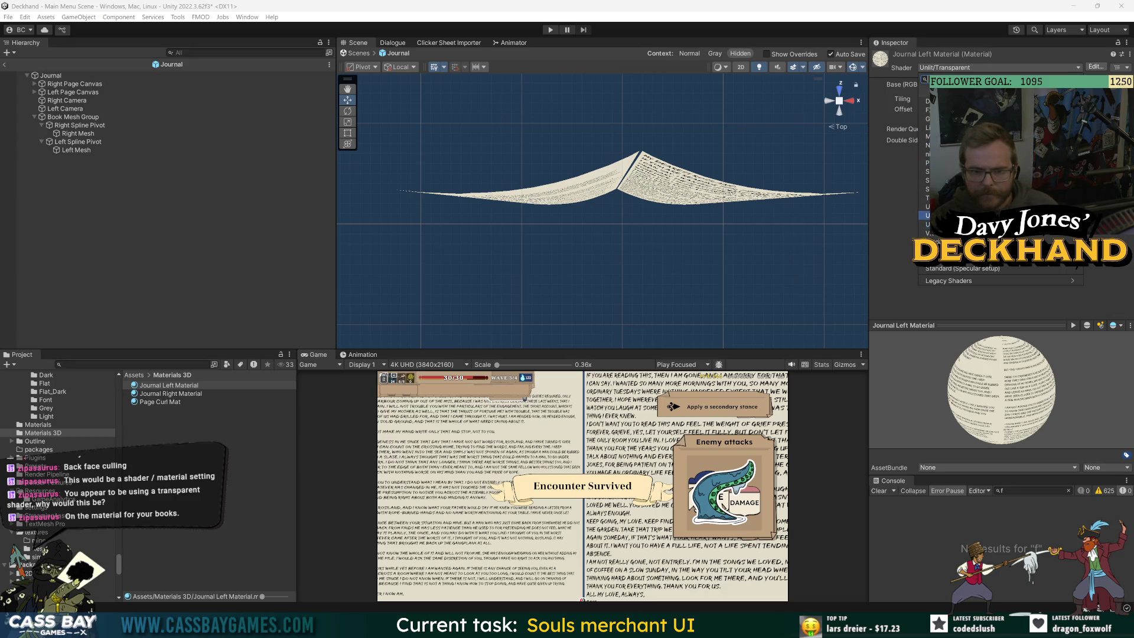
key("Return")
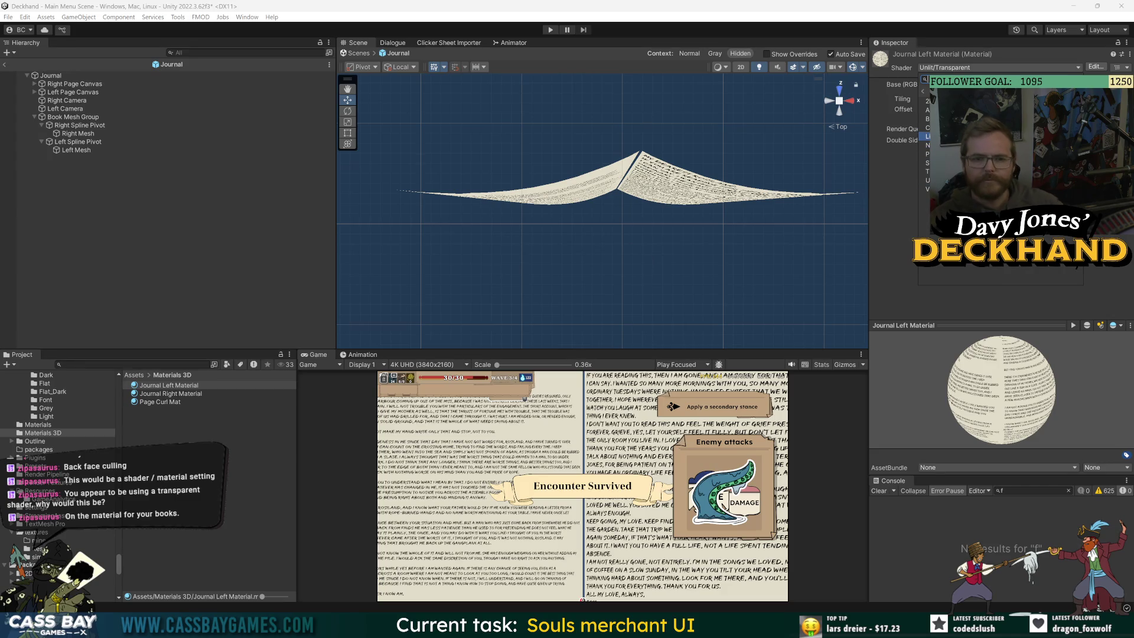
key("Down")
key("Down")
key("Down")
key("Return")
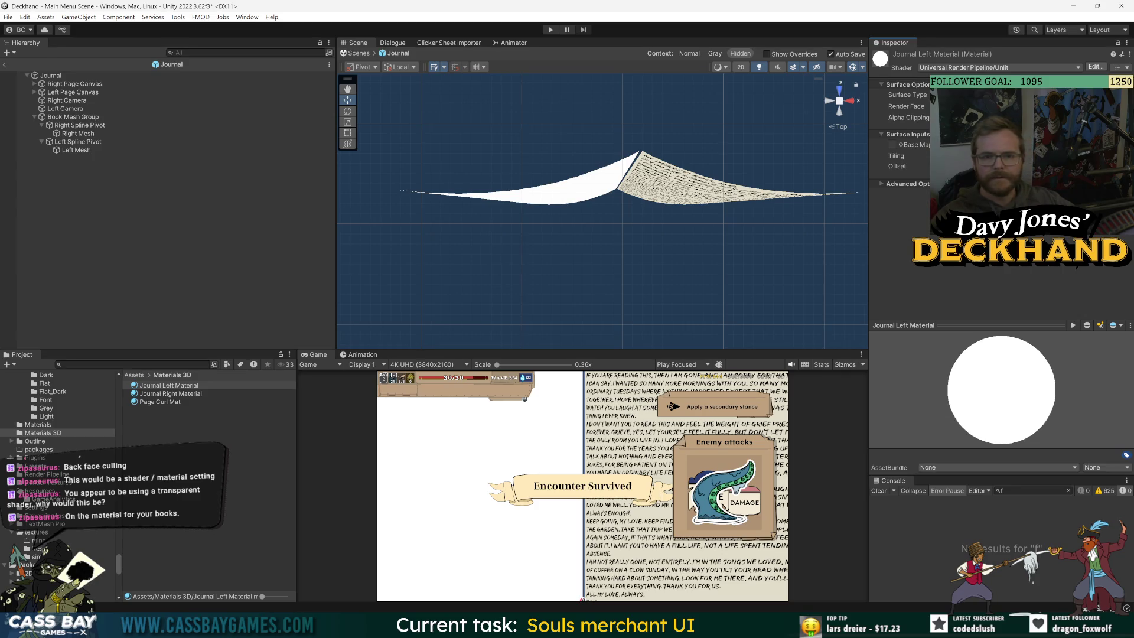
Step: Set Journal Left Material to Transparent surface type and Both render faces, then expand Advanced Options
left_click(1004, 95)
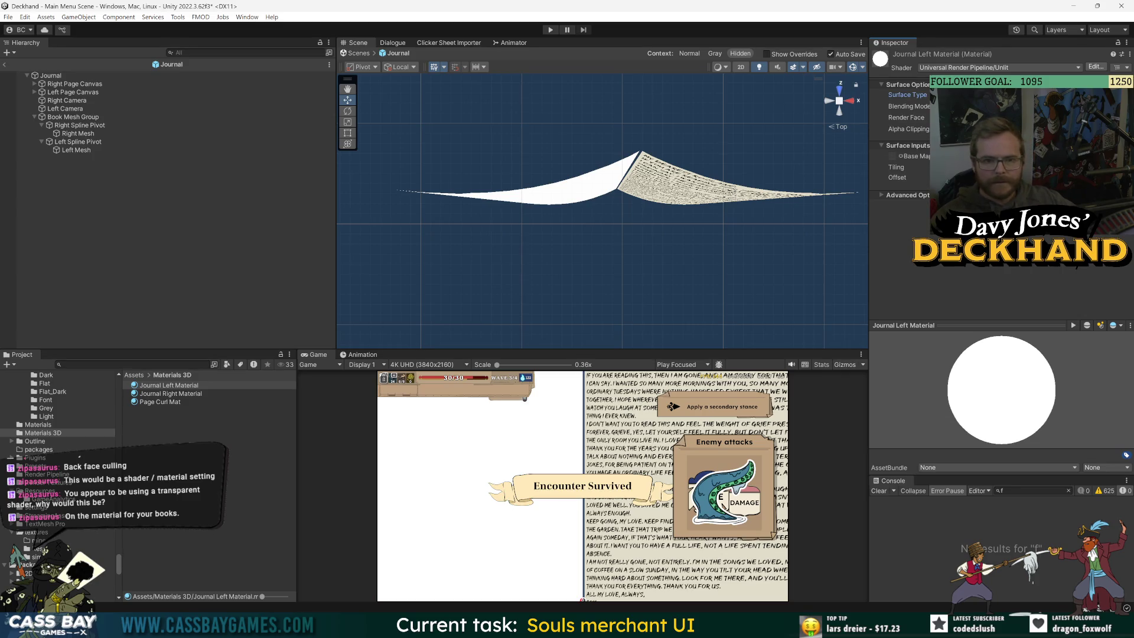
mouse_move(916, 130)
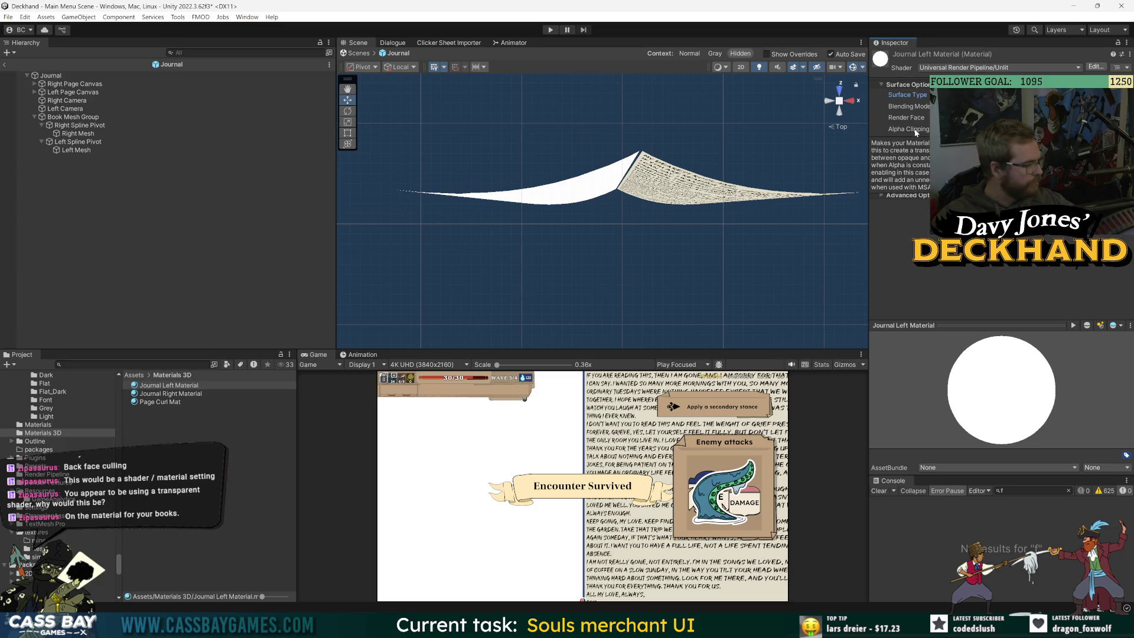
left_click(957, 139)
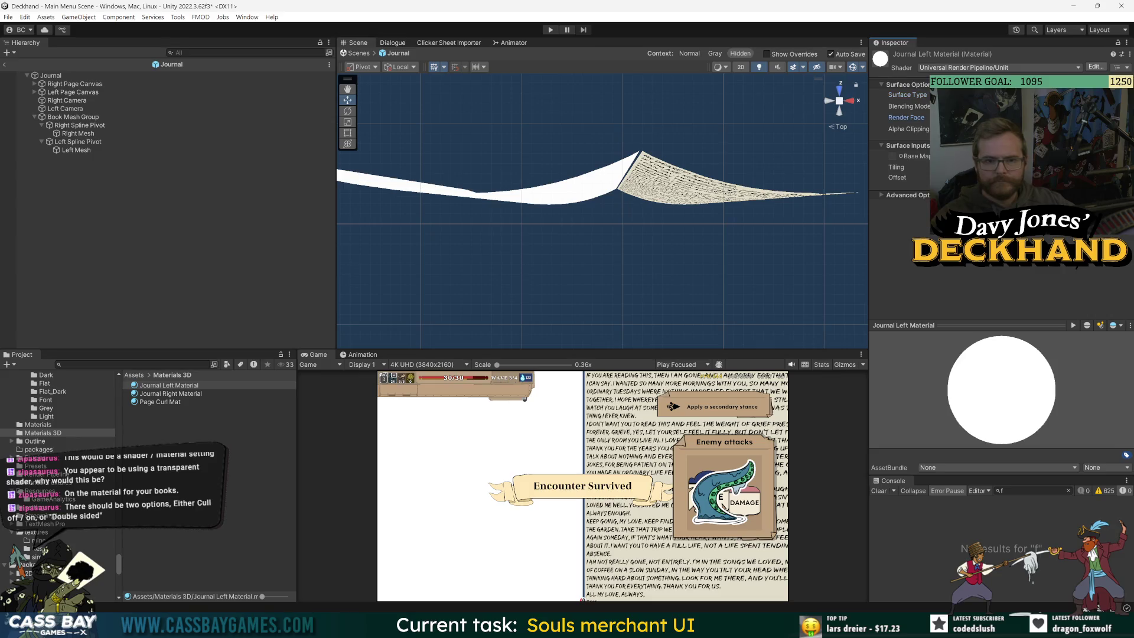
left_click(882, 195)
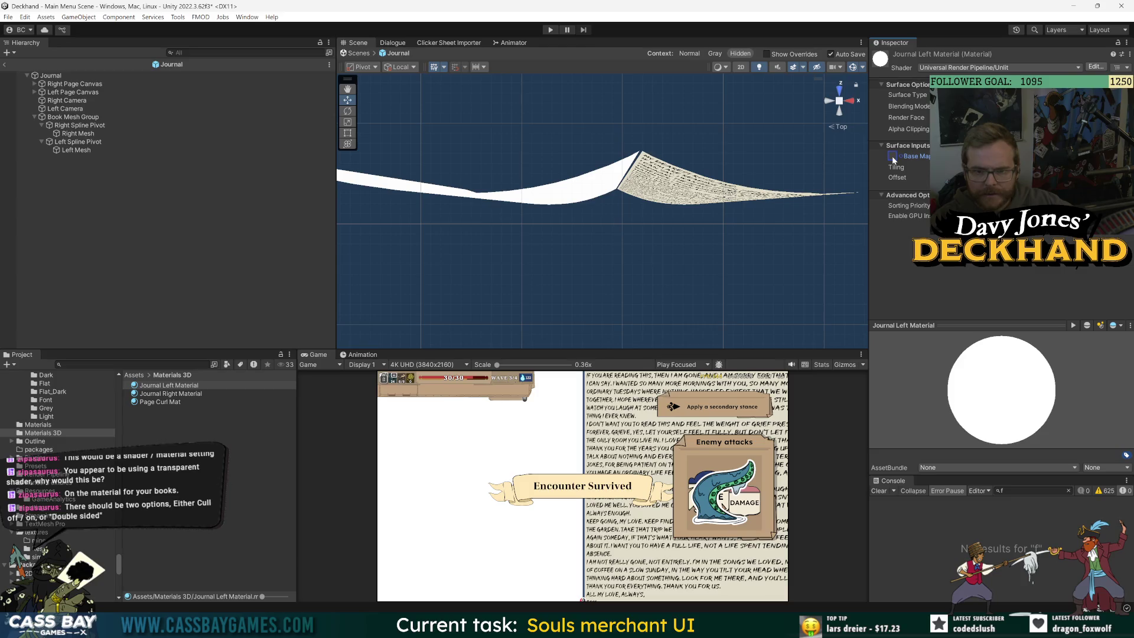
left_click(891, 156)
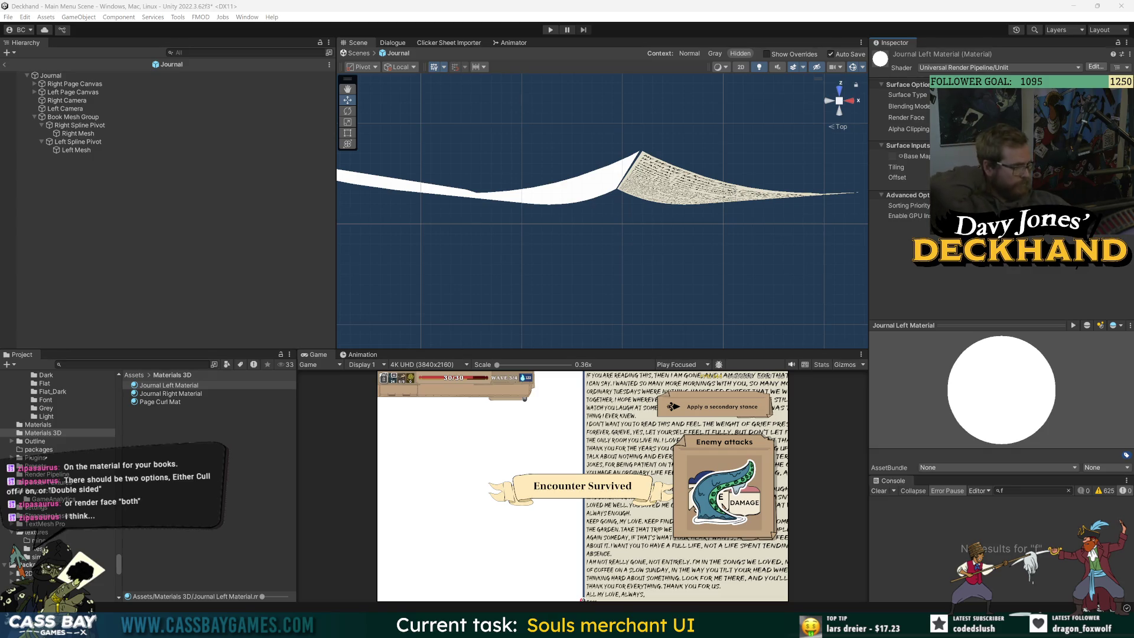
left_click(901, 156)
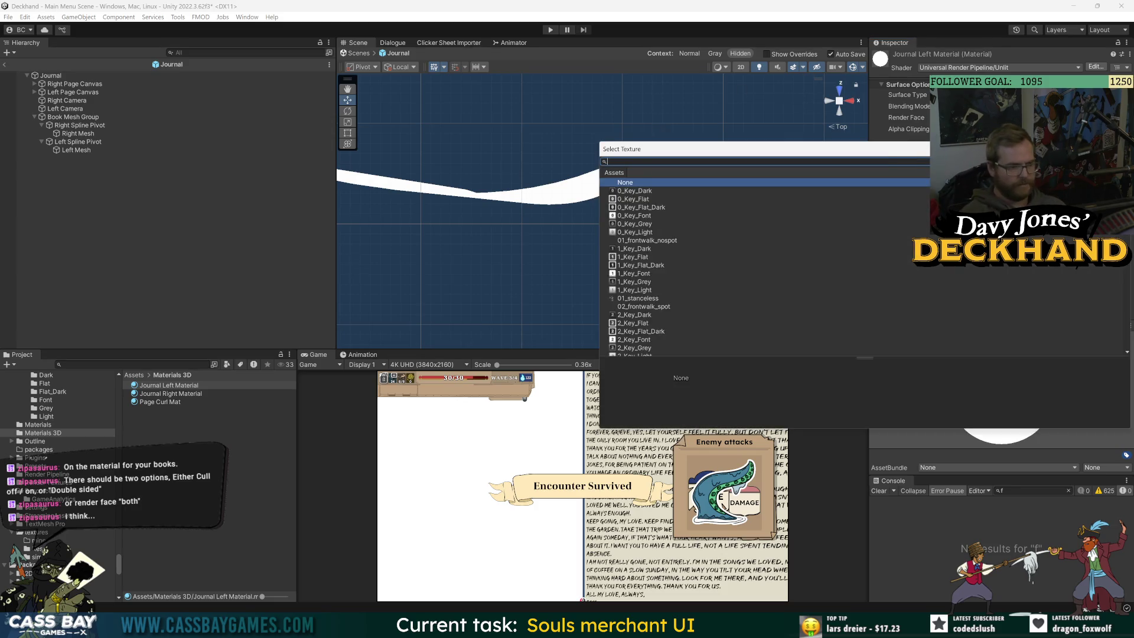
Step: Search 'left' in the texture picker and assign 3D_Journal Left as the base map
type("text")
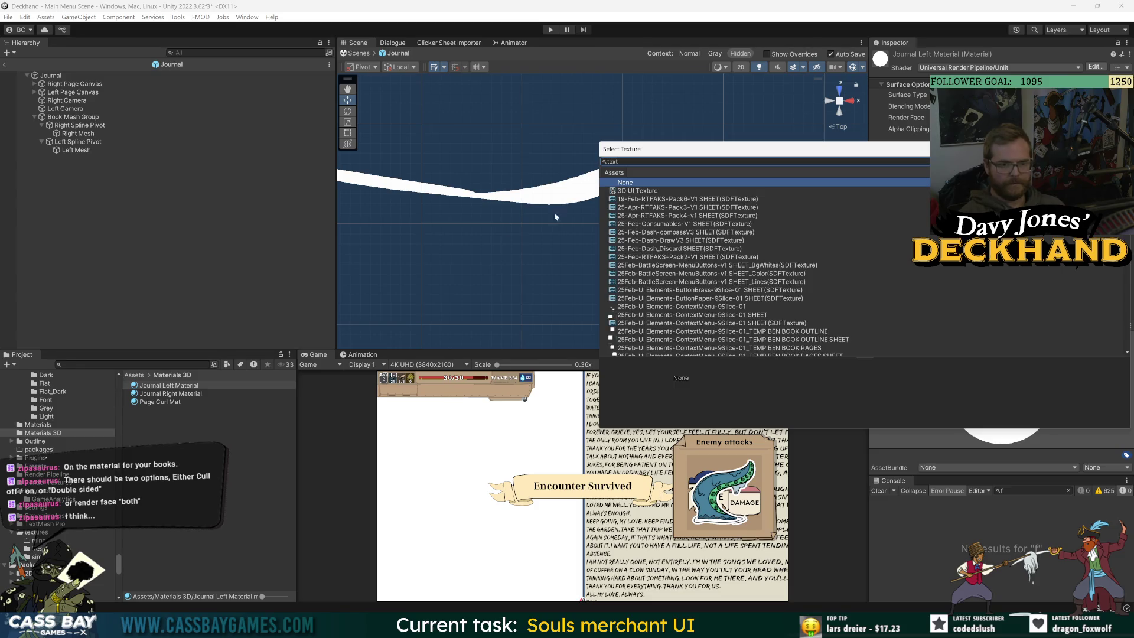
key("ctrl+a")
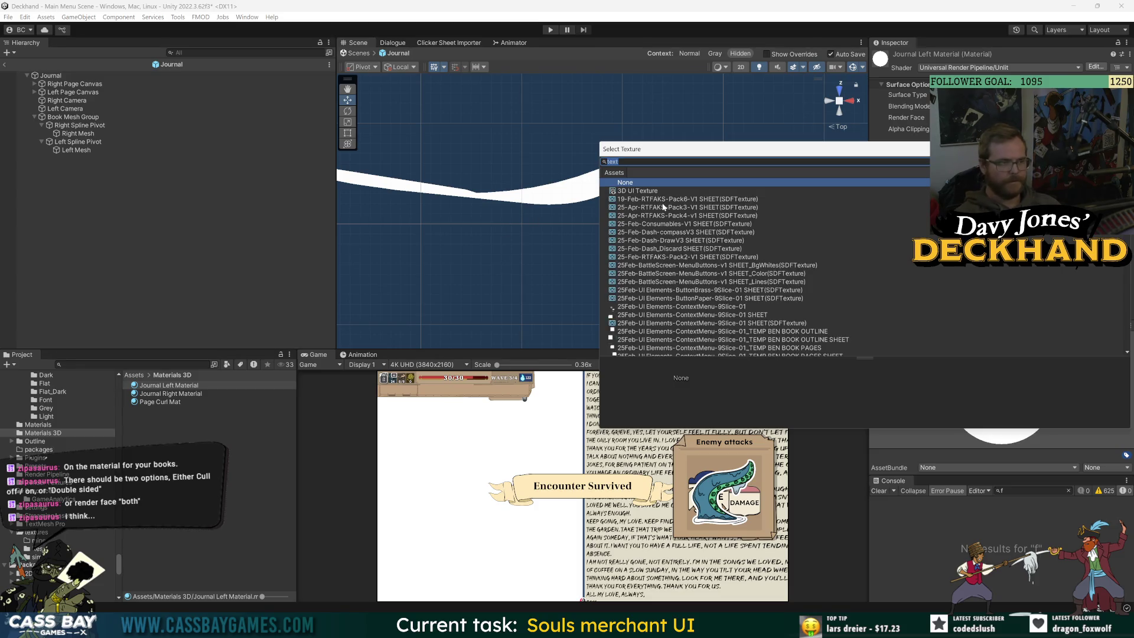
type("left t")
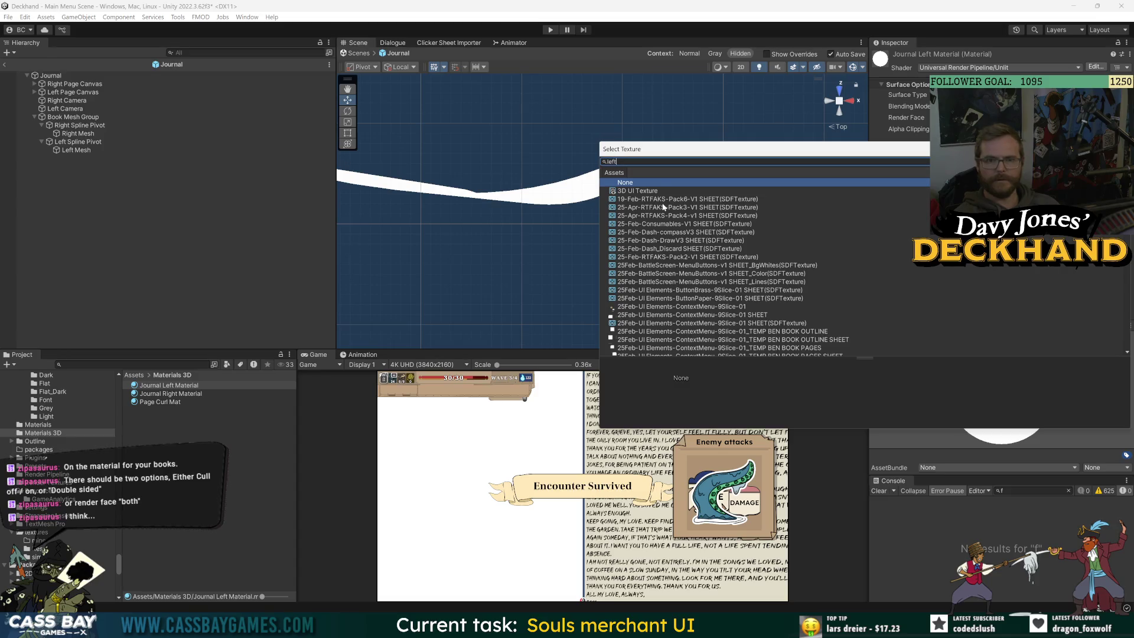
key("BackSpace")
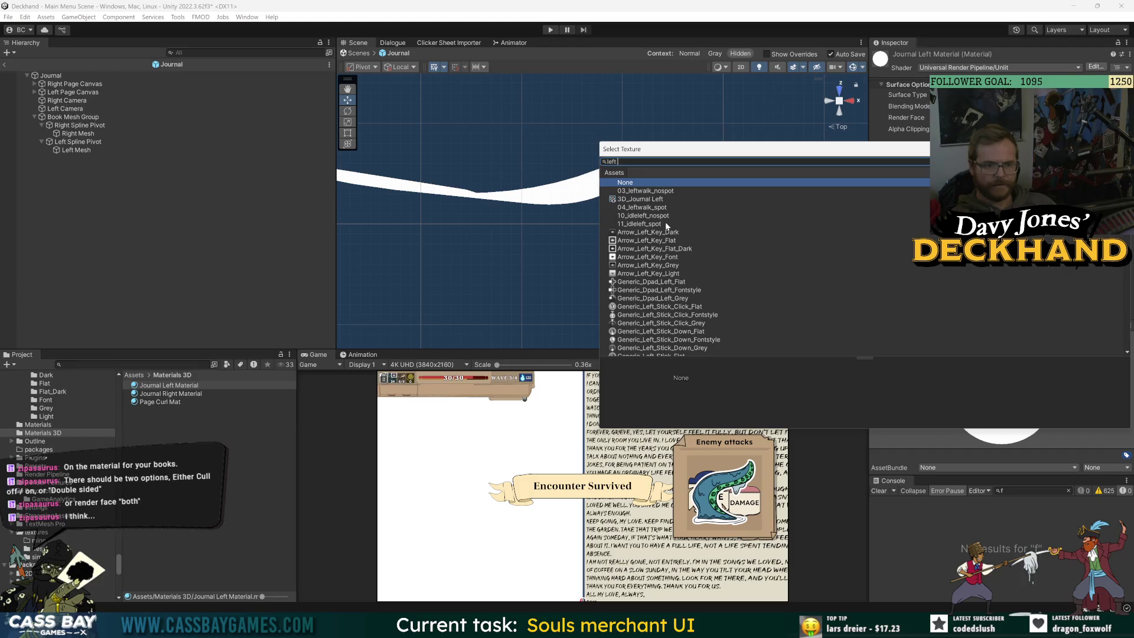
double_click(647, 199)
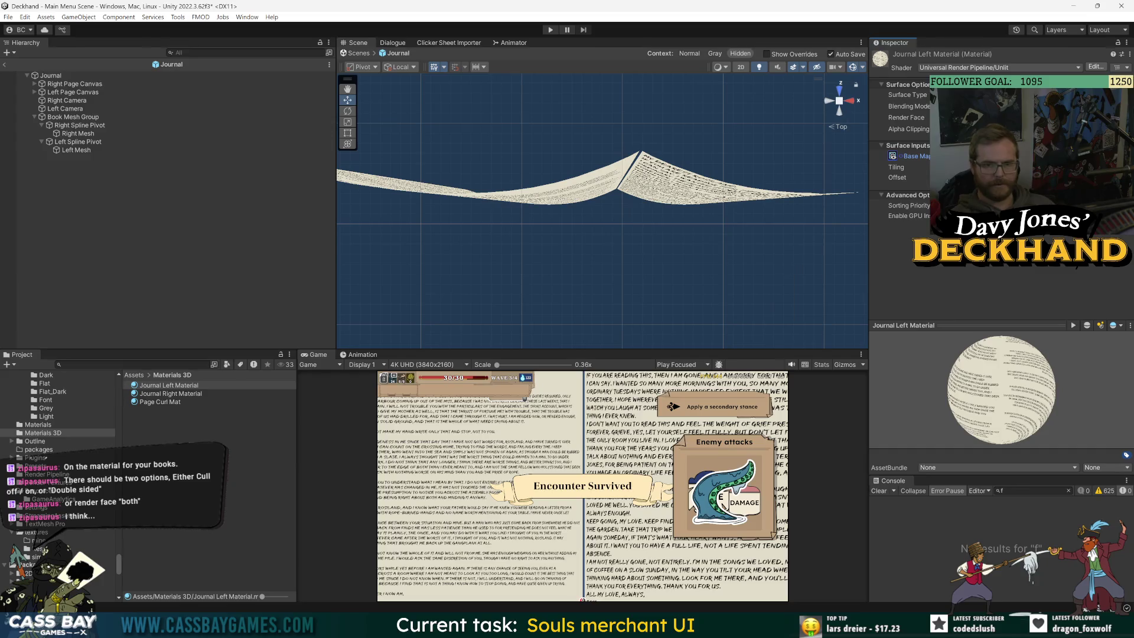
left_click(65, 142)
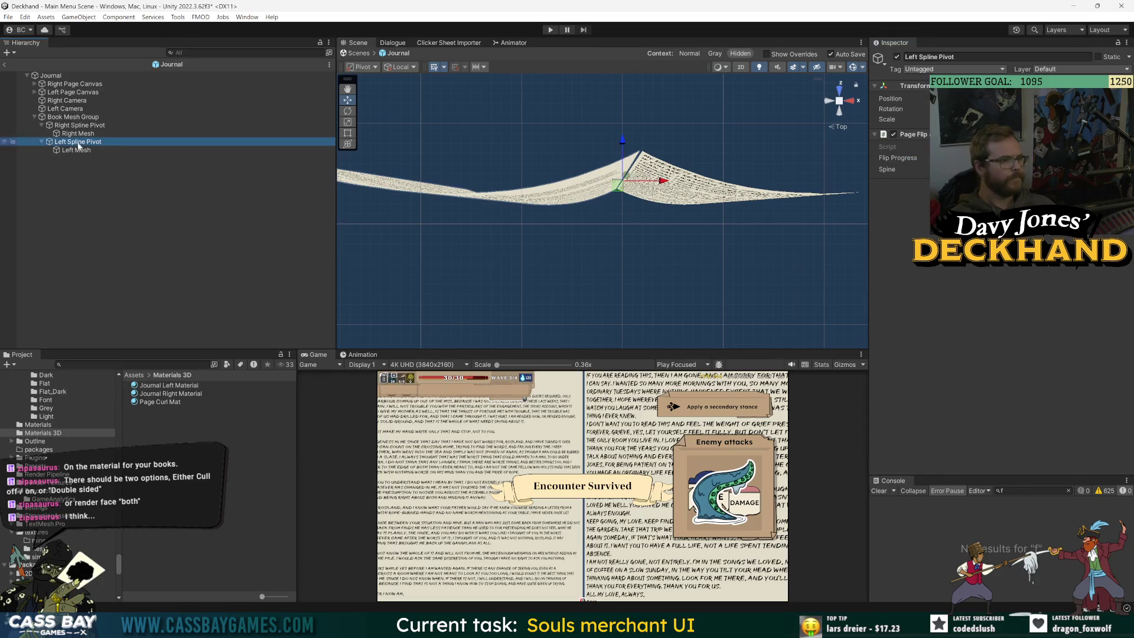
Step: Raise the Left Spline Pivot's Flip Progress, then rotate the Book Mesh Group to a new tilt
left_click_drag(897, 158, 1004, 158)
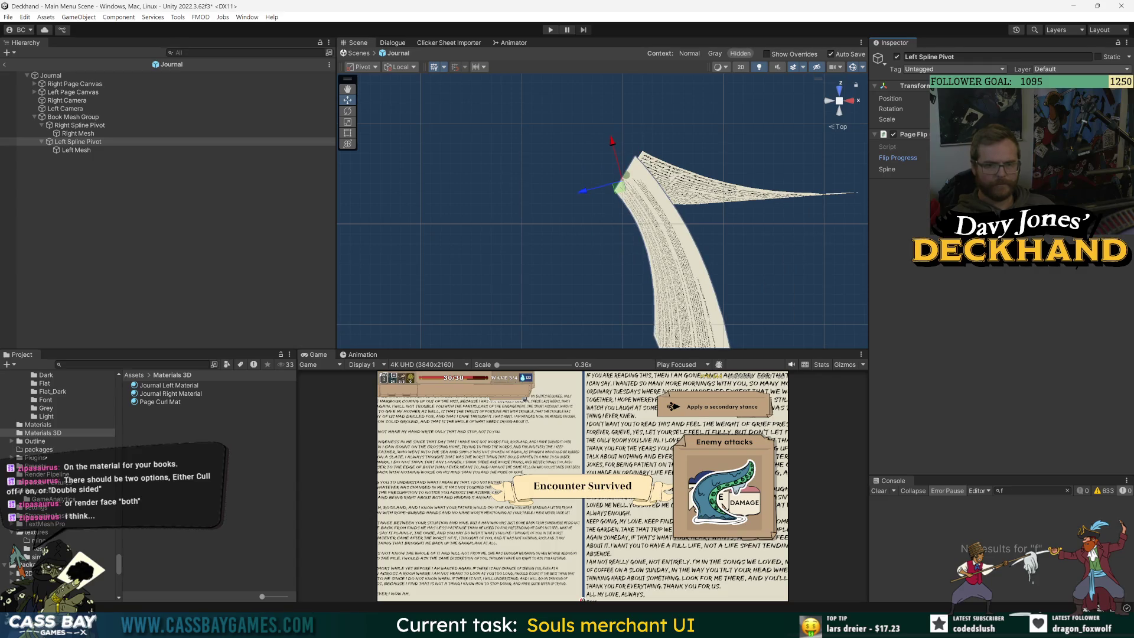
mouse_move(1004, 158)
left_mouse_down()
mouse_move(1045, 158)
mouse_move(1004, 158)
left_mouse_up()
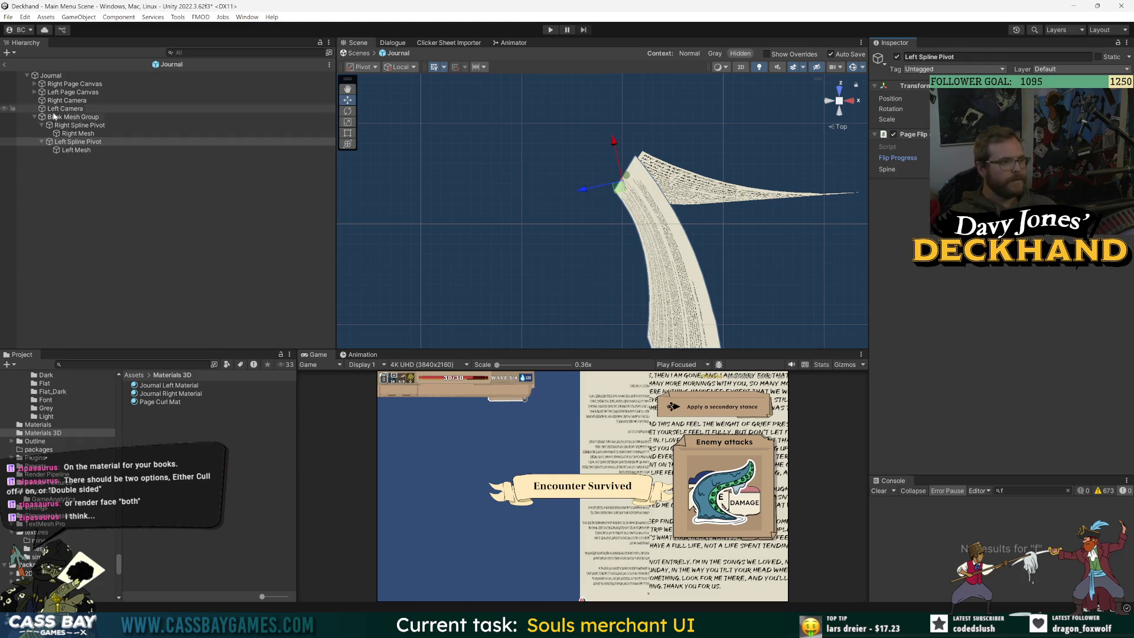
left_click(73, 116)
scroll(599, 114, "down", 5)
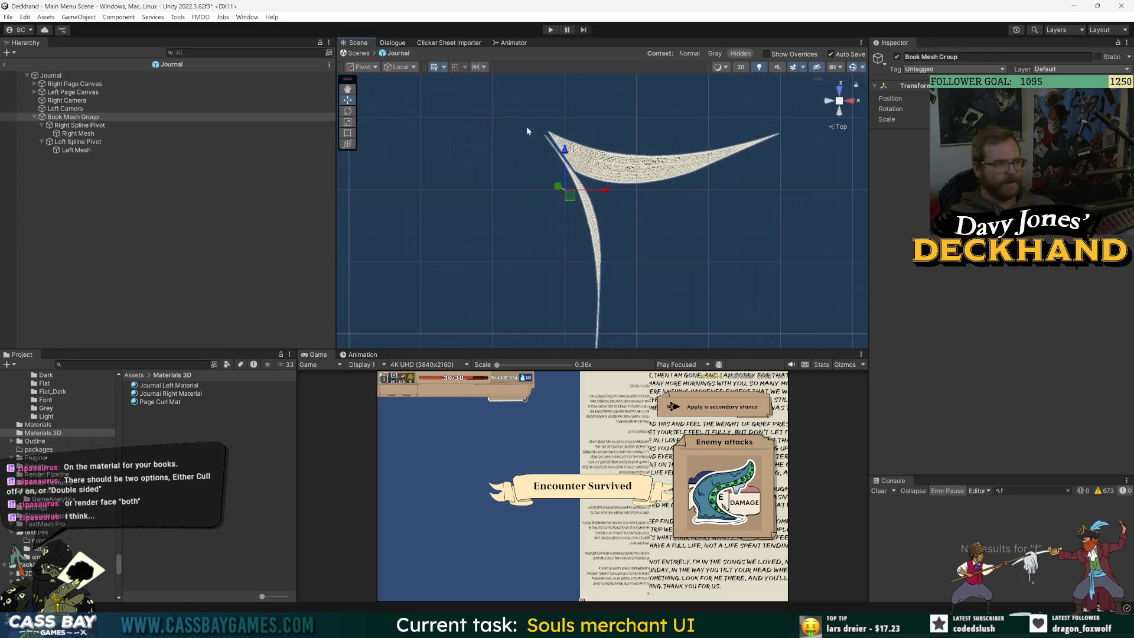
key("e")
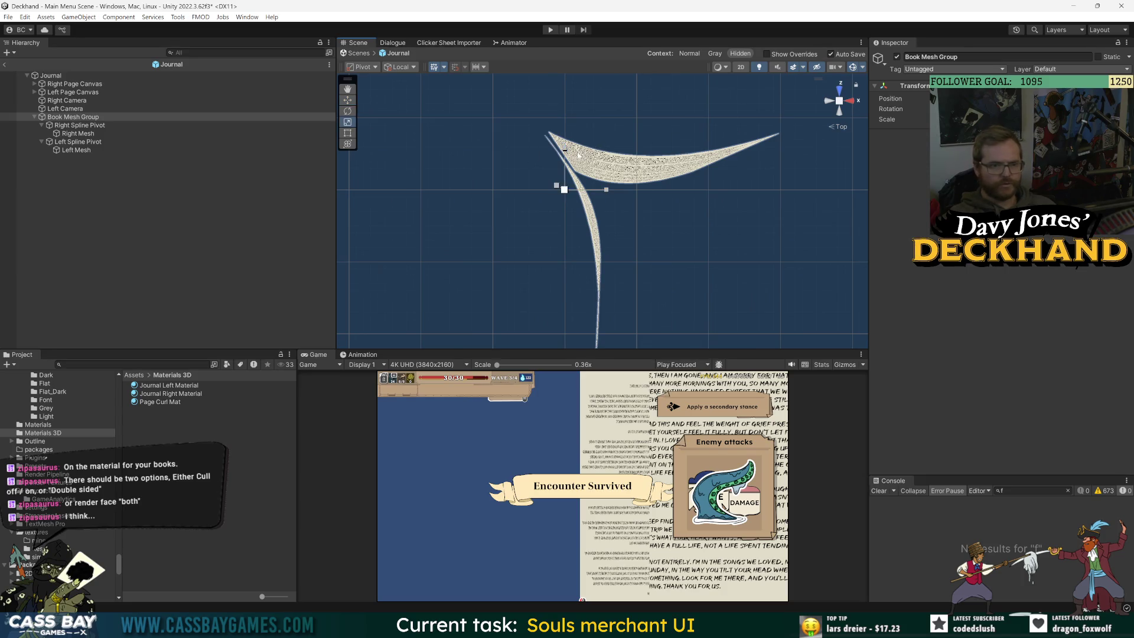
left_click_drag(557, 157, 562, 140)
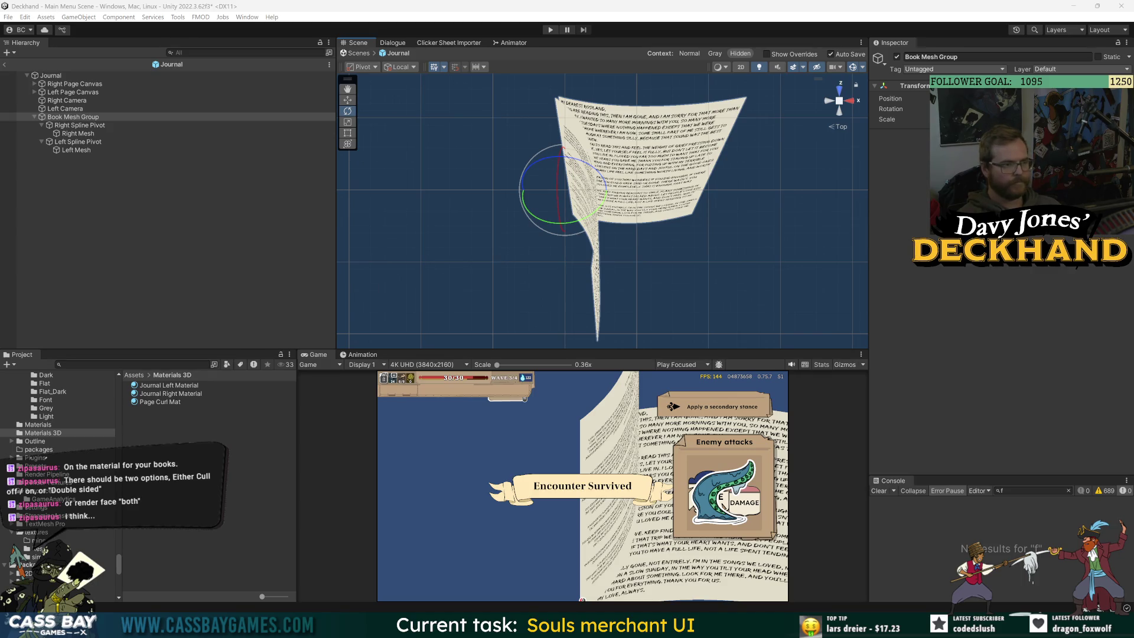
left_click(84, 142)
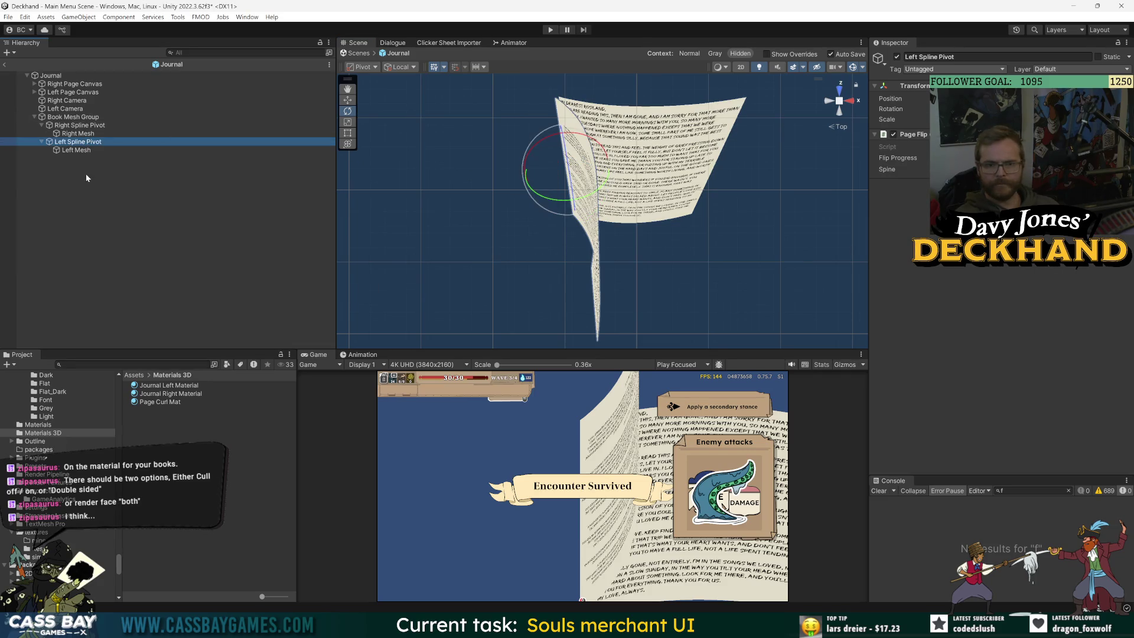
left_click(76, 150)
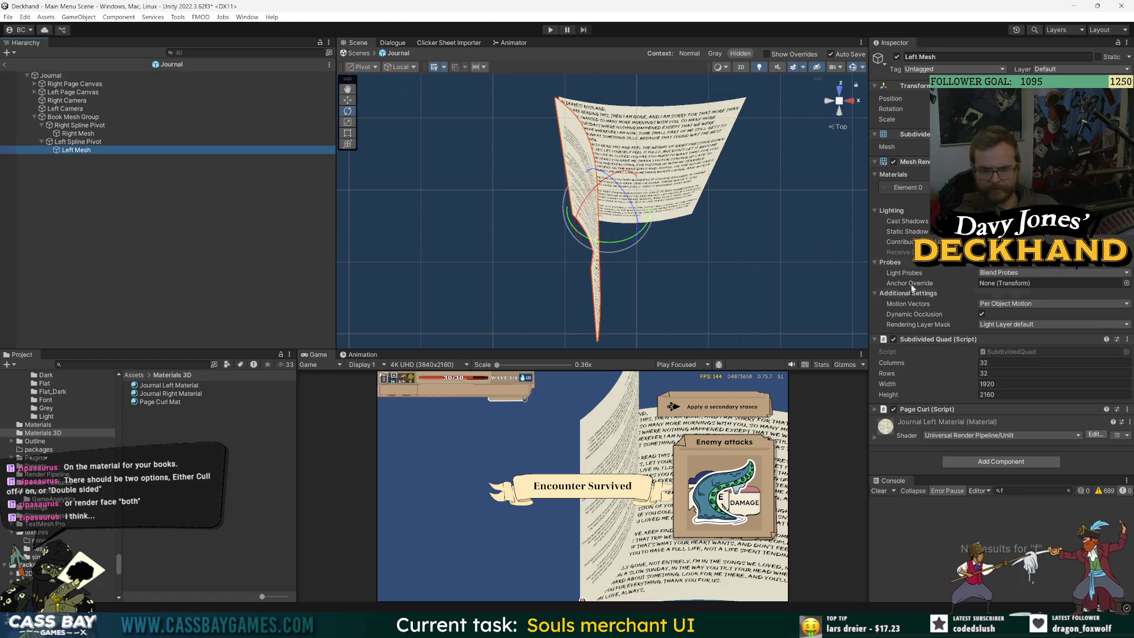
left_click(977, 409)
scroll(981, 410, "down", 2)
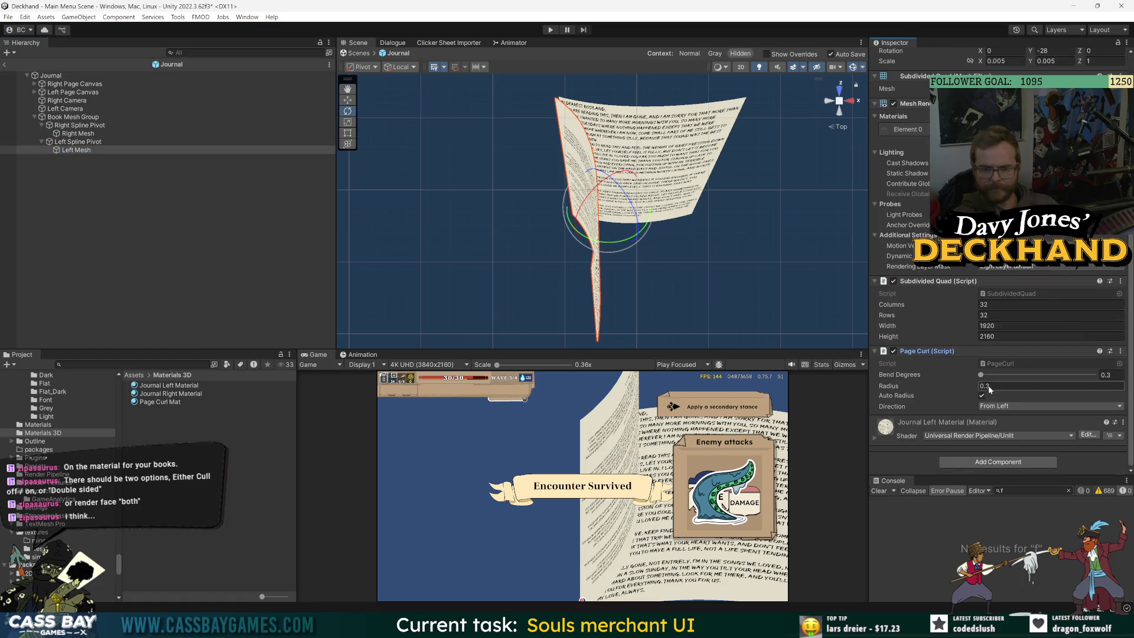
left_click_drag(894, 388, 889, 389)
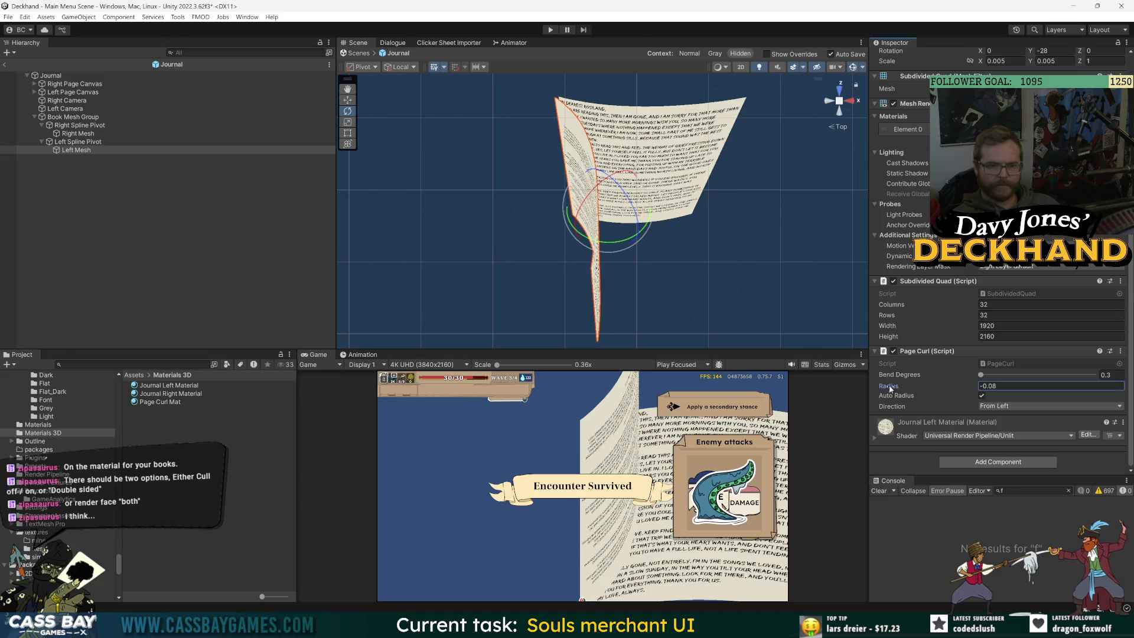
key("ctrl+z")
left_click(979, 376)
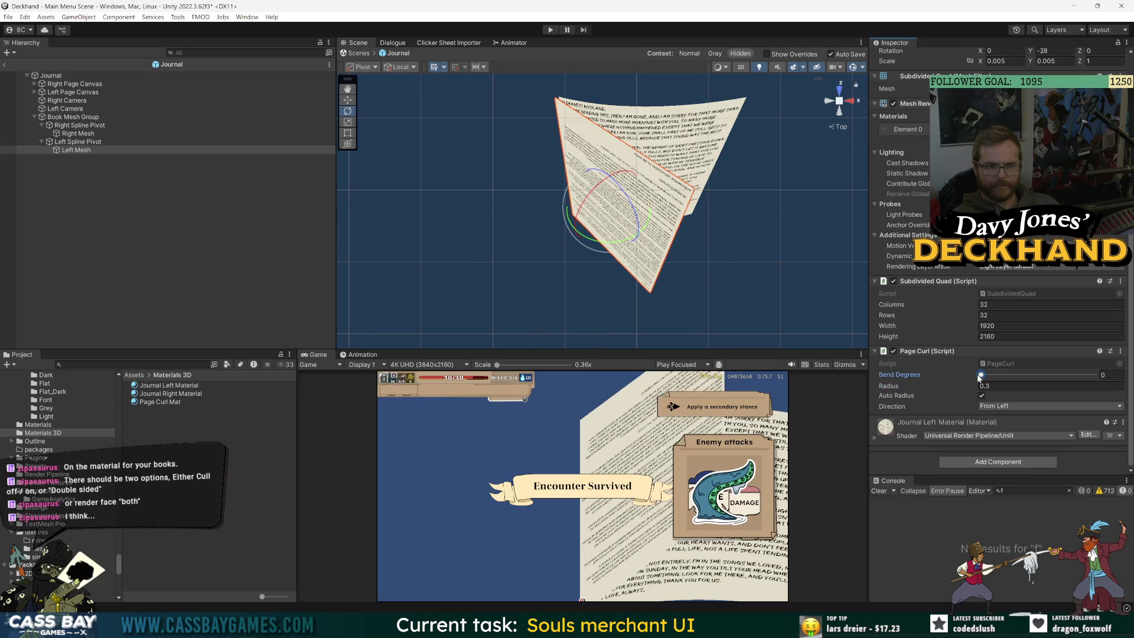
left_click_drag(981, 376, 981, 375)
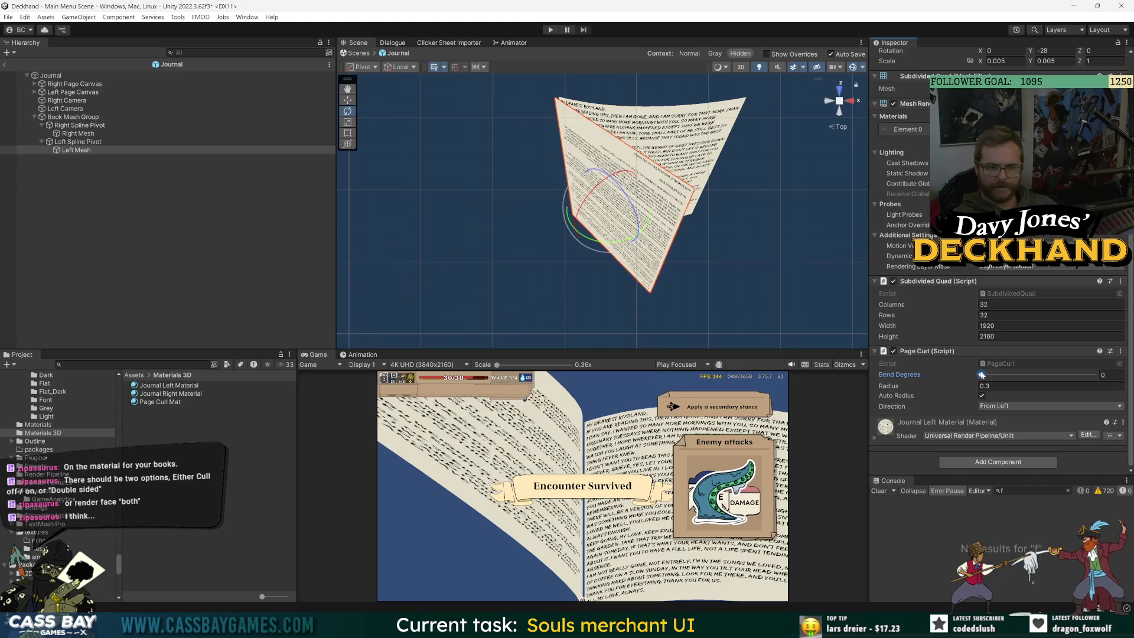
left_click(1109, 374)
type("0.3")
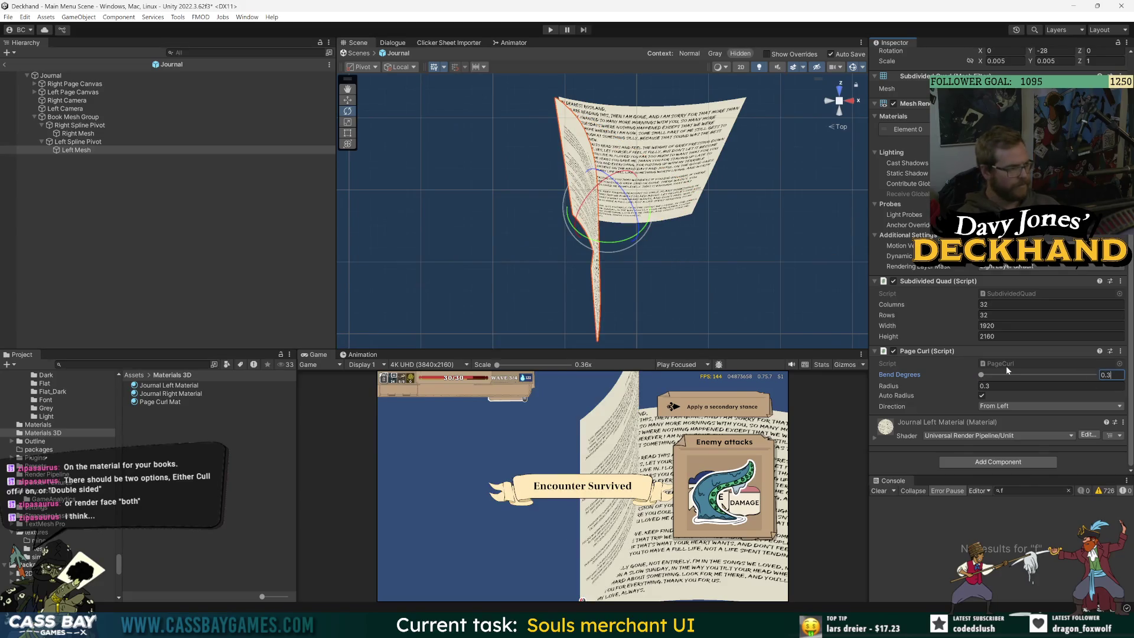
key("Home")
type("-")
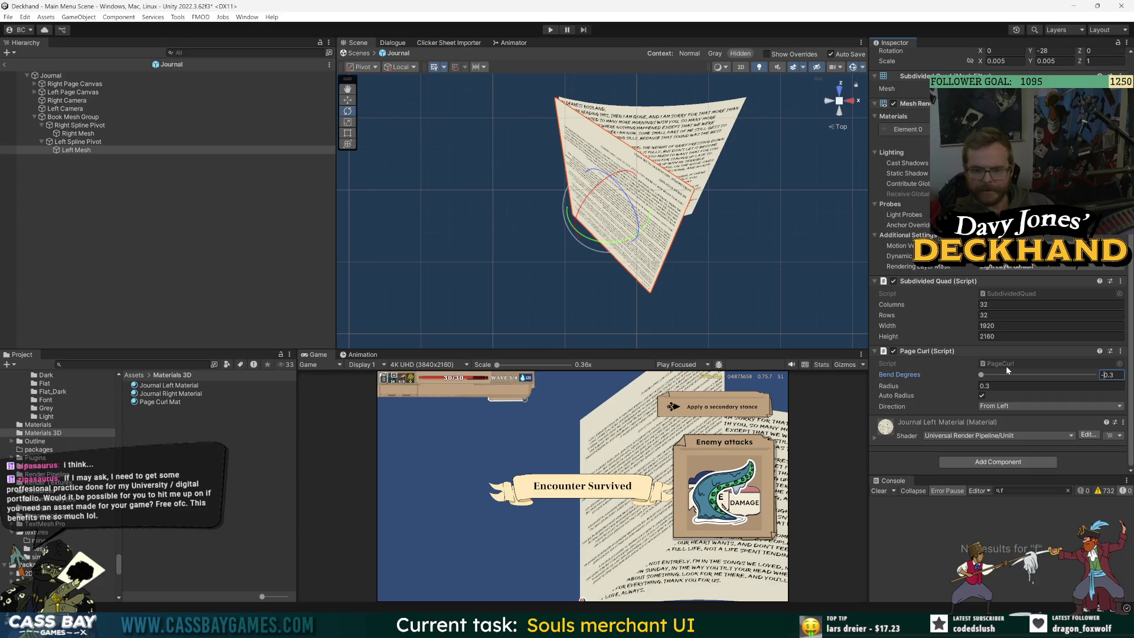
key("Right")
key("Right")
type("5")
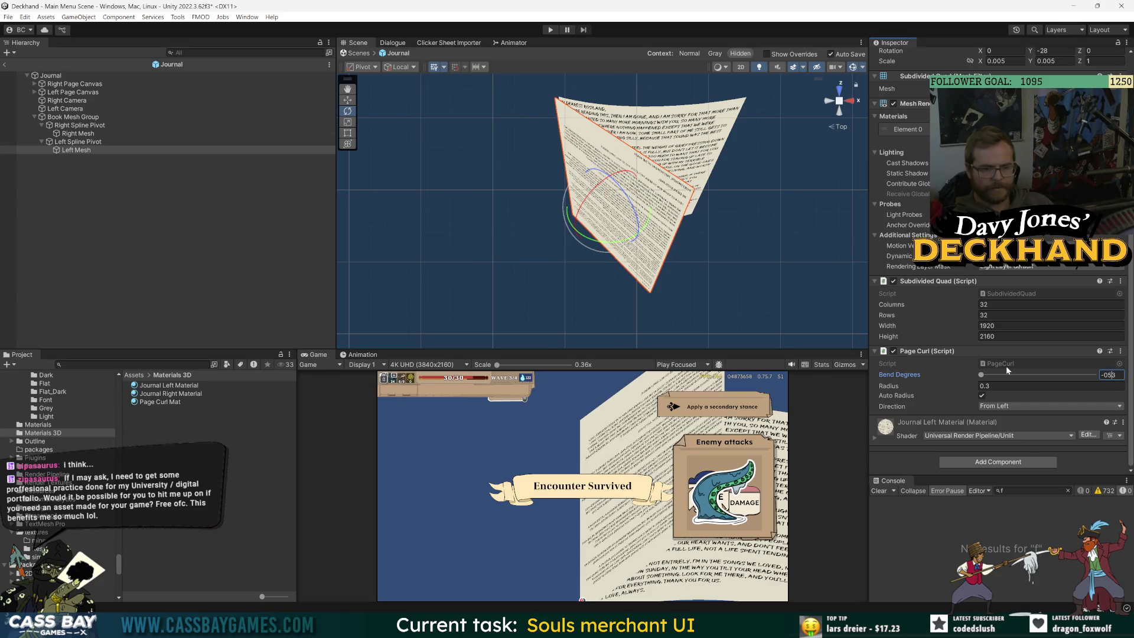
key("BackSpace")
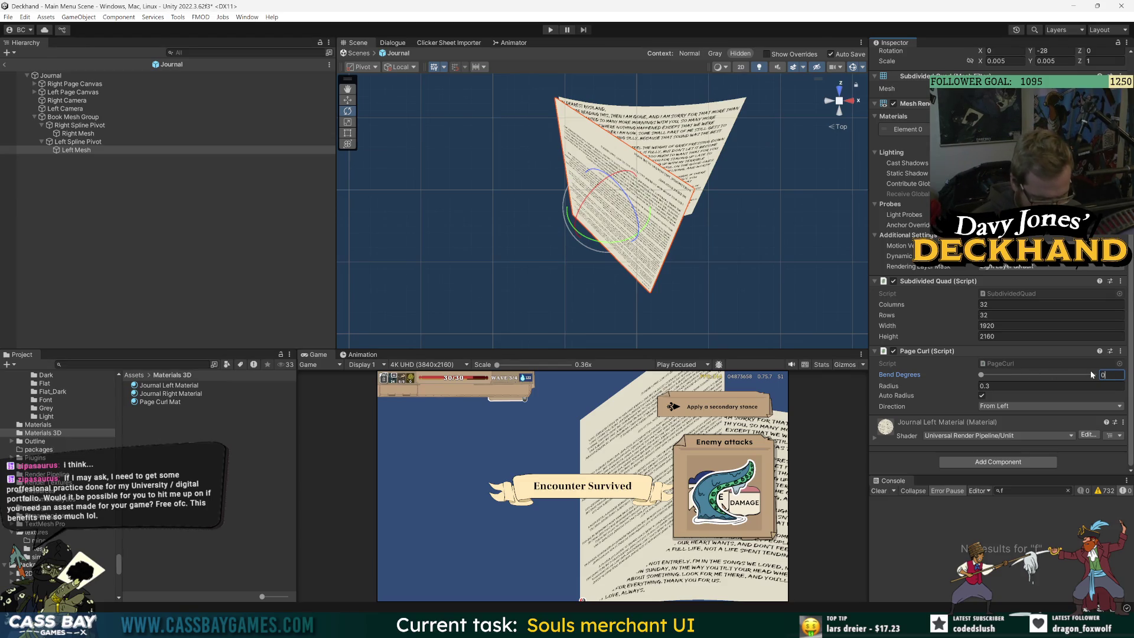
key("BackSpace")
type("0.3")
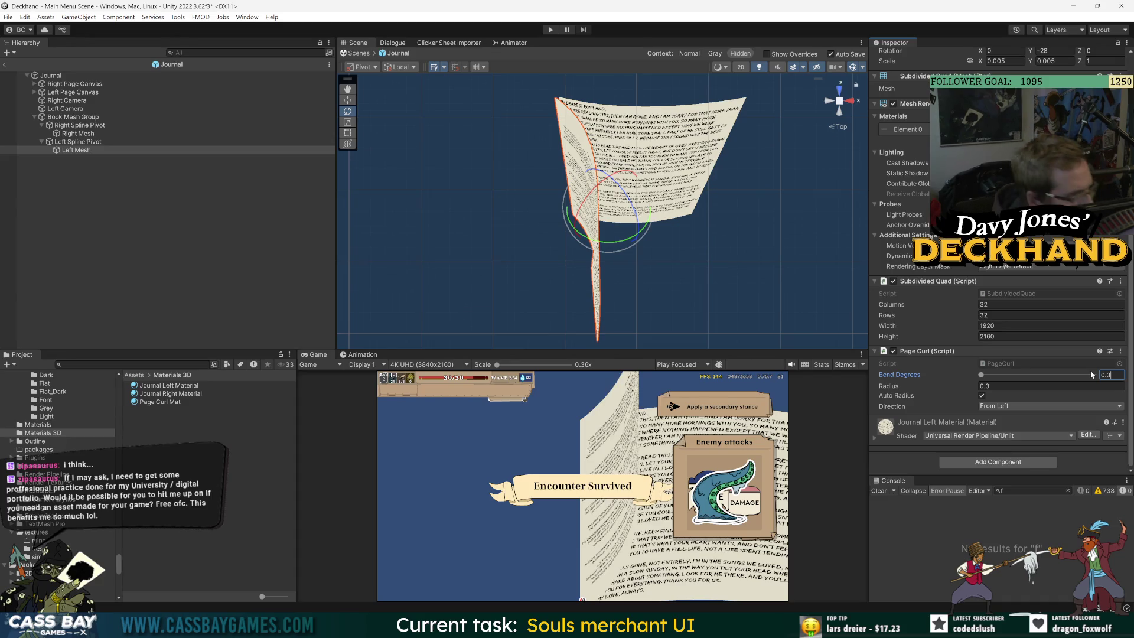
key("Return")
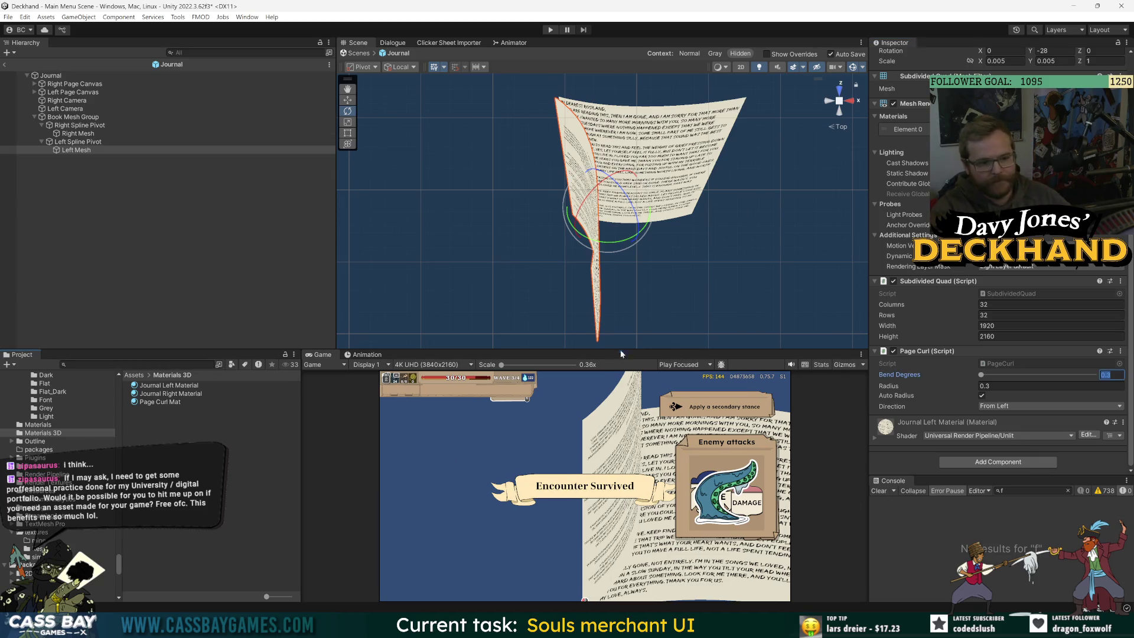
left_click_drag(294, 482, 299, 482)
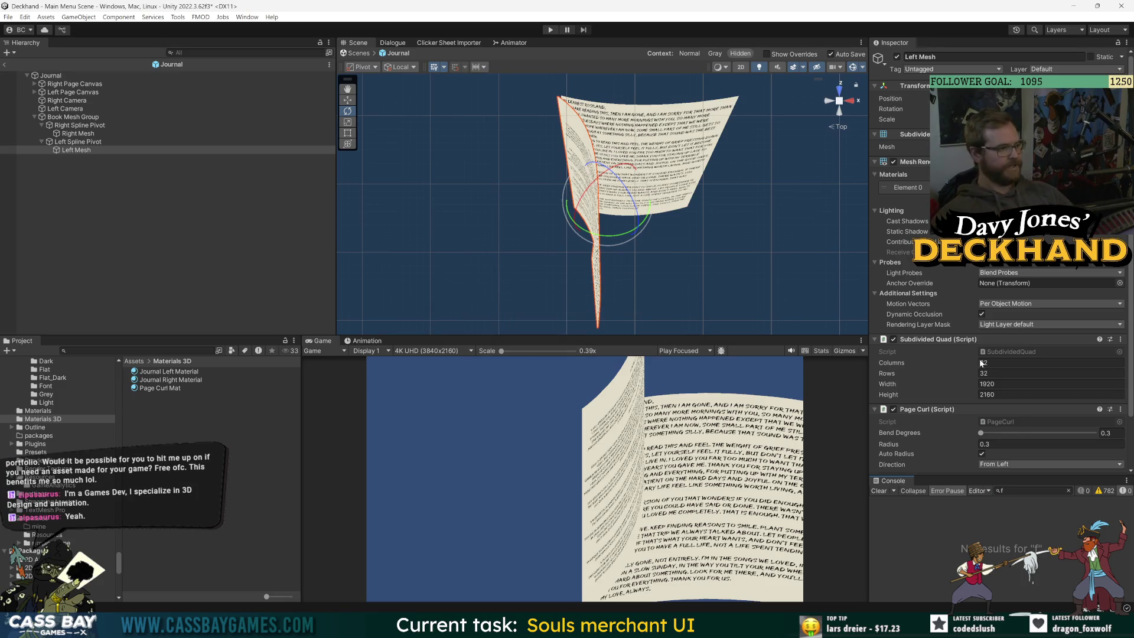
Step: Clear the console, heighten the game preview, and select Left Mesh then Left Spline Pivot
left_click(881, 490)
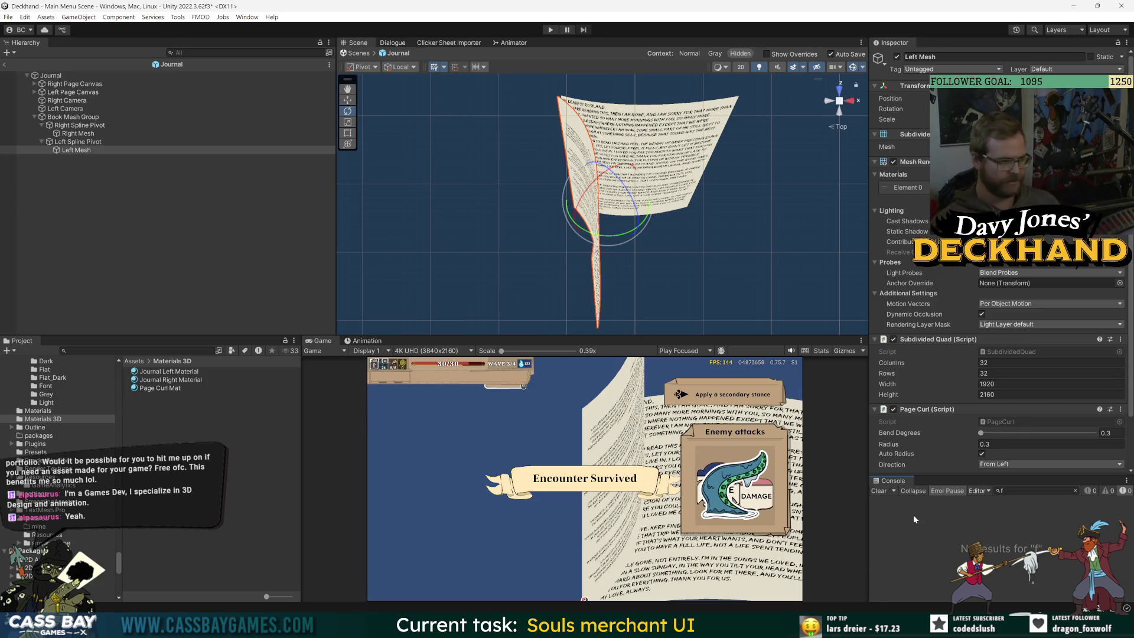
left_click_drag(678, 334, 666, 311)
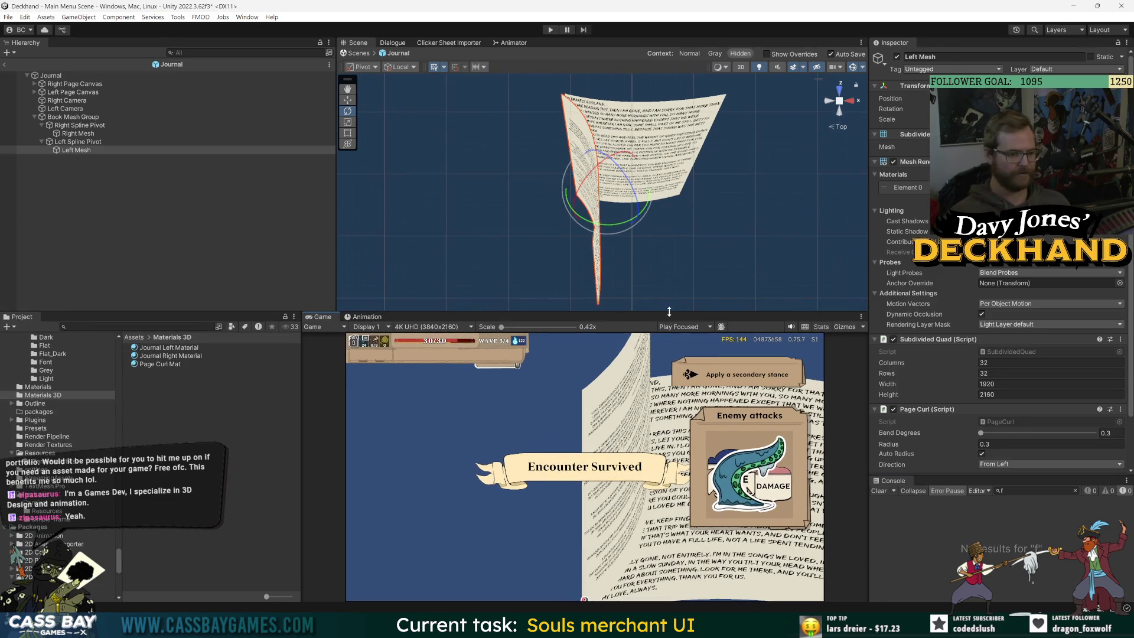
left_click(106, 261)
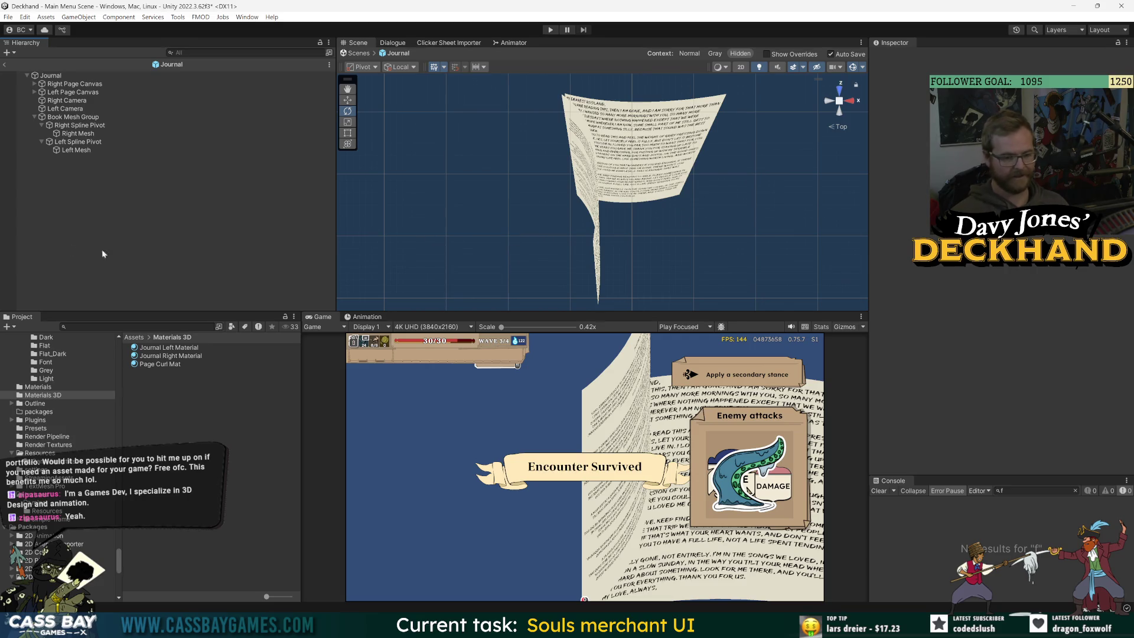
left_click(82, 150)
left_click(82, 142)
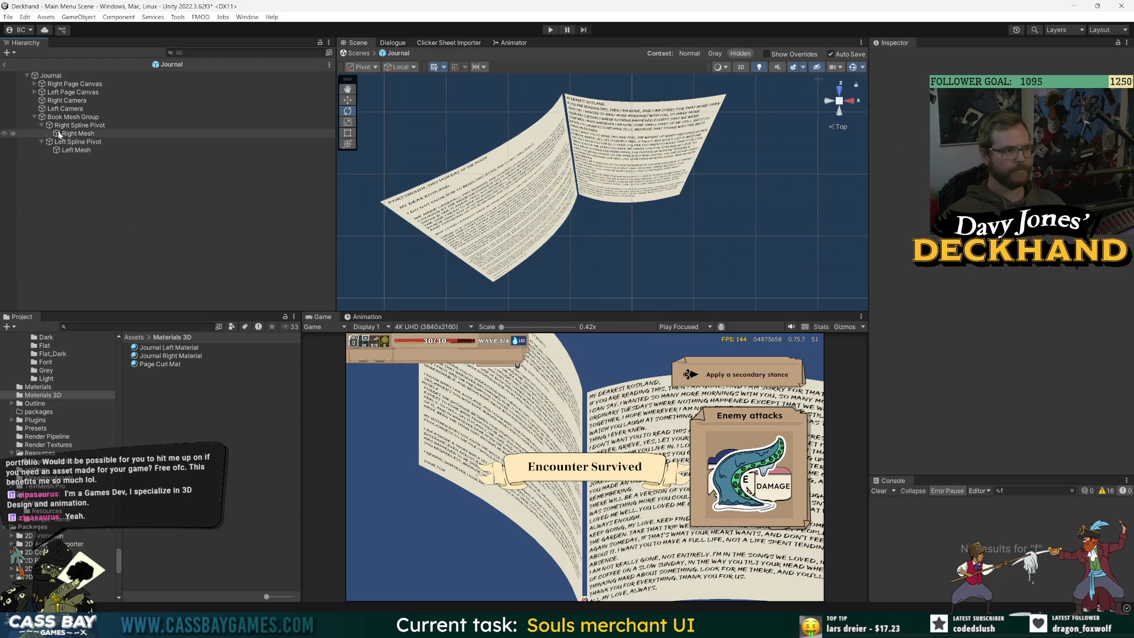
Step: Rotate the Right Mesh slightly so the right page rises toward the spine
left_click(75, 150)
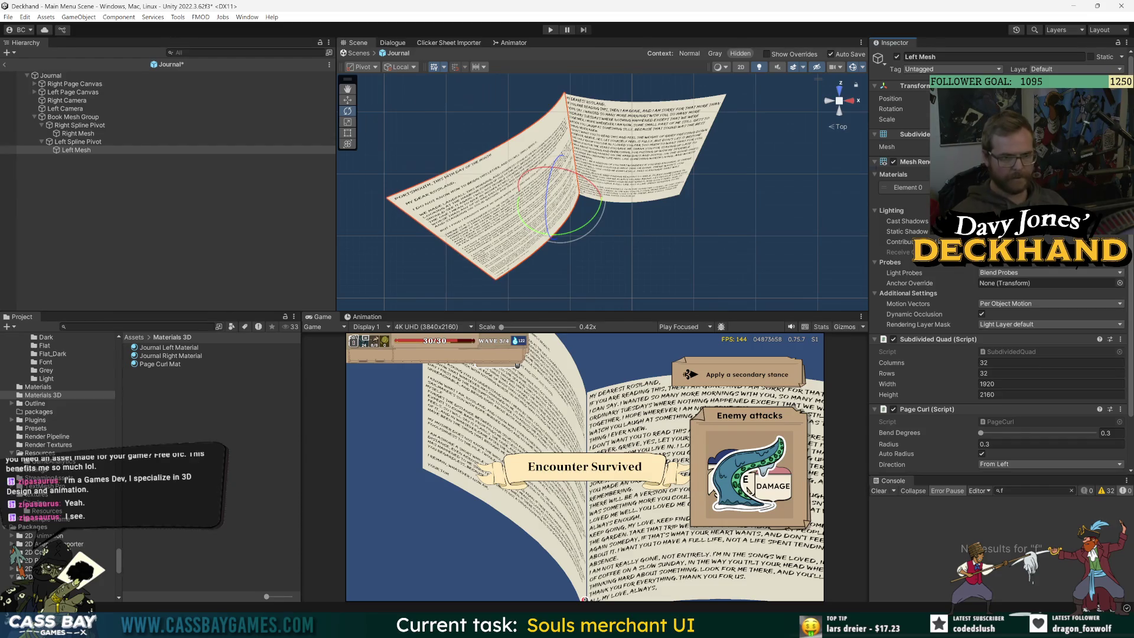
left_click(69, 126)
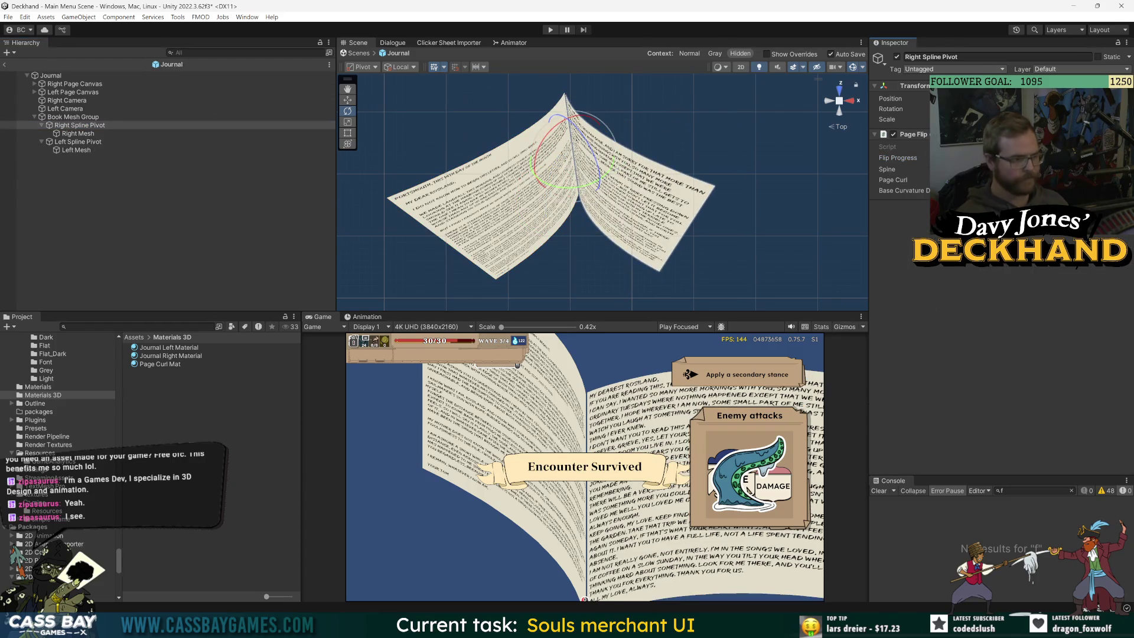
left_click(78, 133)
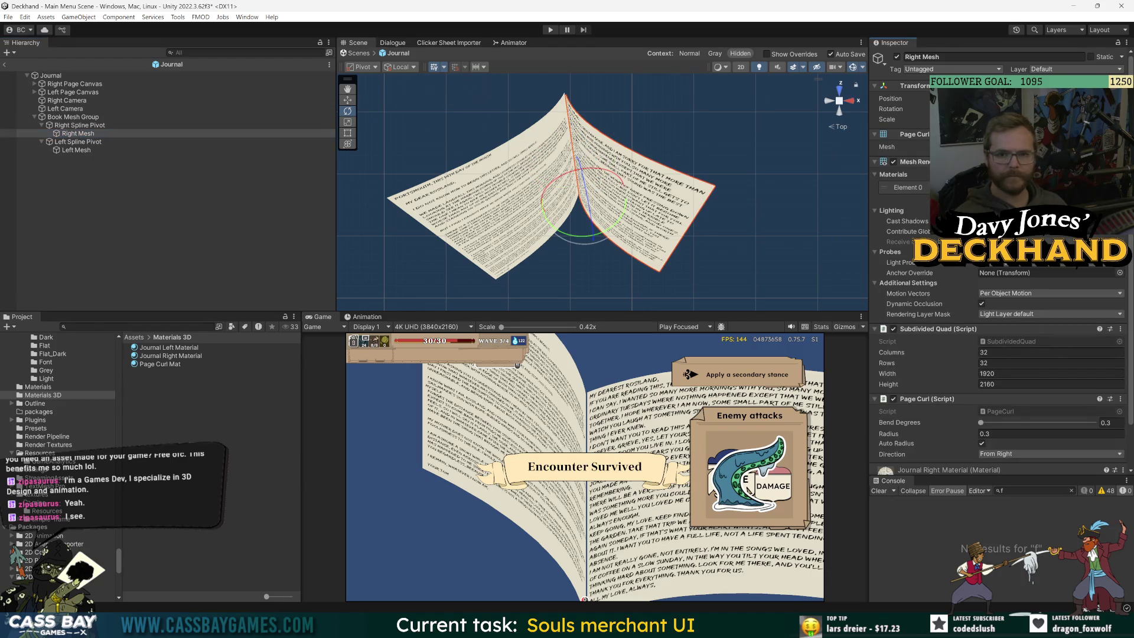
left_click_drag(988, 124, 989, 127)
left_click(285, 211)
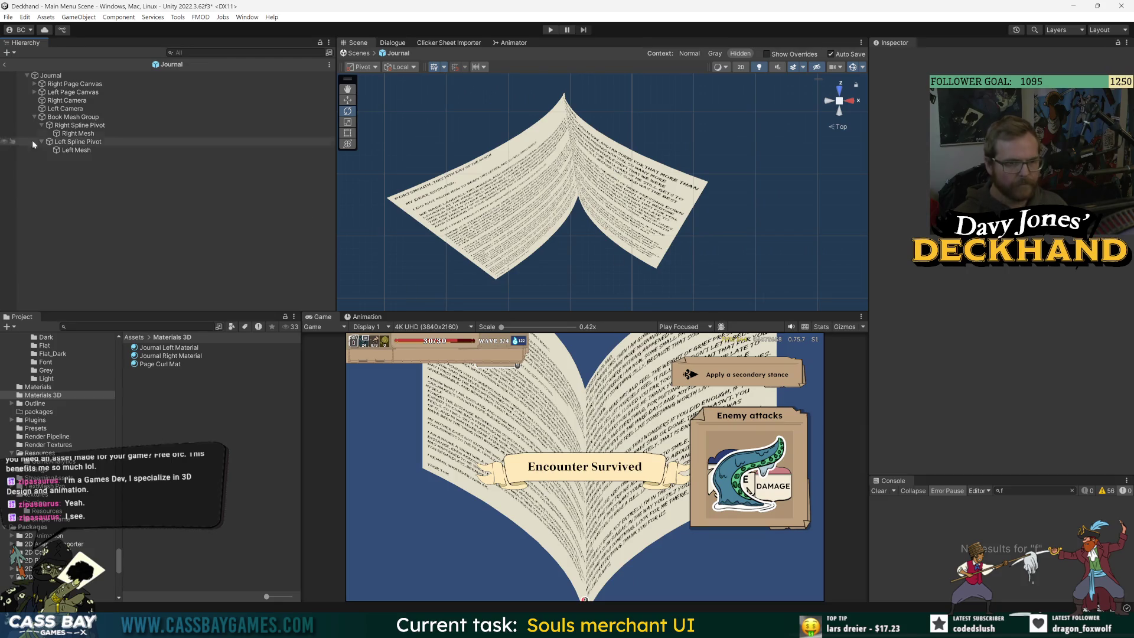
left_click(73, 116)
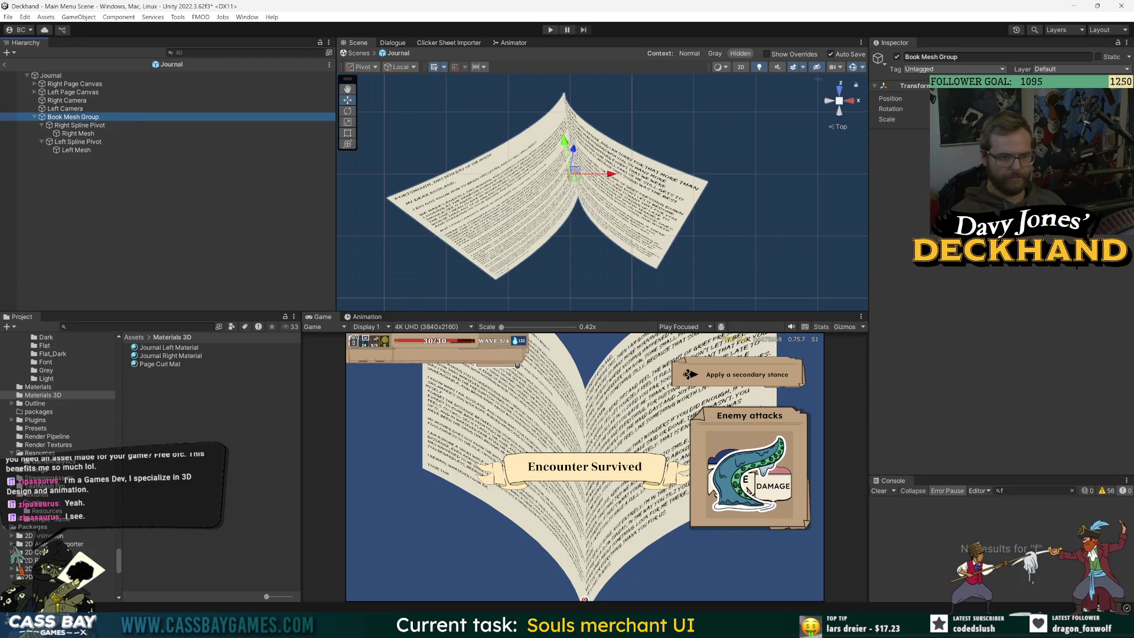
Step: Orbit the Scene view from Top into a perspective view of the open book
left_click(582, 140)
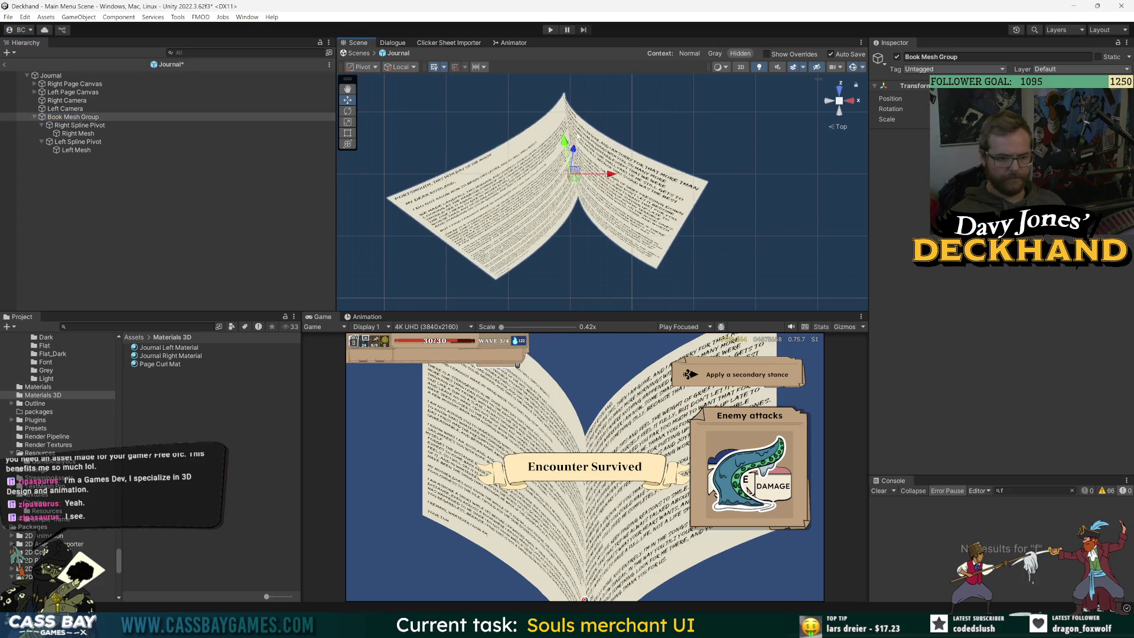
mouse_move(574, 207)
left_mouse_down()
mouse_move(597, 209)
mouse_move(573, 177)
left_mouse_up()
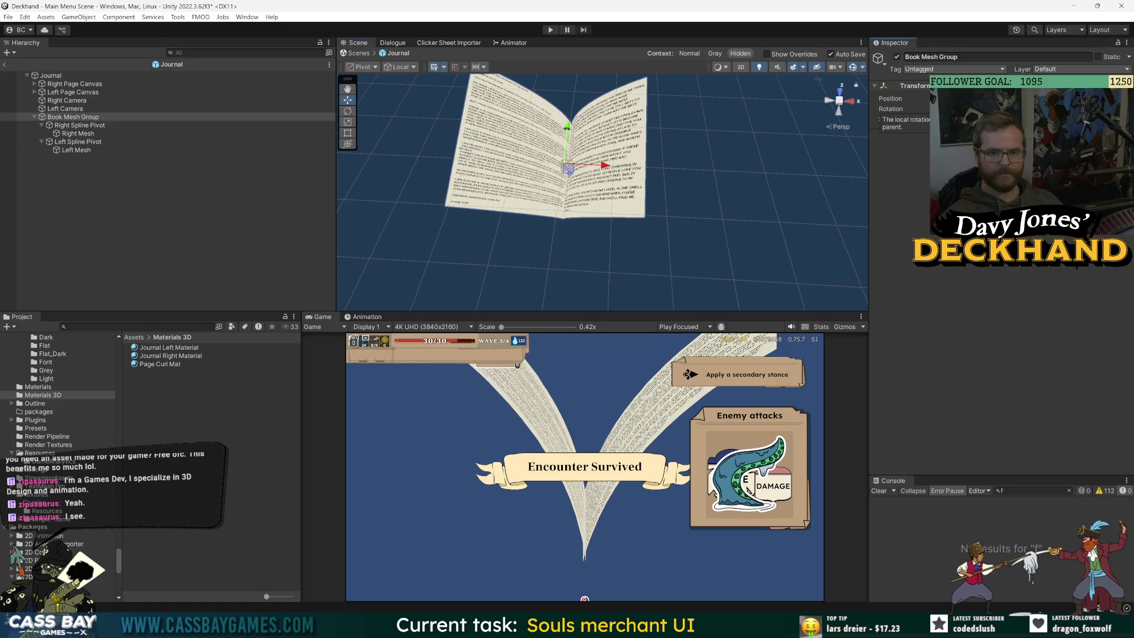
Step: Inspect Right/Left Mesh and Left/Right Spline Pivot in turn, then switch the Scene to 2D
left_click(78, 134)
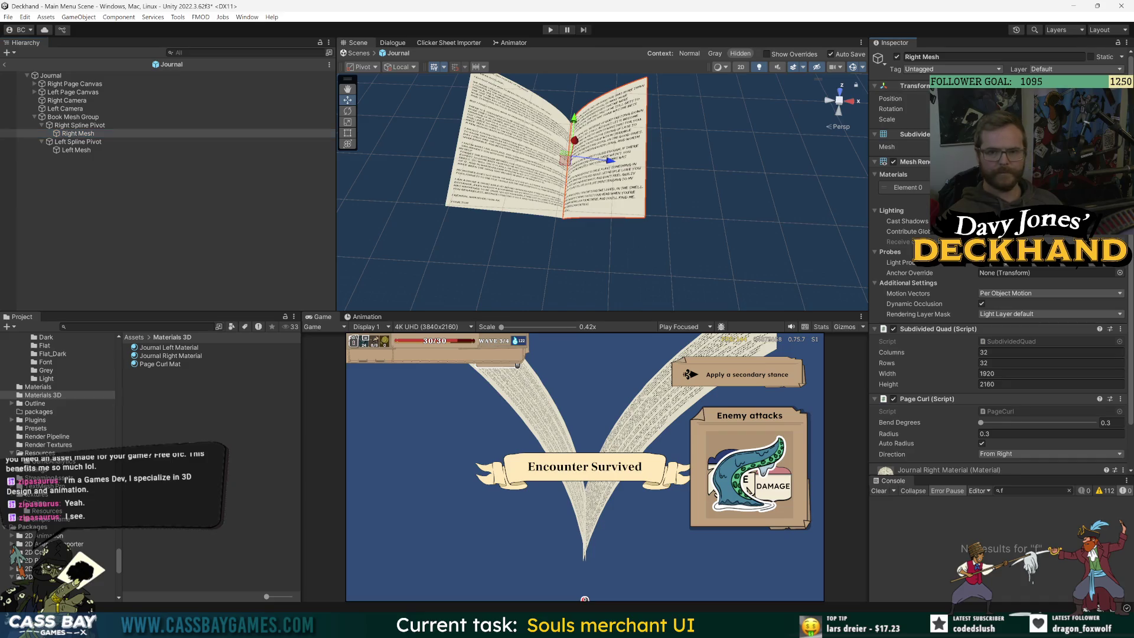
left_click(69, 150)
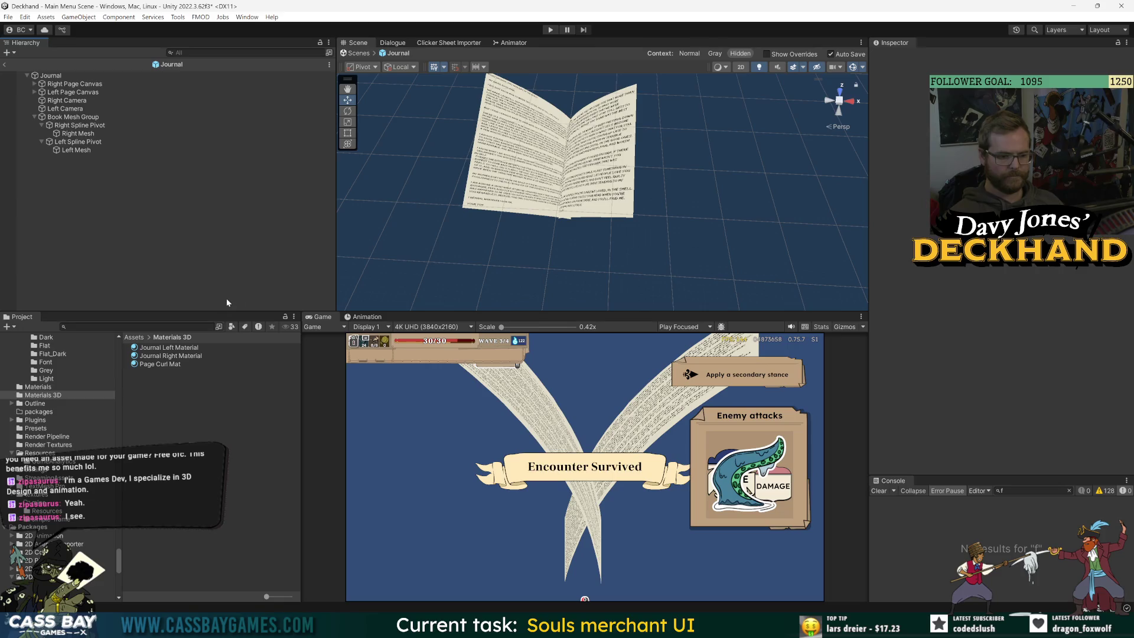
left_click(70, 151)
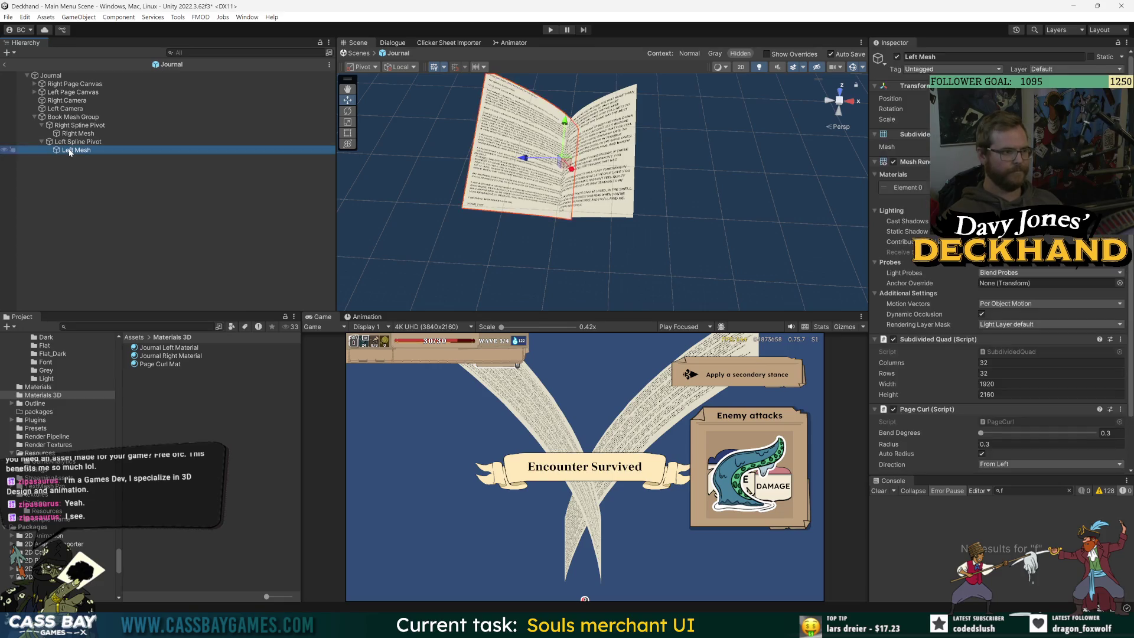
left_click(131, 134)
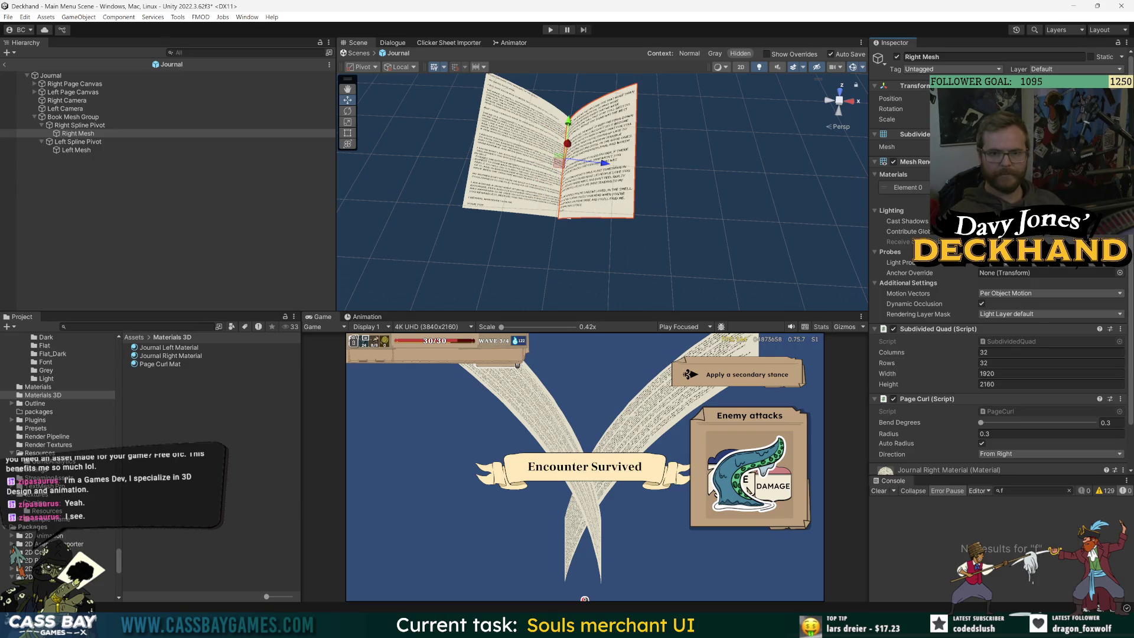
left_click(62, 142)
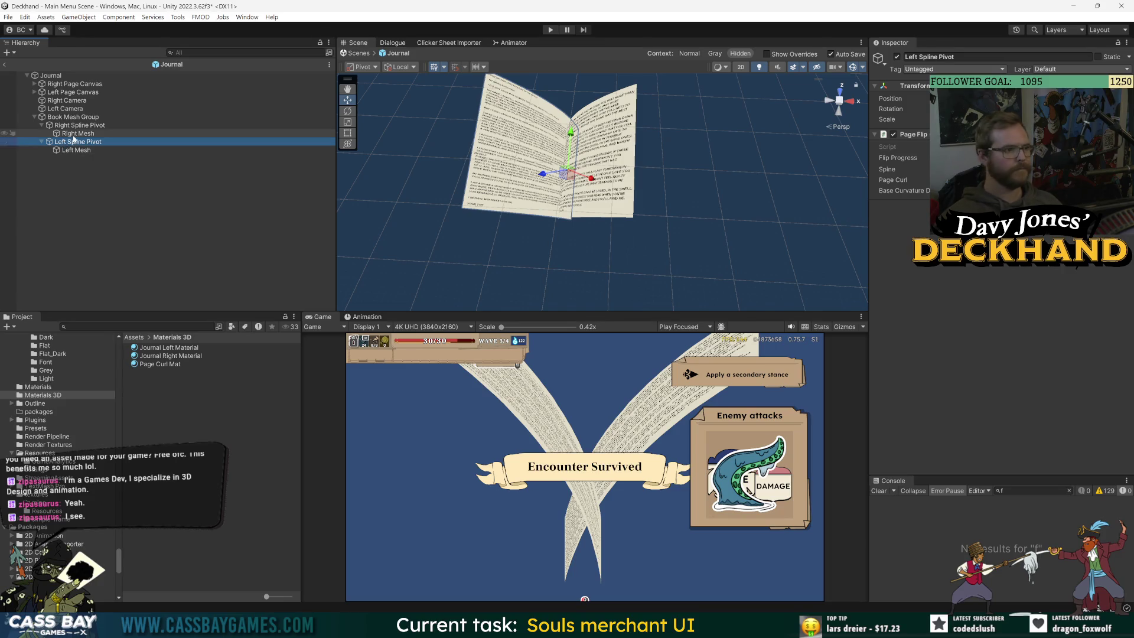
left_click(70, 151)
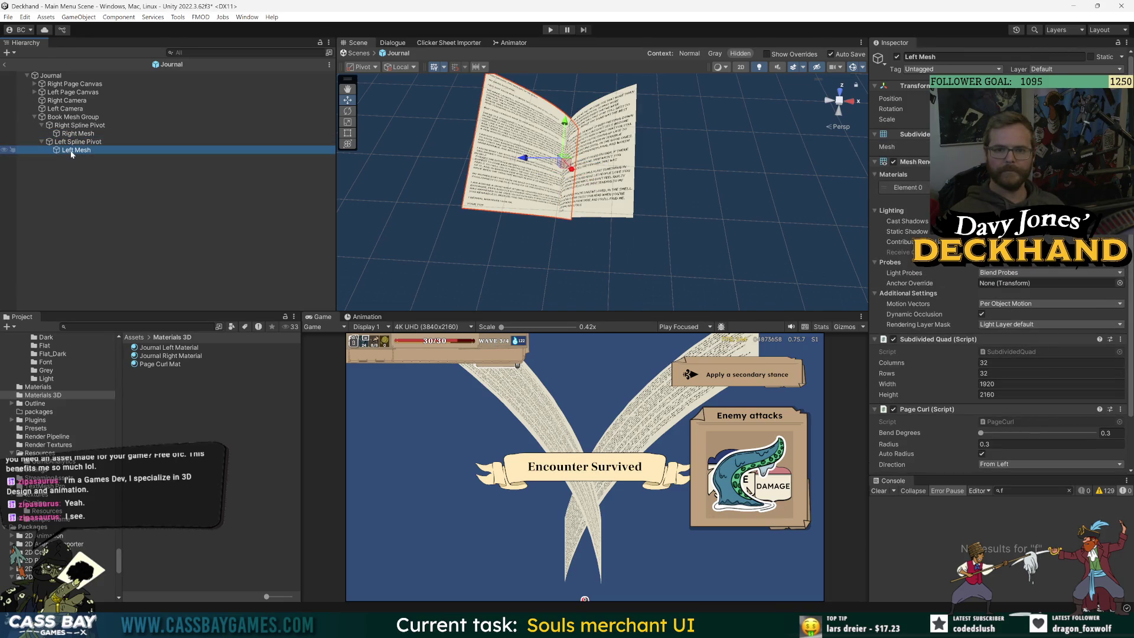
left_click(66, 143)
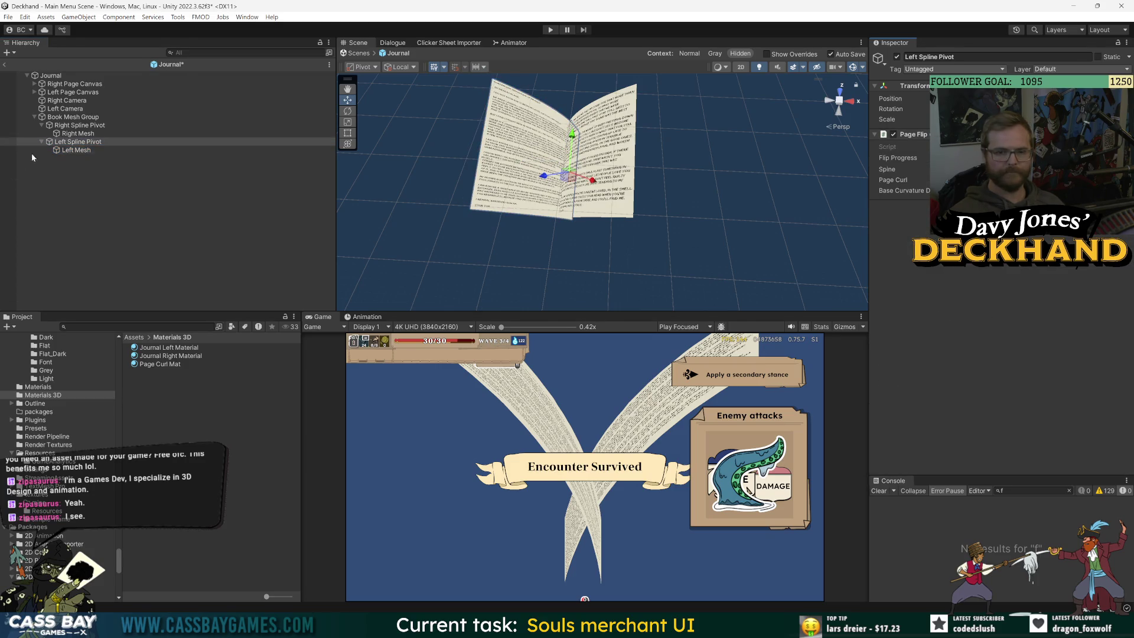
left_click(59, 125)
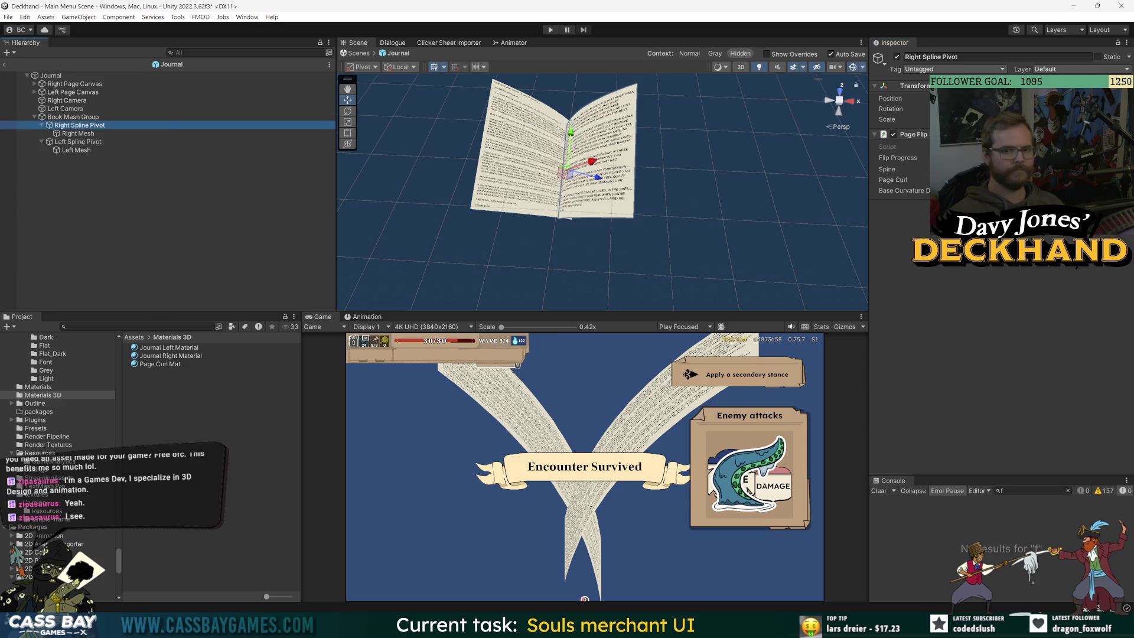
left_click(177, 249)
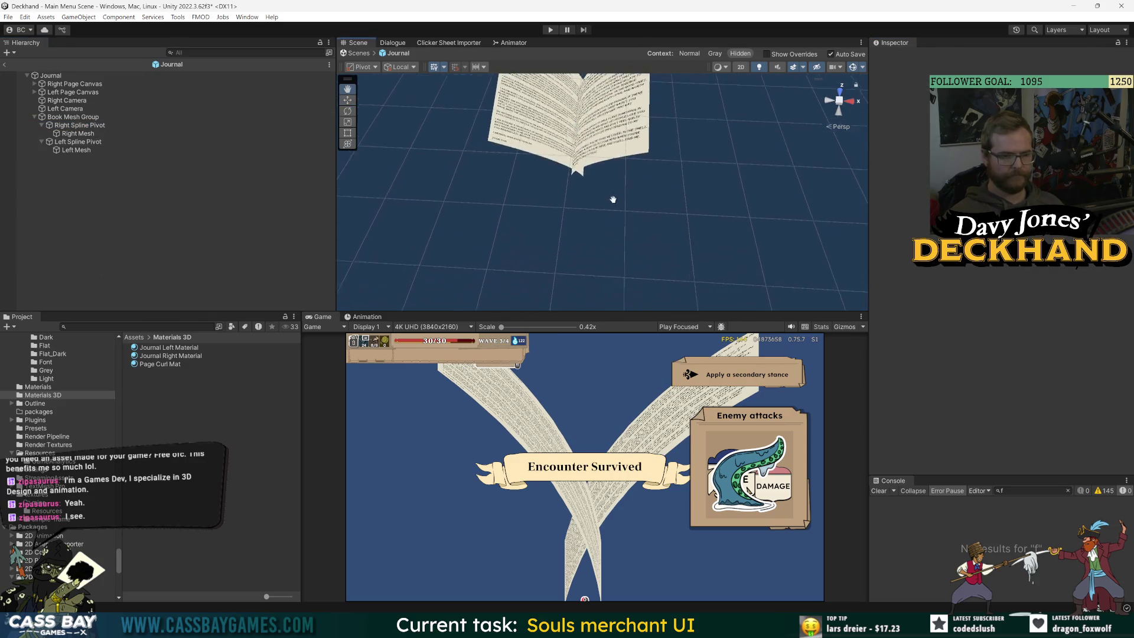
left_click(66, 132)
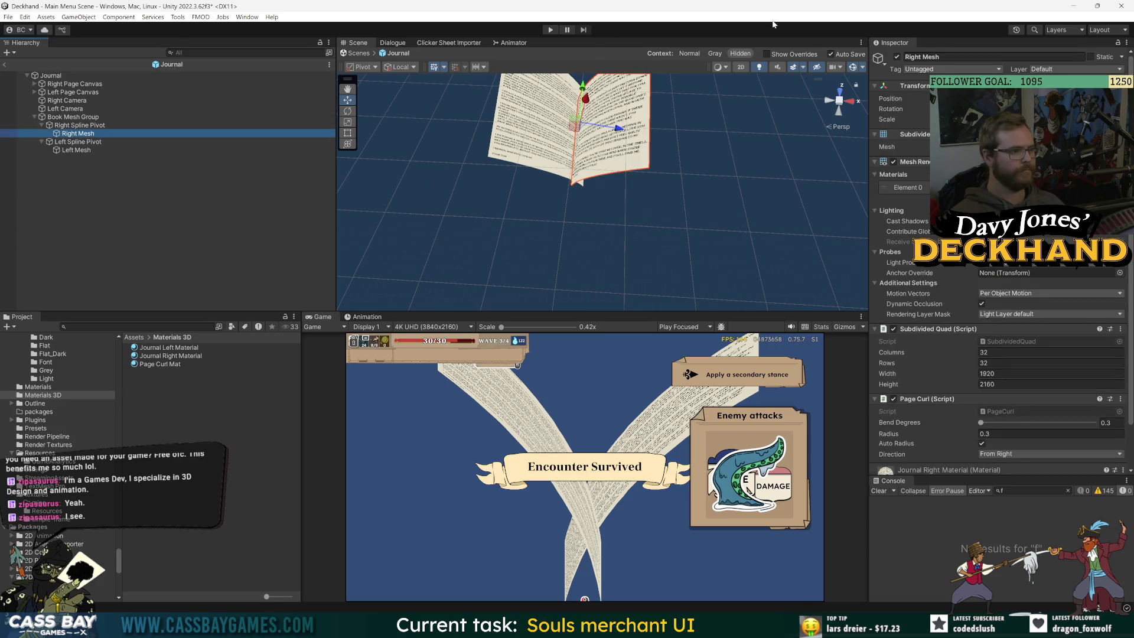
left_click(743, 67)
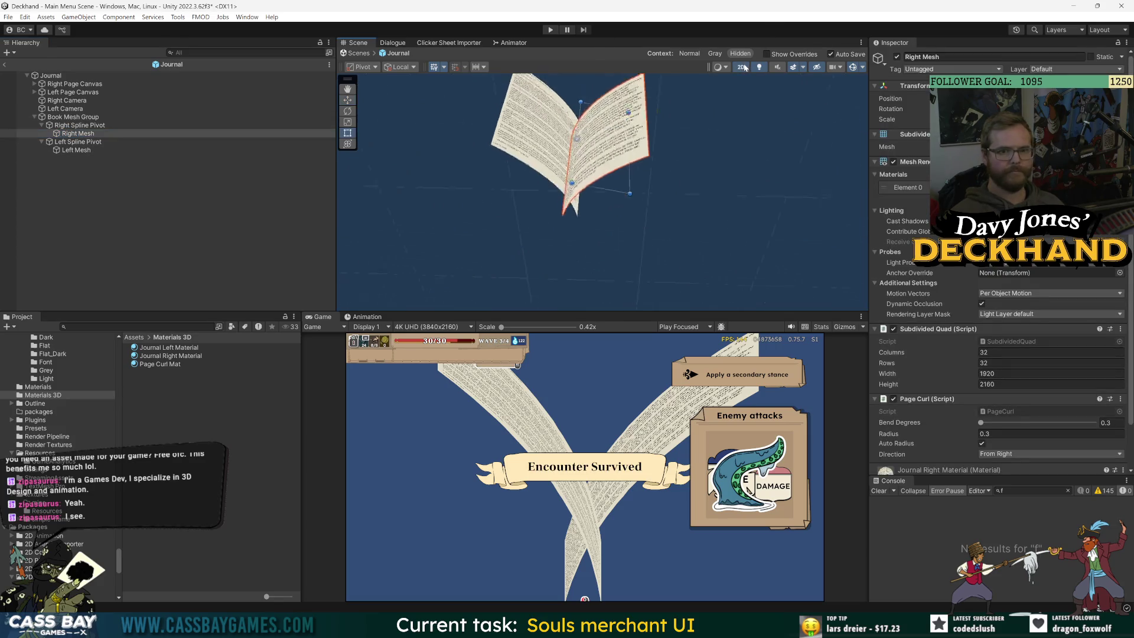
Step: Reset the Left Spline Pivot's flip so the left page lies level with the right
left_click(80, 125)
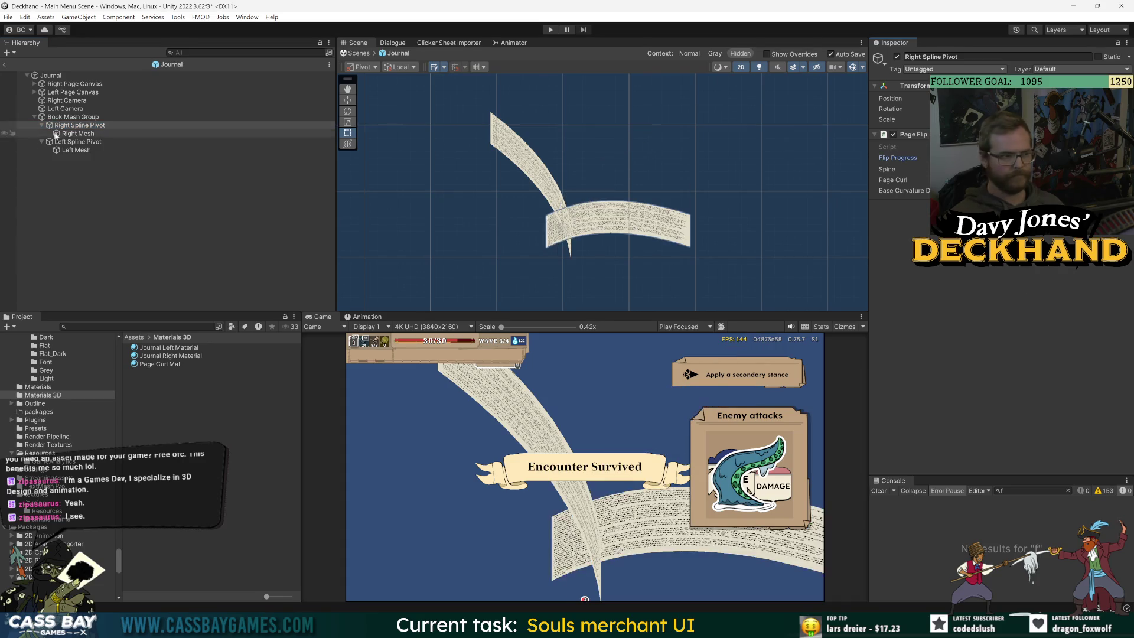
left_click(59, 141)
left_click(1004, 157)
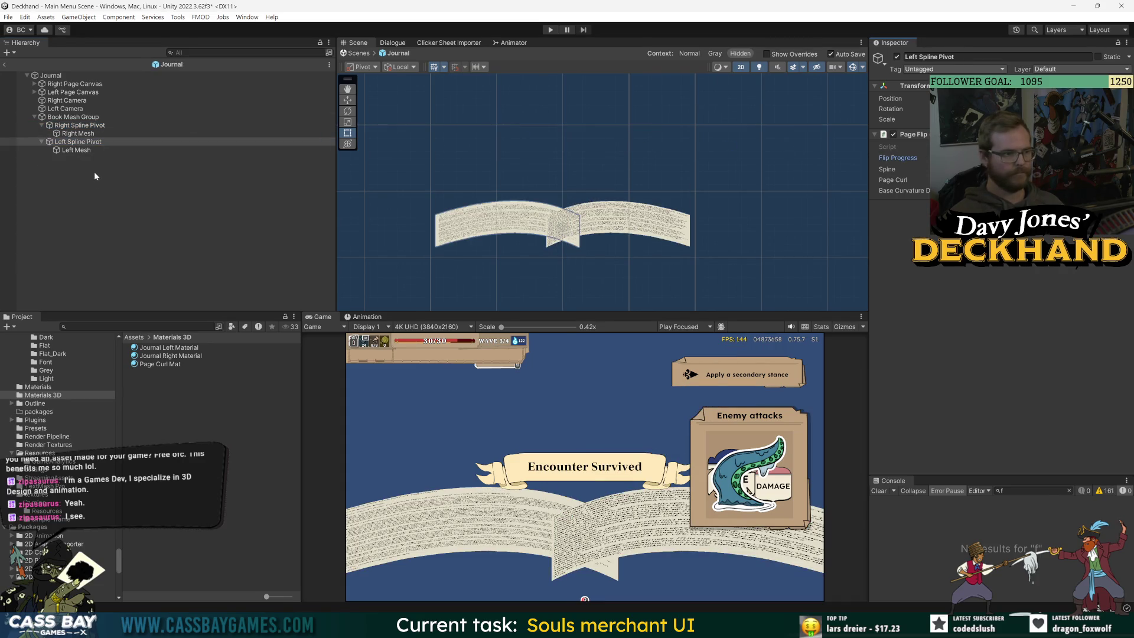
left_click(67, 126)
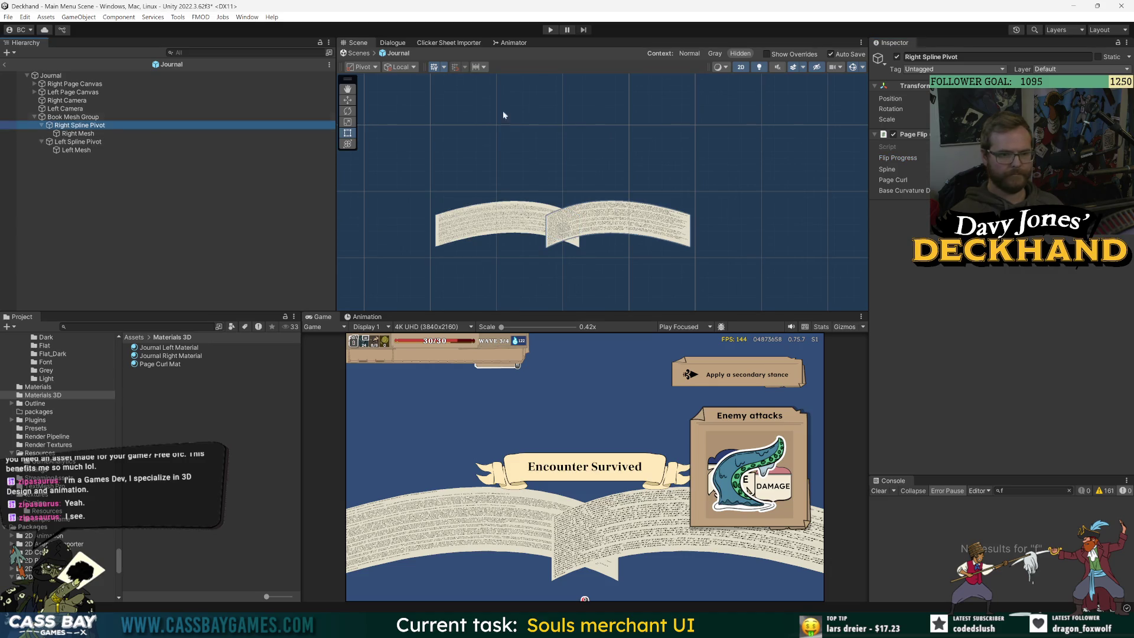
key("w")
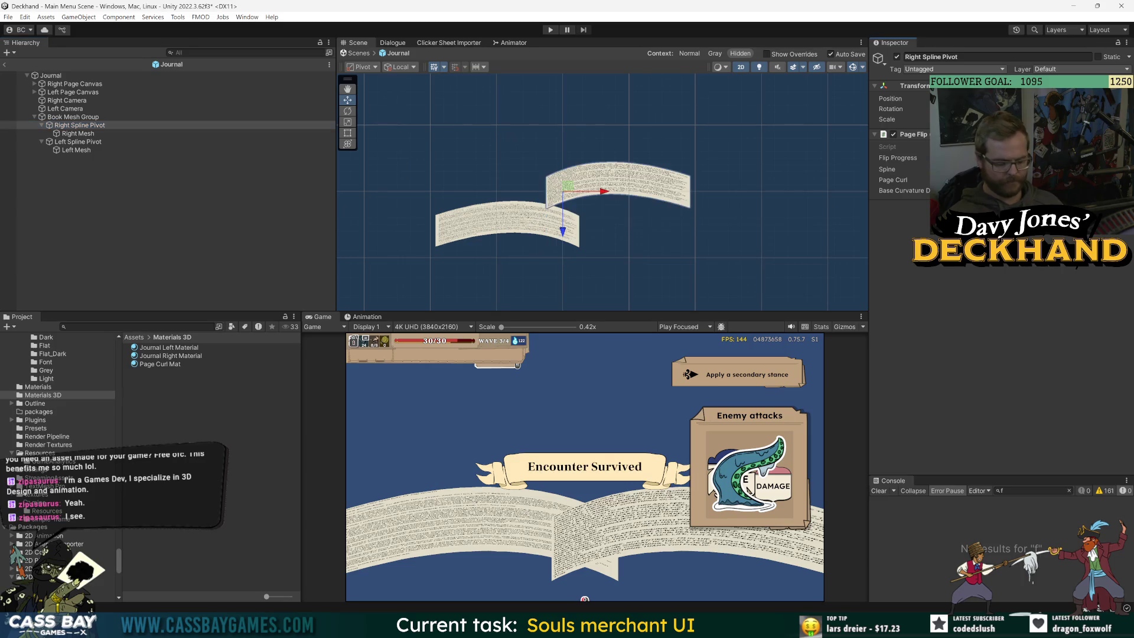
left_click(76, 142)
key("Return")
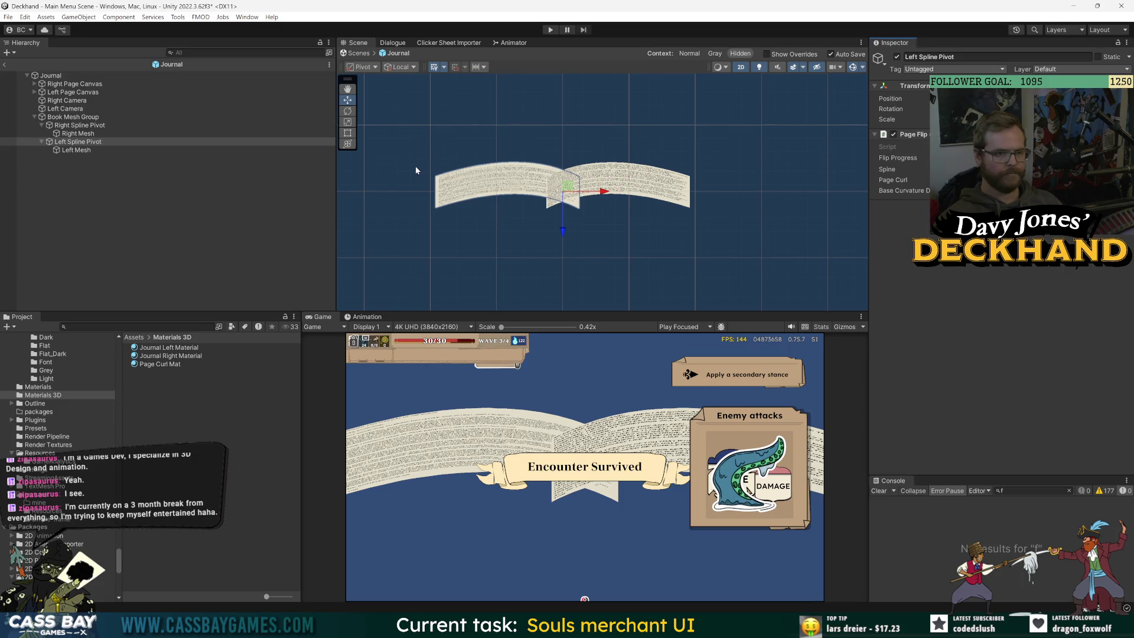
Step: Shift the Right Mesh to the right and then back left with the Move gizmo
left_click(64, 127)
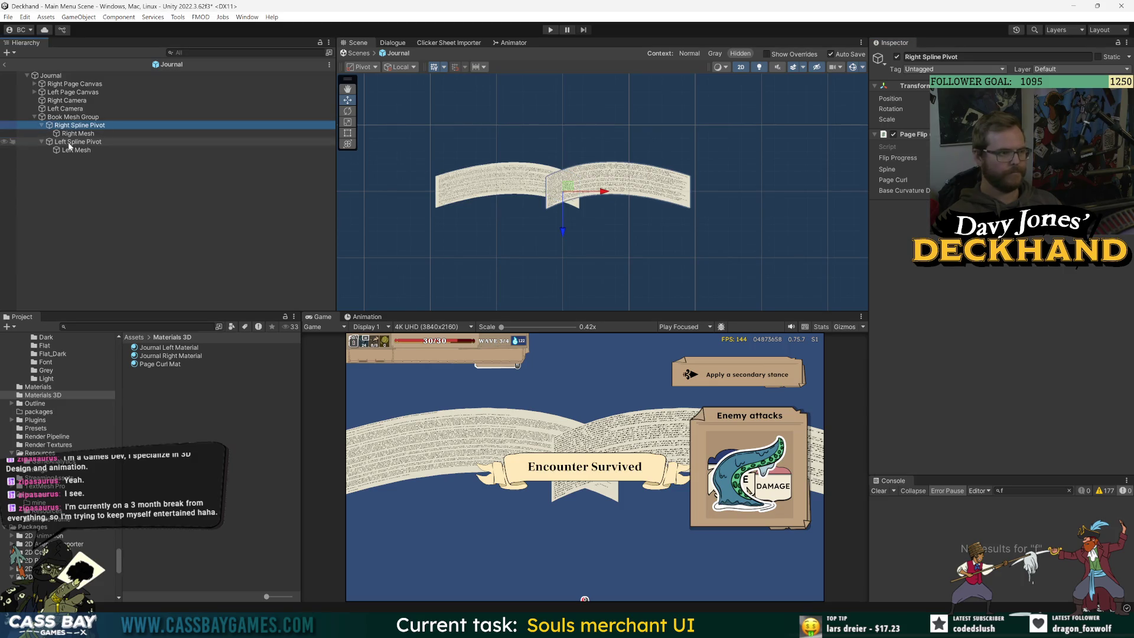
left_click(71, 135)
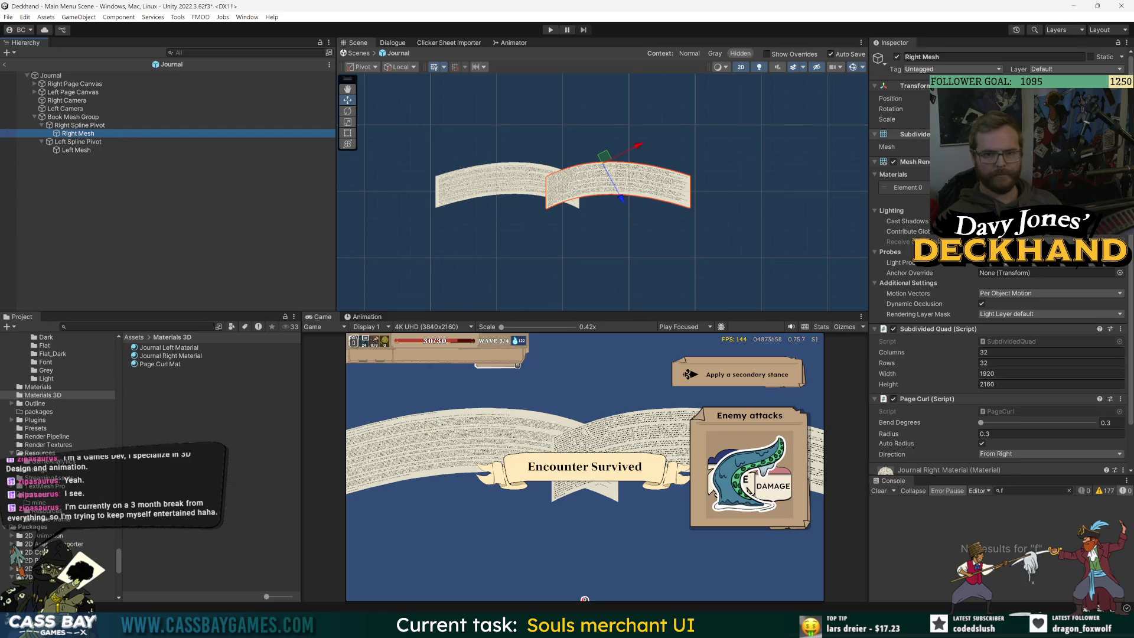
left_click_drag(616, 156, 650, 156)
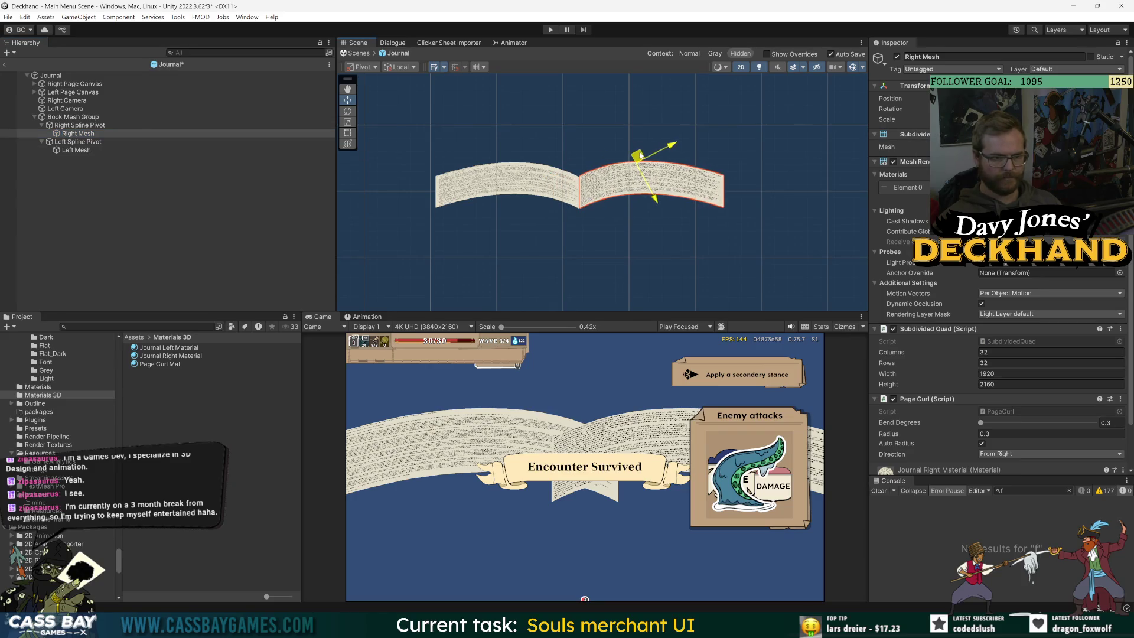
left_click(73, 126)
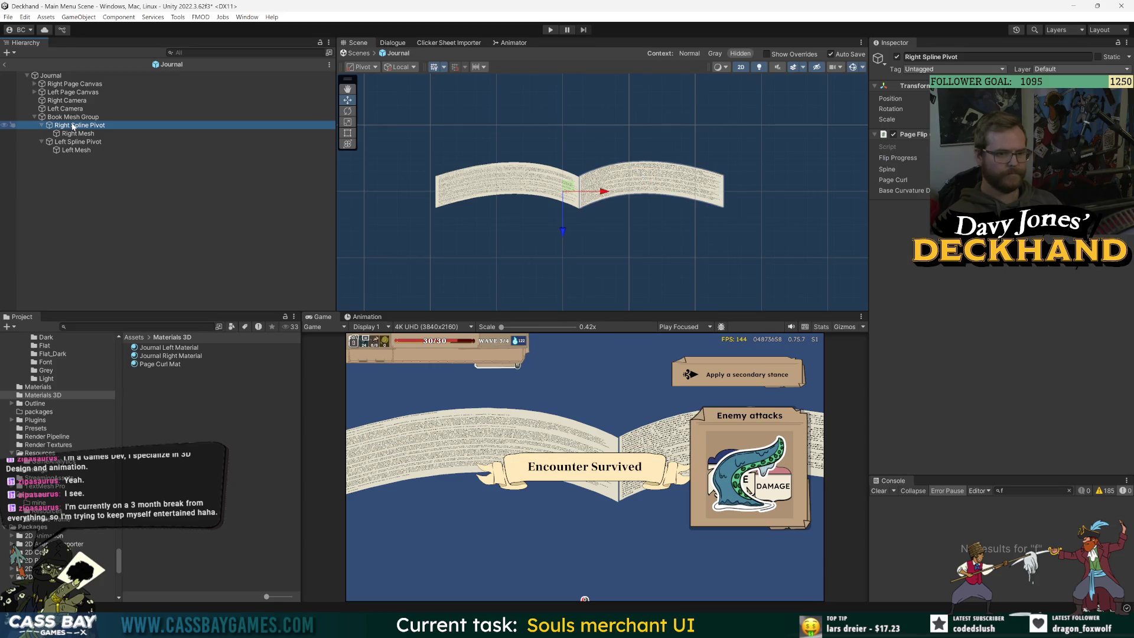
left_click(74, 134)
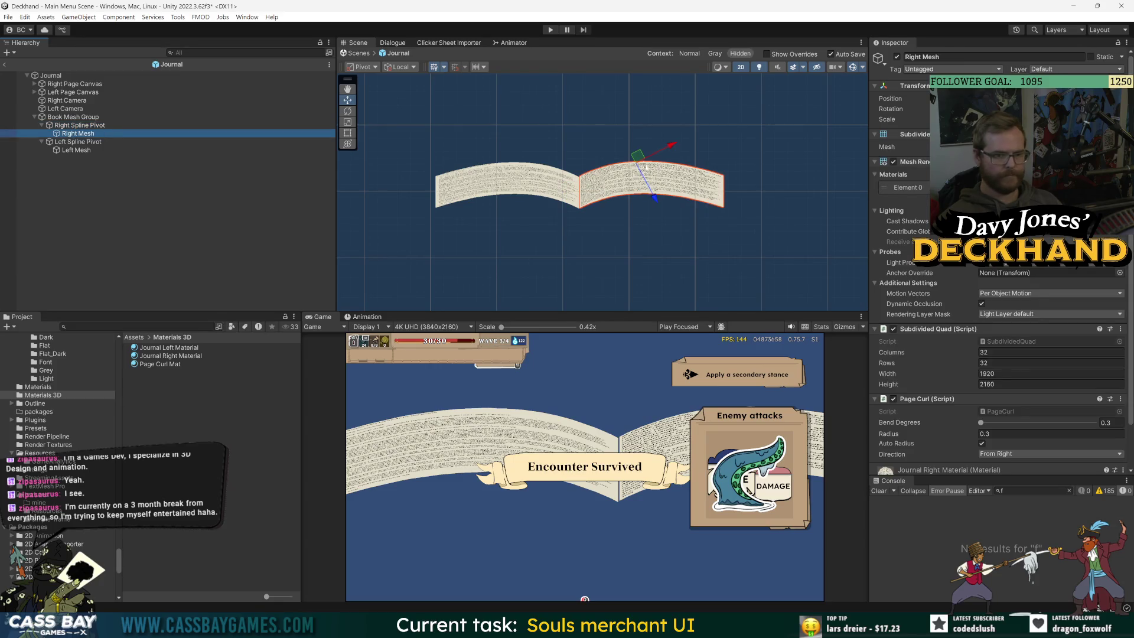
mouse_move(646, 167)
left_mouse_down()
mouse_move(625, 164)
mouse_move(625, 193)
left_mouse_up()
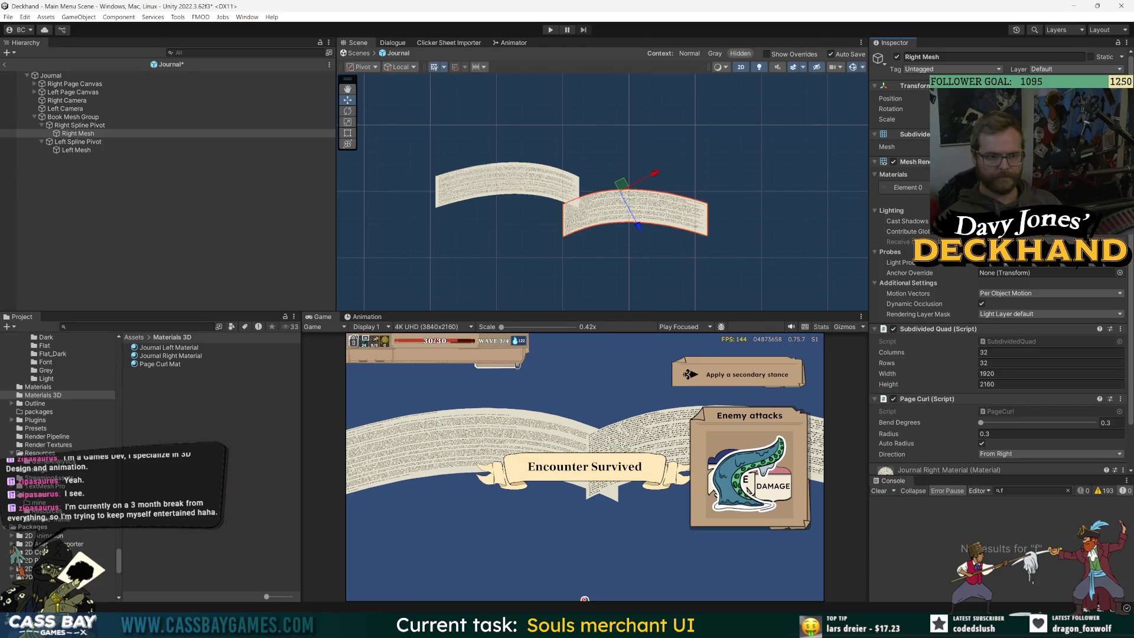
Step: Compare the left and right Spline Pivots and page meshes by selecting each in turn
left_click(70, 126)
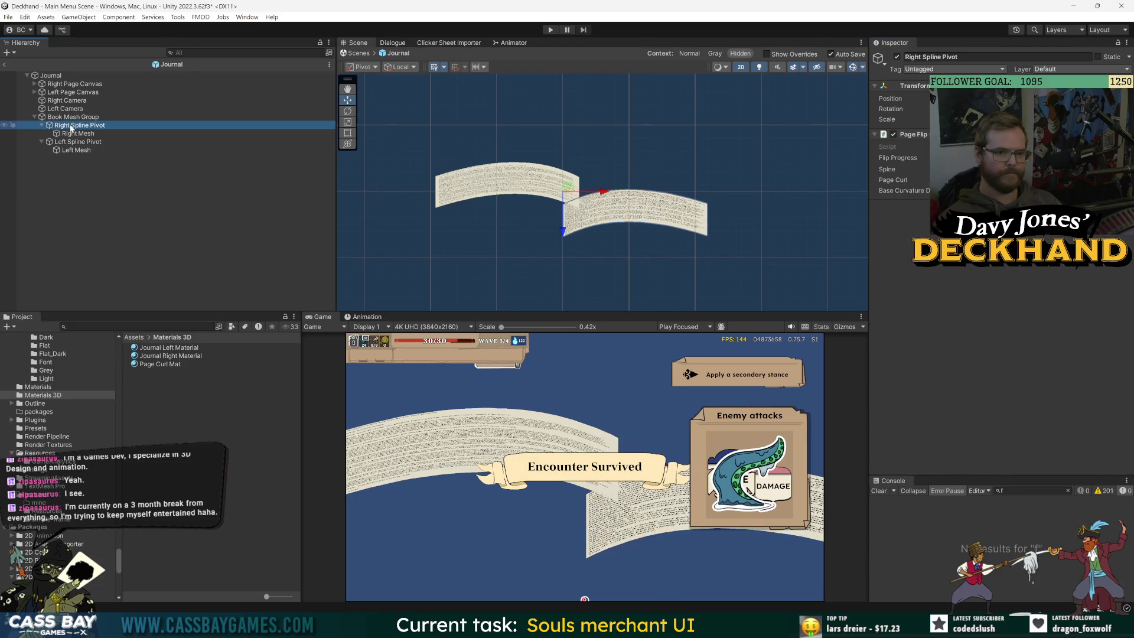
left_click(69, 142)
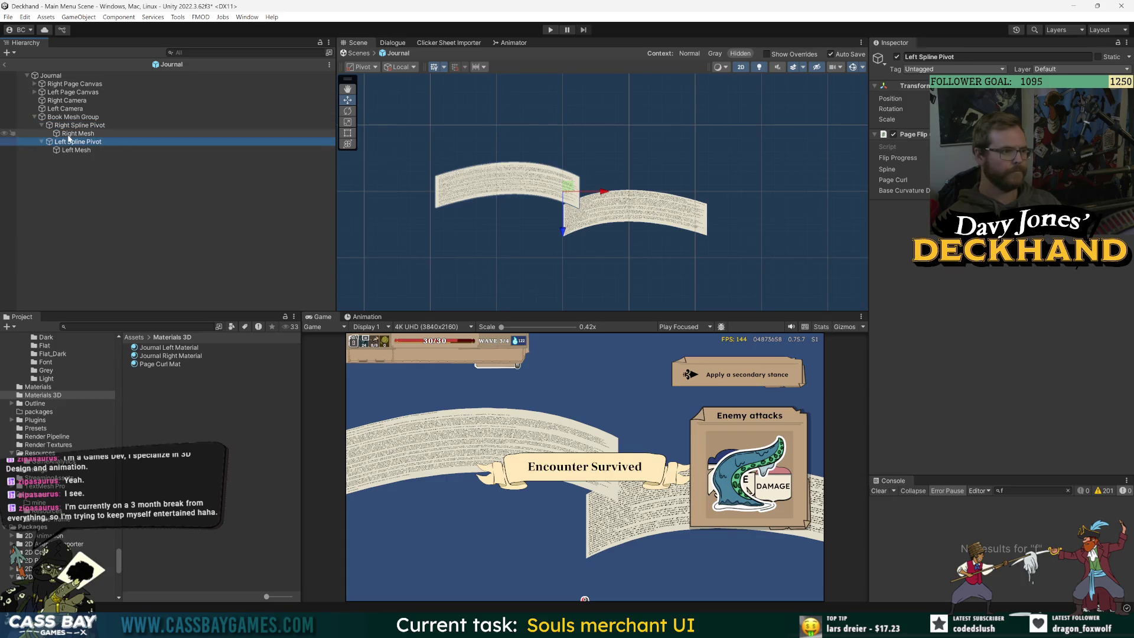
left_click(69, 135)
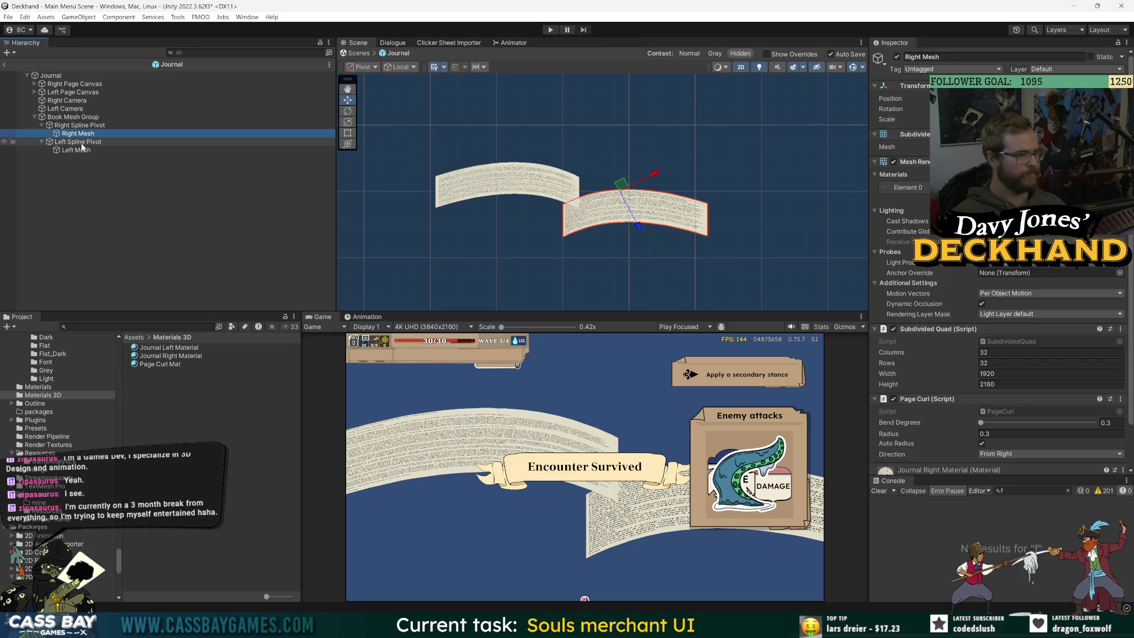
left_click(82, 144)
left_click(75, 126)
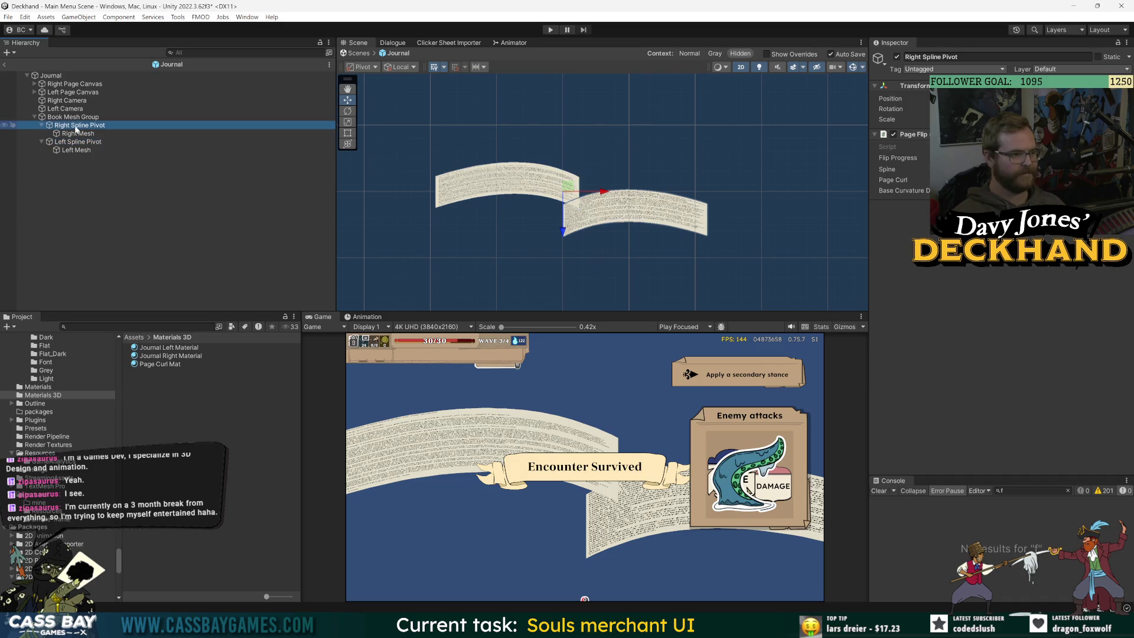
left_click(75, 143)
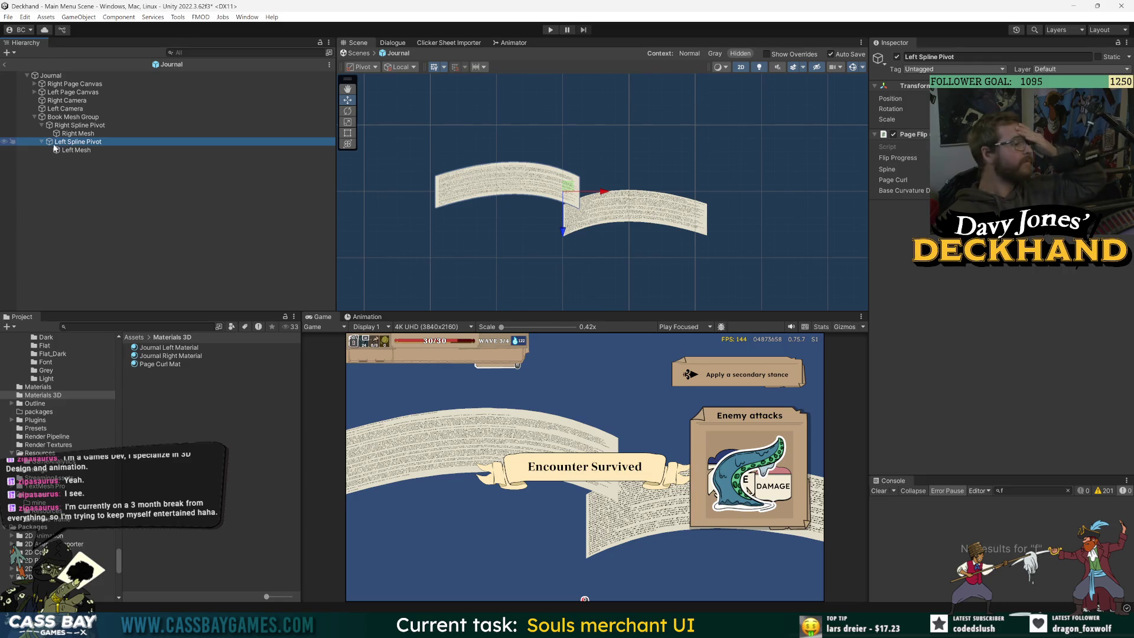
left_click(65, 127)
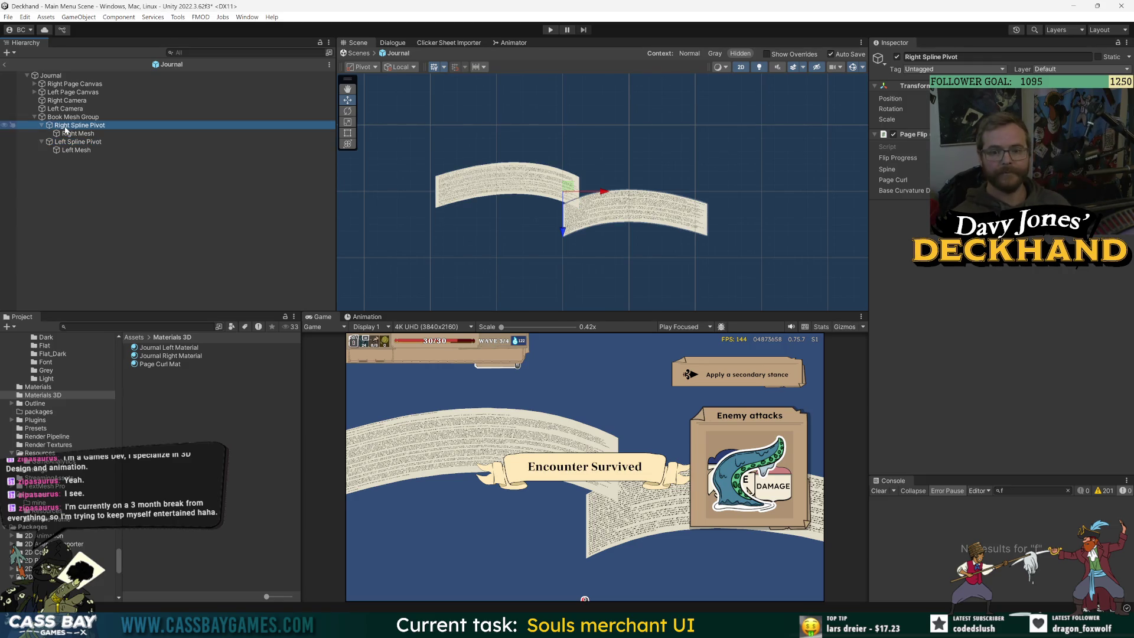
left_click(67, 135)
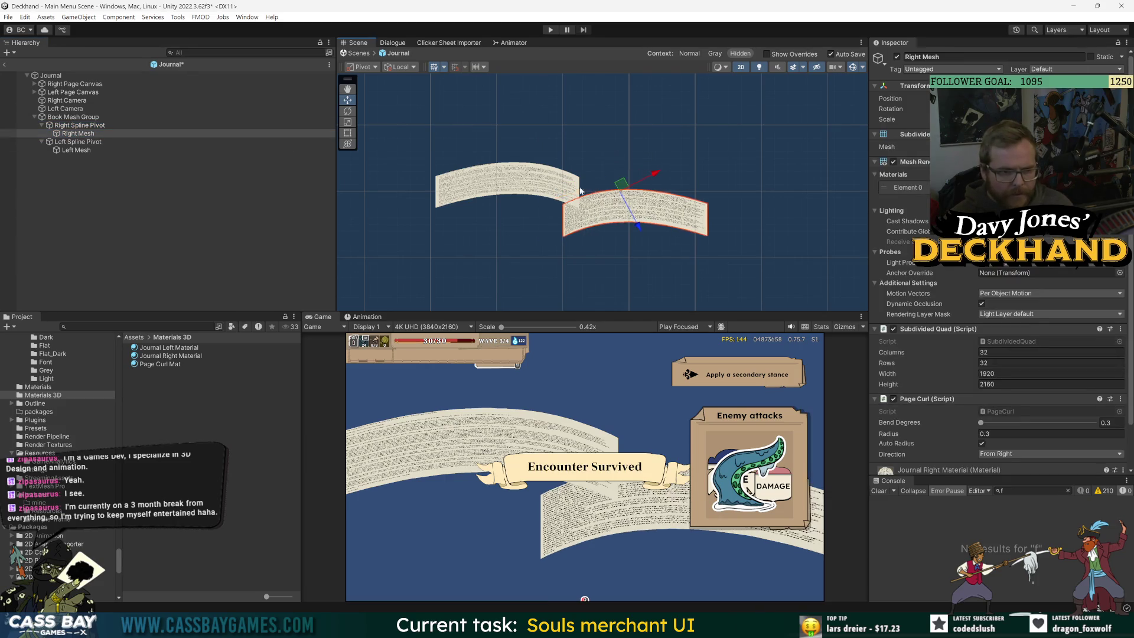
left_click(552, 198)
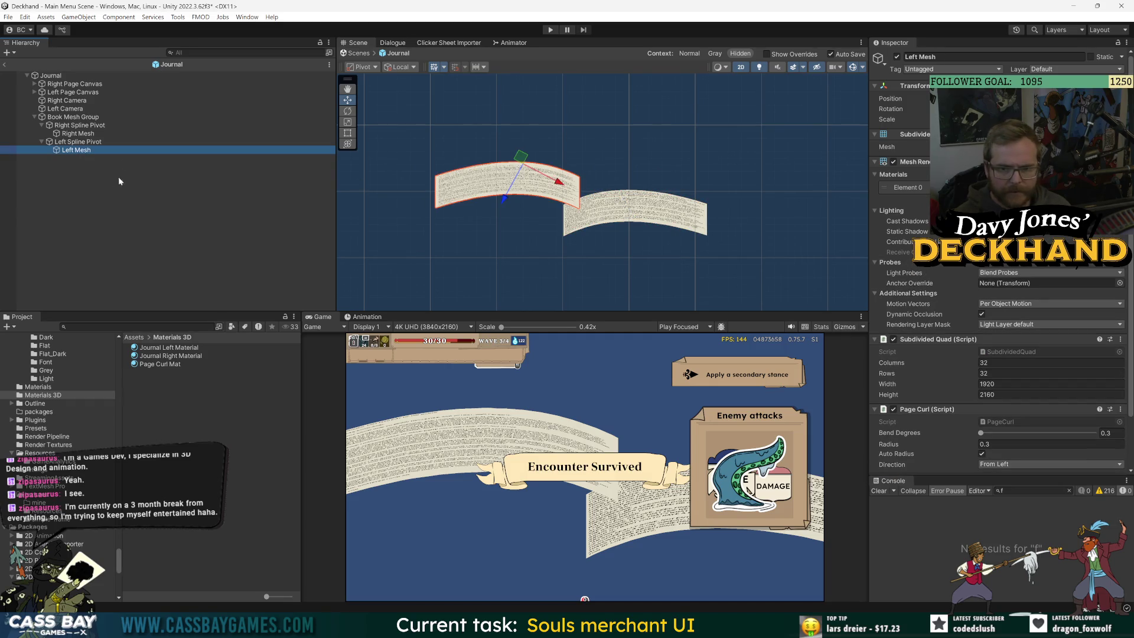
left_click(87, 134)
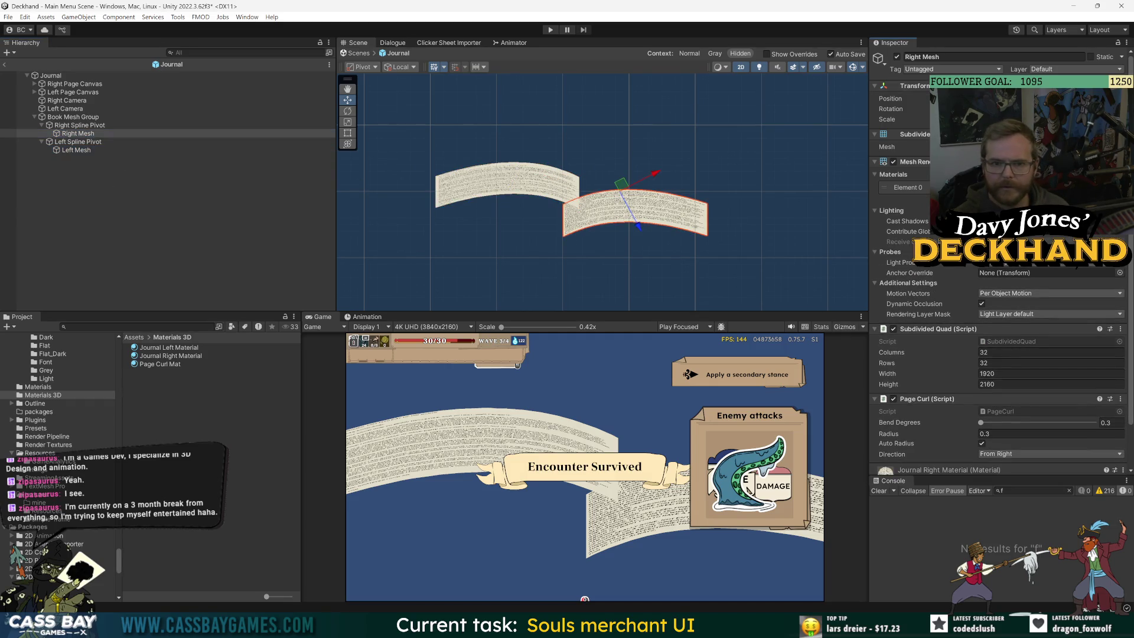
left_click(177, 150)
Step: Drag the Left Mesh sideways, then undo the changes with Ctrl+Z
mouse_move(555, 180)
left_mouse_down()
mouse_move(652, 181)
mouse_move(538, 180)
left_mouse_up()
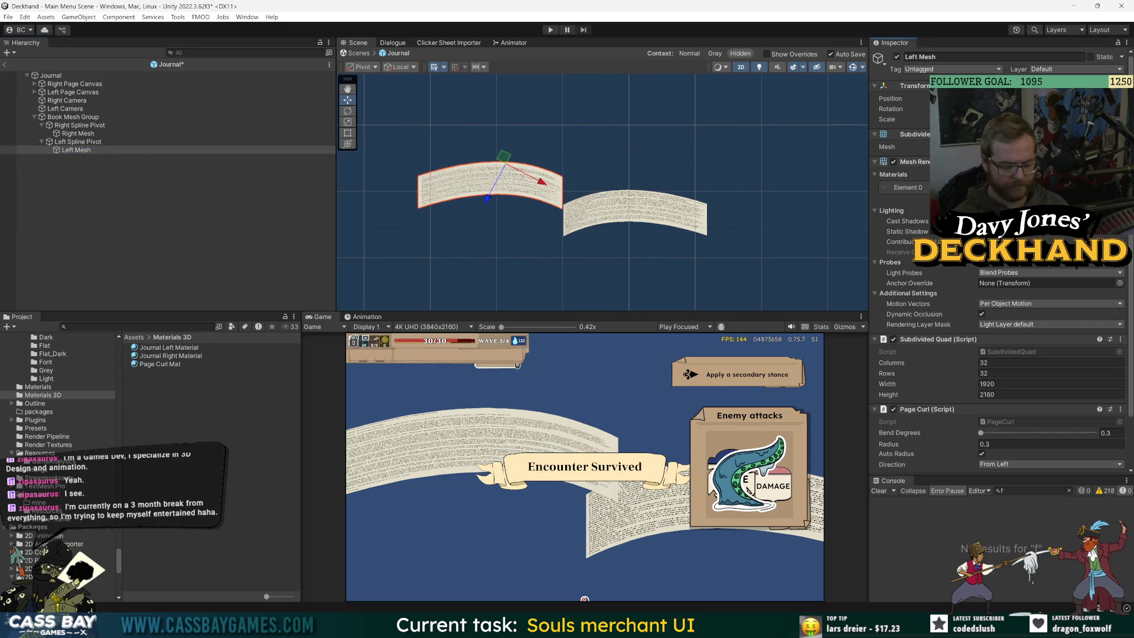
key("ctrl+z")
key("ctrl+z")
key("ctrl+z")
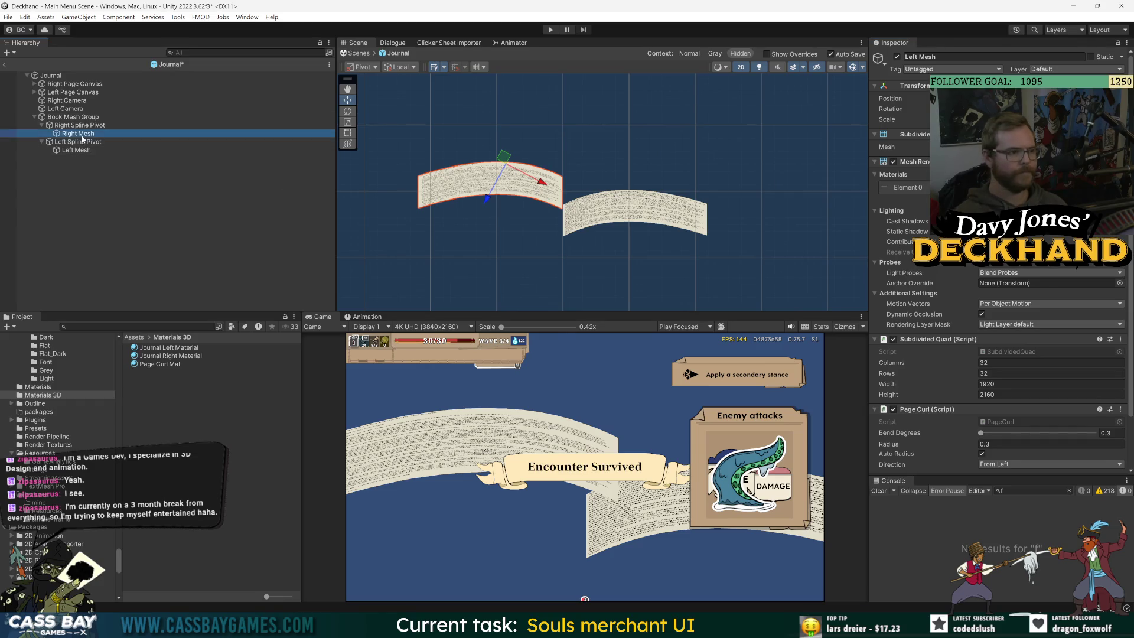
left_click(81, 151)
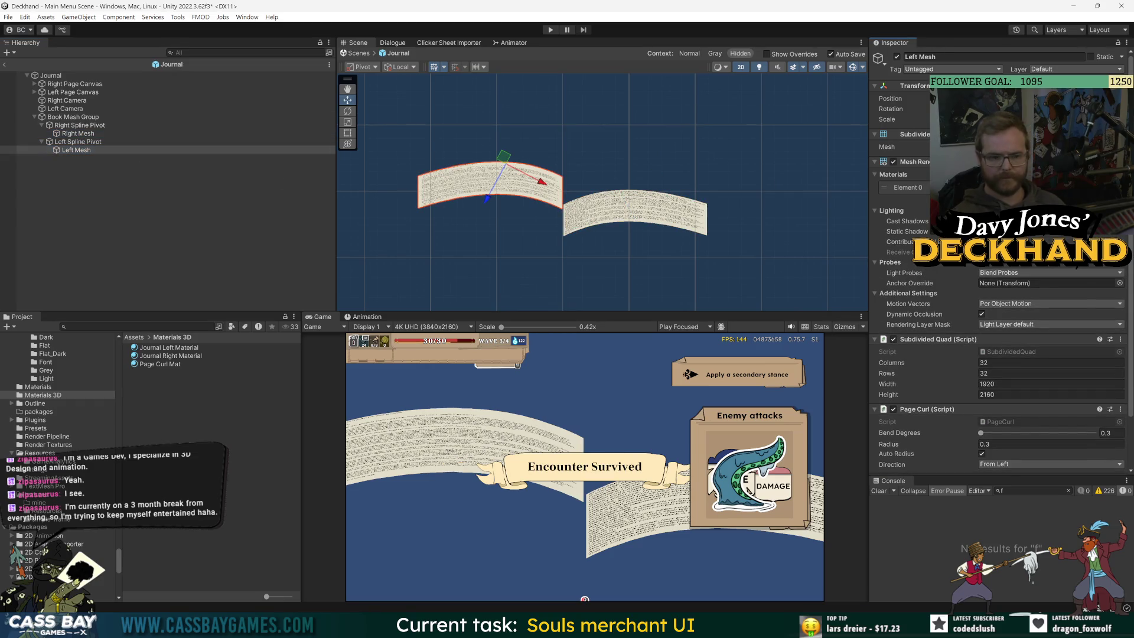
key("ctrl+z")
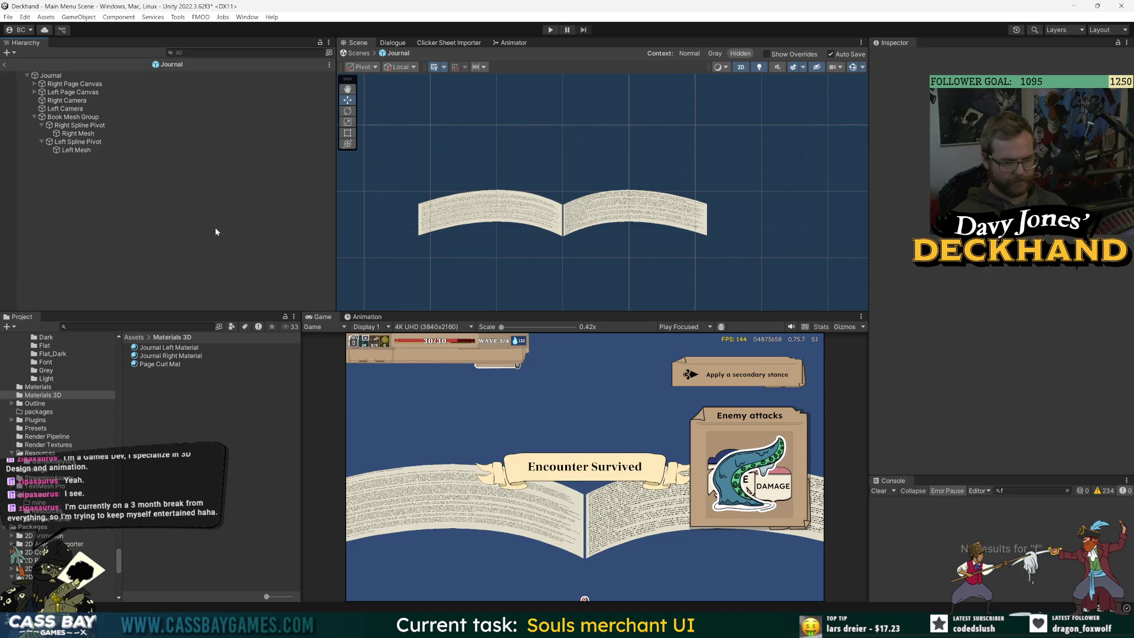
Step: Select the Left Spline Pivot and Left Mesh, pan the scene up, and leave 2D mode
left_click(63, 142)
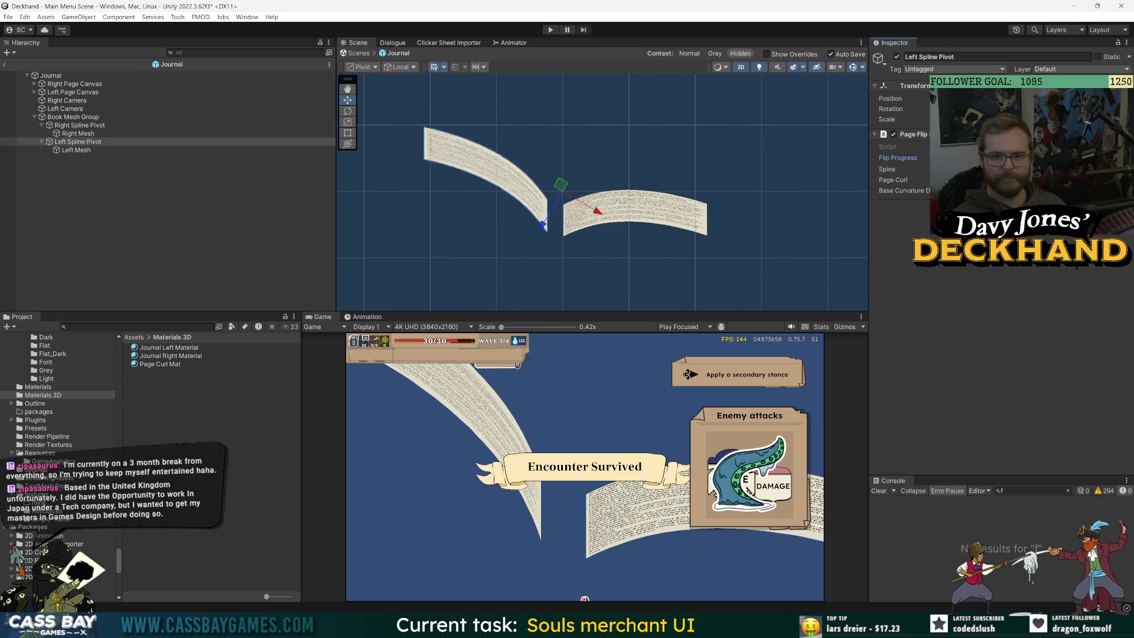
left_click(75, 150)
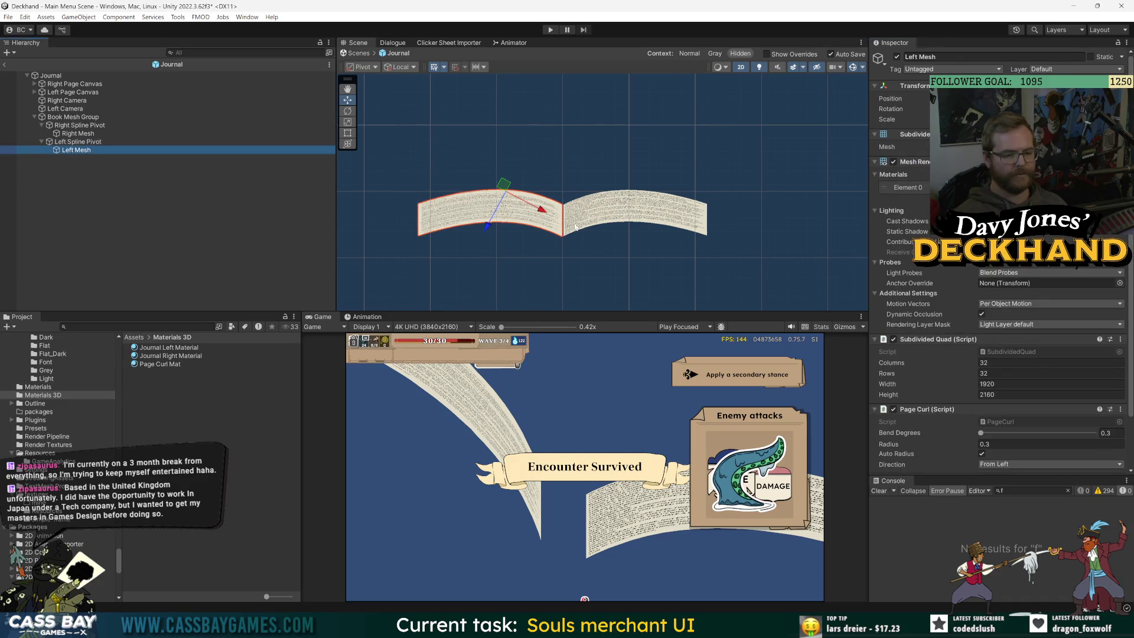
left_click_drag(800, 94, 799, 77)
left_click(741, 68)
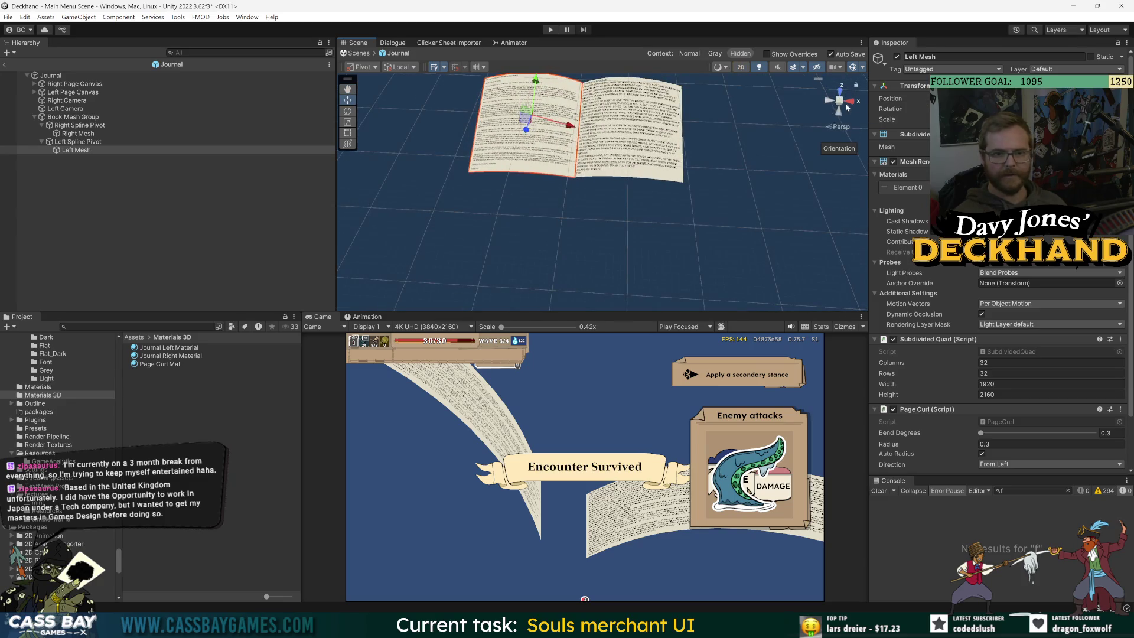
Step: Deselect the Book Mesh Group and view the book from the Right side
left_click(73, 117)
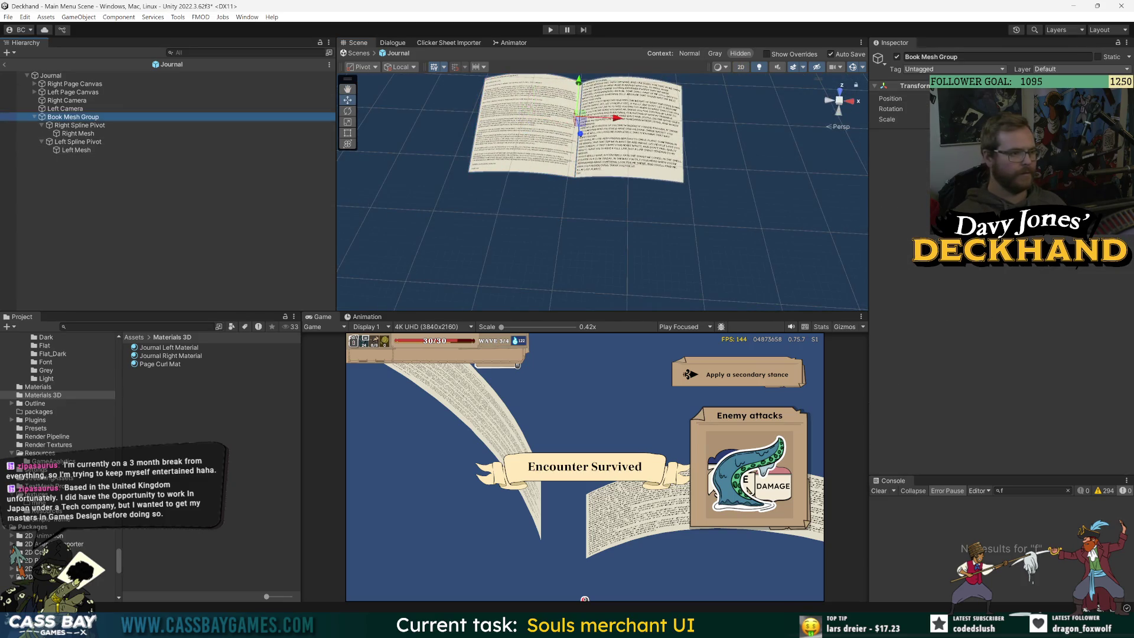
left_click(248, 251)
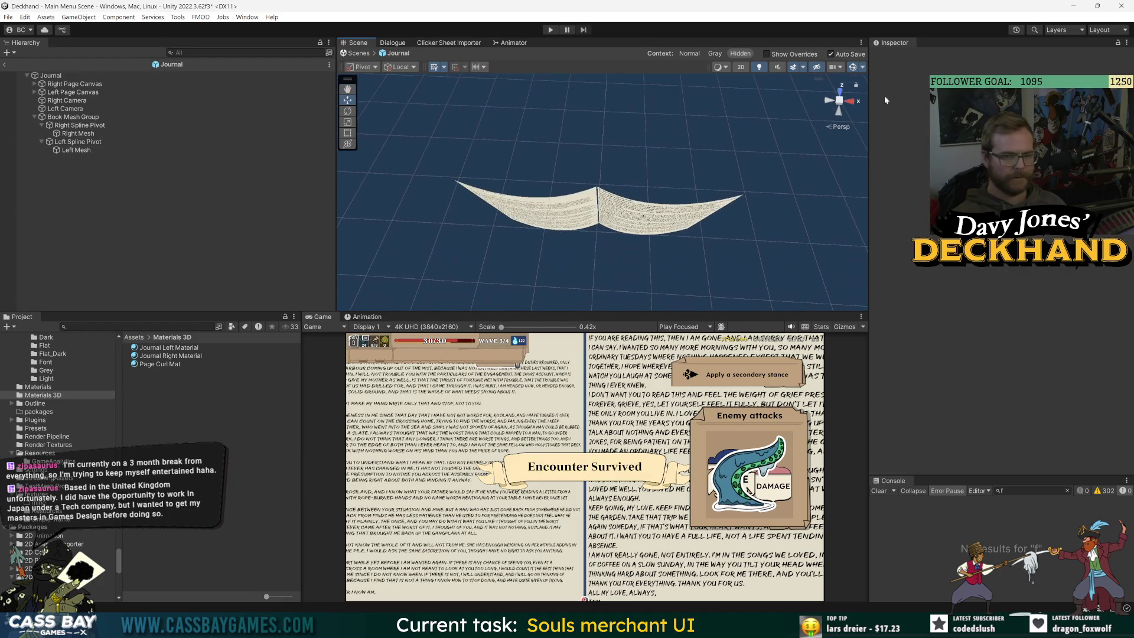
left_click(849, 102)
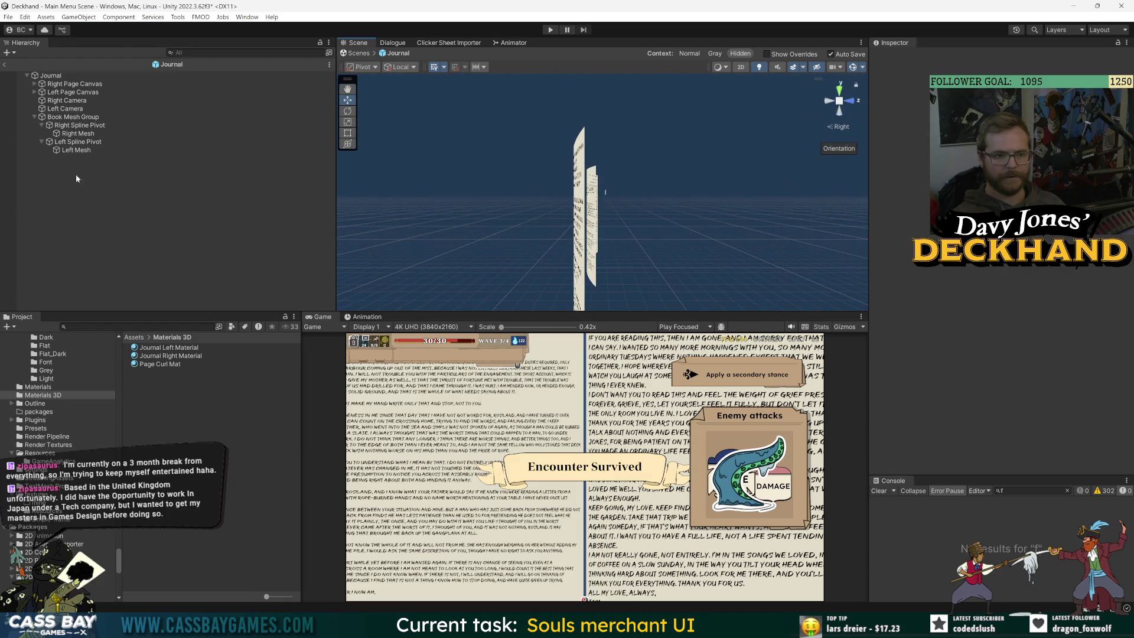
Step: Select Right Mesh under Right Spline Pivot to show its Page Curl settings
left_click(71, 125)
left_click(70, 133)
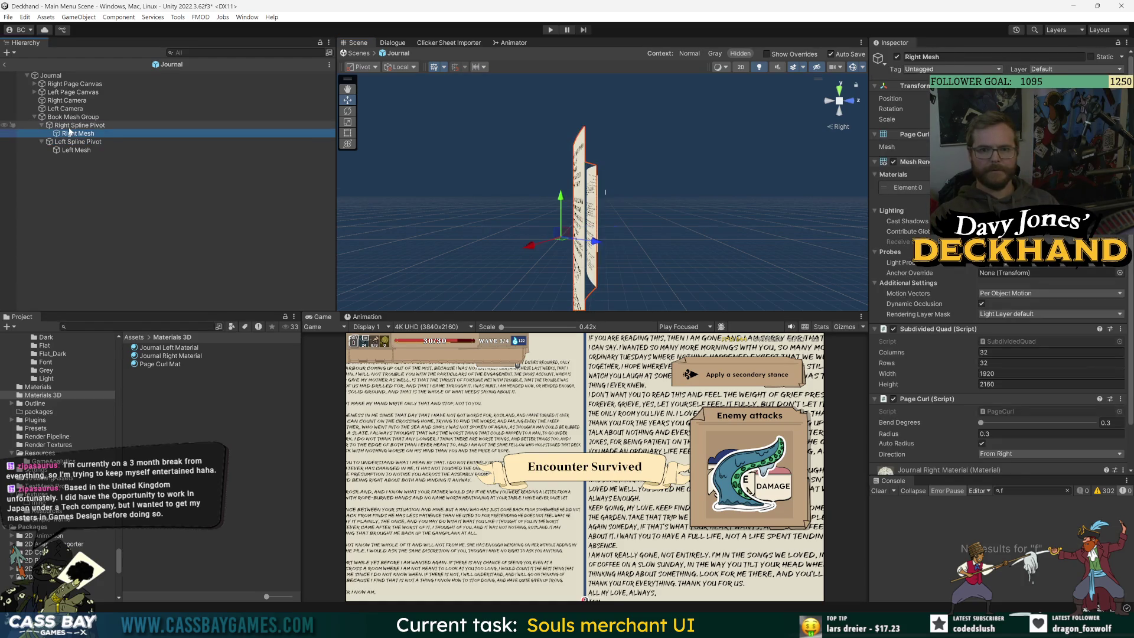
key("Down")
key("Down")
key("Up")
key("Up")
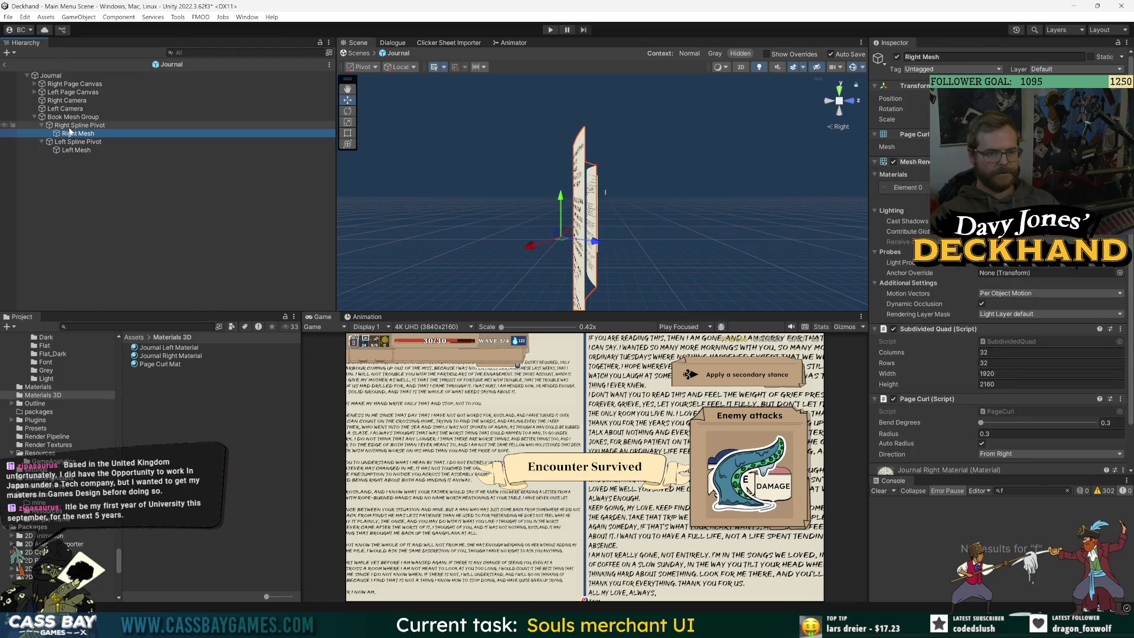
Step: View the book from the back and below, then frame the Left Mesh and Right Mesh pages
left_click(829, 101)
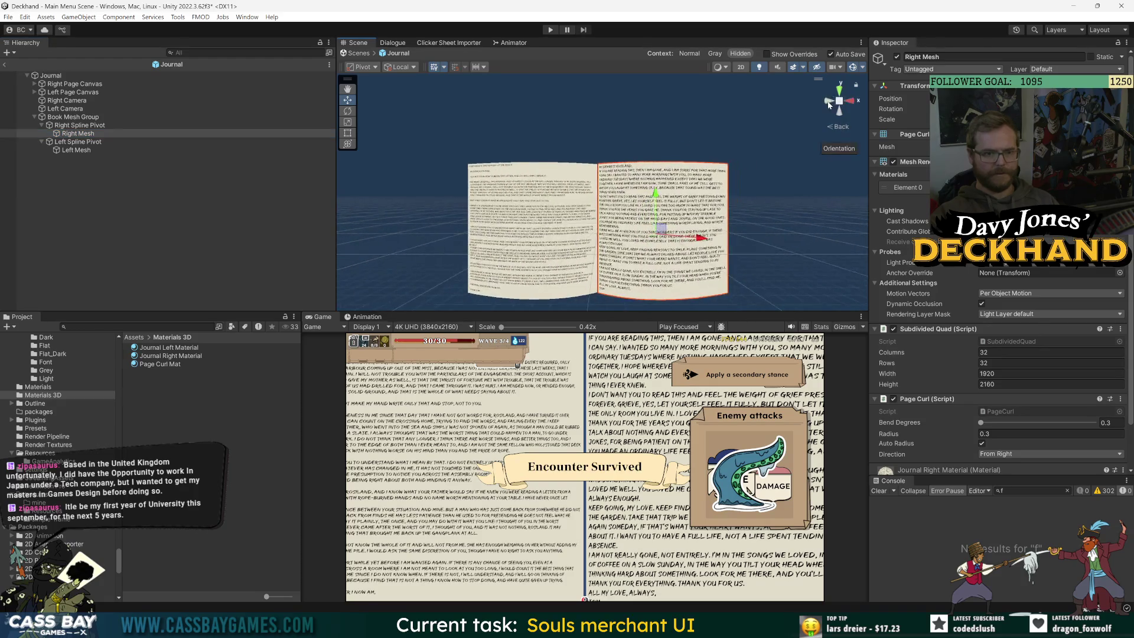
left_click(840, 112)
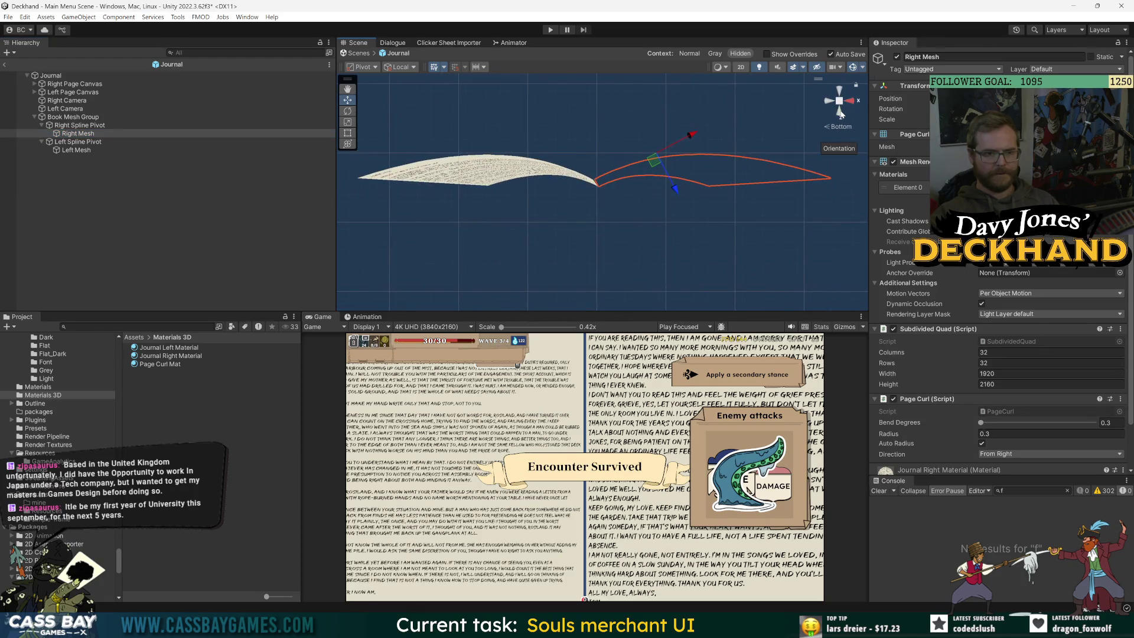
left_click(142, 242)
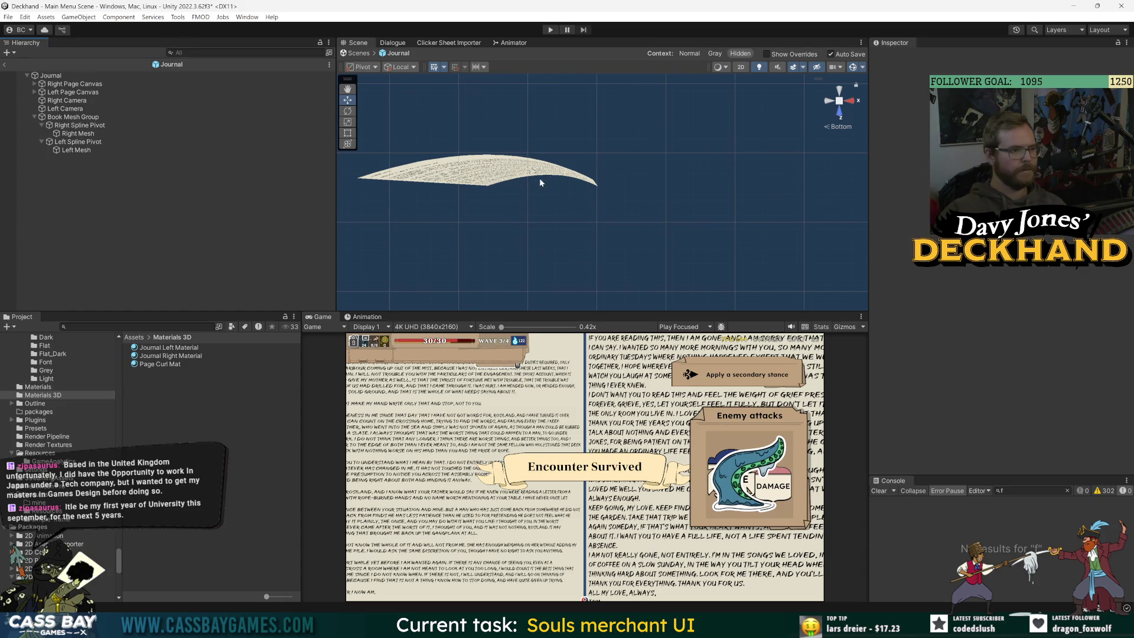
left_click(76, 150)
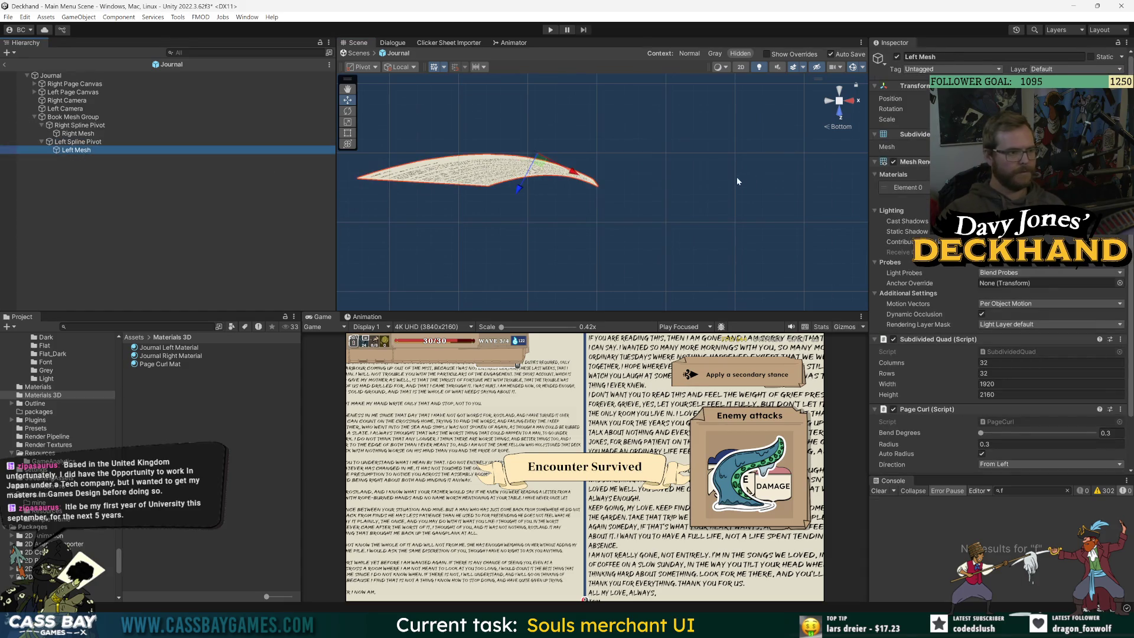
key("f")
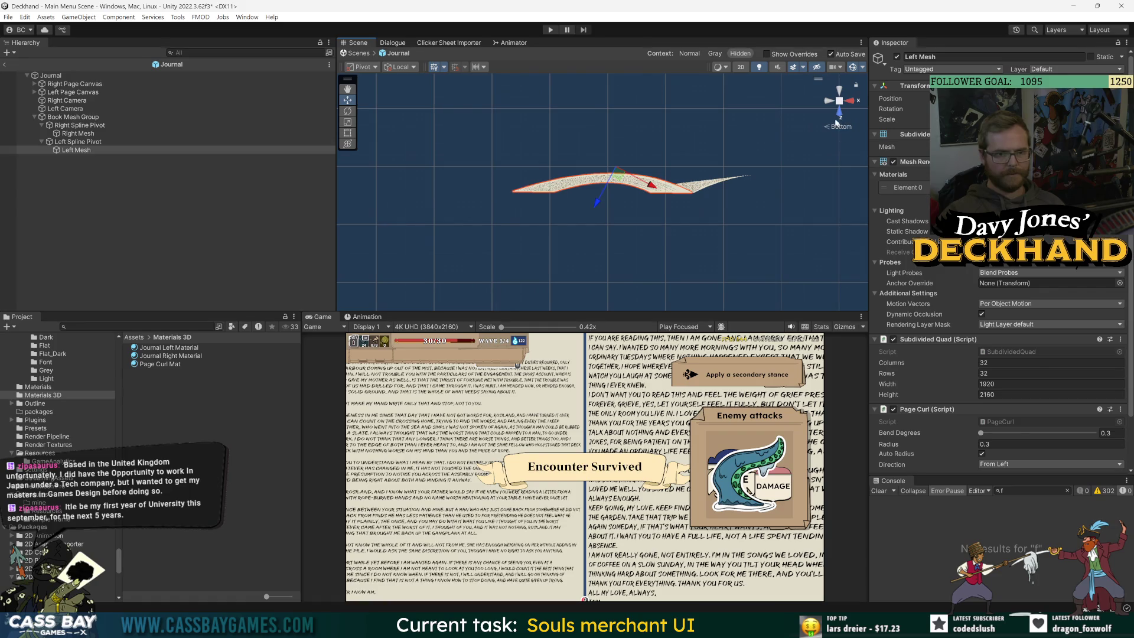
double_click(75, 133)
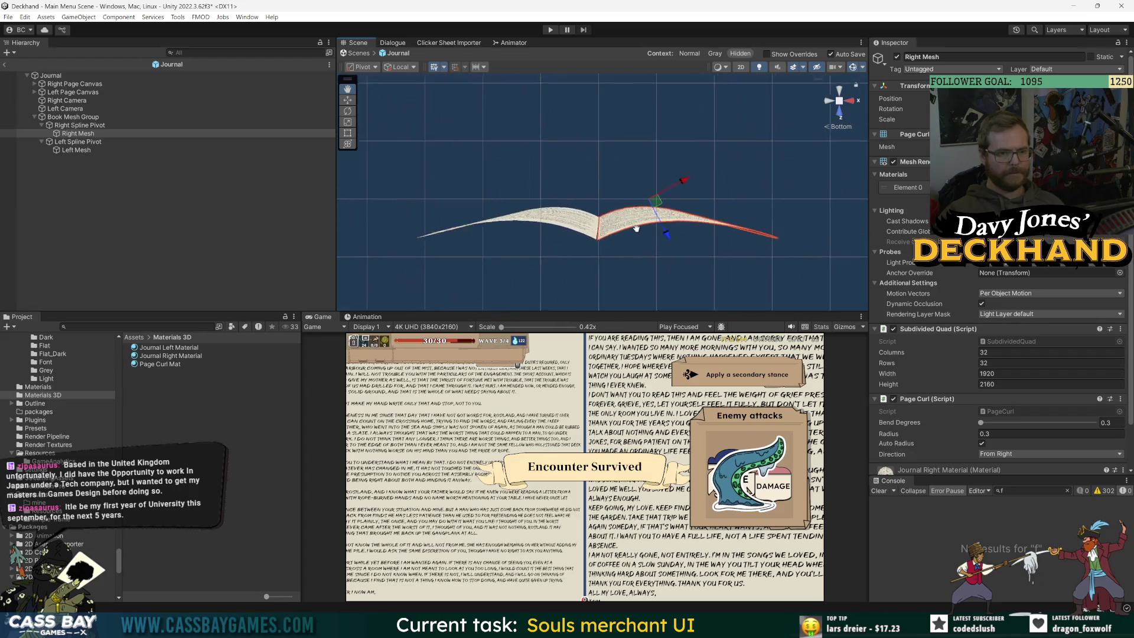
Step: Check the spline pivots and page meshes, move Left Mesh up away from the right page, and save
left_click(83, 142)
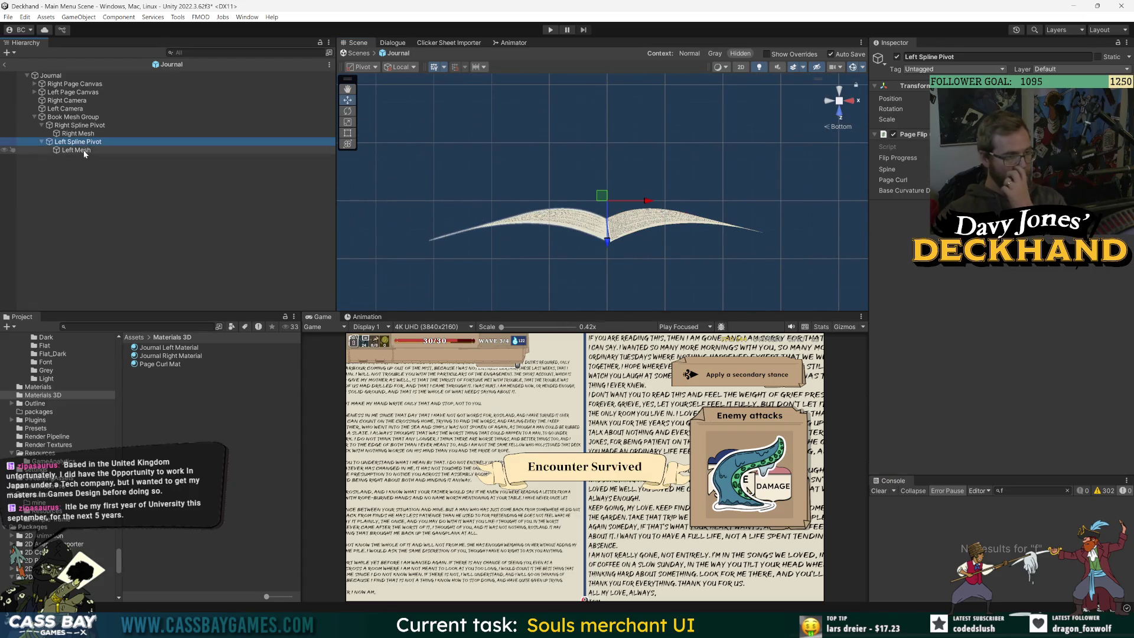
left_click(84, 149)
left_click(89, 135)
left_click(88, 143)
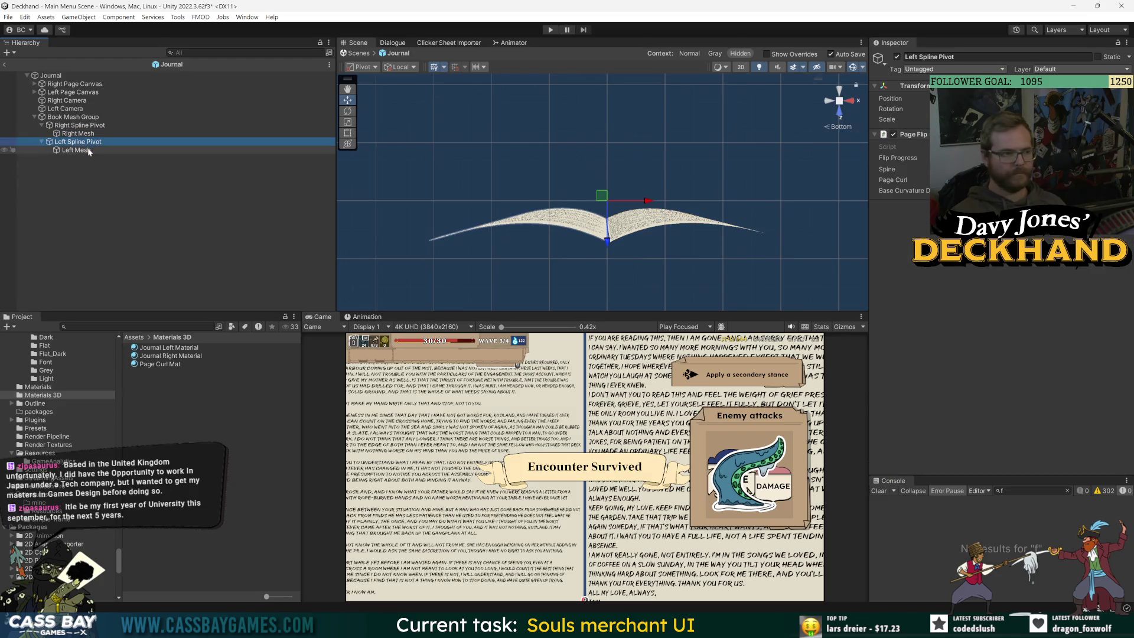
left_click(87, 149)
left_click(89, 143)
left_click(86, 150)
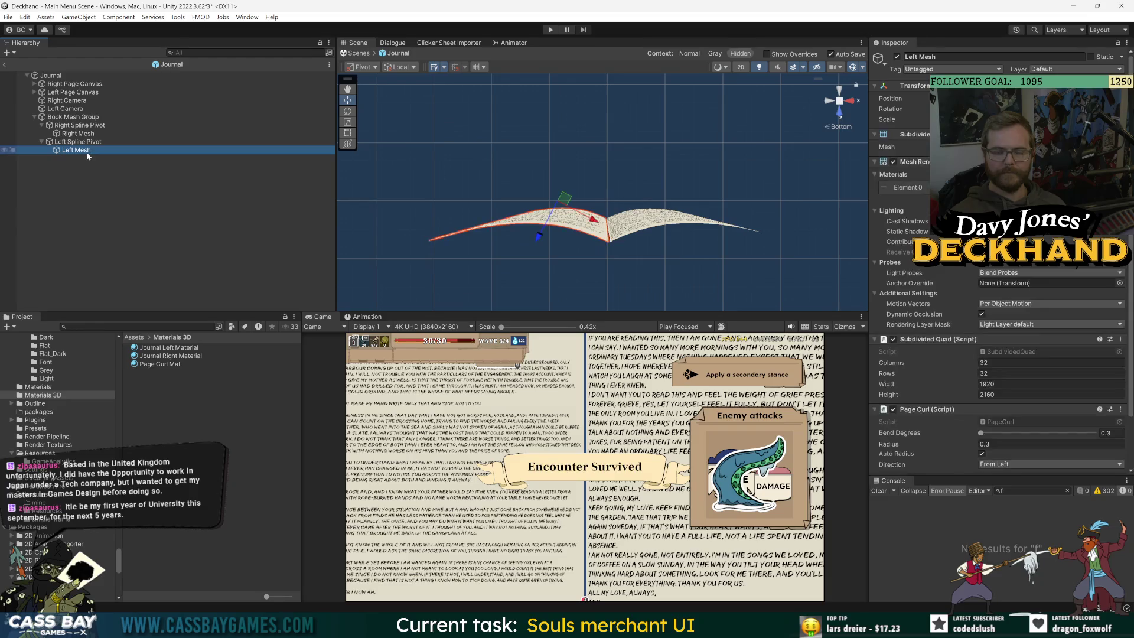
mouse_move(564, 198)
left_mouse_down()
mouse_move(564, 166)
mouse_move(566, 176)
left_mouse_up()
key("ctrl+s")
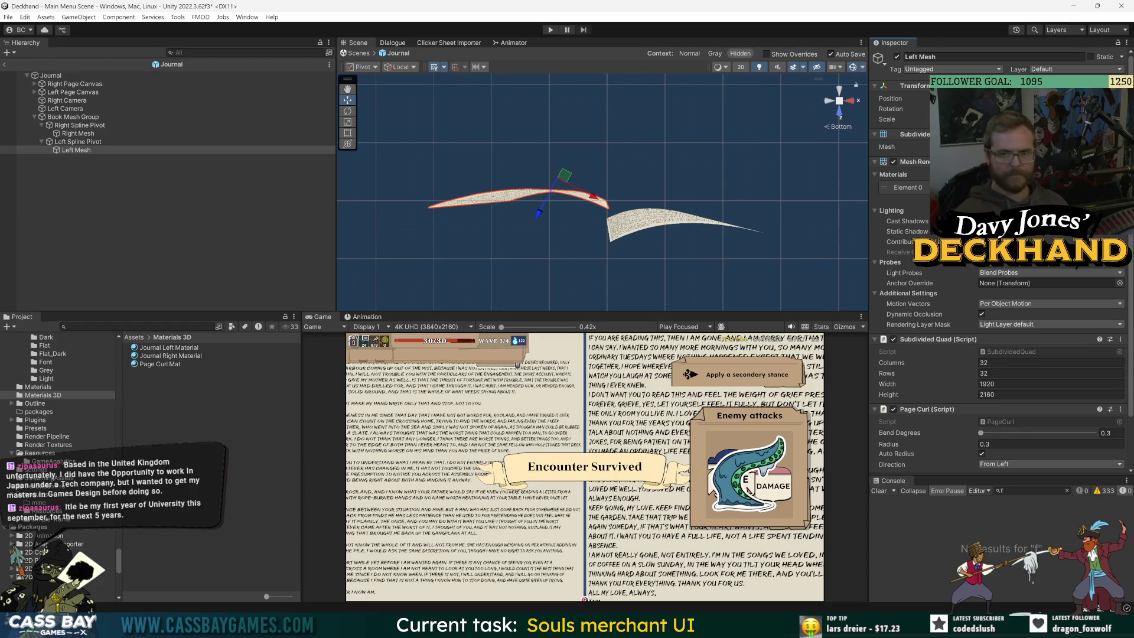
Step: Raise the right page by increasing Right Spline Pivot's Flip Progress, then review the page objects
left_click(89, 134)
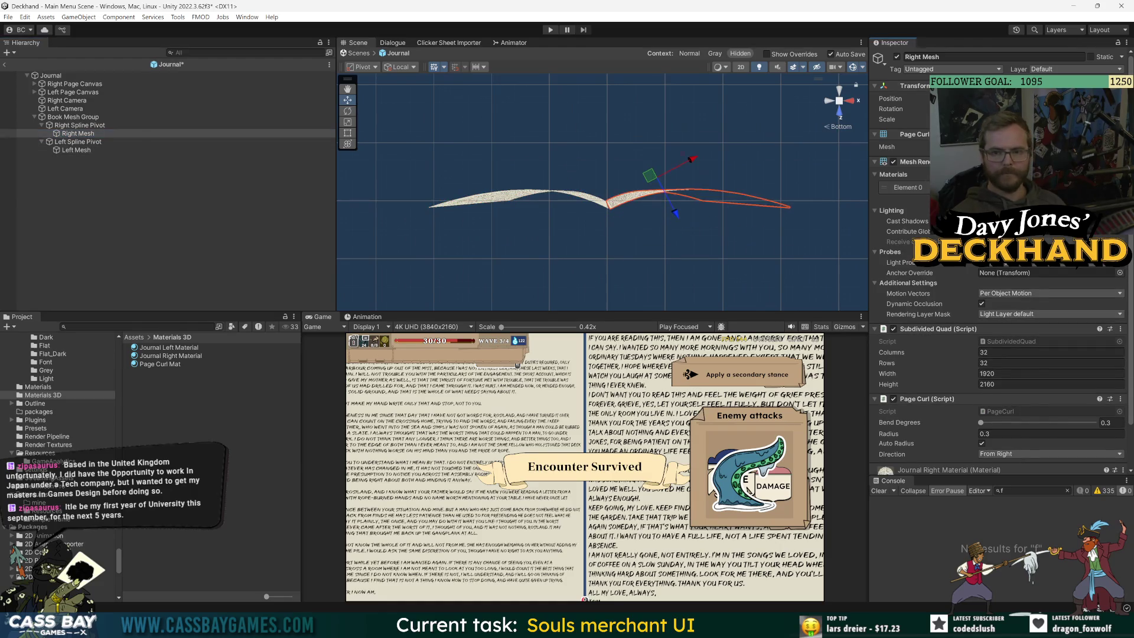
key("Up")
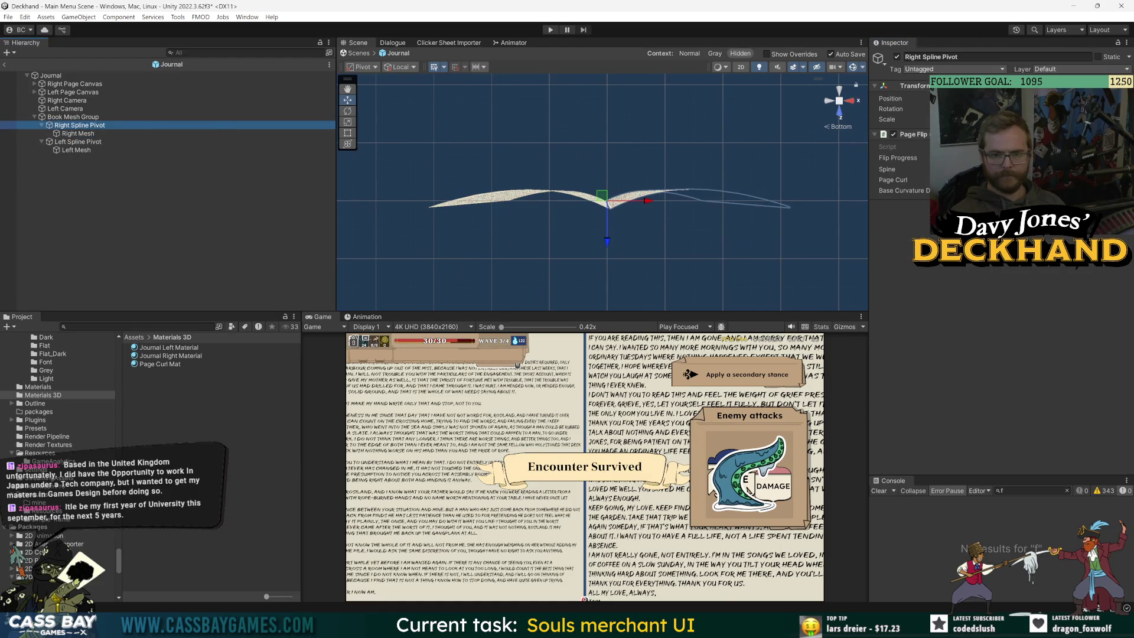
left_click_drag(897, 158, 924, 158)
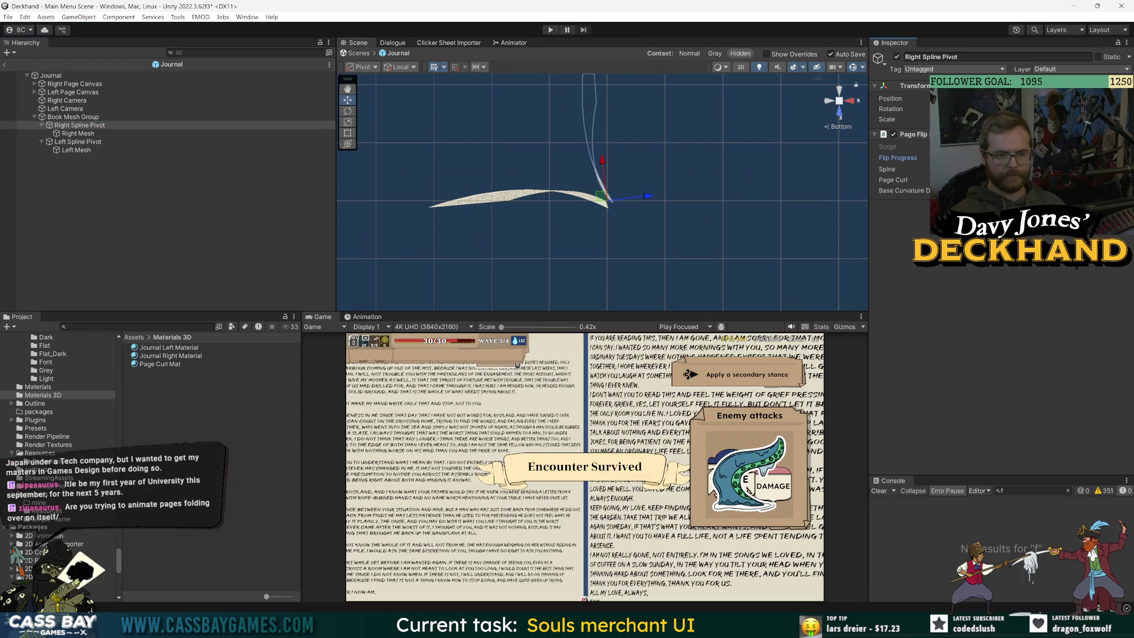
left_click(78, 133)
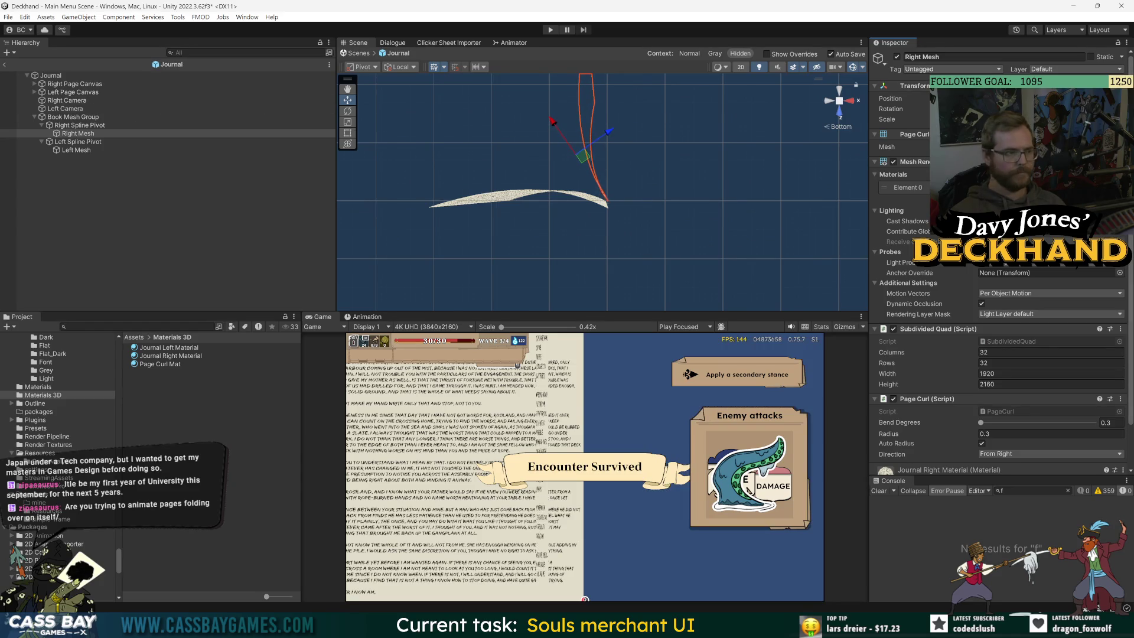
left_click(75, 150)
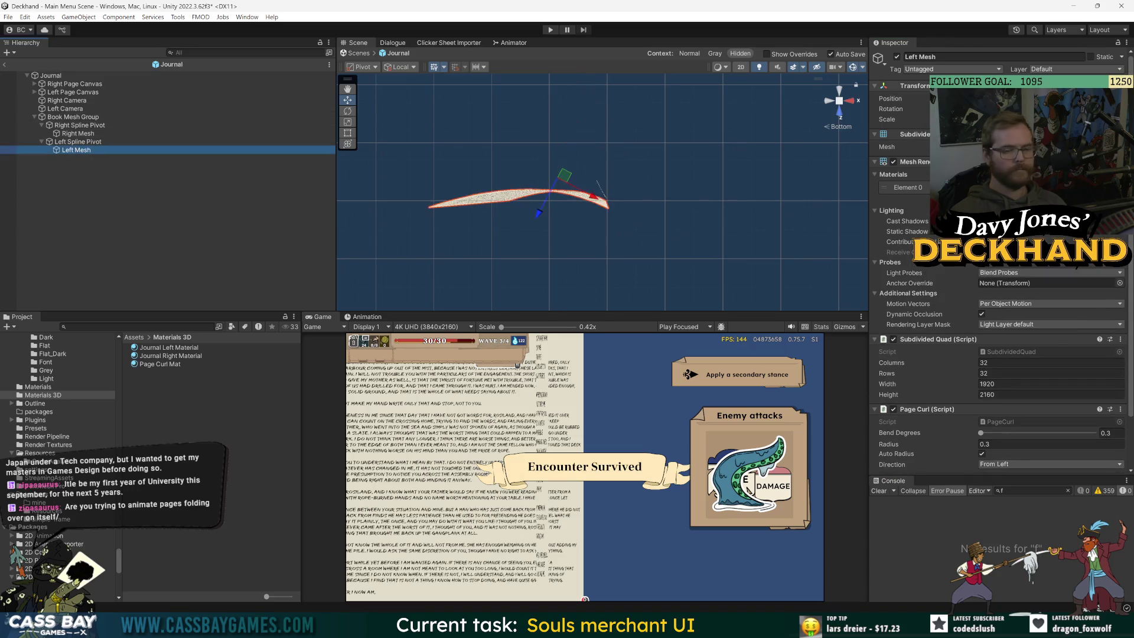
left_click(77, 133)
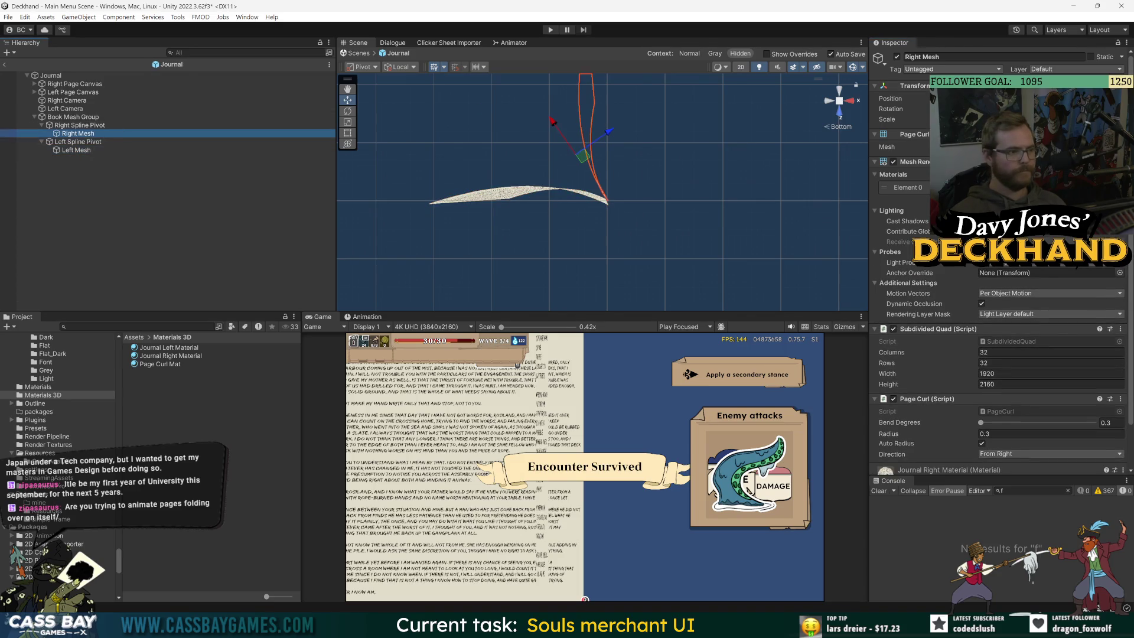
left_click(80, 125)
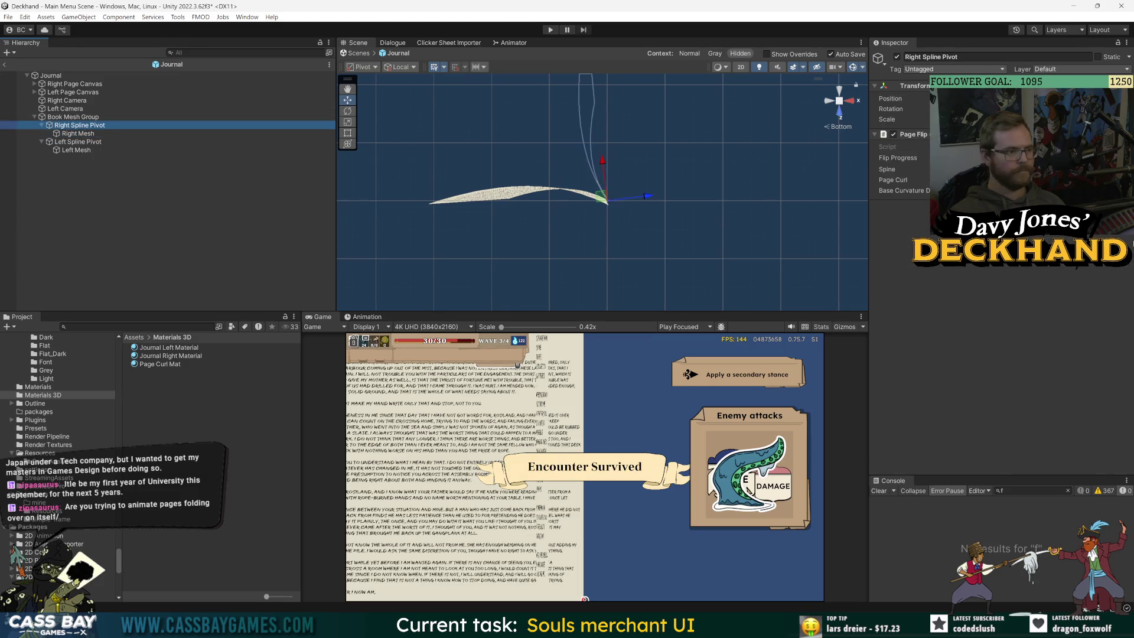
Step: Orbit the Scene view to see the page meshes in perspective from a lower angle
left_click(127, 243)
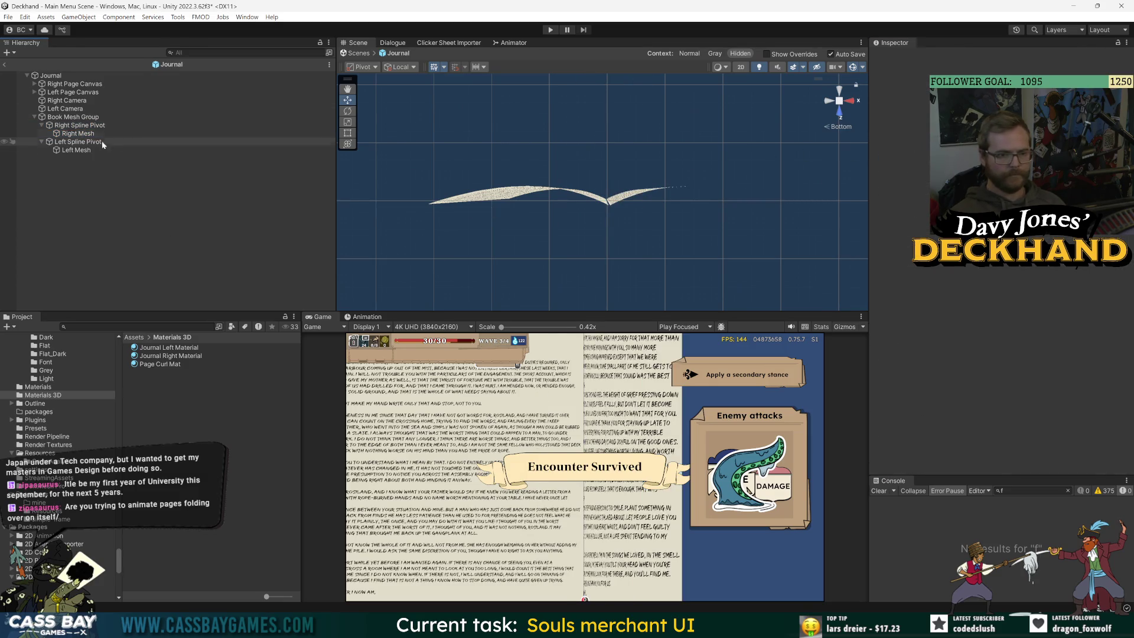
mouse_move(657, 244)
left_mouse_down()
mouse_move(587, 258)
mouse_move(654, 252)
mouse_move(533, 189)
left_mouse_up()
mouse_move(665, 252)
left_mouse_down()
mouse_move(587, 177)
mouse_move(684, 281)
mouse_move(515, 267)
mouse_move(668, 236)
mouse_move(591, 228)
left_mouse_up()
mouse_move(480, 242)
left_mouse_down()
mouse_move(567, 236)
mouse_move(668, 249)
mouse_move(594, 208)
mouse_move(640, 236)
mouse_move(567, 172)
mouse_move(565, 273)
mouse_move(551, 95)
mouse_move(554, 138)
left_mouse_up()
left_click(118, 142)
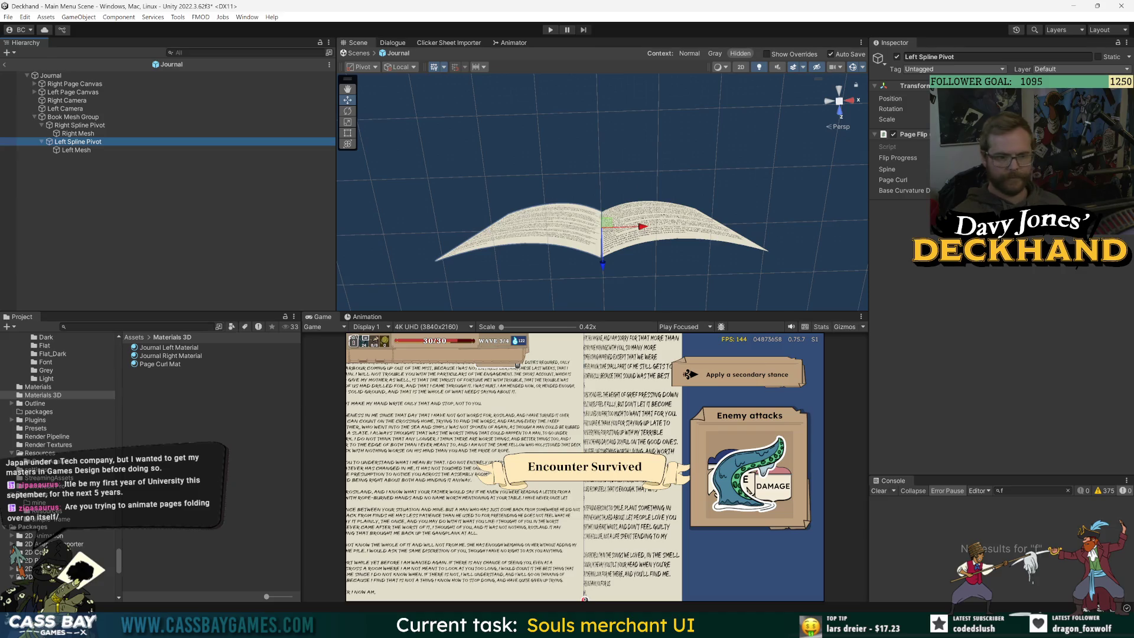
Step: Scrub Left Spline Pivot's Flip Progress to swing the left page steeply up over the spine
left_click(119, 149)
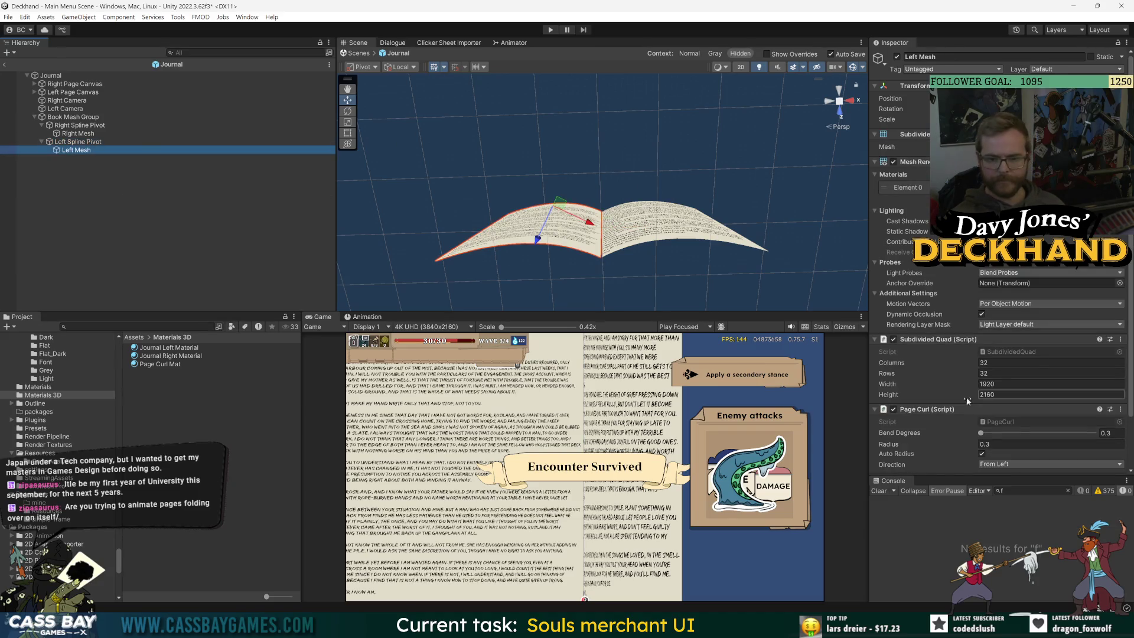
key("Up")
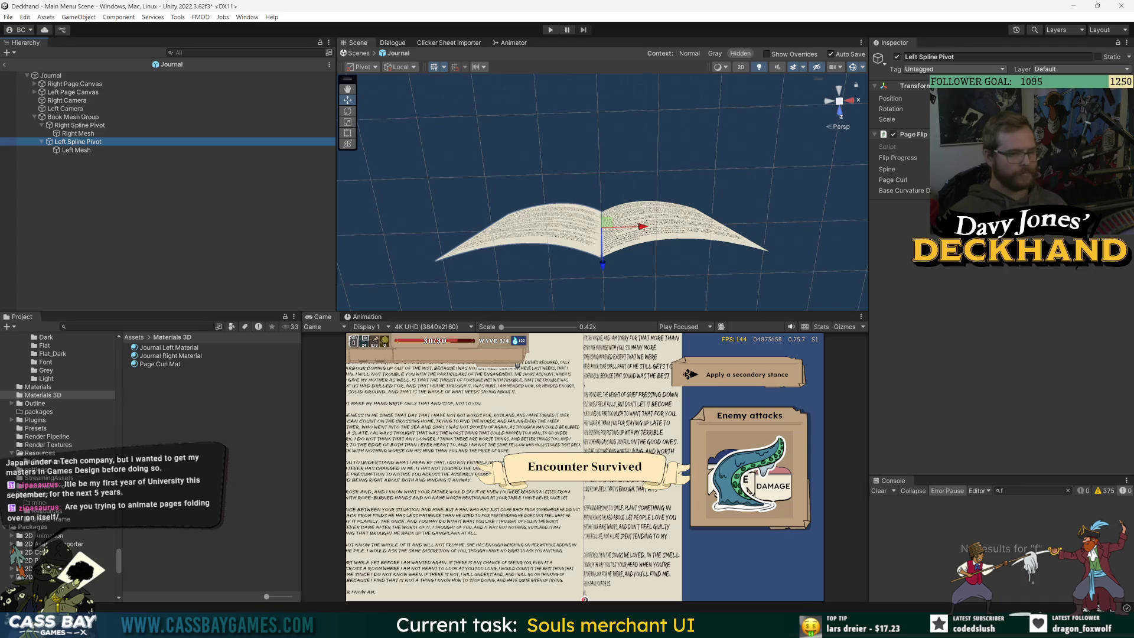
left_click_drag(898, 157, 915, 158)
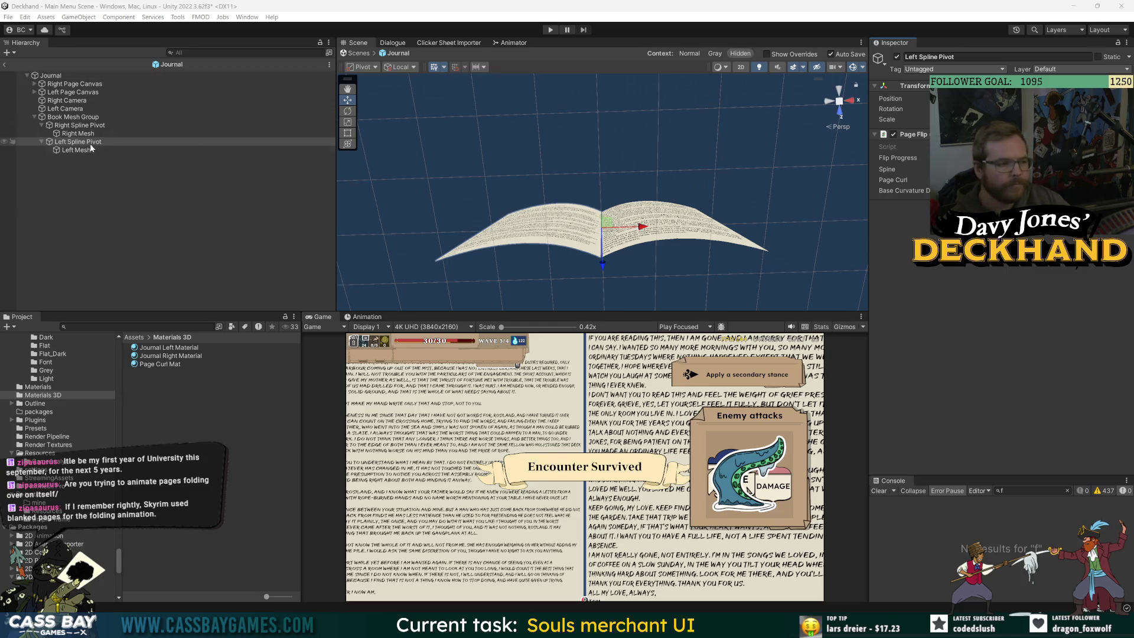
left_click(77, 150)
left_click(79, 142)
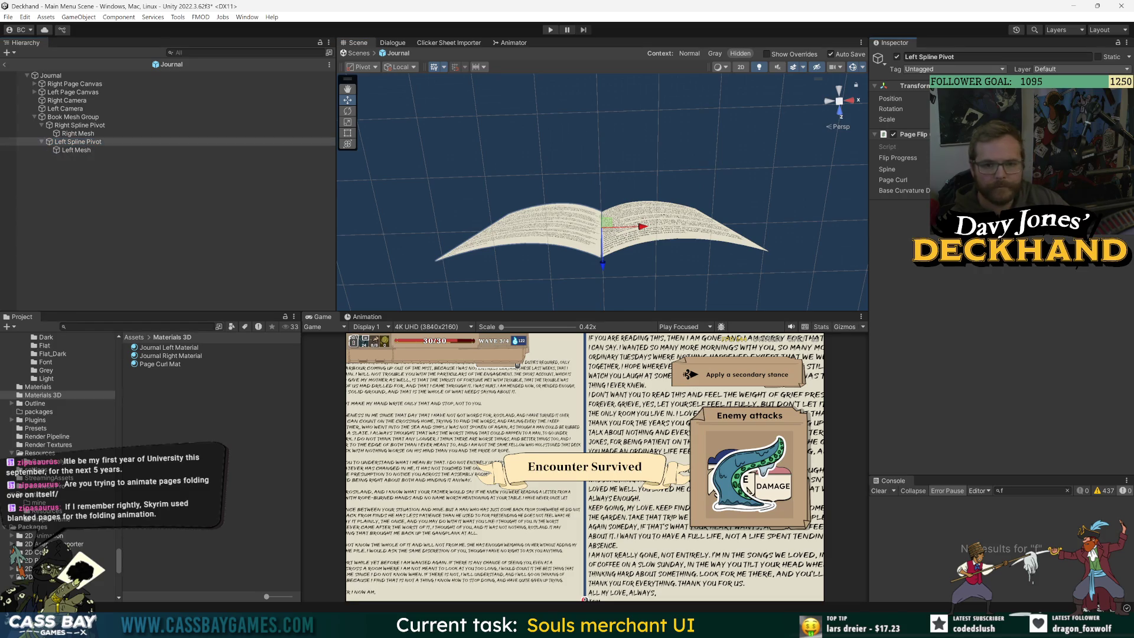
mouse_move(896, 157)
left_mouse_down()
mouse_move(654, 241)
mouse_move(703, 144)
mouse_move(762, 137)
mouse_move(703, 144)
left_mouse_up()
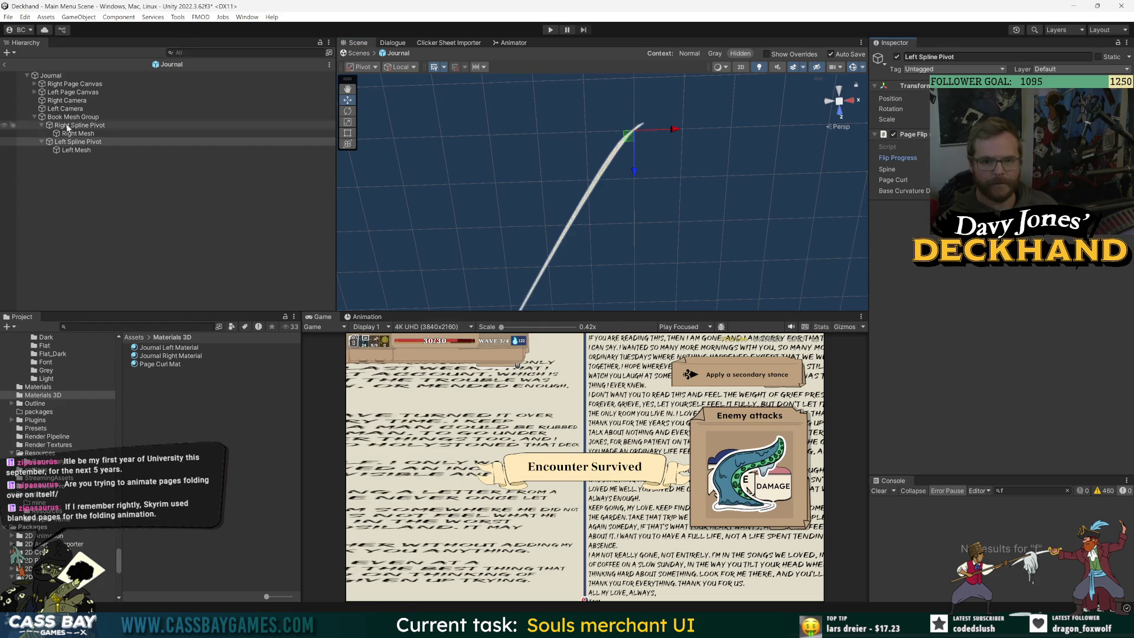
Step: Start a 0. Bend Degrees edit on Left Mesh's Page Curl, then cancel it to keep 20
left_click(76, 150)
scroll(954, 348, "down", 3)
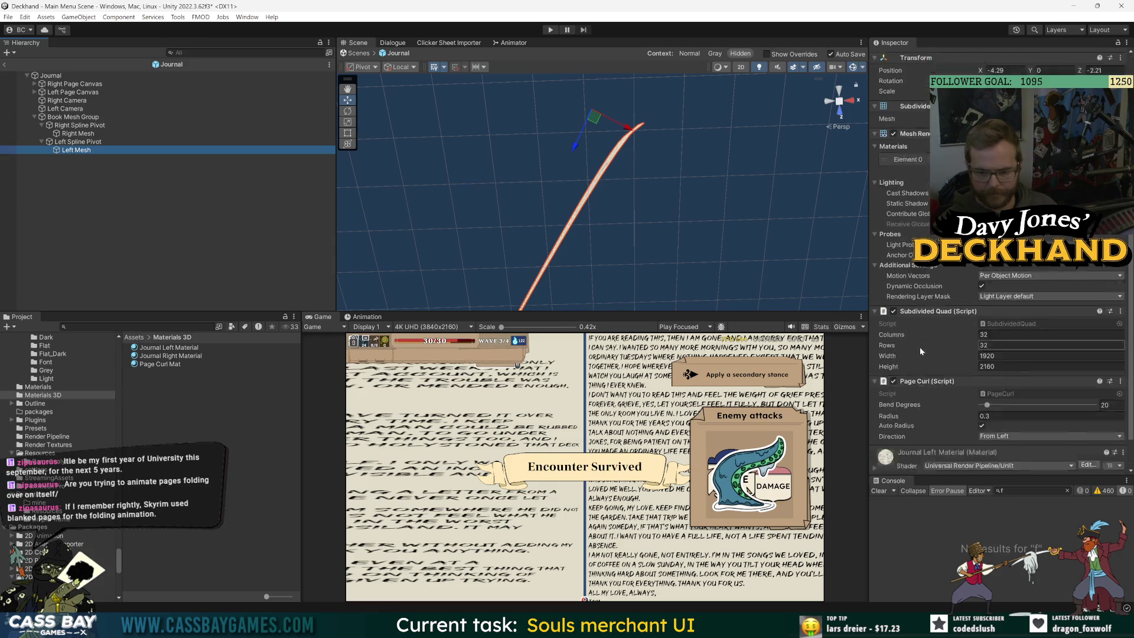
left_click(945, 374)
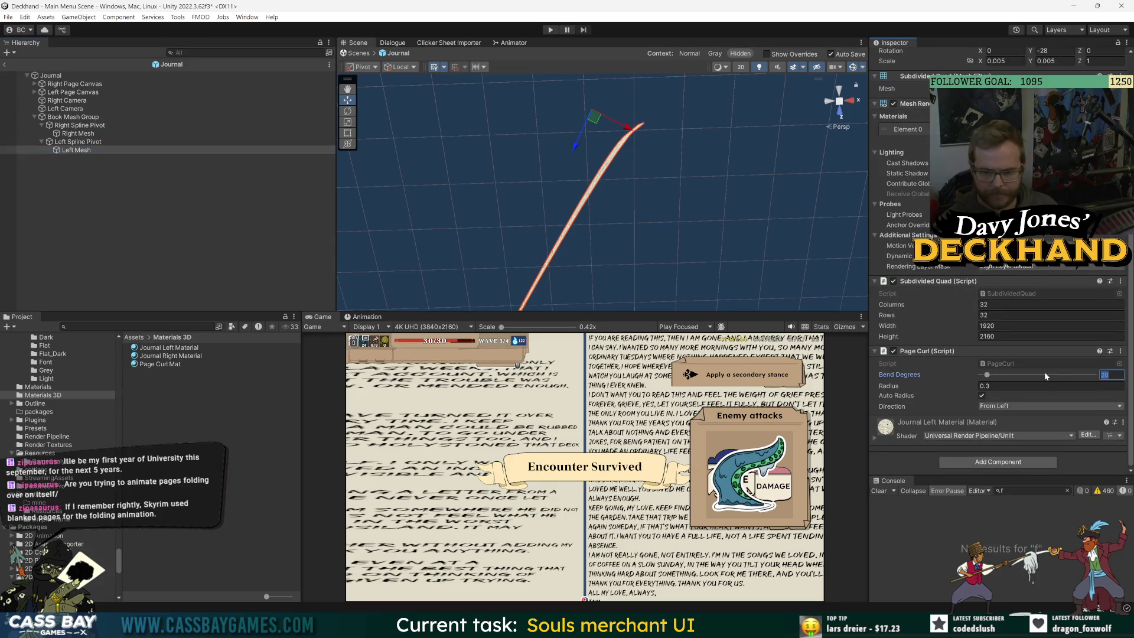
type("0.")
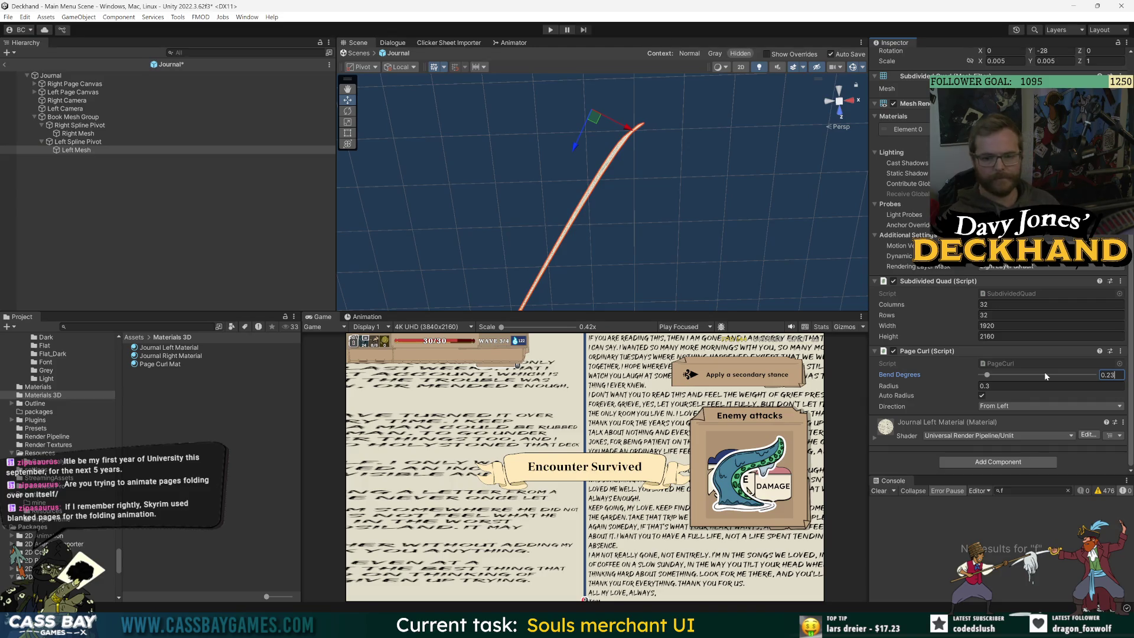
key("Escape")
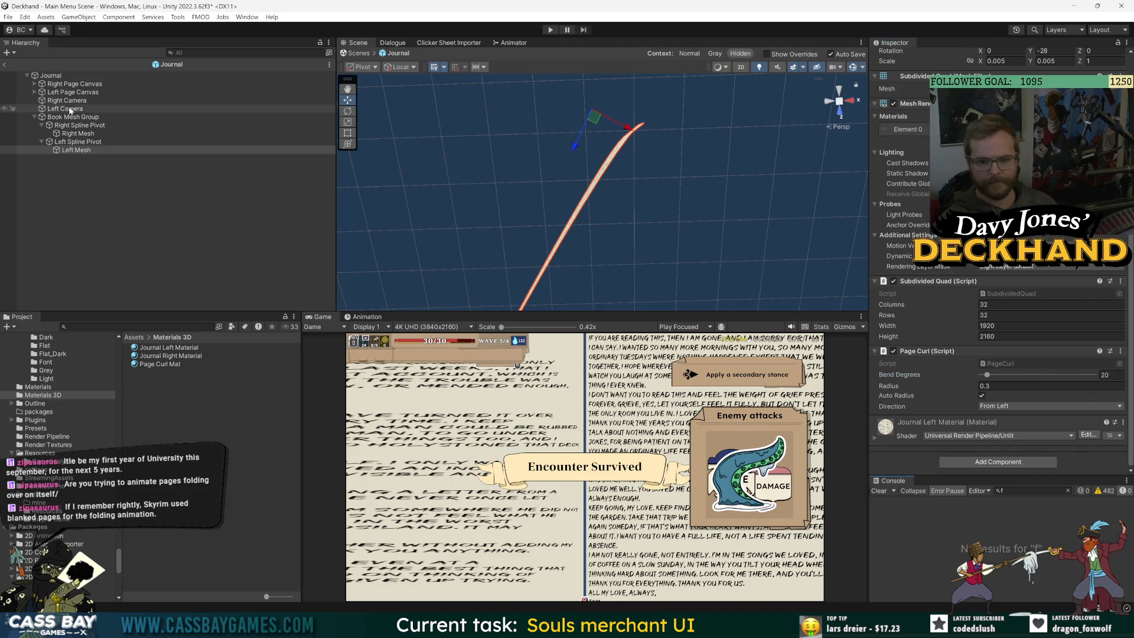
Step: Reselect Left Mesh and widen the Inspector to make room for its component settings
left_click(86, 144)
left_click(92, 150)
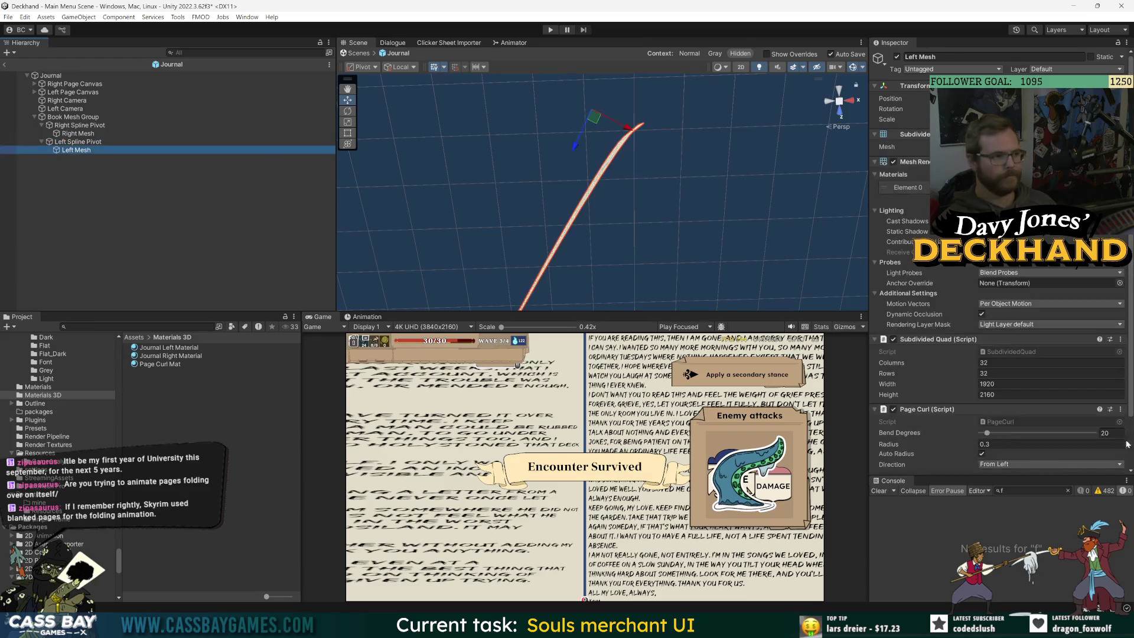
scroll(910, 452, "down", 2)
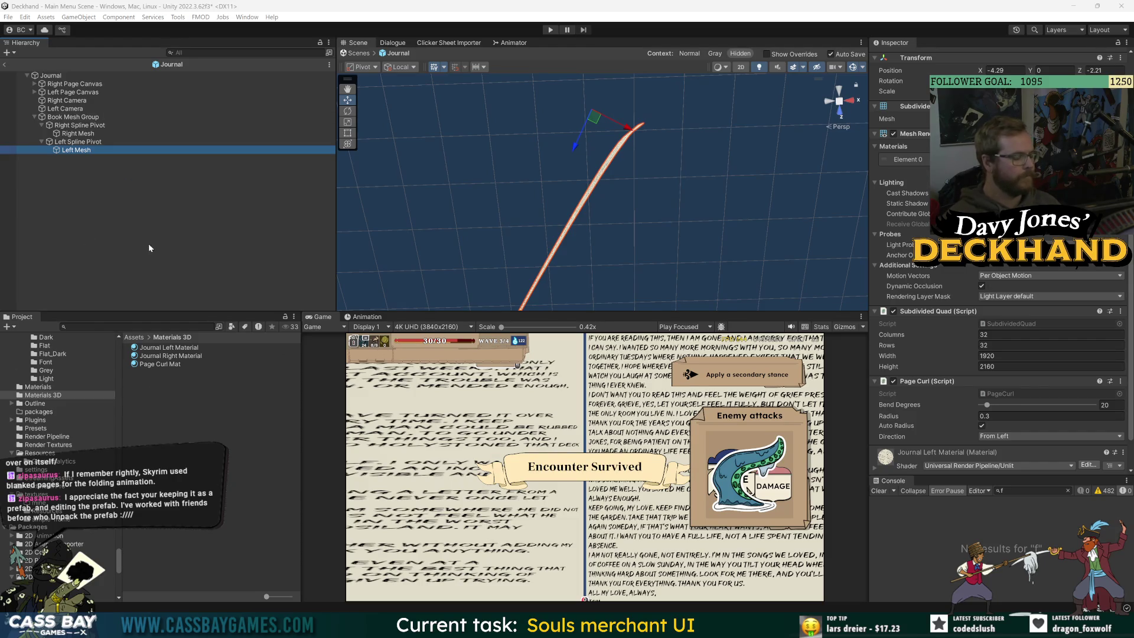
left_click(93, 151)
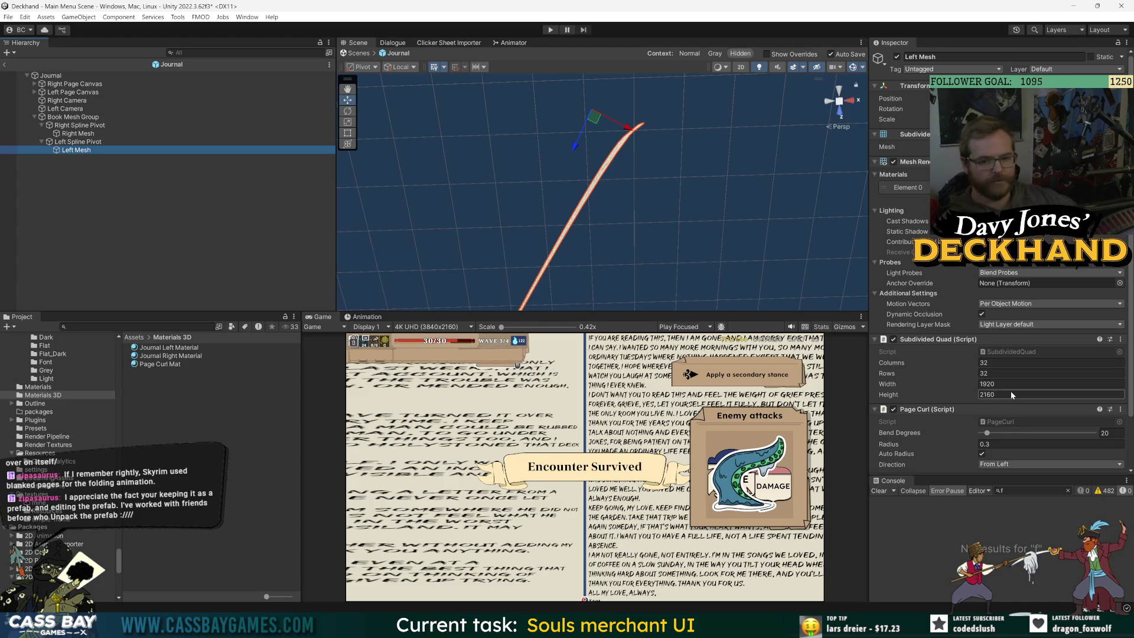
left_click_drag(868, 300, 843, 299)
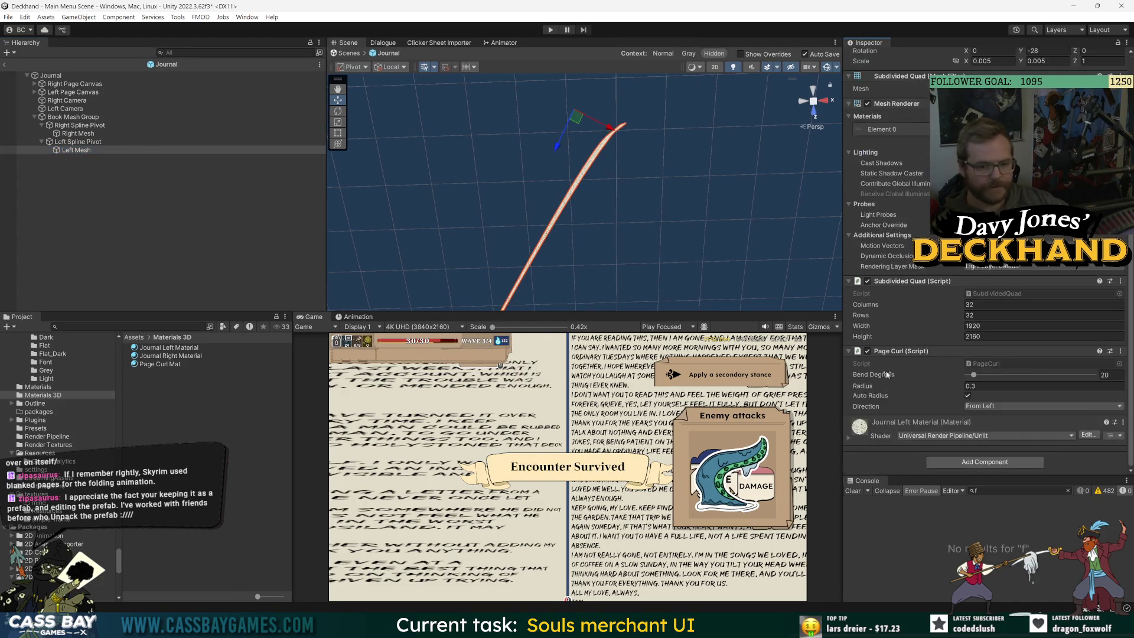
Step: Assign Left Mesh as the Page Curl of Left Spline Pivot's Page Flip
left_click(162, 160)
left_click(76, 150)
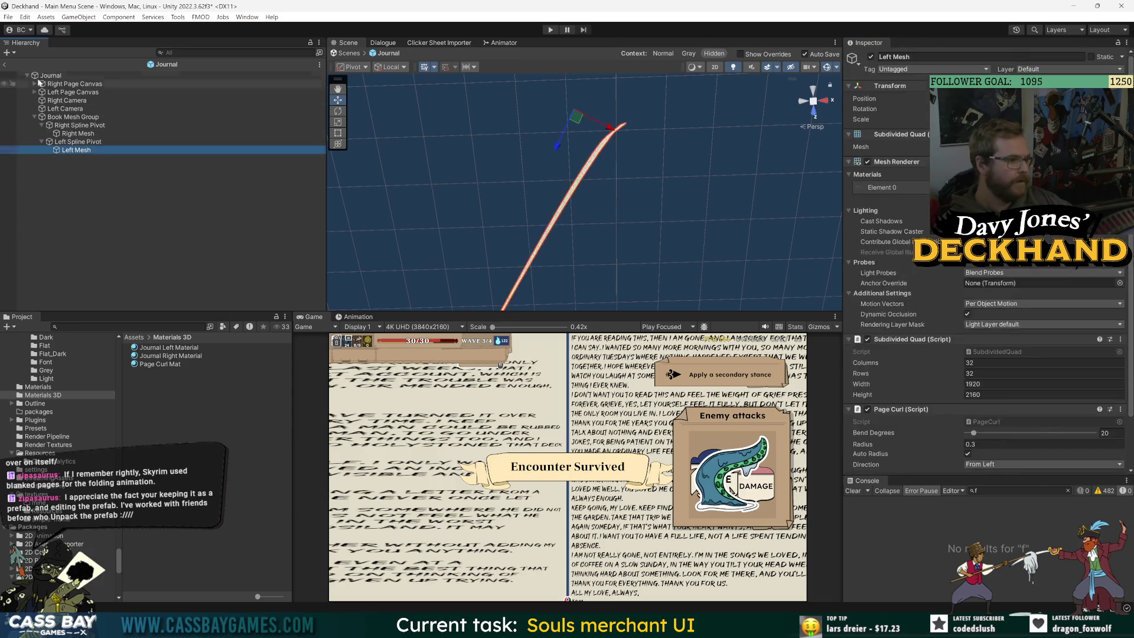
left_click(50, 75)
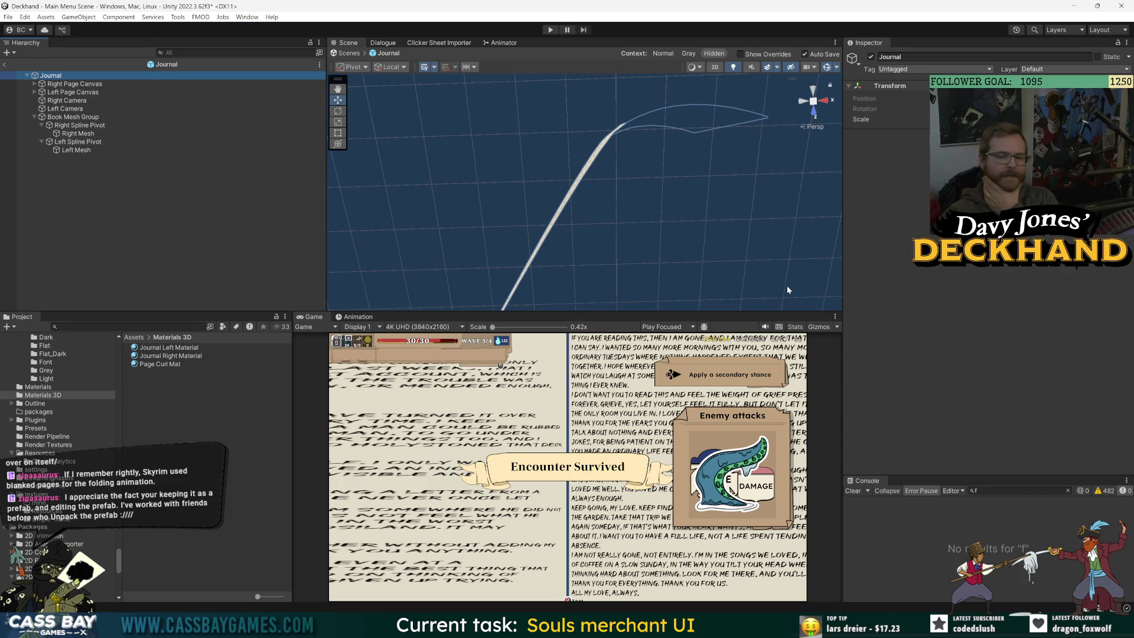
left_click(70, 144)
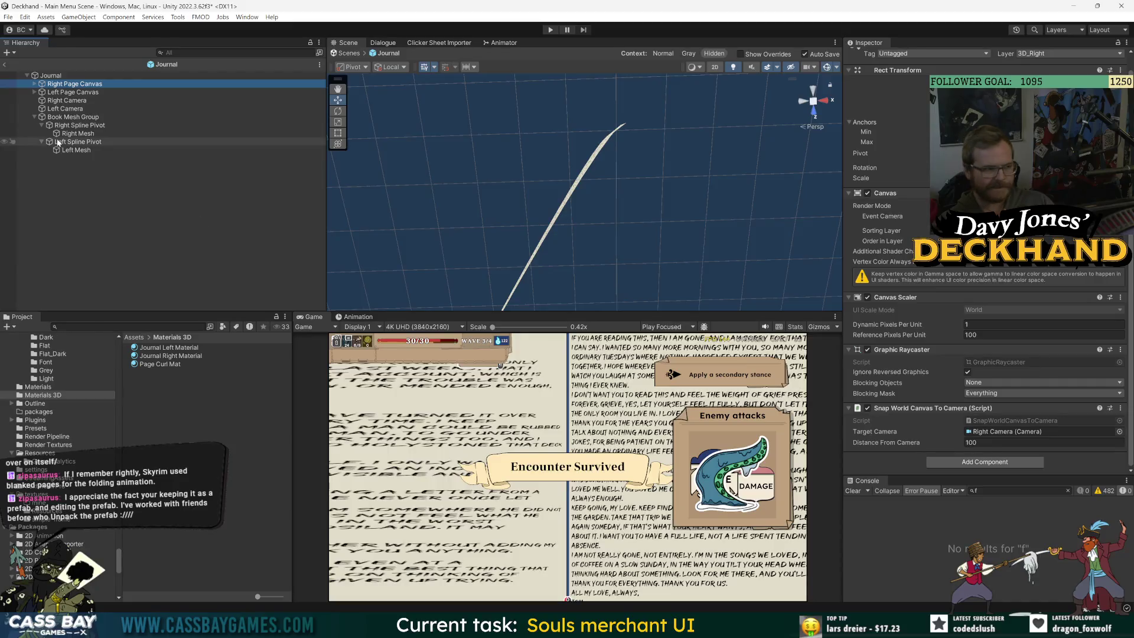
left_click(1033, 179)
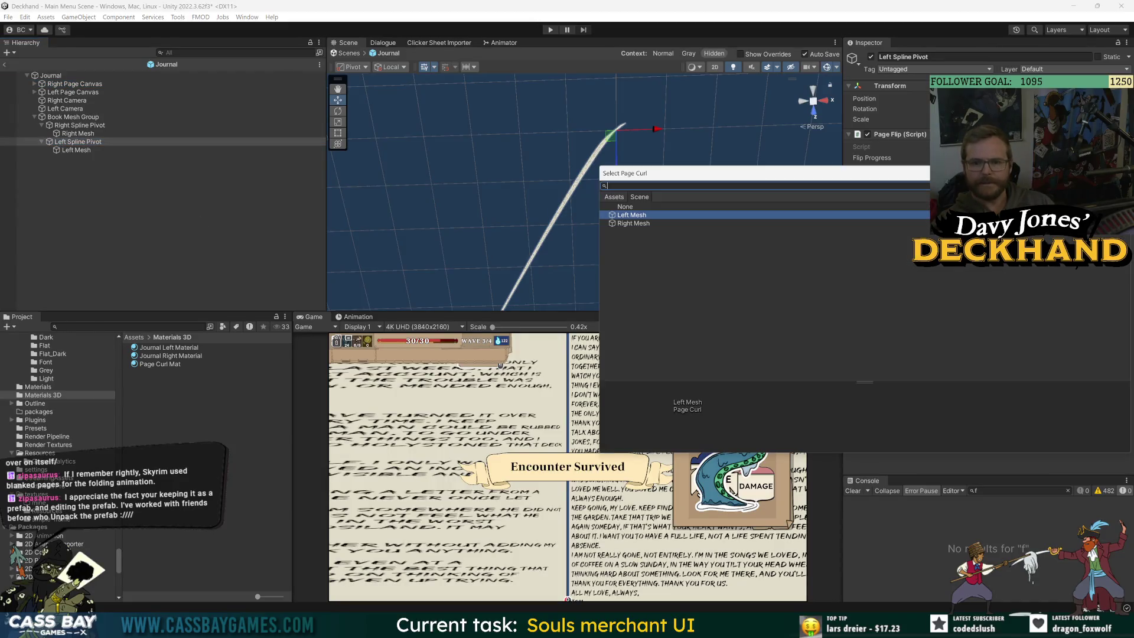
left_click(647, 207)
Step: Set Left Mesh's Bend Degrees to 0.3 and test the left page by scrubbing Flip Progress
left_click(178, 149)
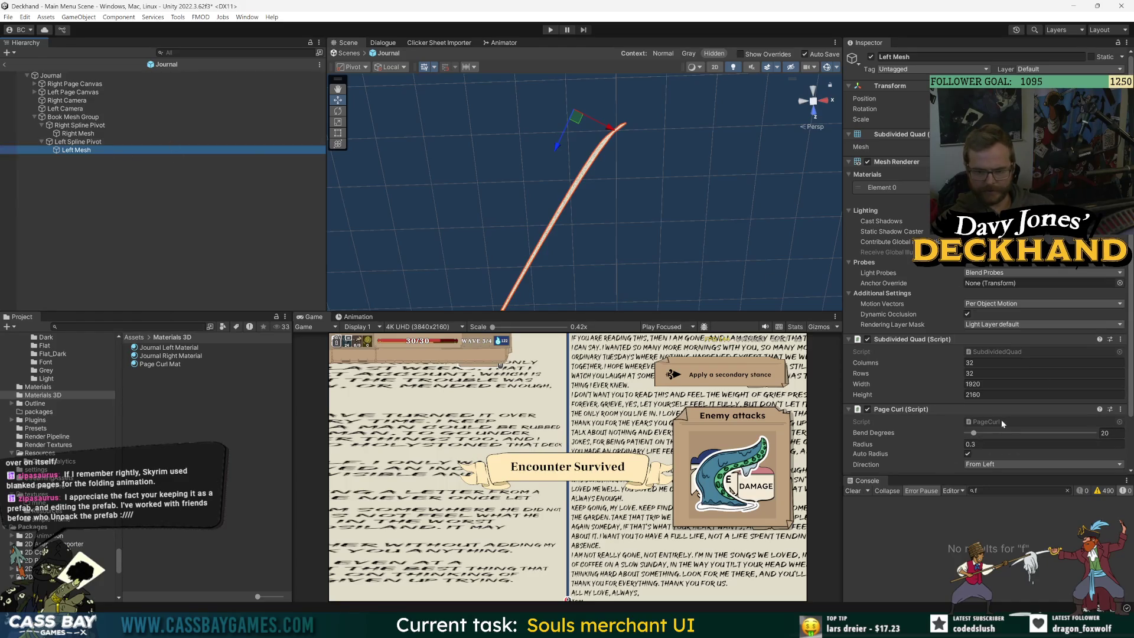
left_click(1110, 432)
type("0.3")
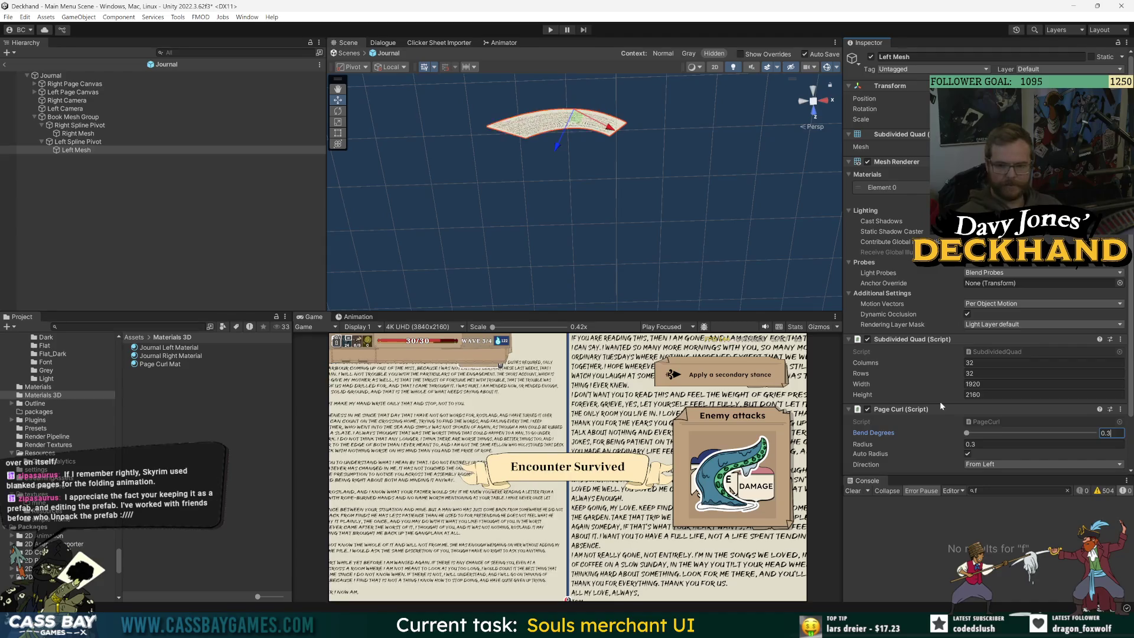
left_click(83, 142)
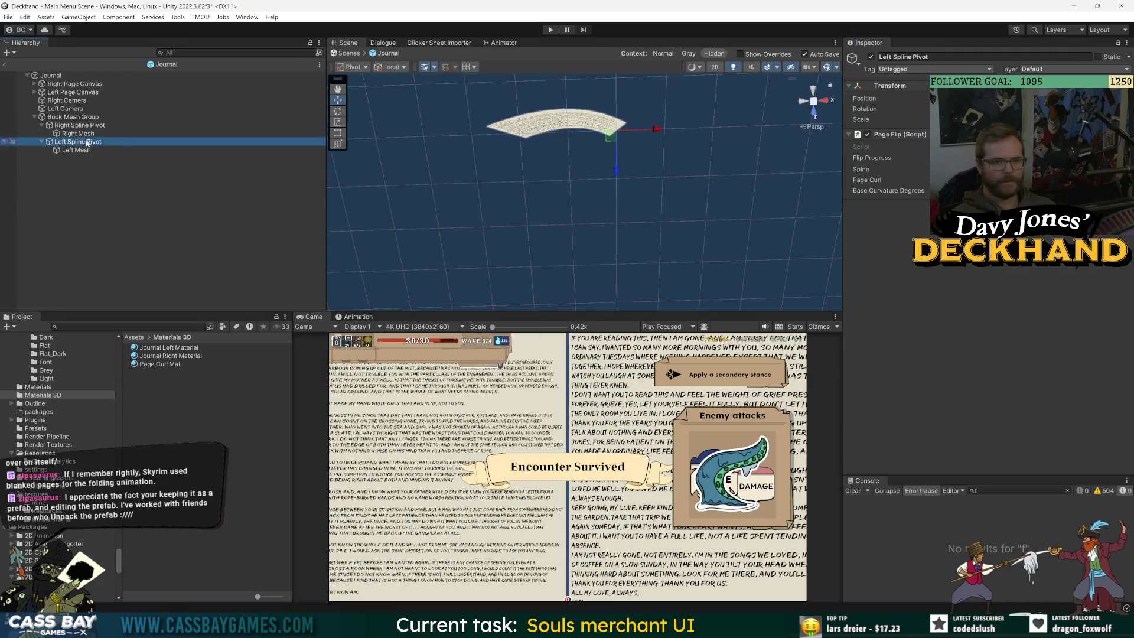
key("f")
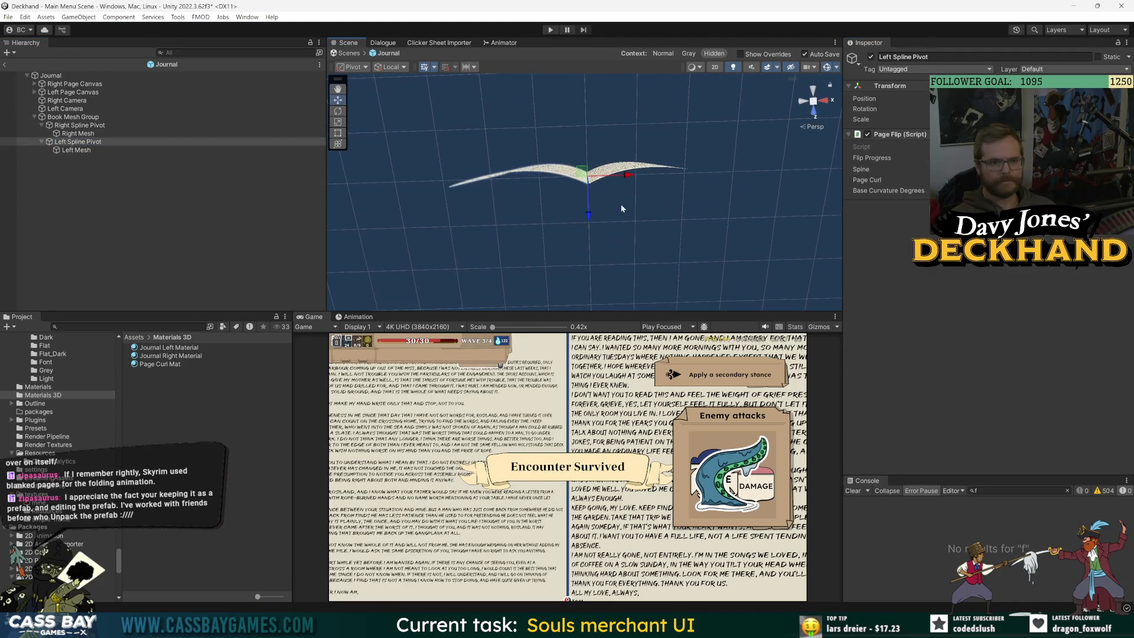
mouse_move(872, 158)
left_mouse_down()
mouse_move(945, 158)
mouse_move(922, 171)
left_mouse_up()
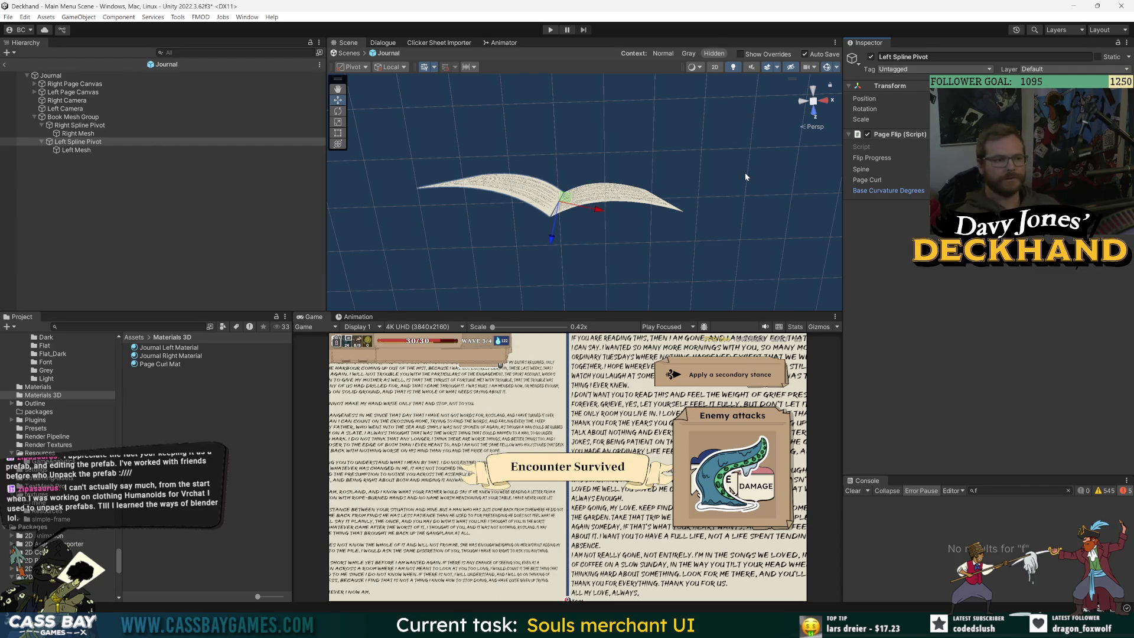
Step: Flip the right page into a steep curl via Right Spline Pivot's Flip Progress, orbiting to inspect
left_click(80, 125)
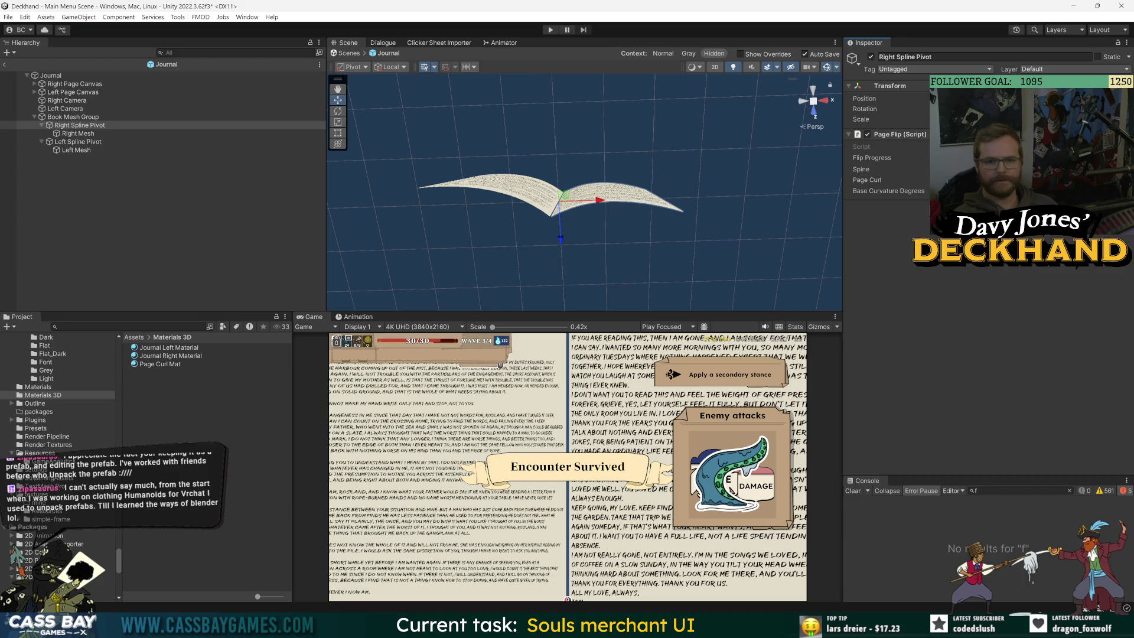
left_click(86, 143)
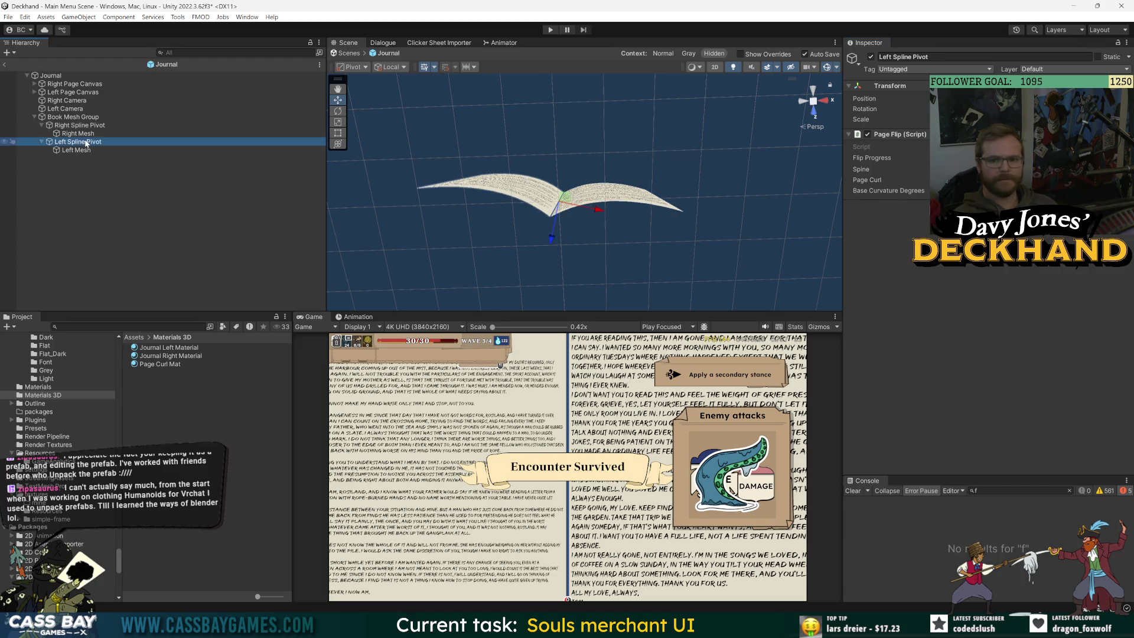
left_click(79, 126)
mouse_move(877, 157)
left_mouse_down()
mouse_move(975, 158)
mouse_move(903, 158)
left_mouse_up()
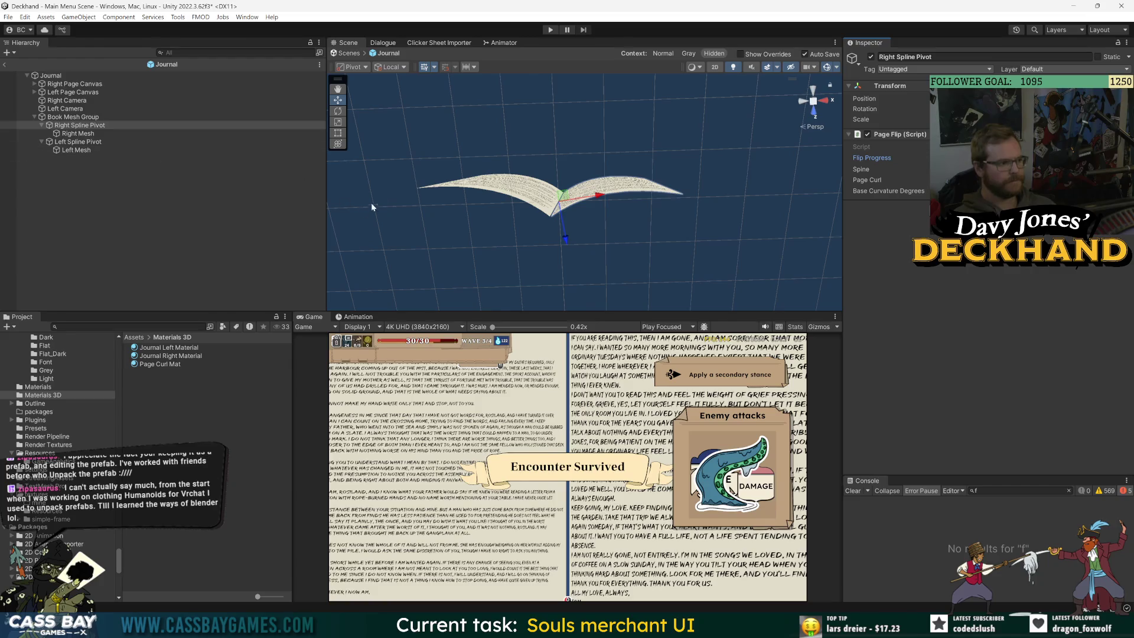
left_click_drag(475, 185, 542, 194)
left_click_drag(877, 158, 951, 157)
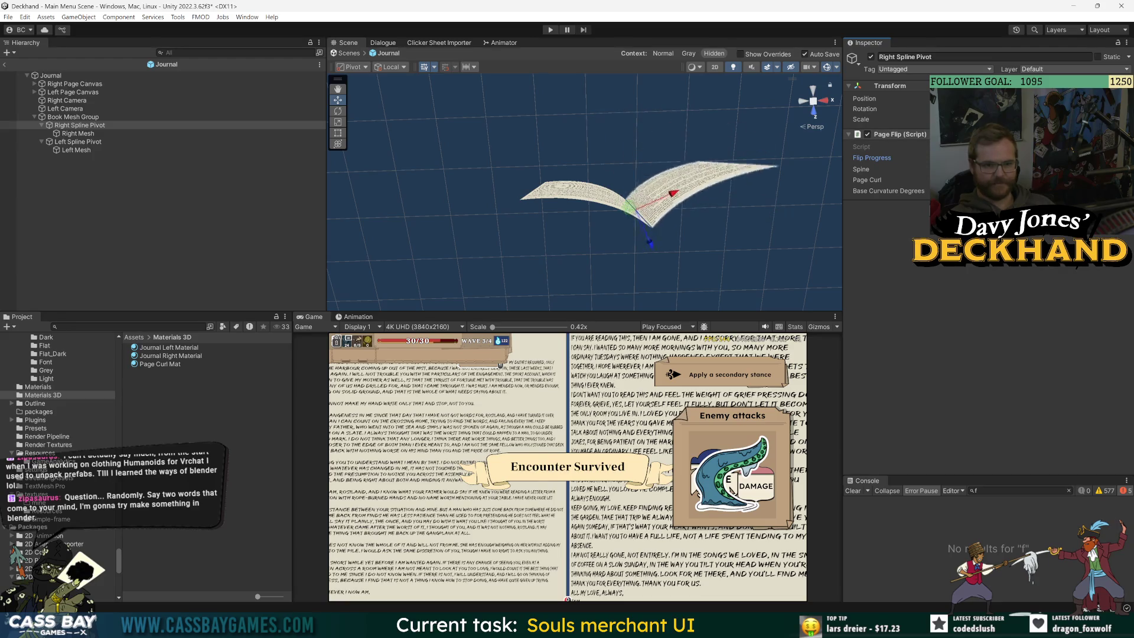
key("f")
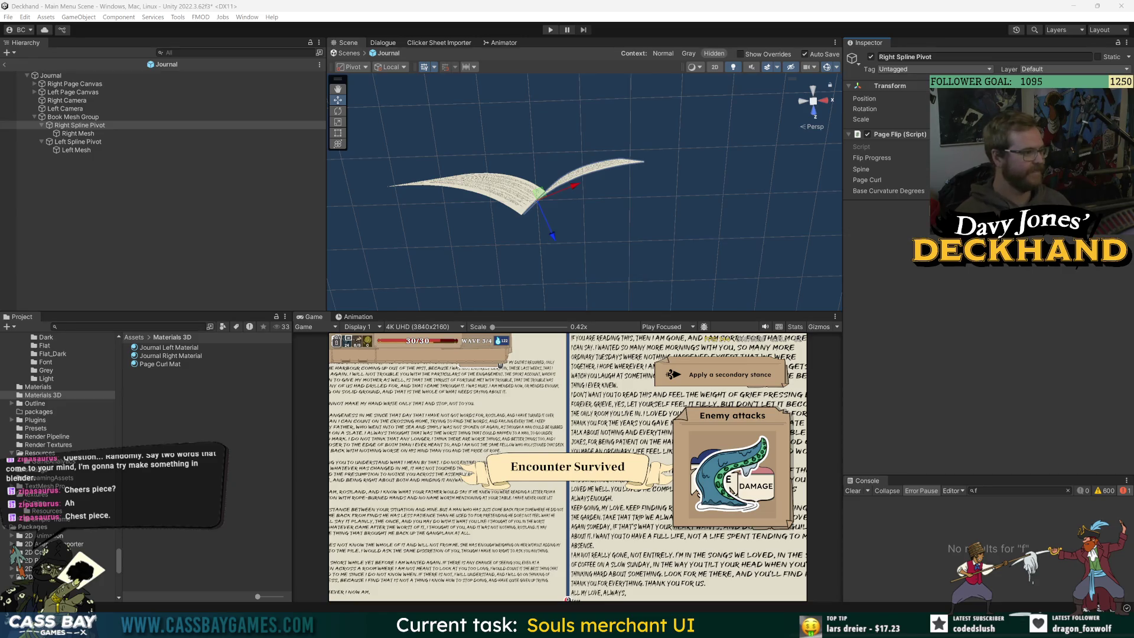
mouse_move(871, 157)
left_mouse_down()
mouse_move(904, 157)
mouse_move(854, 168)
left_mouse_up()
scroll(649, 212, "up", 5)
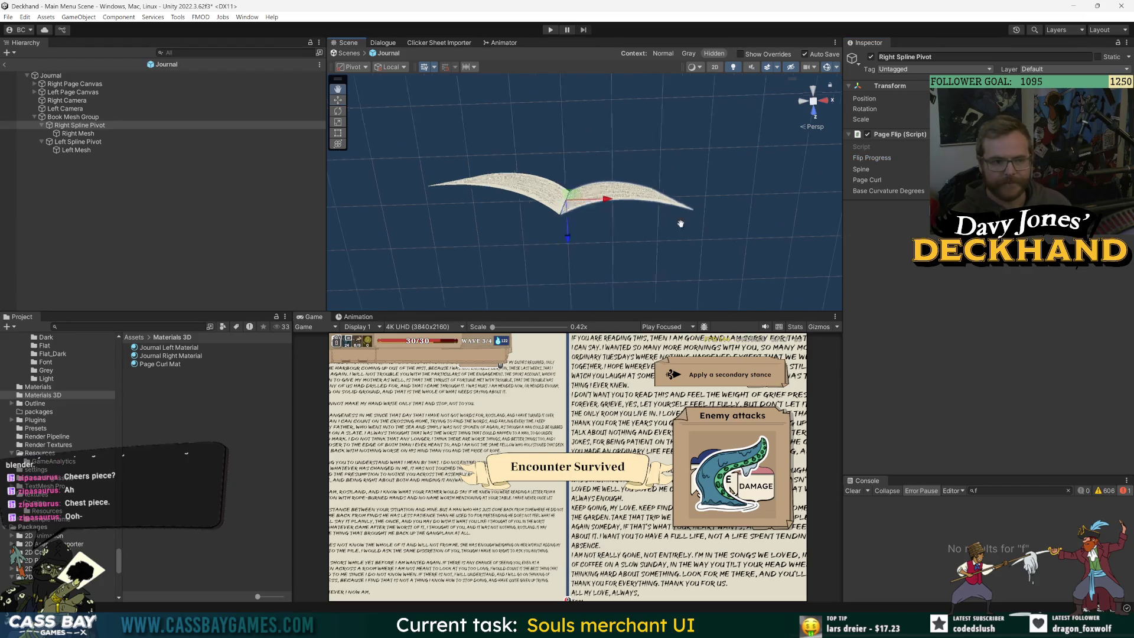
mouse_move(590, 165)
left_mouse_down()
mouse_move(605, 149)
mouse_move(435, 205)
left_mouse_up()
Step: Confirm Right Mesh stays in place by moving it, undoing the move, and saving the scene
left_click(108, 135)
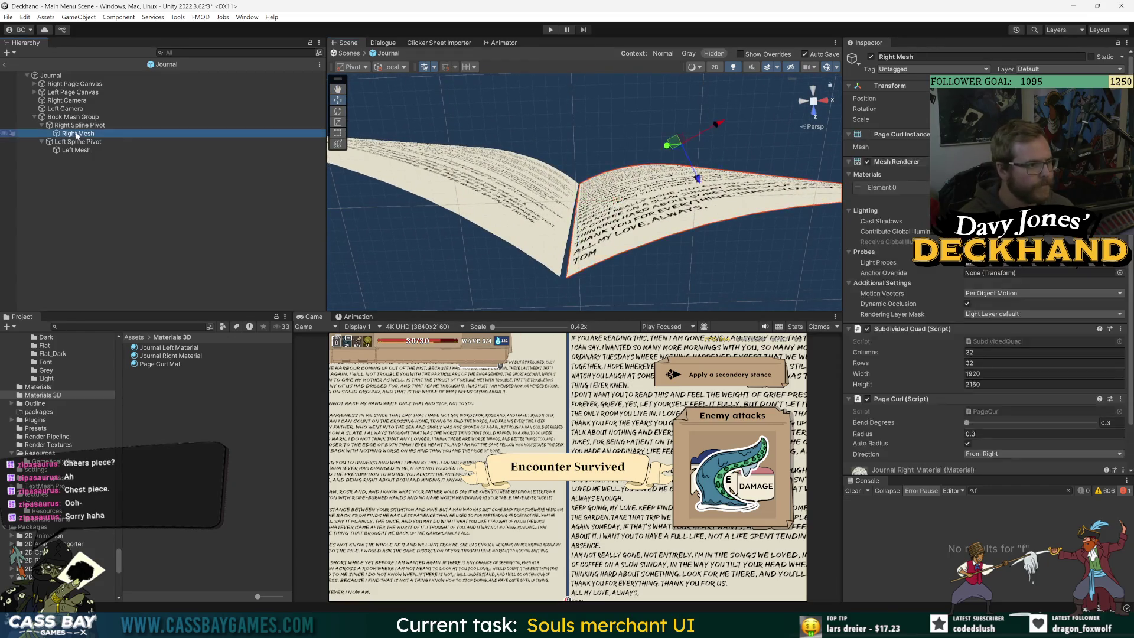
left_click(77, 117)
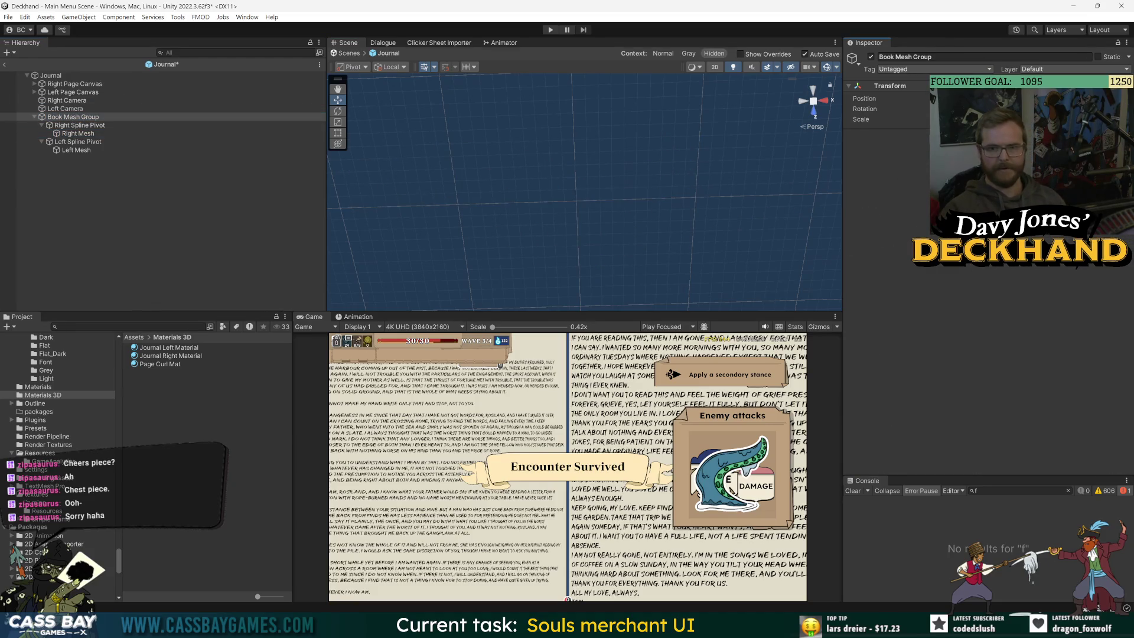
left_click(77, 125)
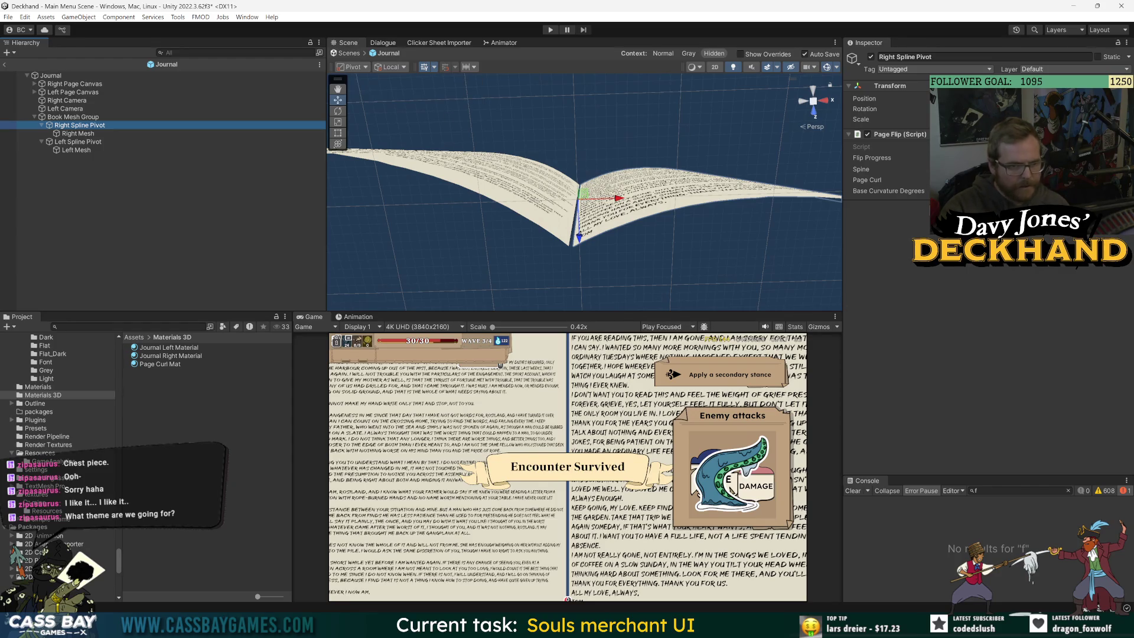
key("Down")
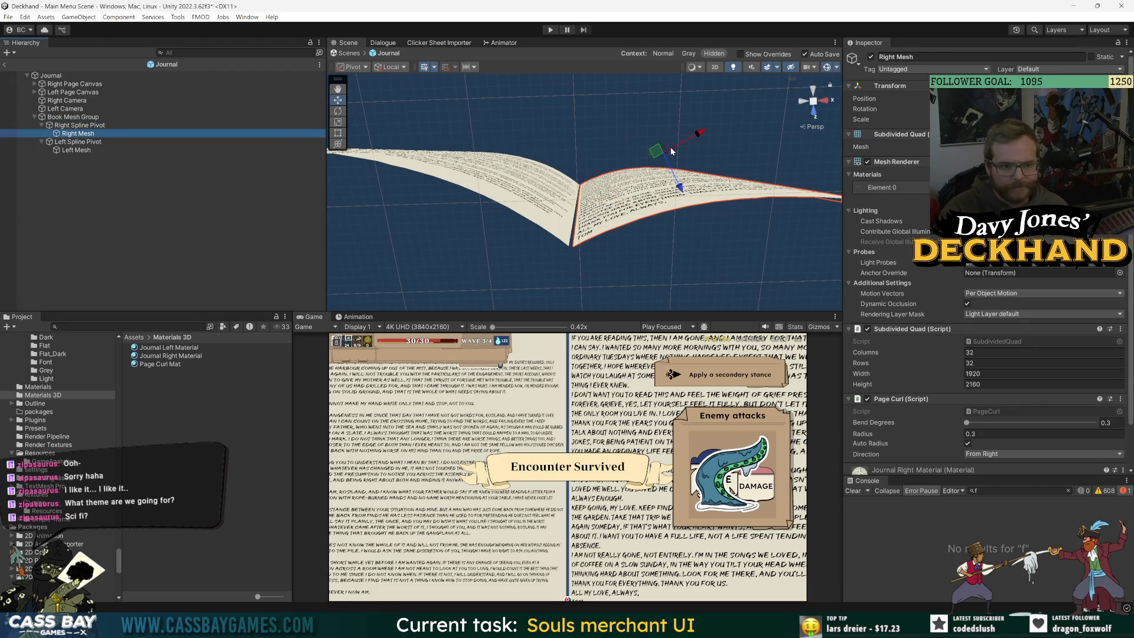
left_click_drag(657, 152, 655, 151)
key("ctrl+z")
key("ctrl+s")
key("ctrl+s")
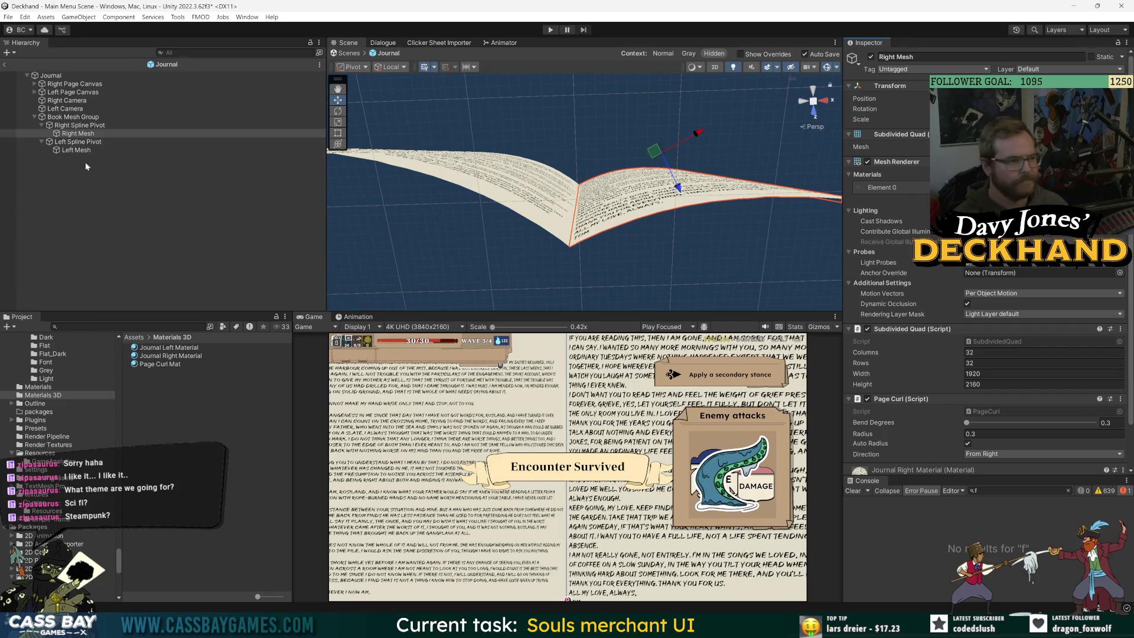
Step: Nudge Left Mesh's position, save the scene, and orbit around the book
left_click(76, 150)
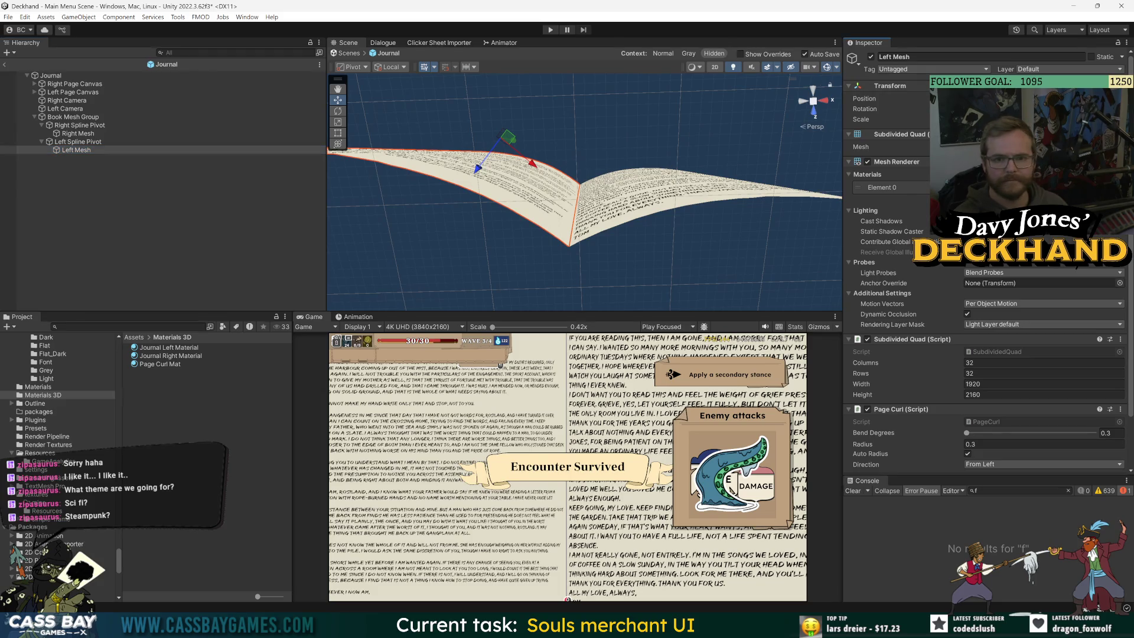
left_click_drag(508, 138, 511, 139)
left_click(200, 264)
key("ctrl+s")
mouse_move(457, 193)
left_mouse_down()
mouse_move(585, 144)
mouse_move(576, 189)
left_mouse_up()
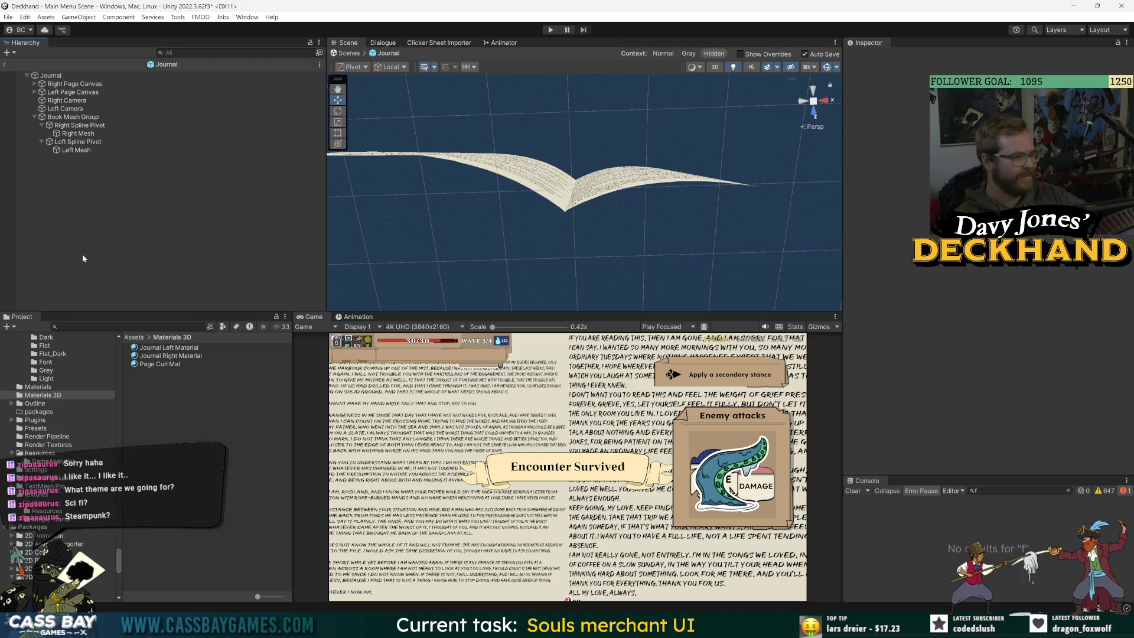
left_click(75, 150)
left_click(76, 142)
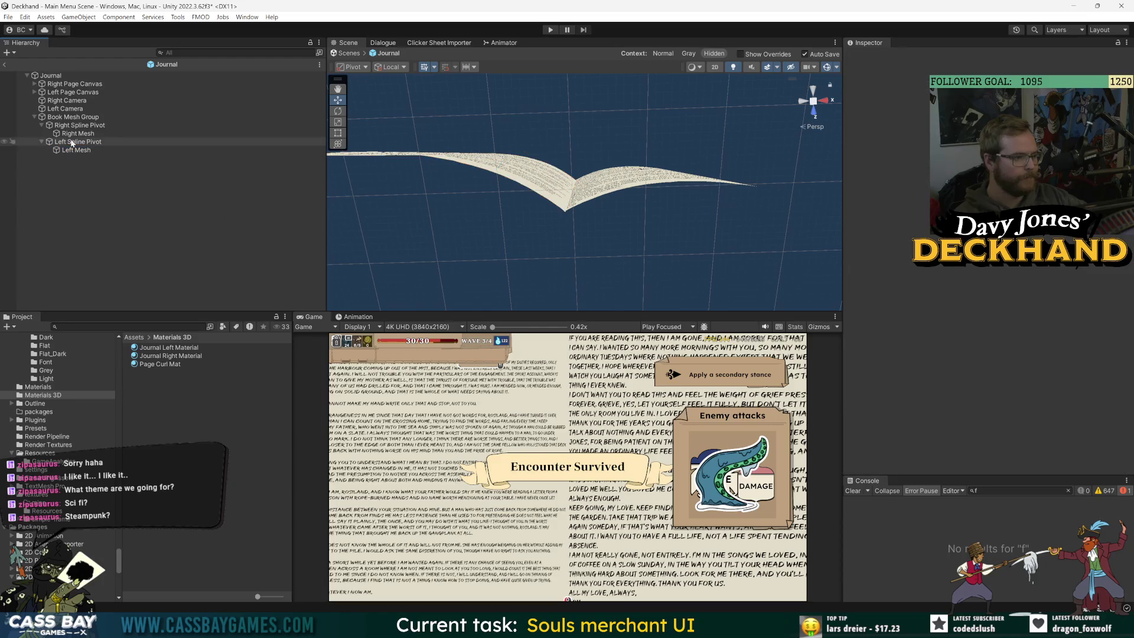
left_click(76, 150)
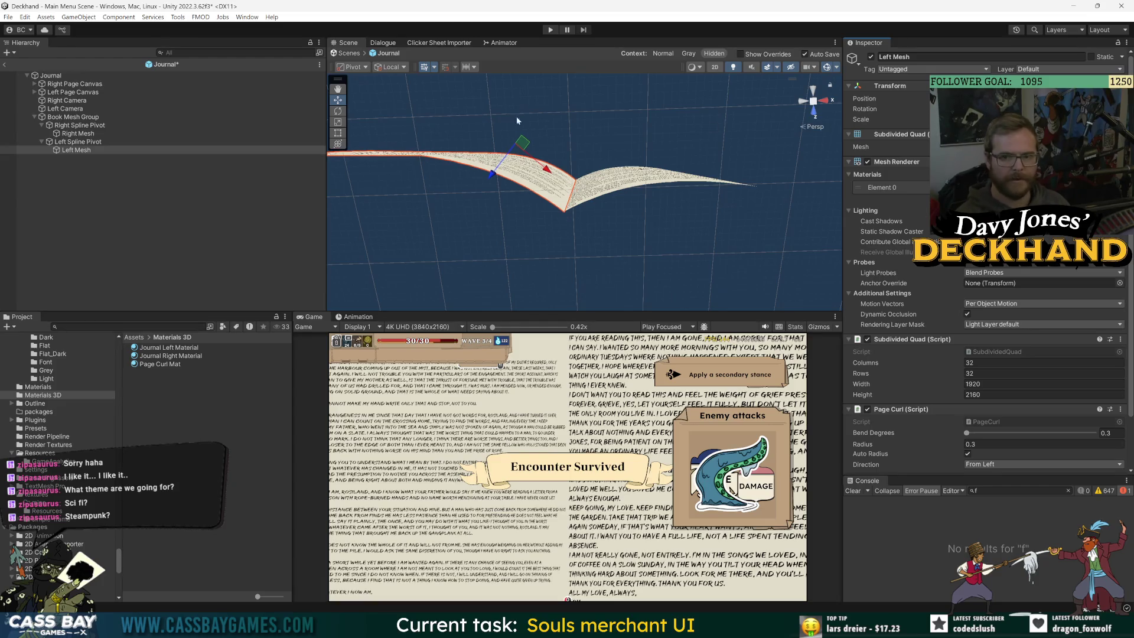
Step: Flip the right page partway up using Right Spline Pivot's Flip Progress
left_click(100, 134)
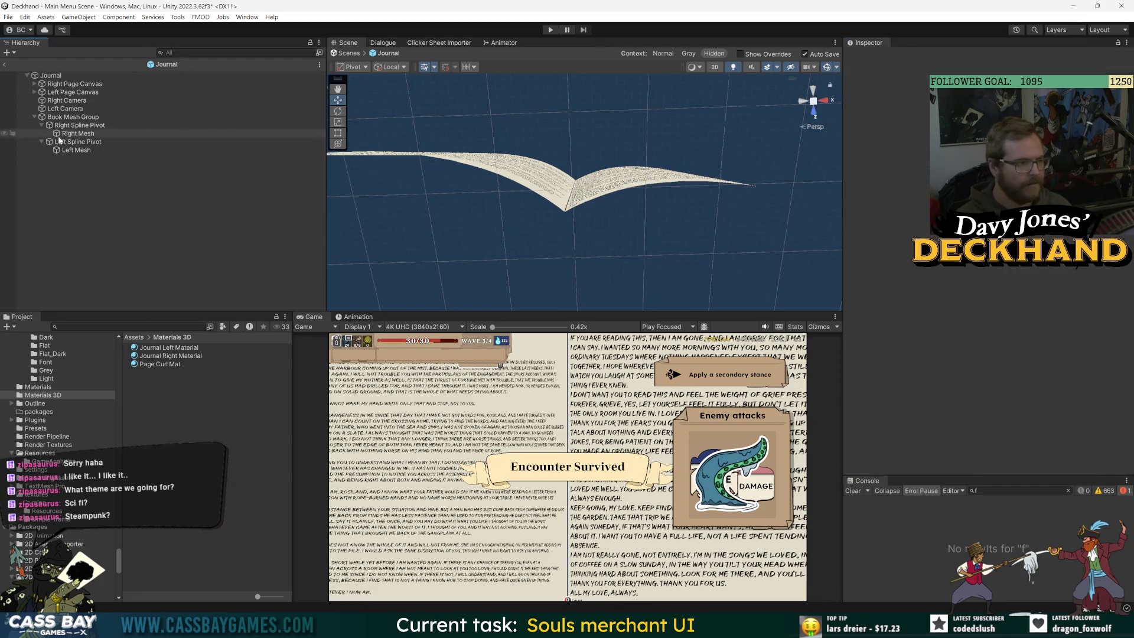
left_click(80, 125)
mouse_move(998, 158)
left_mouse_down()
mouse_move(1057, 158)
mouse_move(998, 158)
mouse_move(921, 182)
left_mouse_up()
scroll(629, 248, "down", 5)
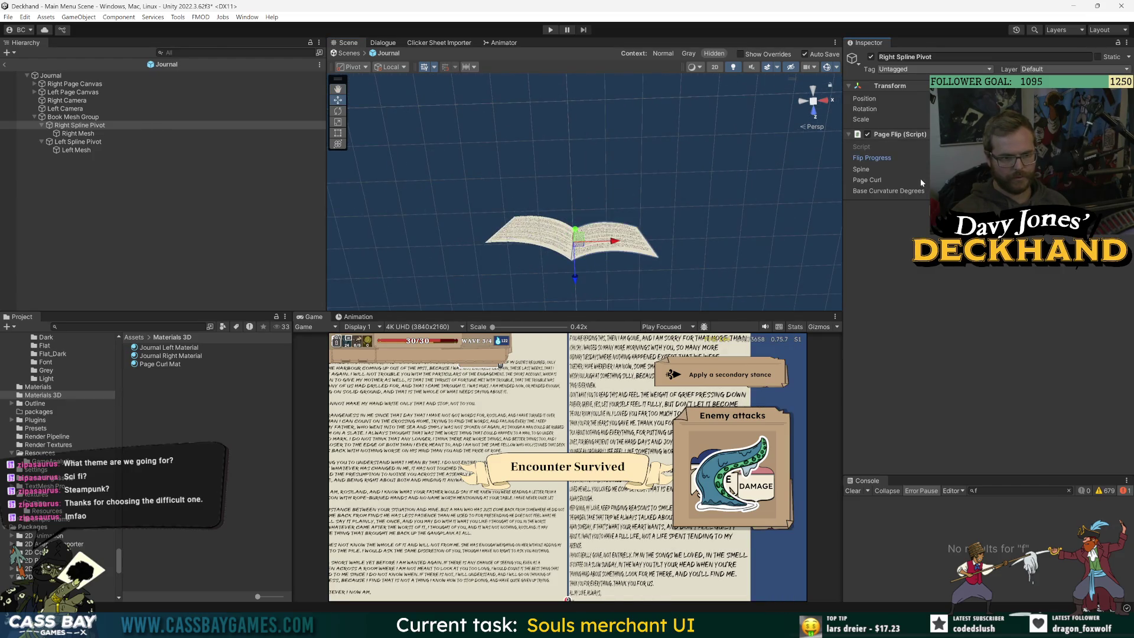
Step: Frame the Book Mesh Group and switch the Scene view to 2D
double_click(71, 117)
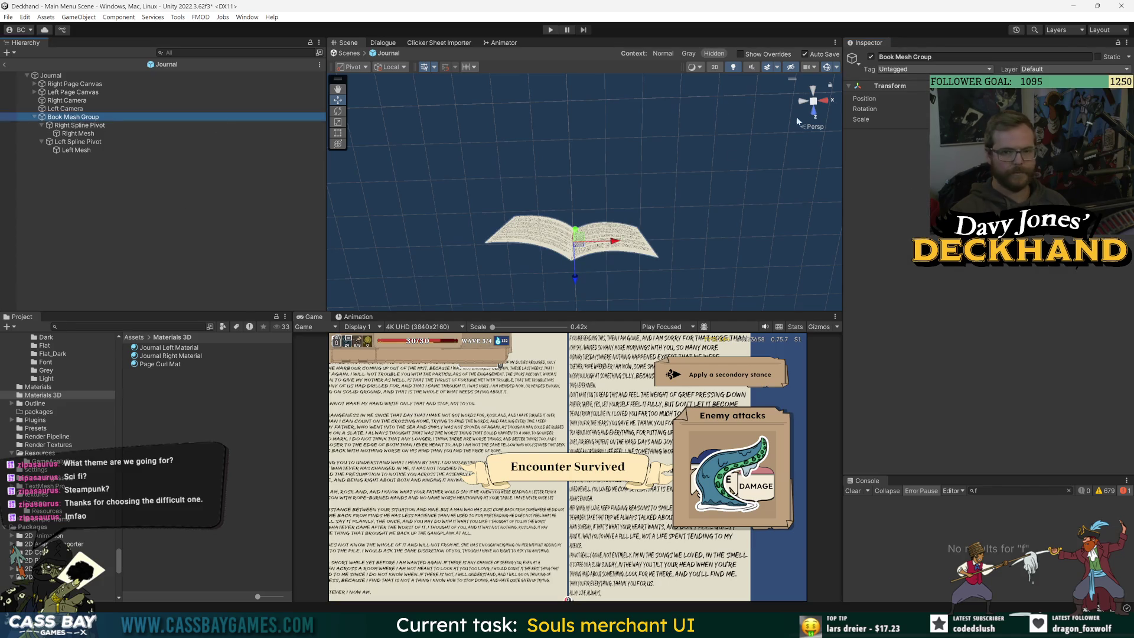
left_click(715, 67)
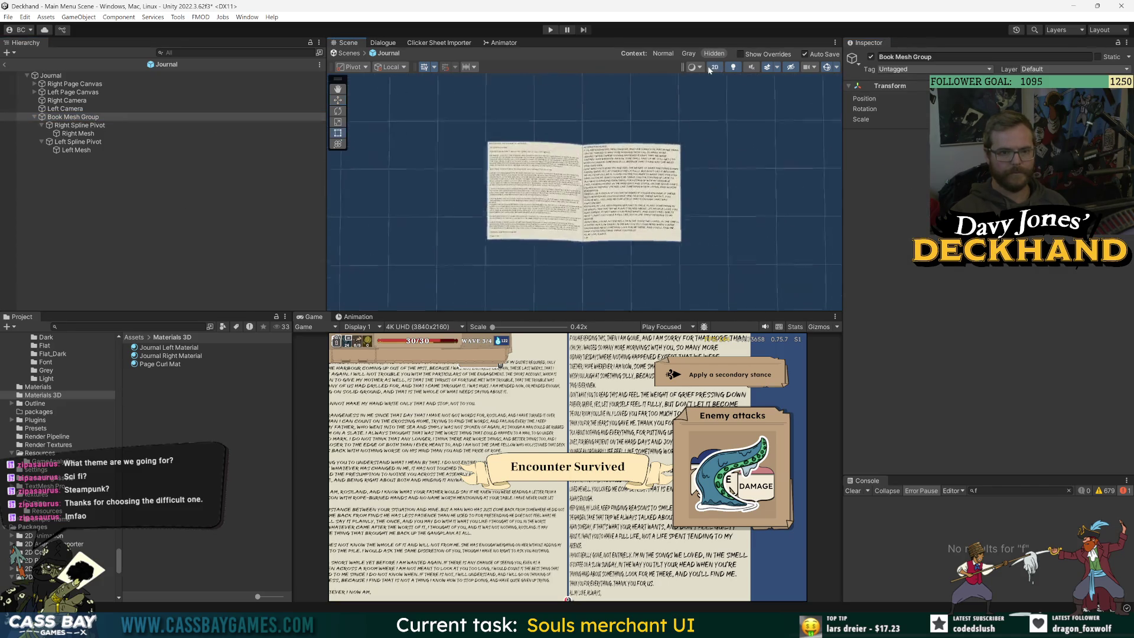
left_click(89, 117)
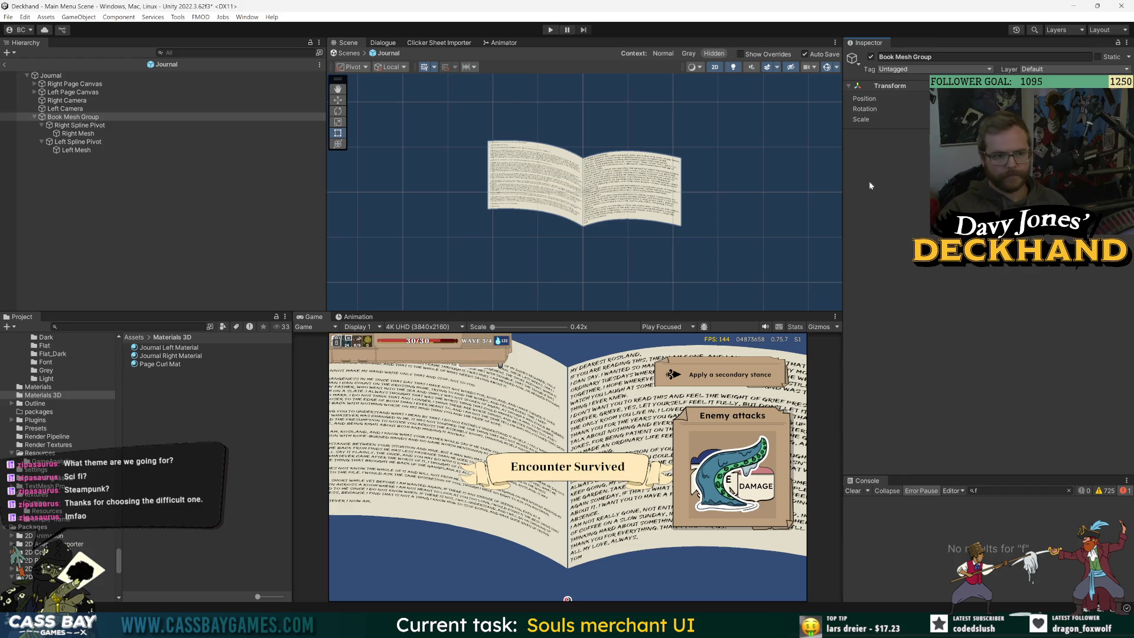
Step: Step through the page mesh and pivot objects, then give the upper panels more height
left_click(78, 133)
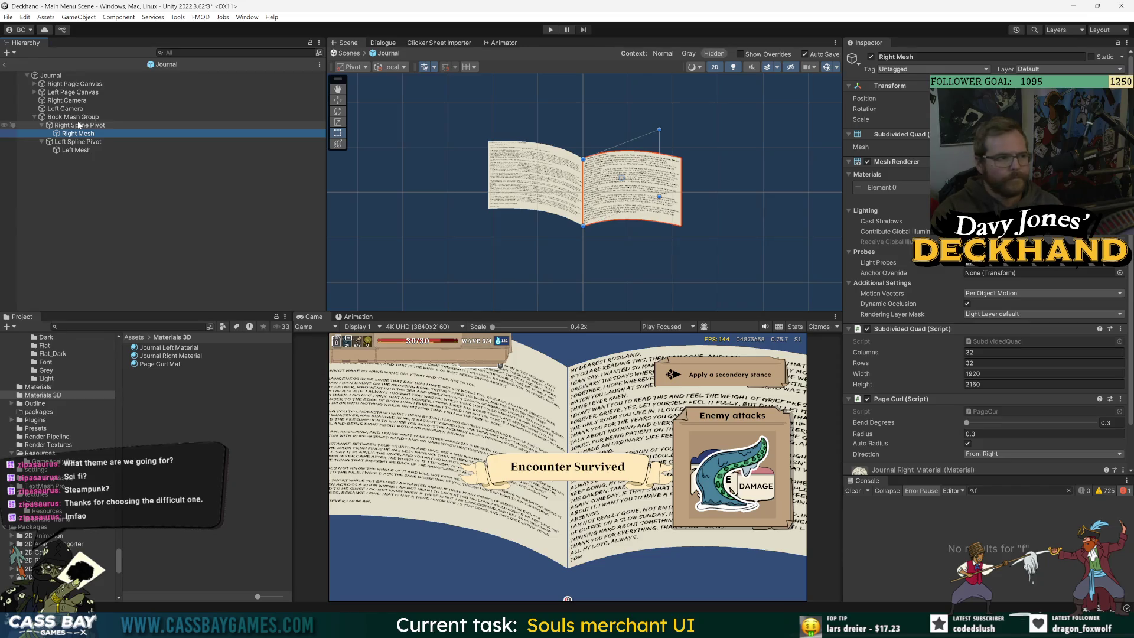
left_click(79, 126)
key("Down")
key("Down")
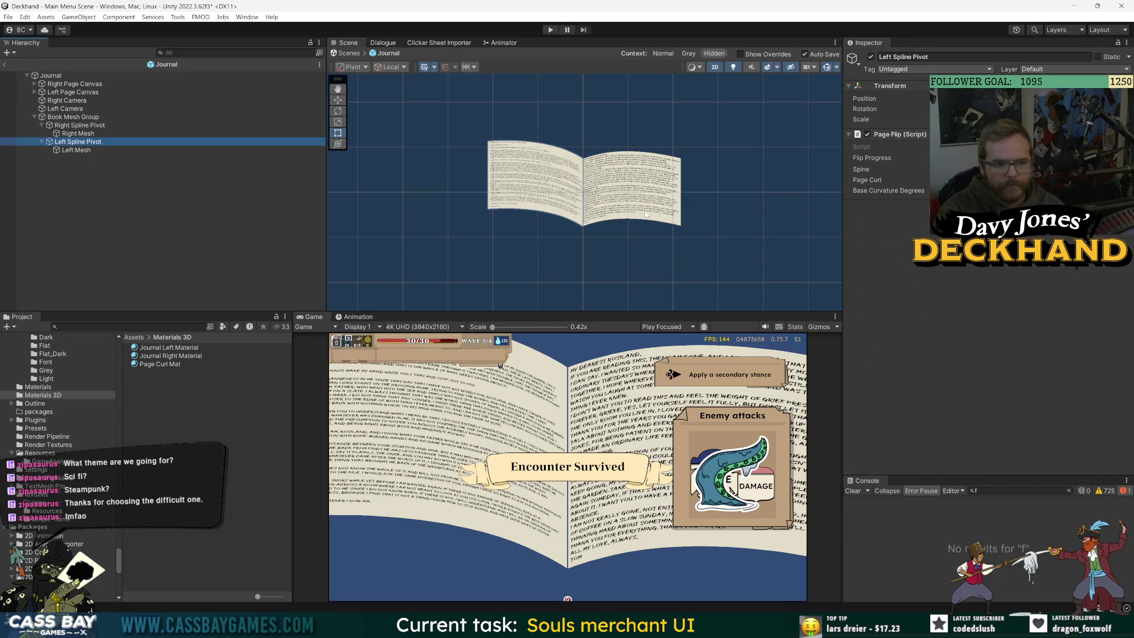
left_click(409, 244)
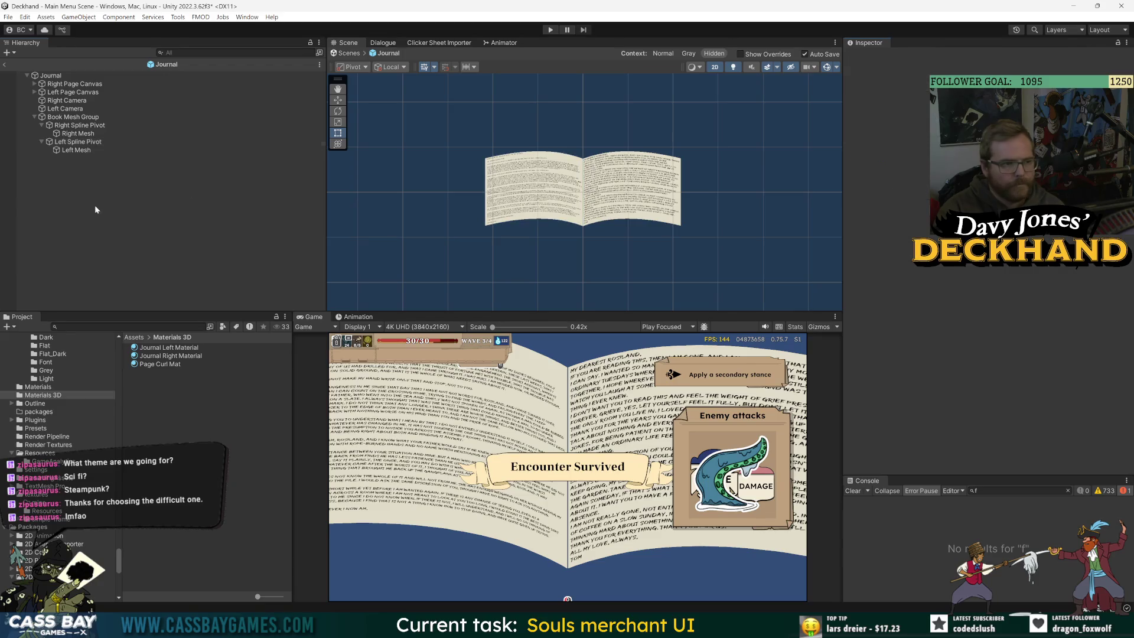
left_click(64, 117)
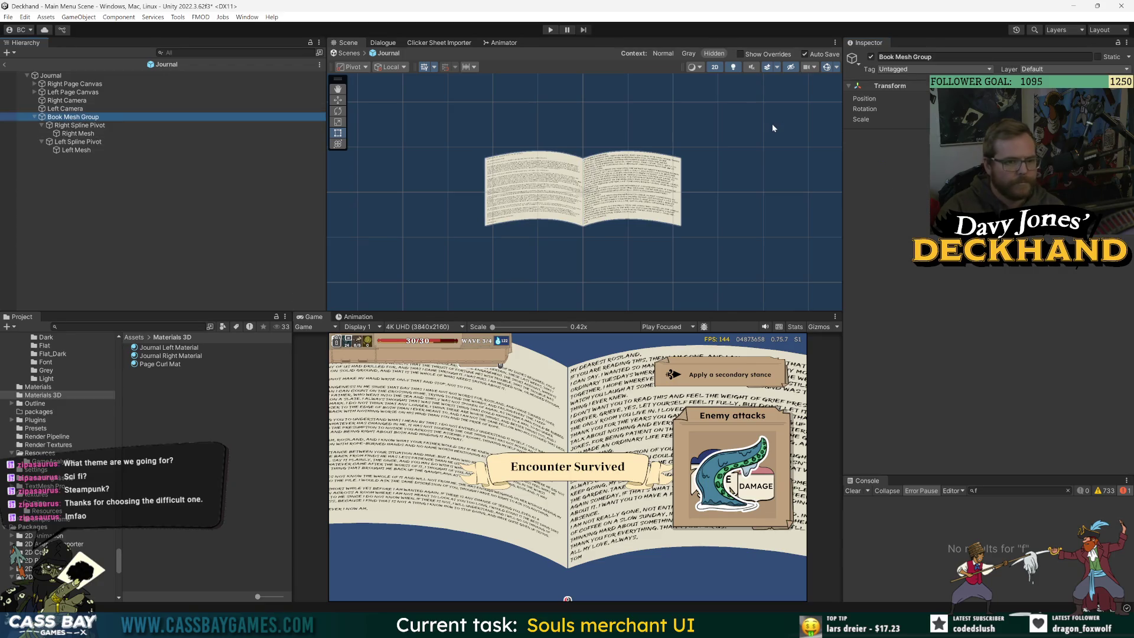
left_click(220, 203)
left_click_drag(312, 313, 312, 275)
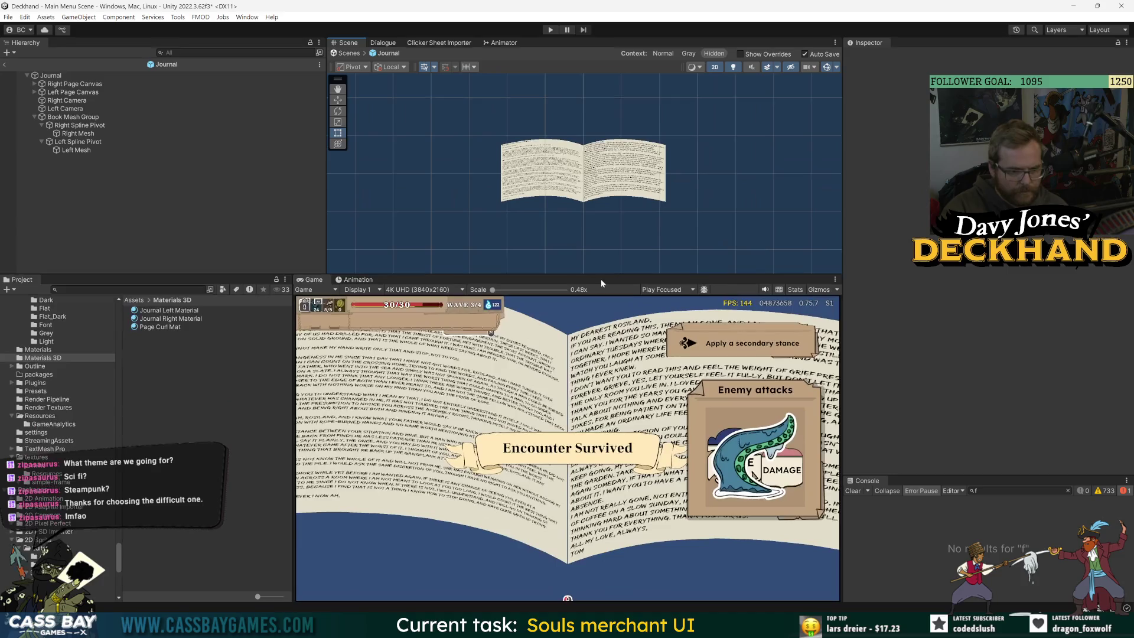
Step: Re-enter the Journal prefab and scrub Left Spline Pivot's Flip Progress to re-curl the left page
left_click(65, 117)
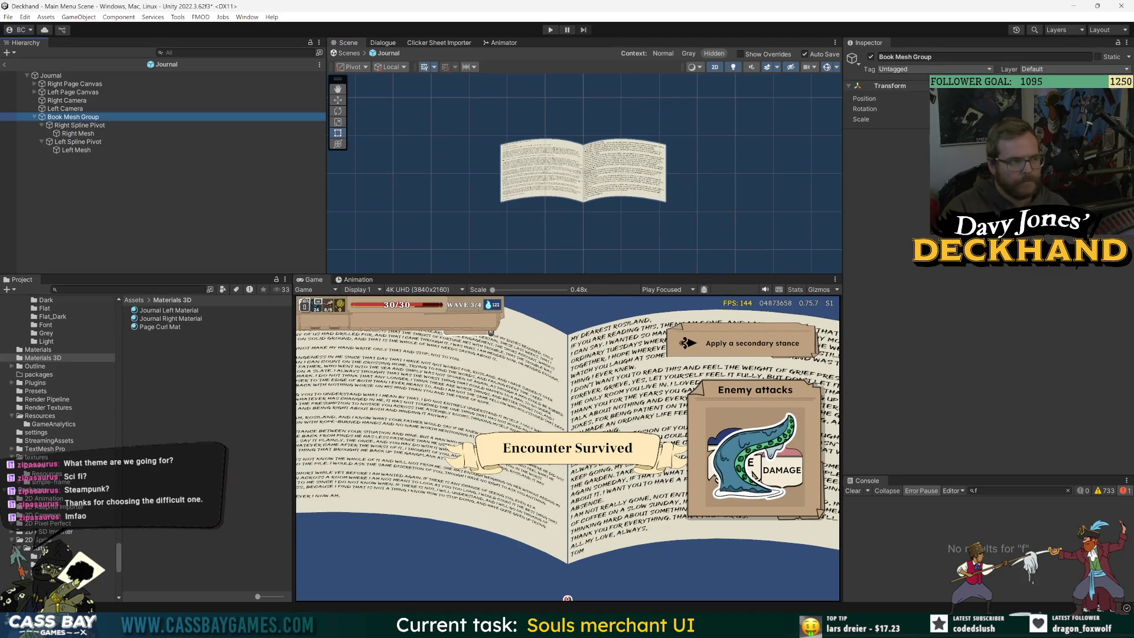
left_click(4, 64)
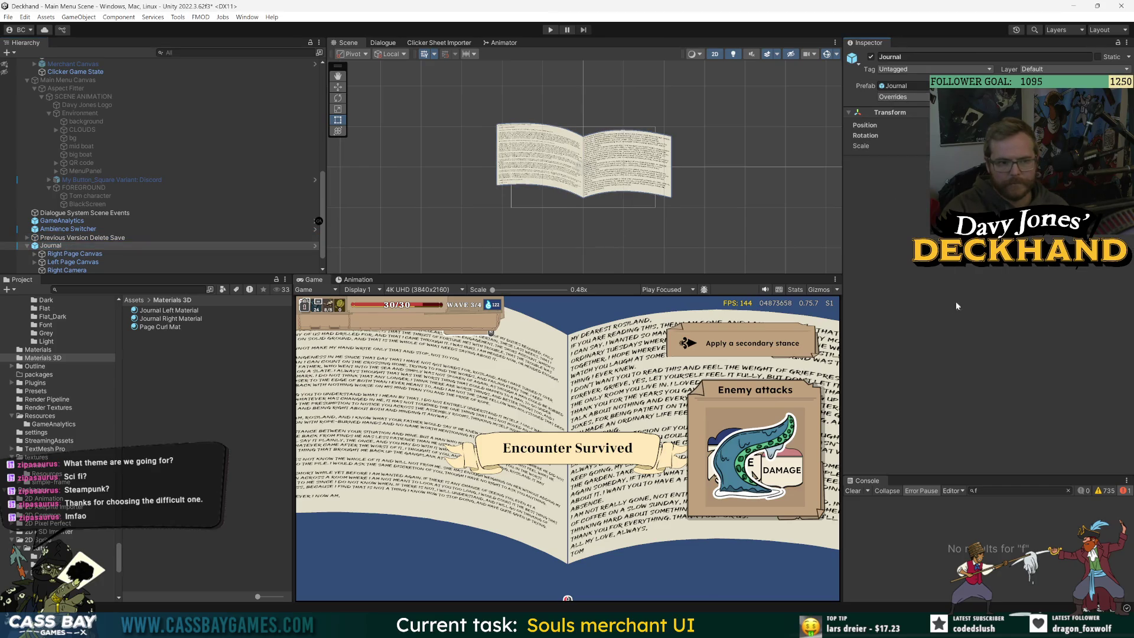
left_click(315, 245)
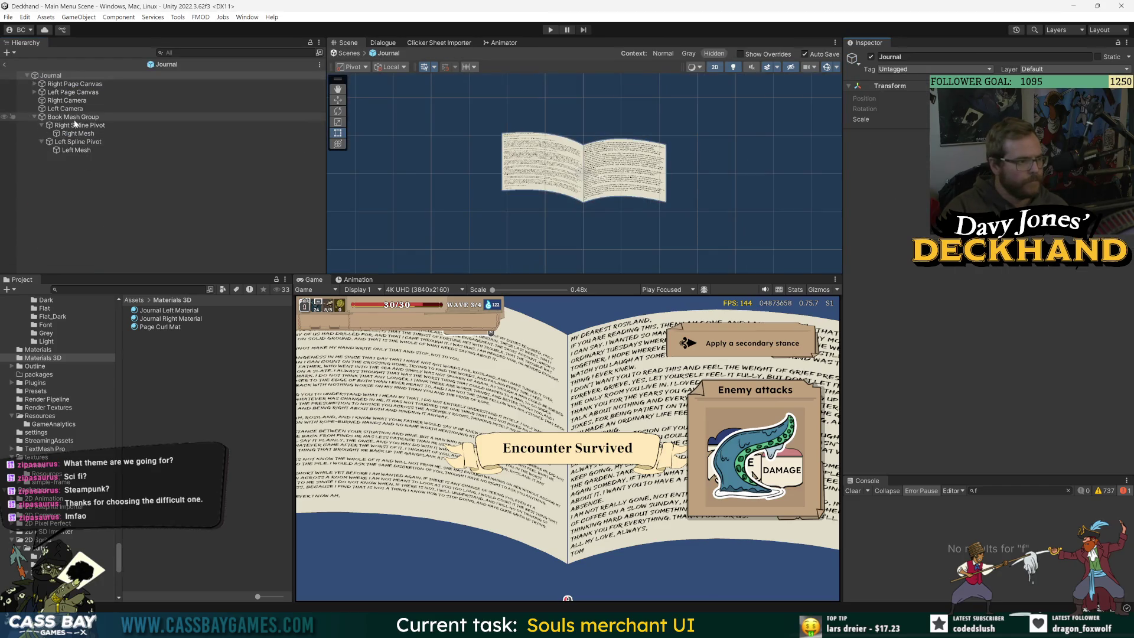
left_click(76, 125)
key("Down")
key("Down")
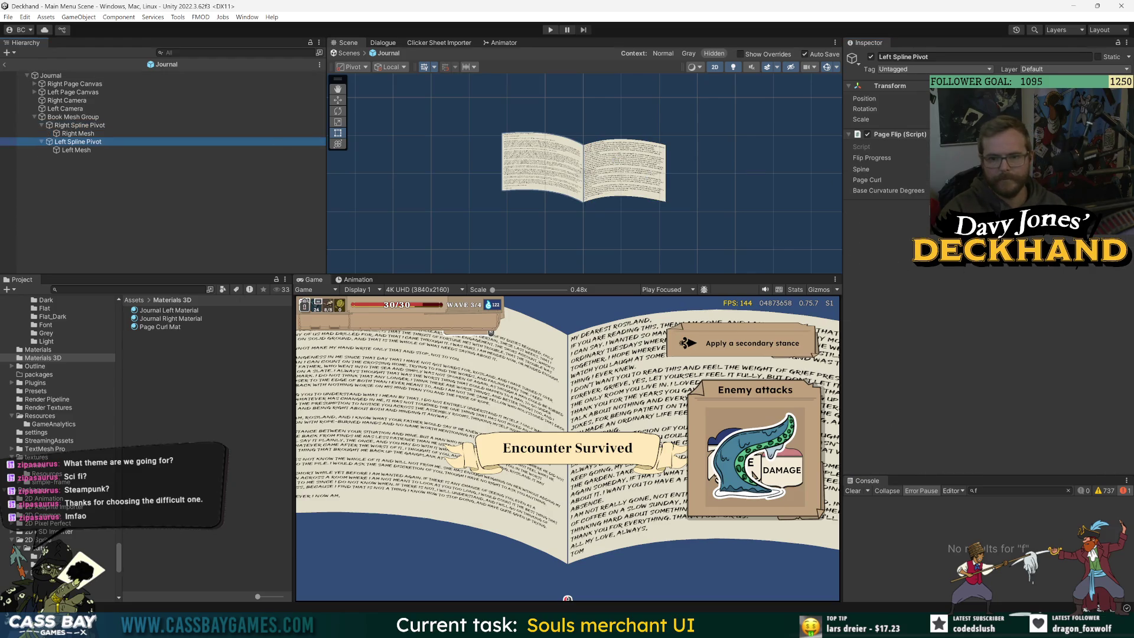
left_click_drag(902, 161, 901, 177)
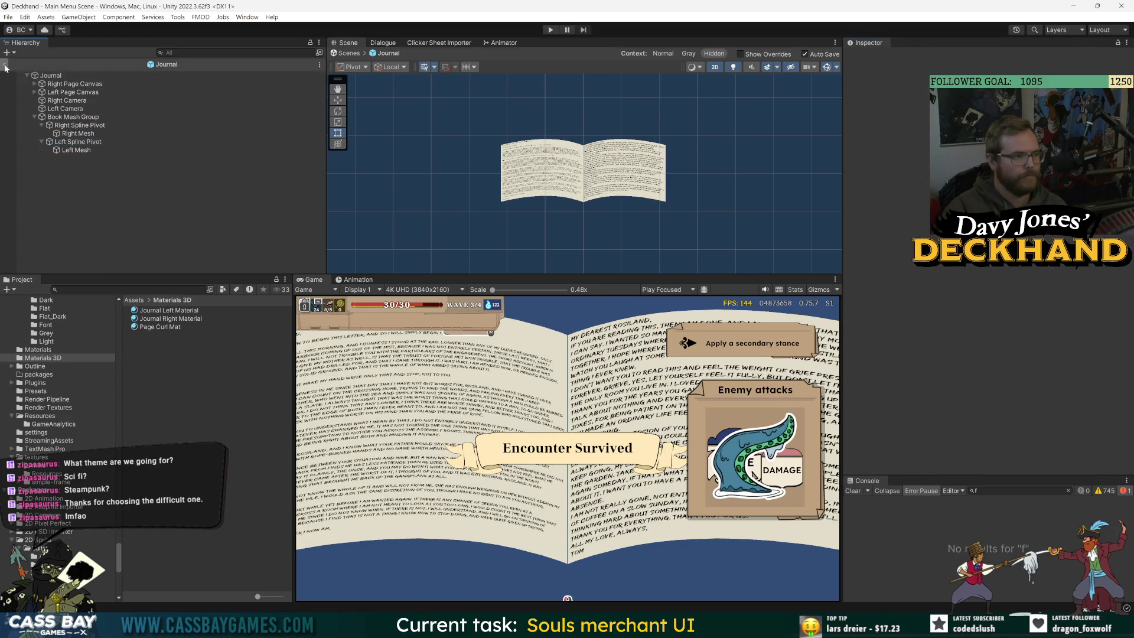
Step: Return to the Journal prefab and widen the Scene and Game views with the panel splitters
left_click(4, 64)
left_click(189, 122)
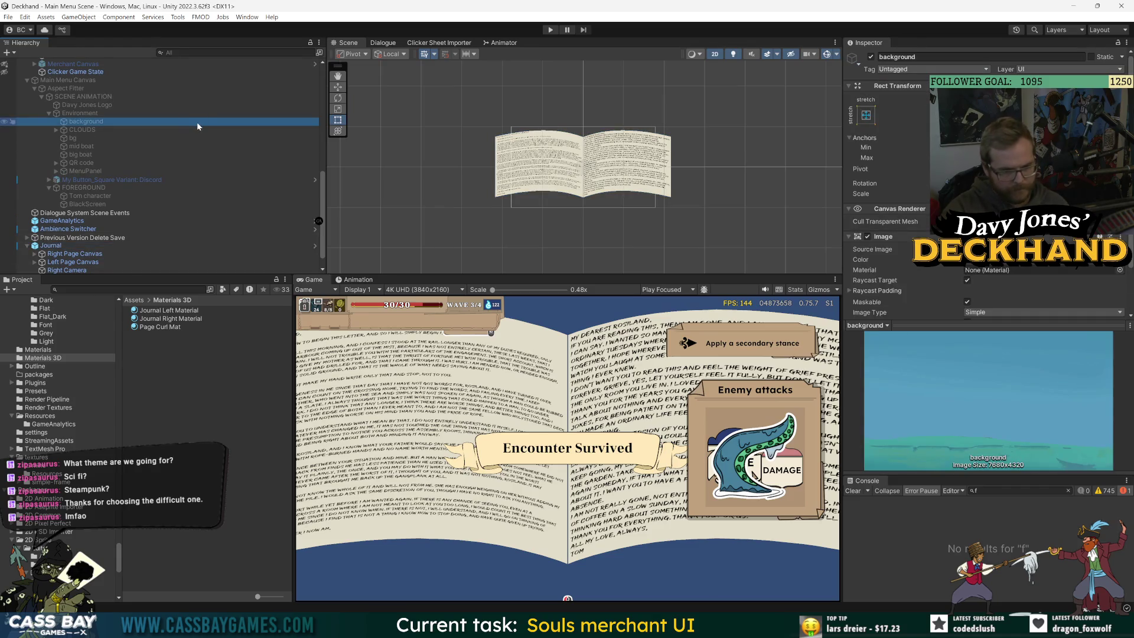
left_click(236, 245)
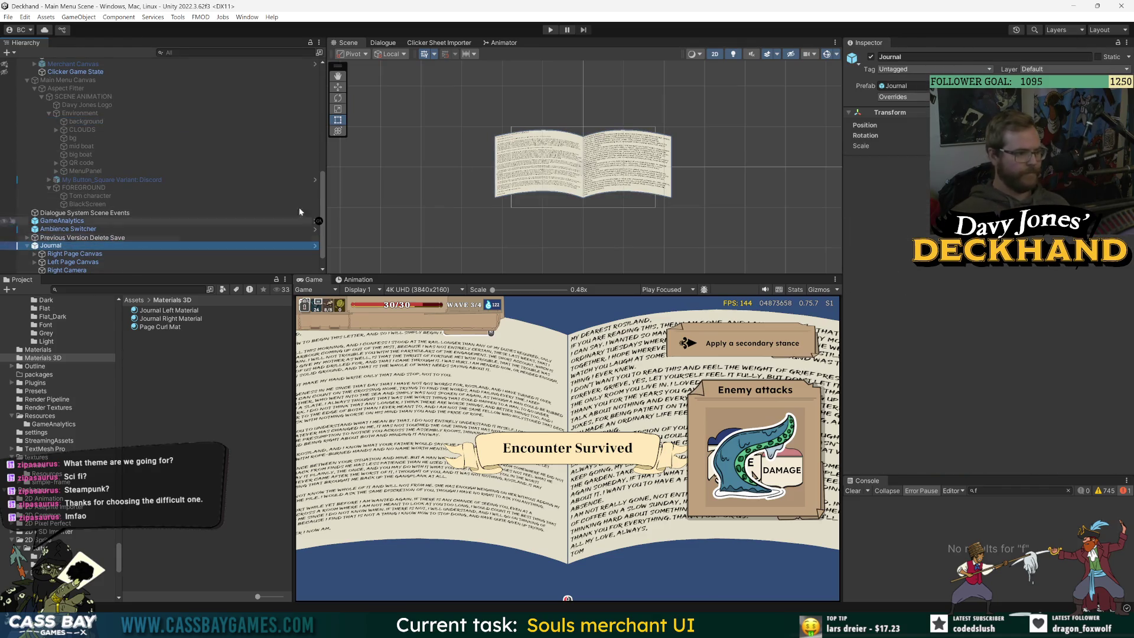
left_click(314, 245)
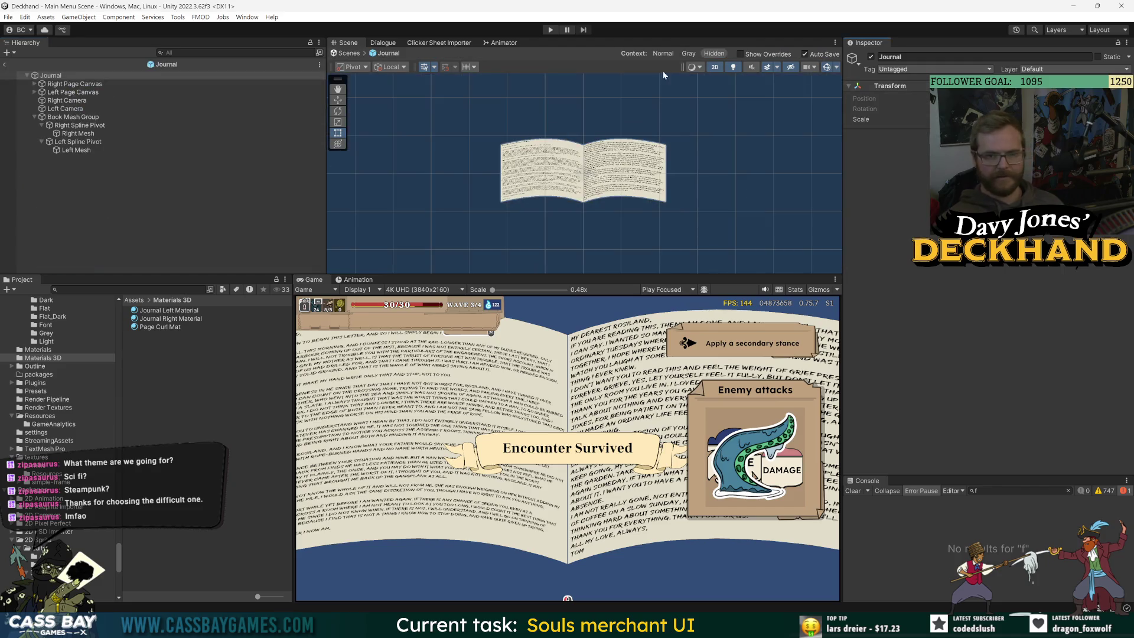
left_click(69, 118)
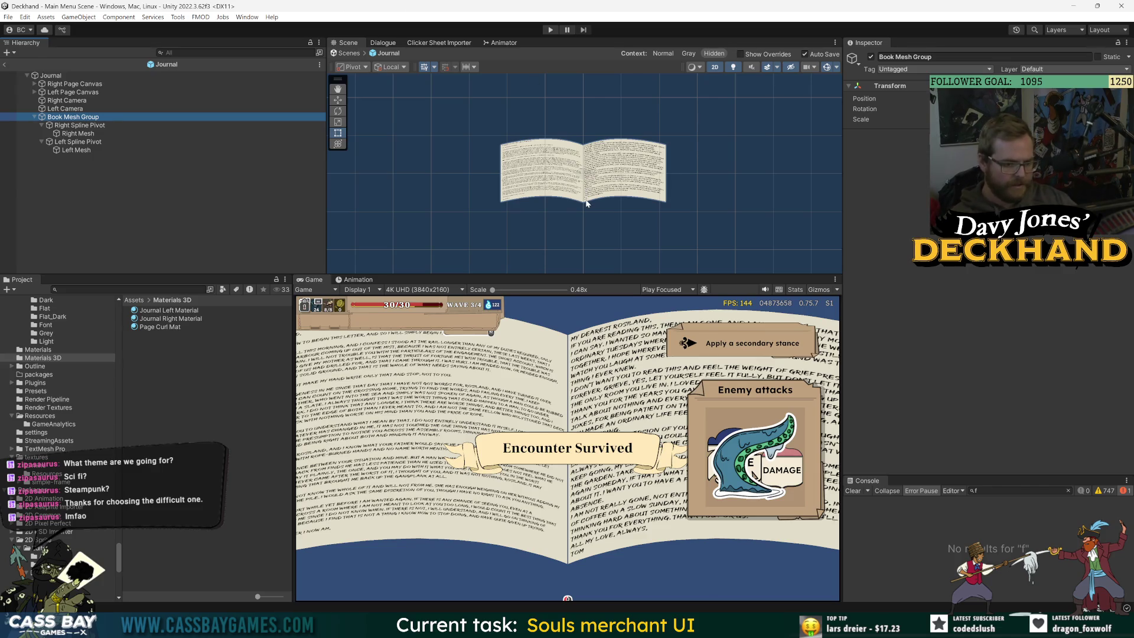
scroll(632, 206, "down", 1)
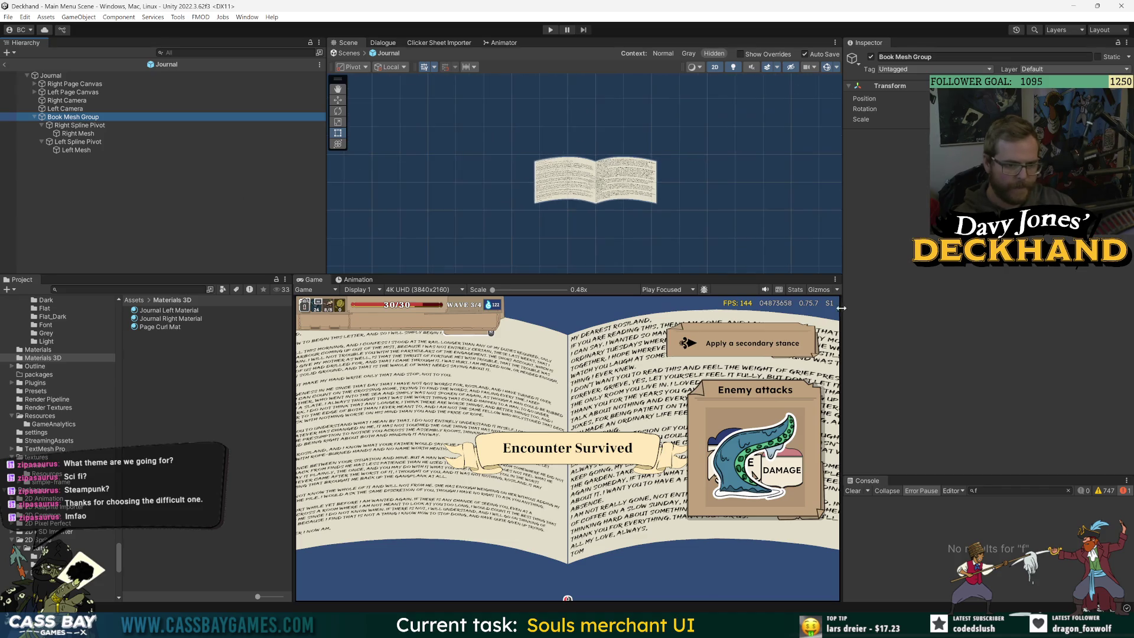
left_click_drag(842, 308, 919, 308)
left_click_drag(317, 334, 255, 334)
left_click_drag(177, 275, 177, 240)
Step: Select the Left Page Canvas, then Left Spline Pivot, and watch its flip in the Game view
left_click(65, 189)
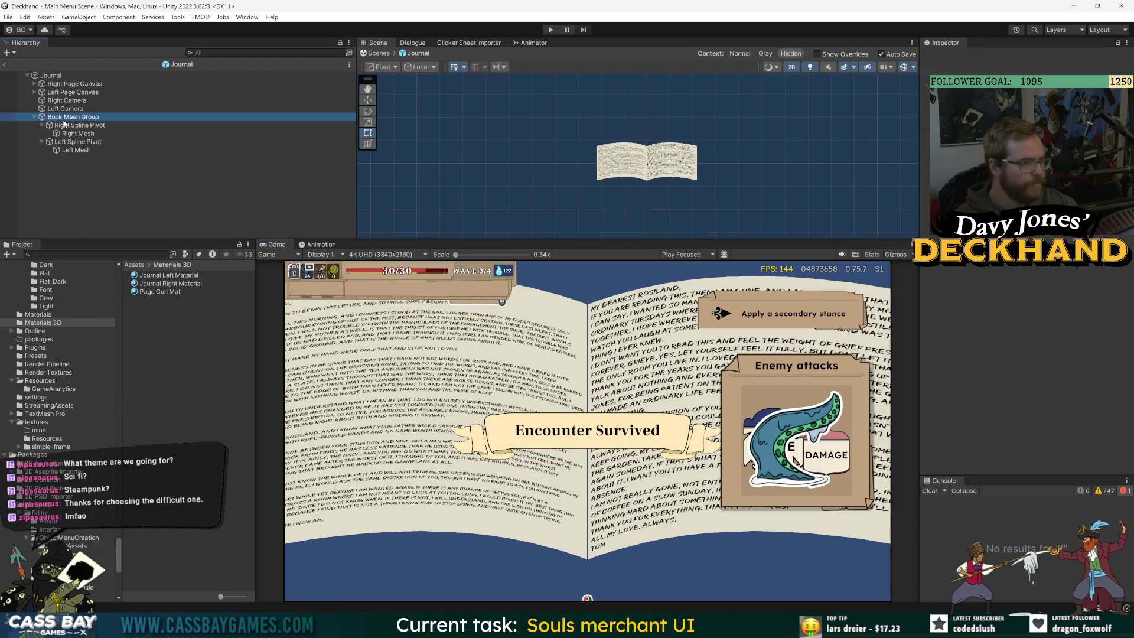
left_click(77, 126)
left_click(67, 93)
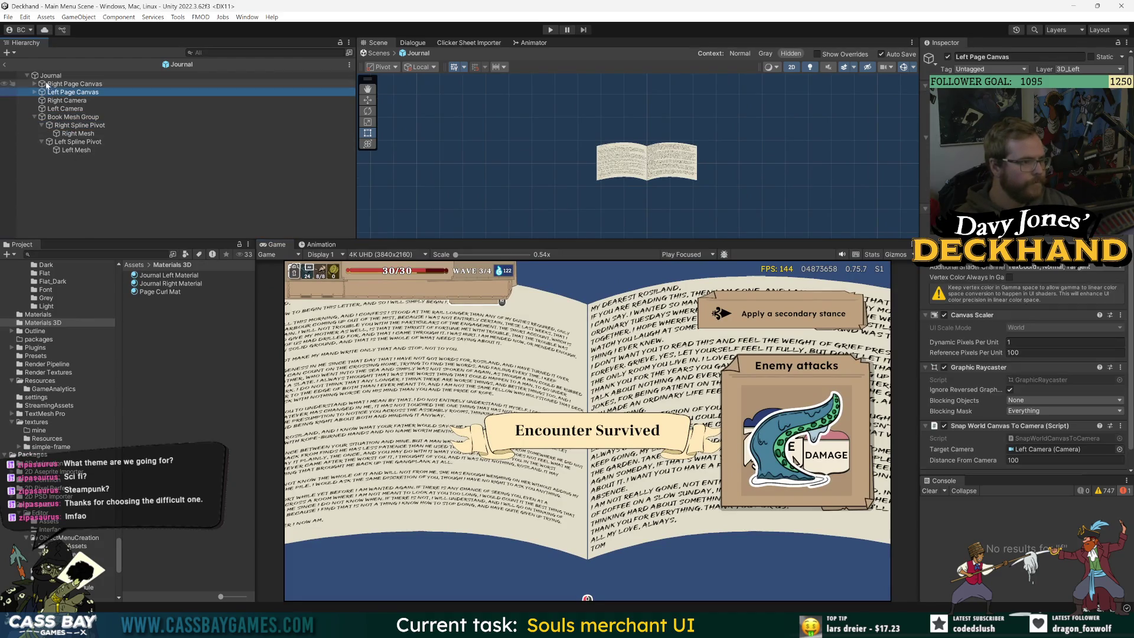
left_click(82, 187)
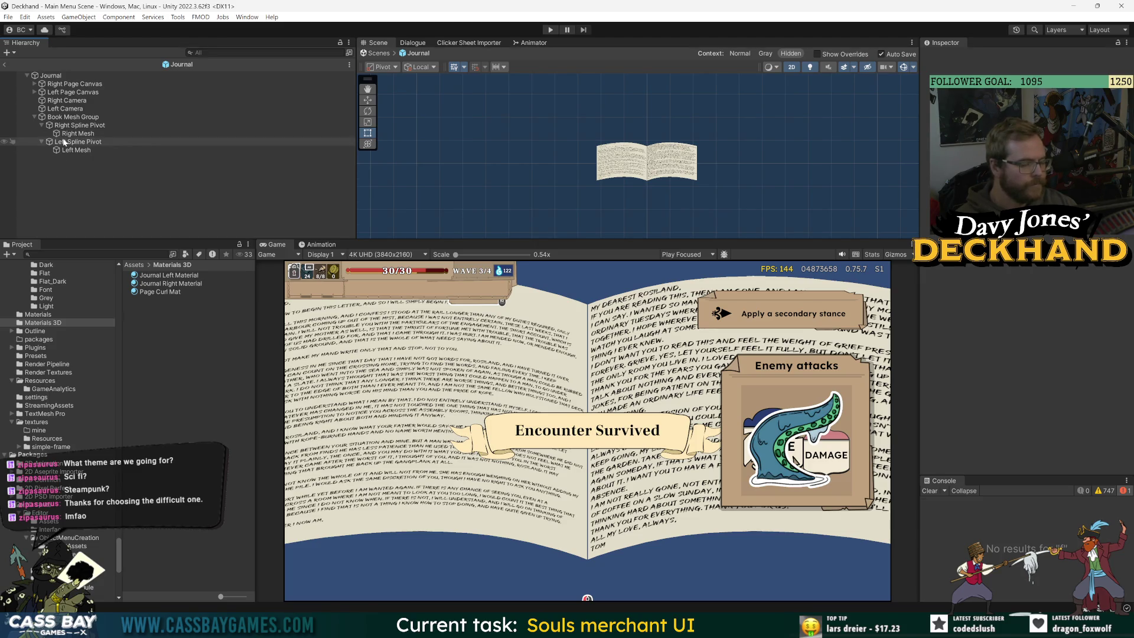
left_click(64, 142)
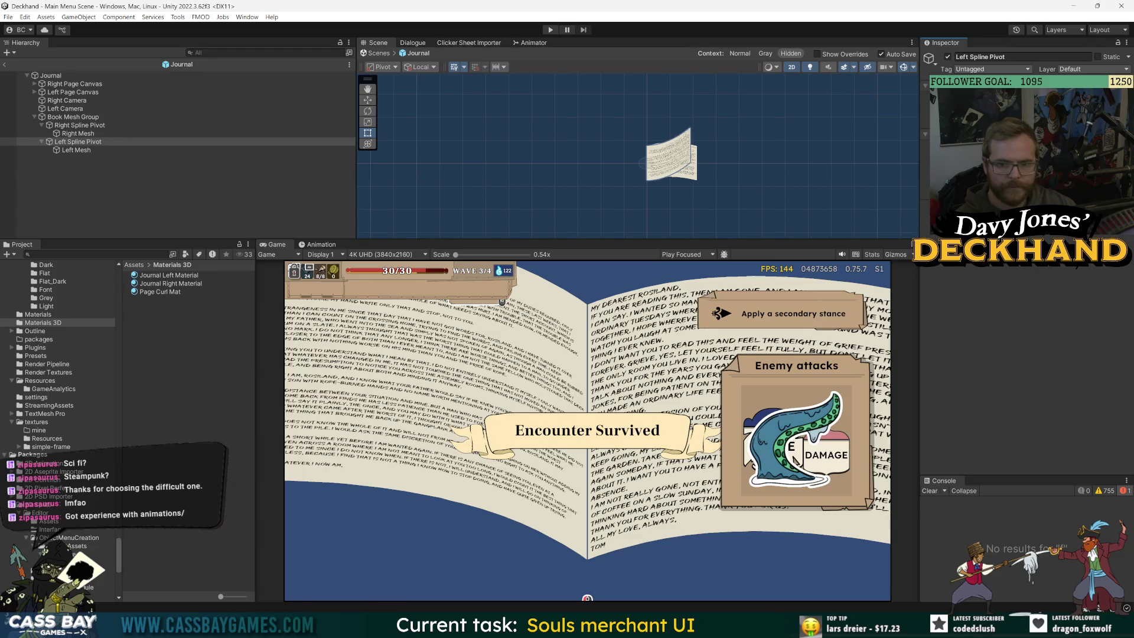
left_click(572, 509)
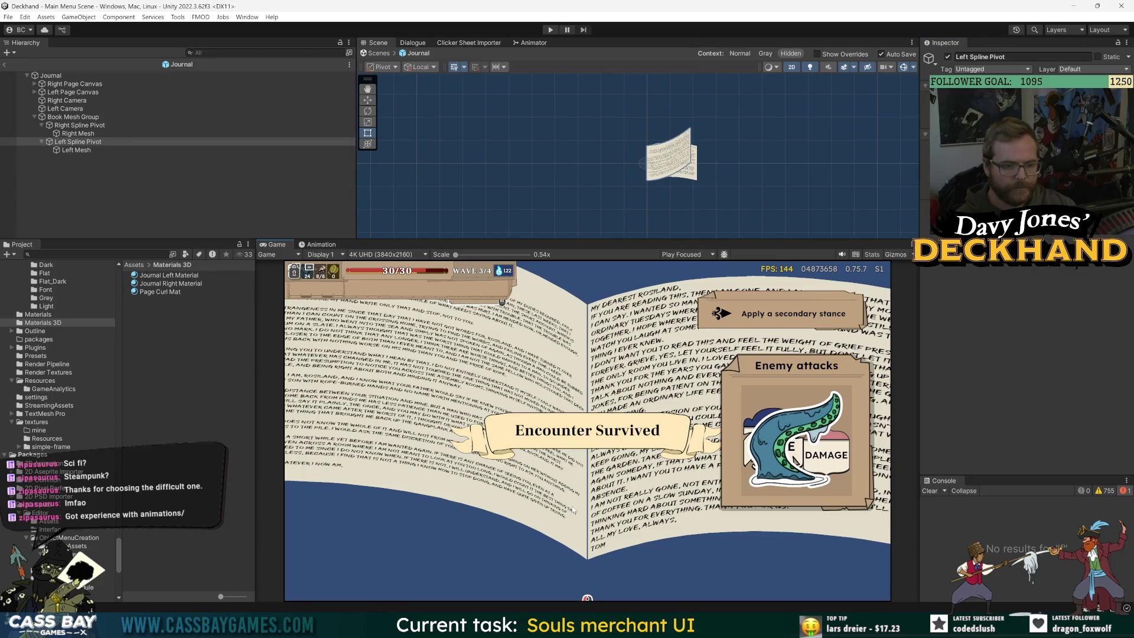
left_click(257, 205)
Step: Back in the Journal prefab, preview the right and left page curls from their spline pivots
left_click(5, 64)
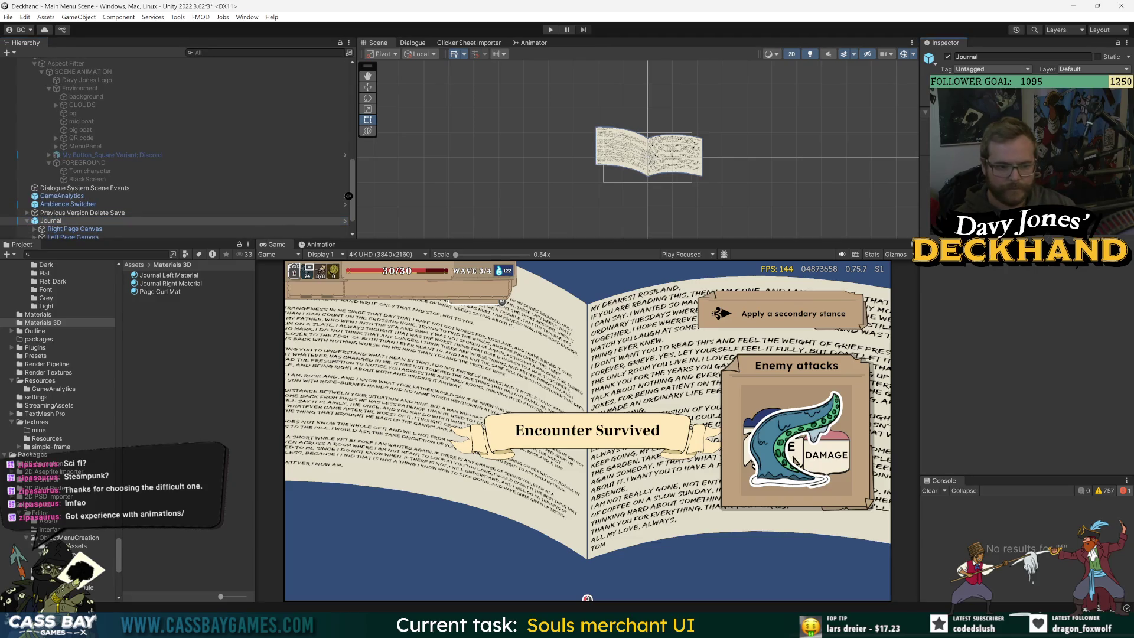
left_click(345, 220)
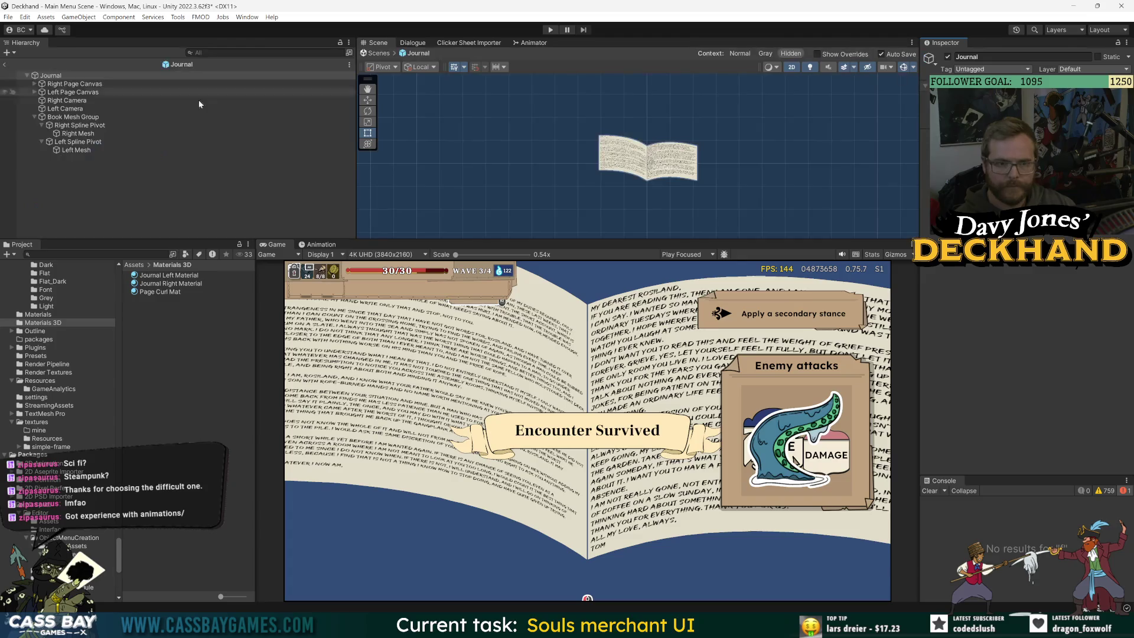
left_click(81, 133)
left_click(80, 125)
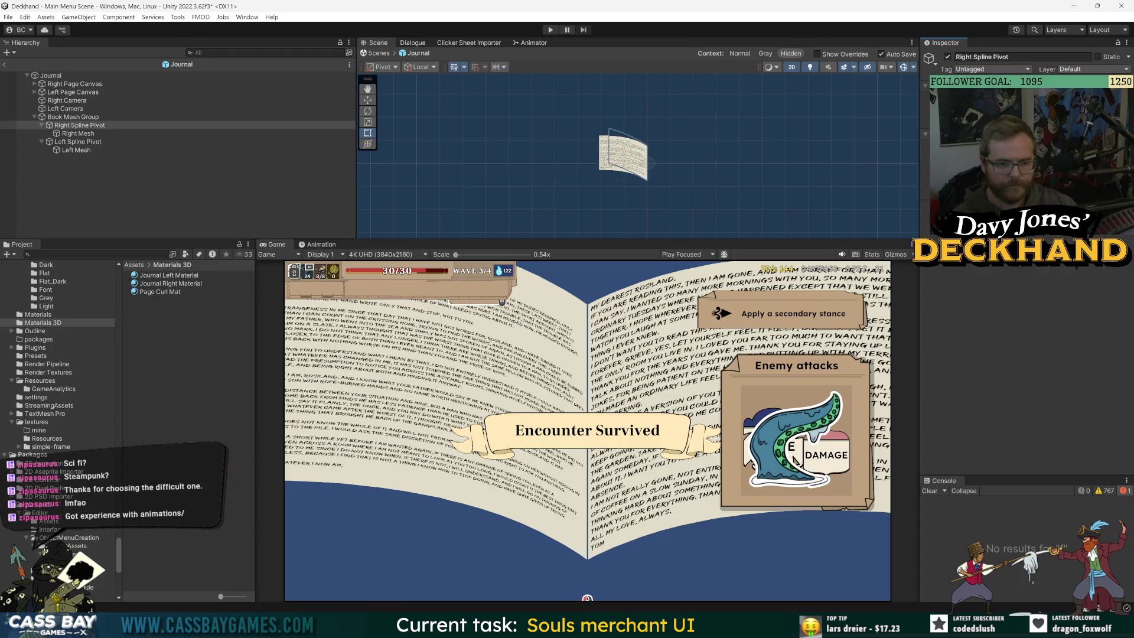
left_click(85, 143)
left_click(794, 460)
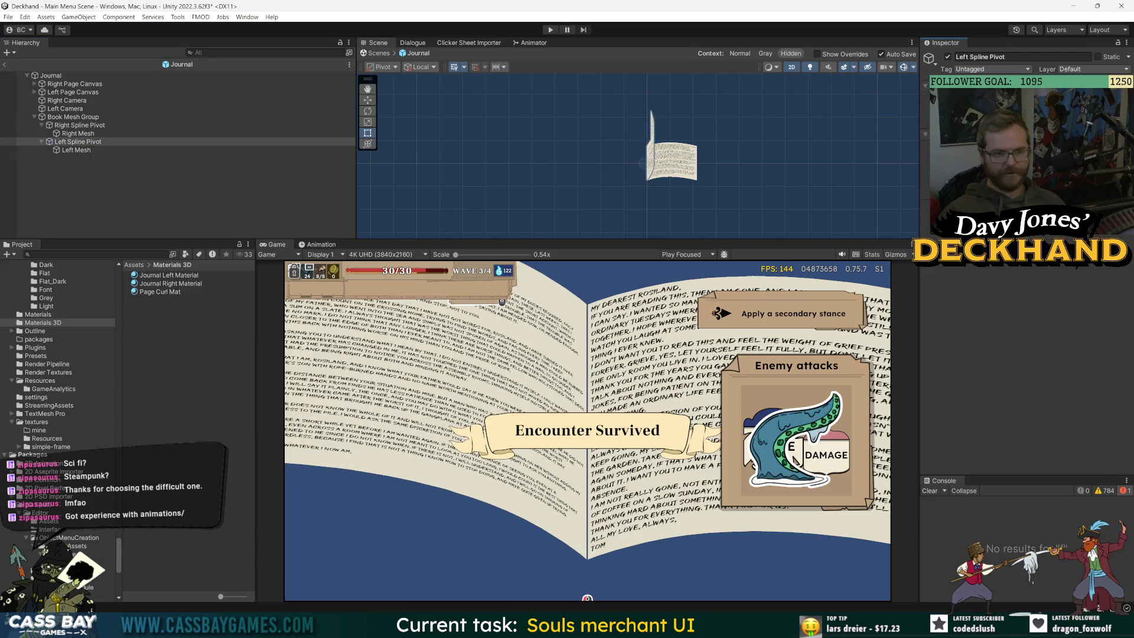
left_click(117, 168)
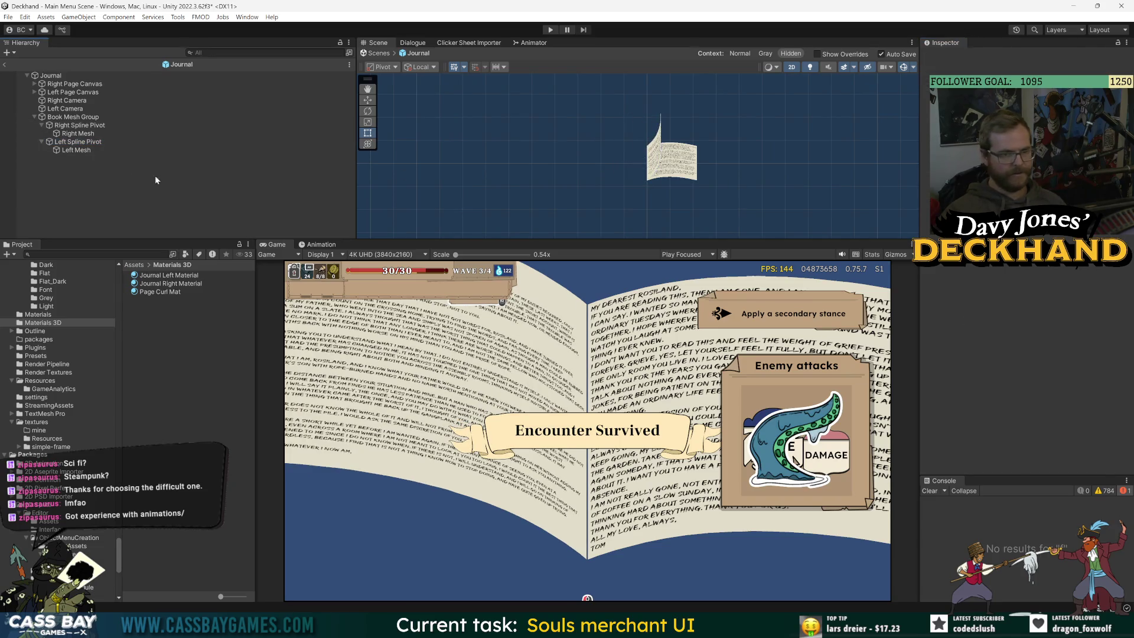
Step: In the scene, select Right Camera and watch both spline pivots turn pages in the Game view
left_click(4, 64)
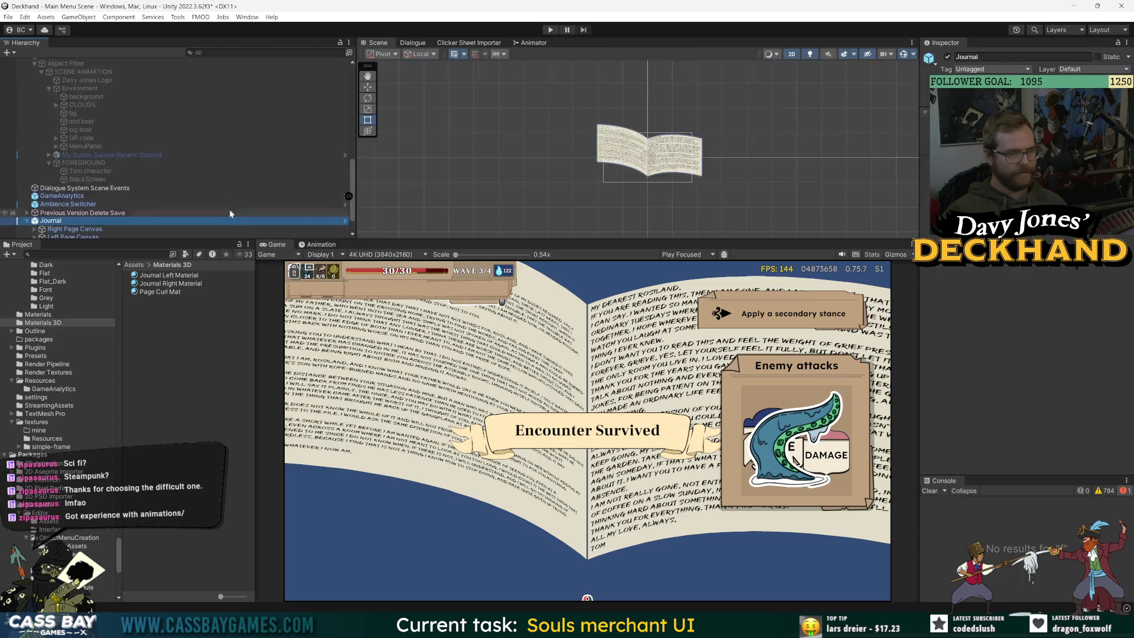
left_click(51, 217)
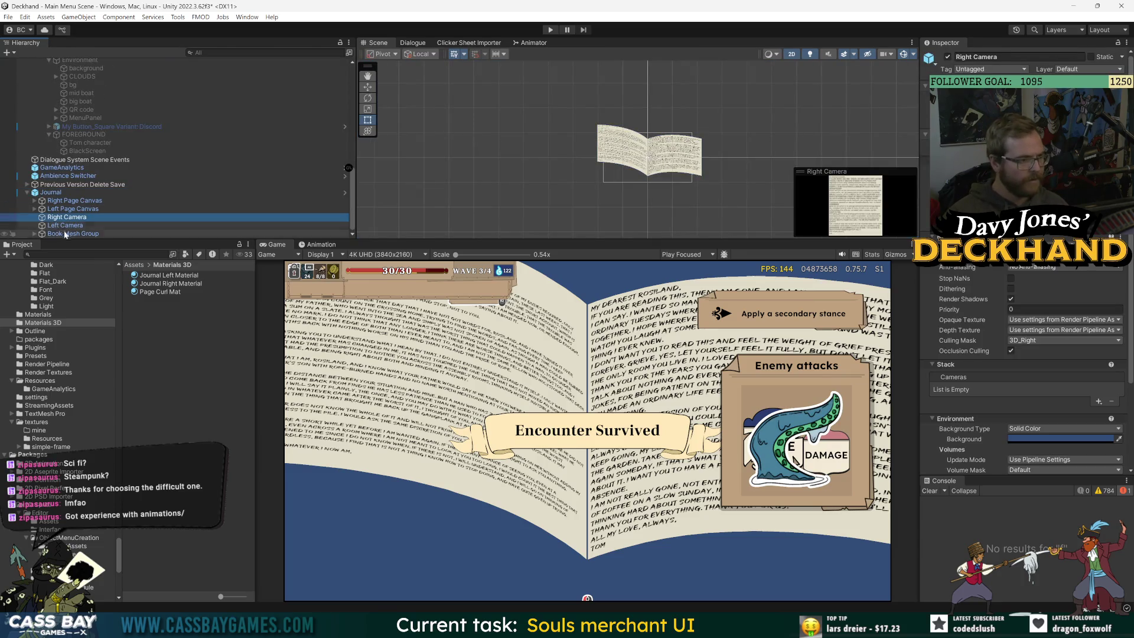
left_click(35, 233)
left_click(78, 227)
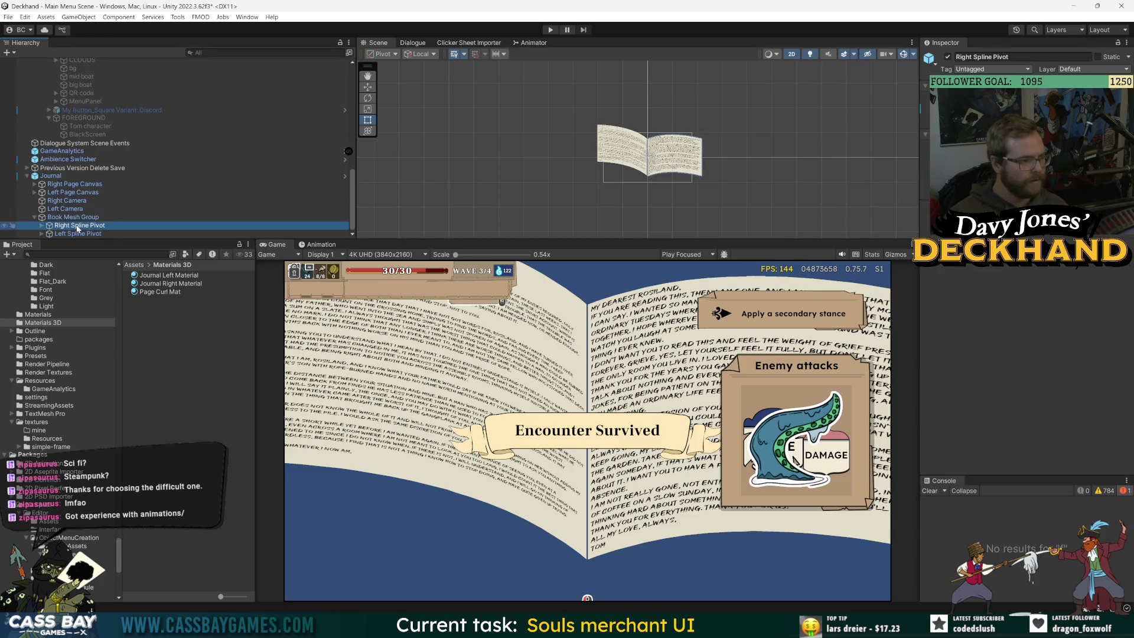
left_click(794, 460)
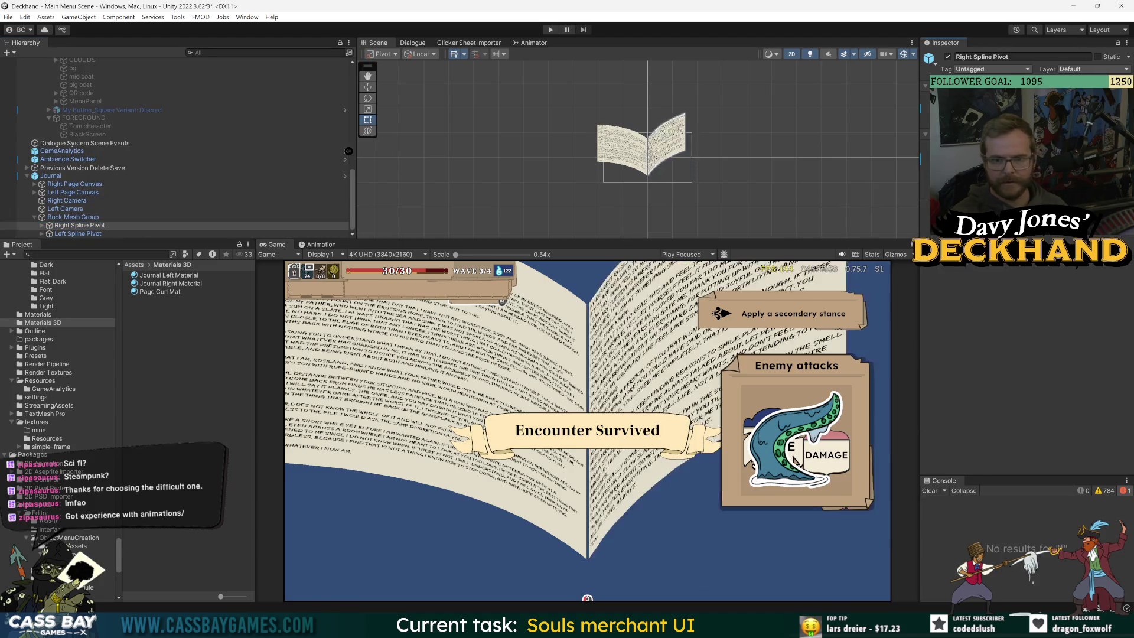
left_click(77, 233)
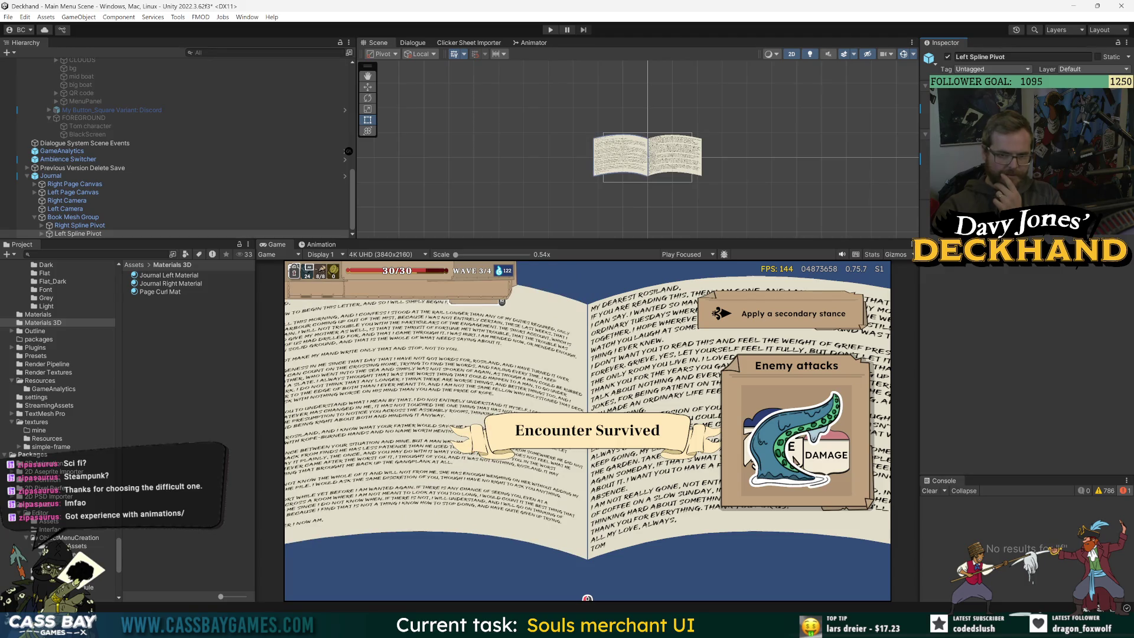
Step: Select the Journal object and enter its prefab for editing
left_click(51, 175)
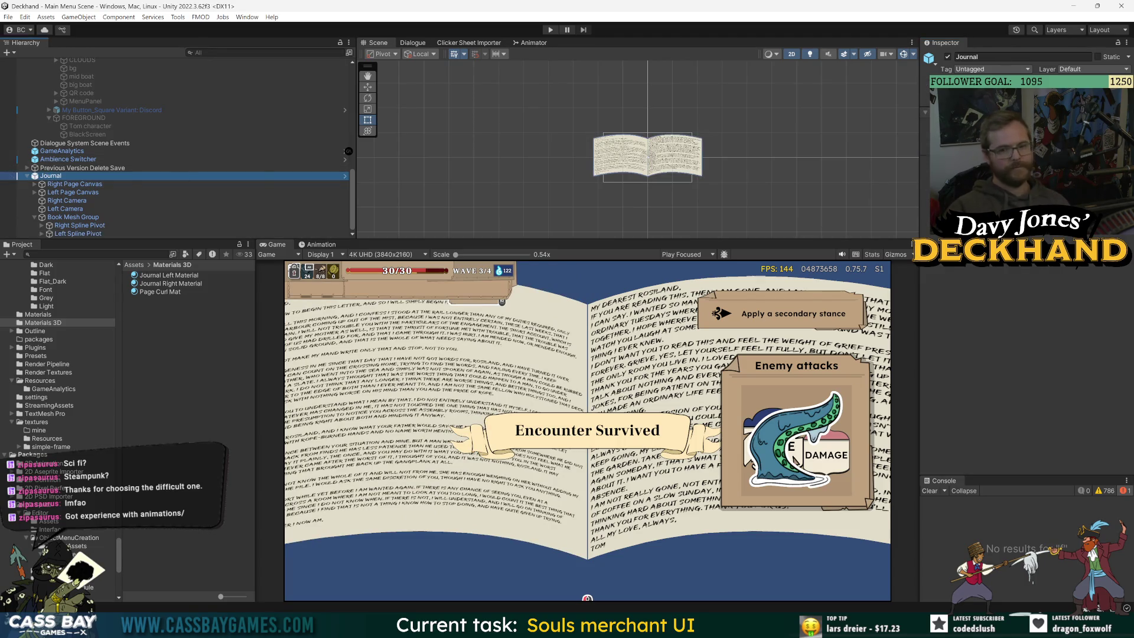
key("alt+Tab")
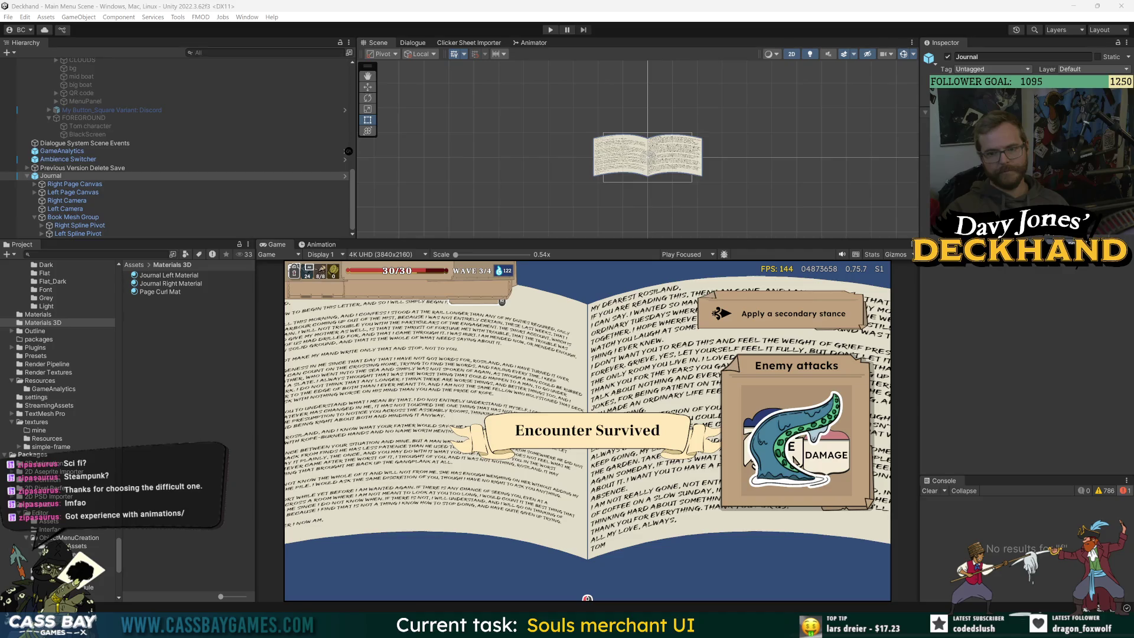
double_click(50, 175)
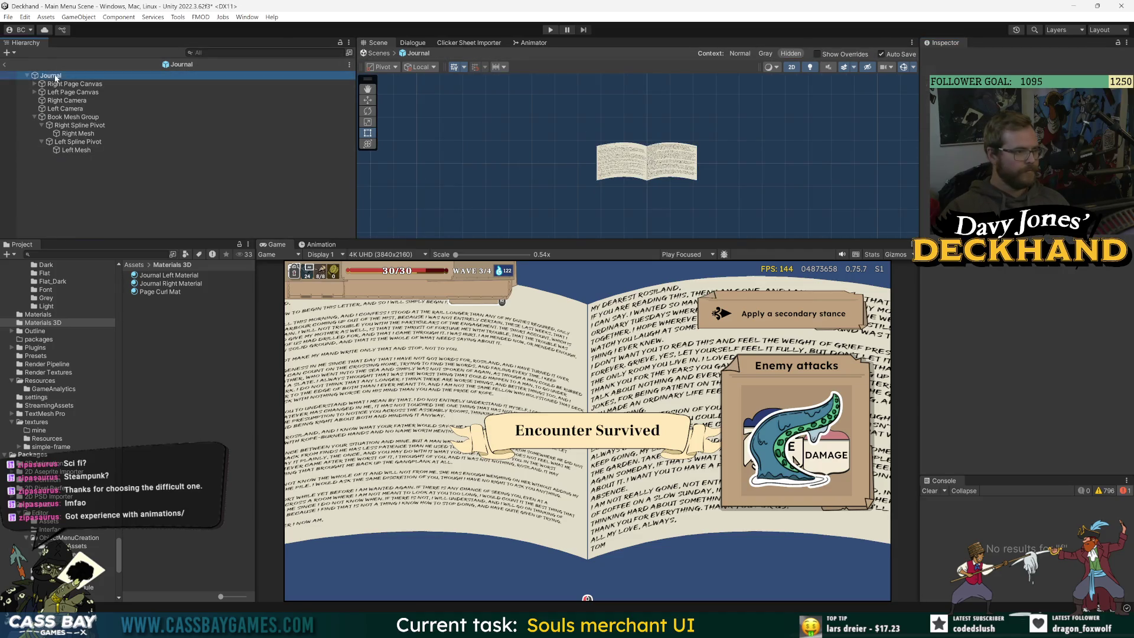
Step: Inspect the Right Page Canvas and its Image and Text (TMP) children in the Hierarchy
left_click(59, 84)
left_click(34, 84)
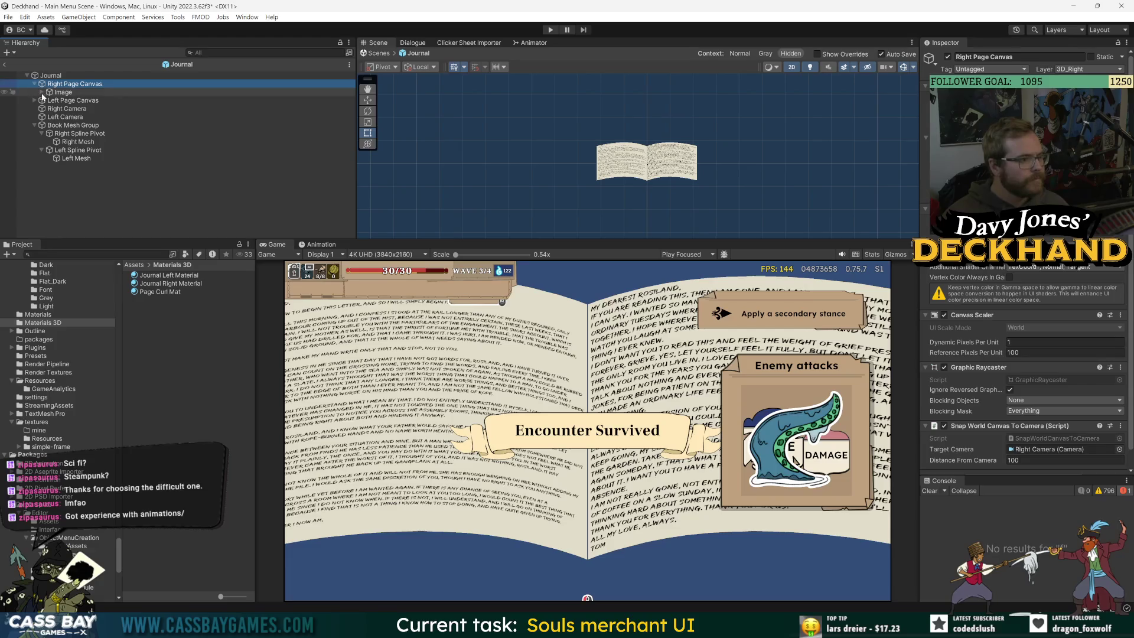
left_click(41, 92)
left_click(38, 92)
left_click(34, 109)
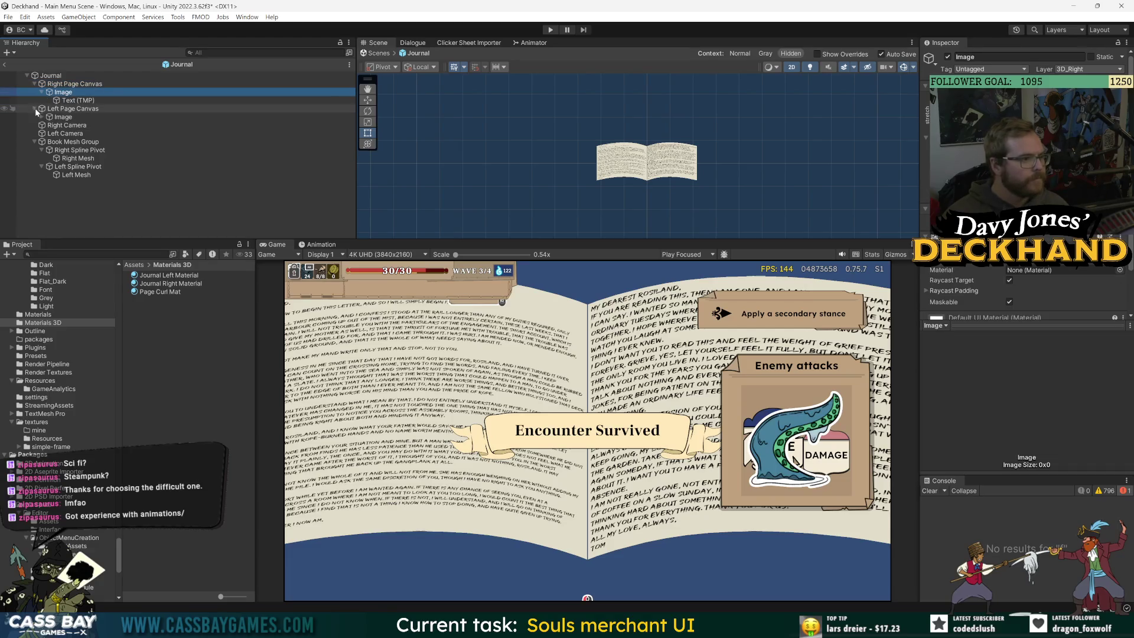
left_click(41, 117)
left_click(74, 85)
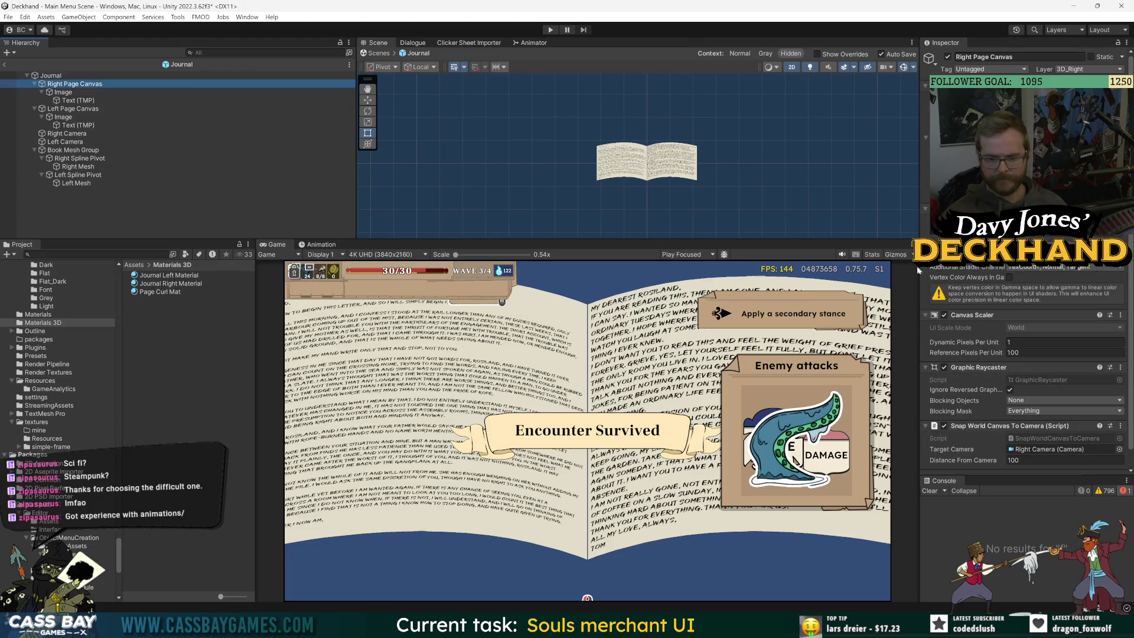
left_click(58, 94)
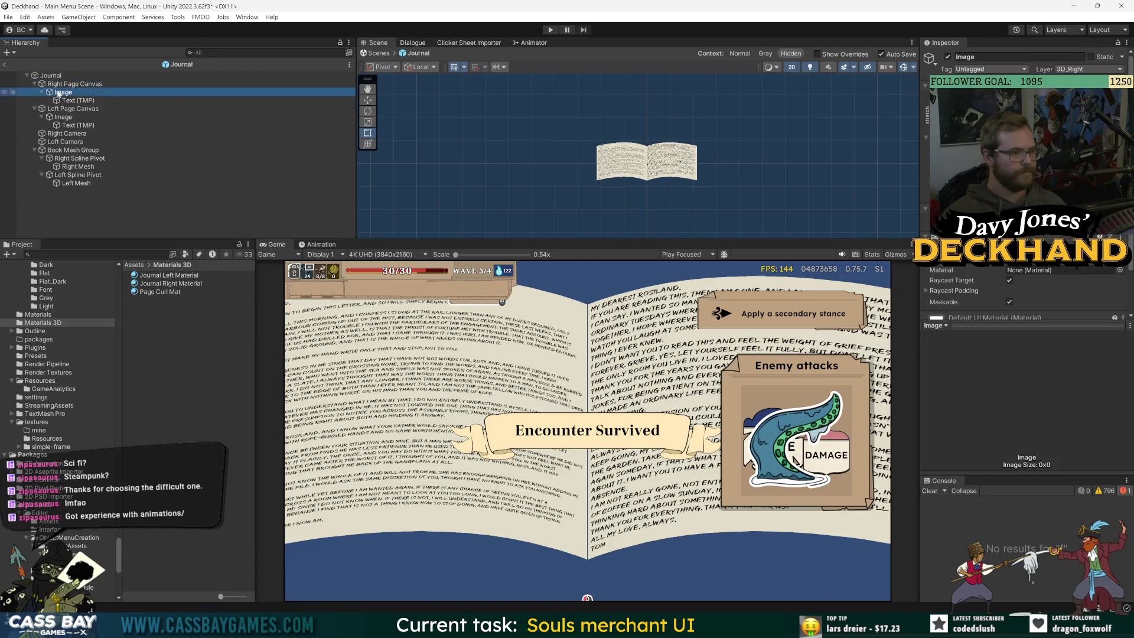
left_click(331, 84)
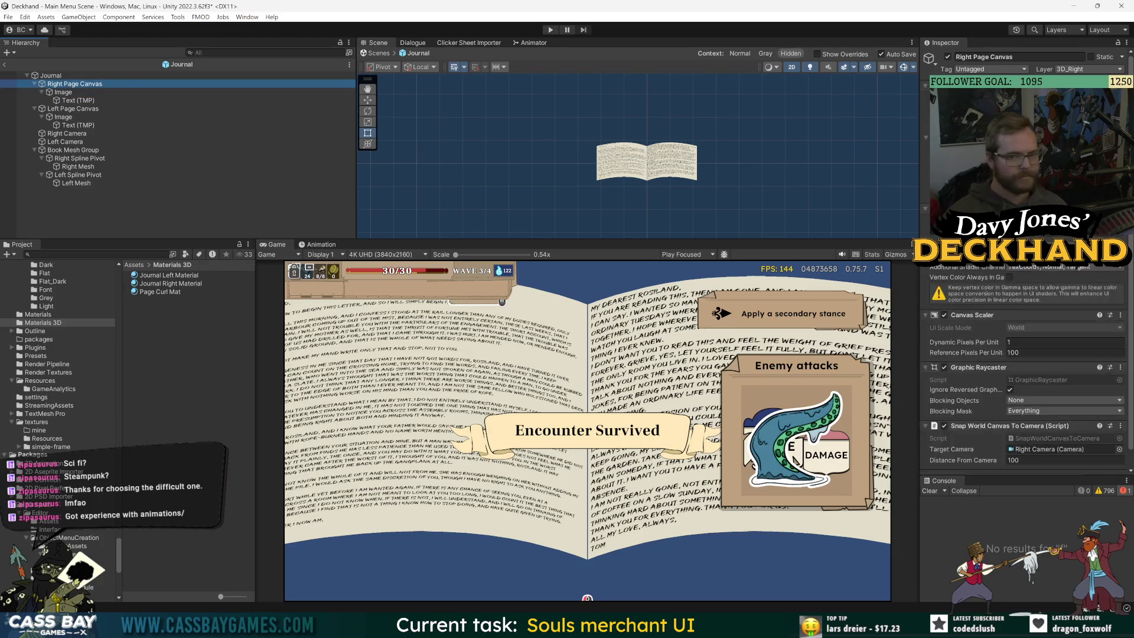
scroll(1027, 354, "down", 3)
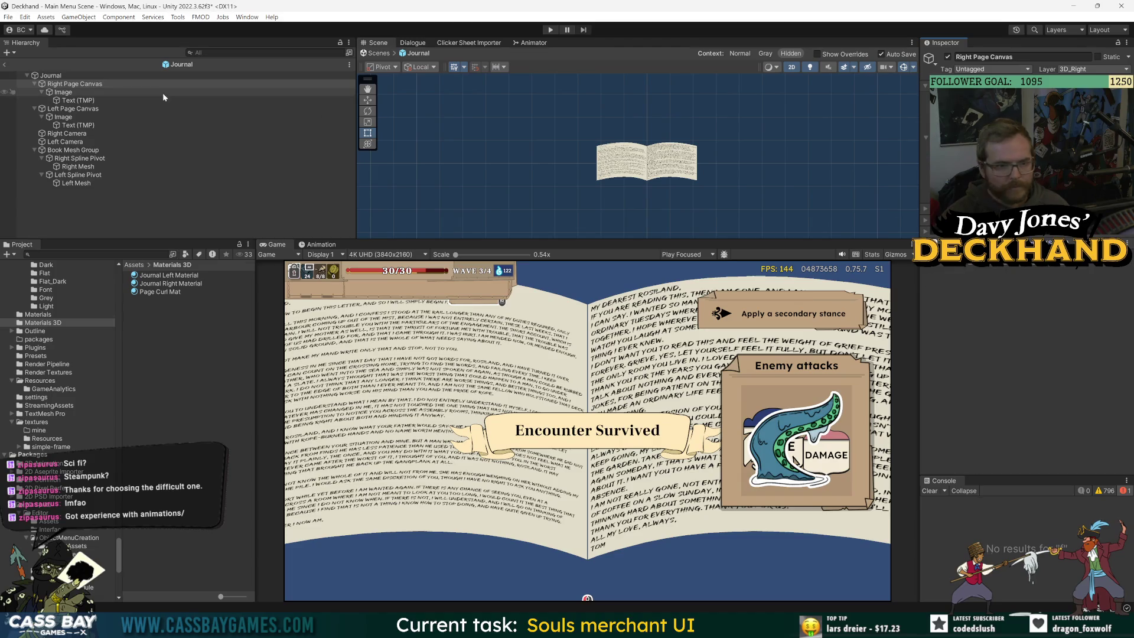
Step: Add an empty child 'Right master group' under Right Page Canvas and nest the right Image inside it
right_click(82, 85)
left_click(159, 238)
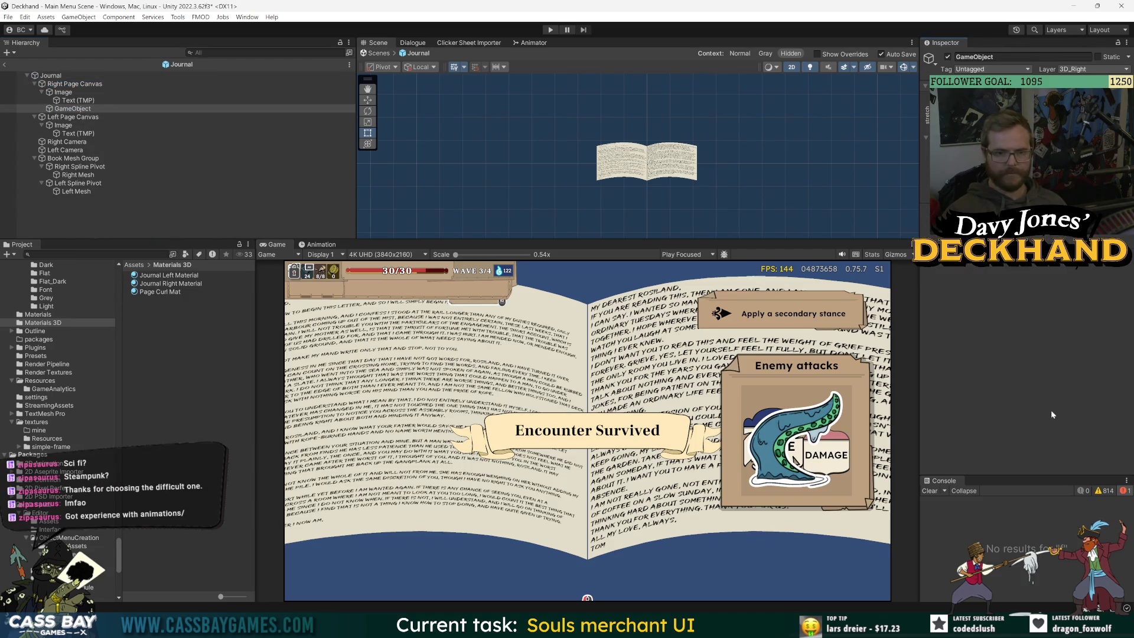
left_click(993, 57)
type("Master group")
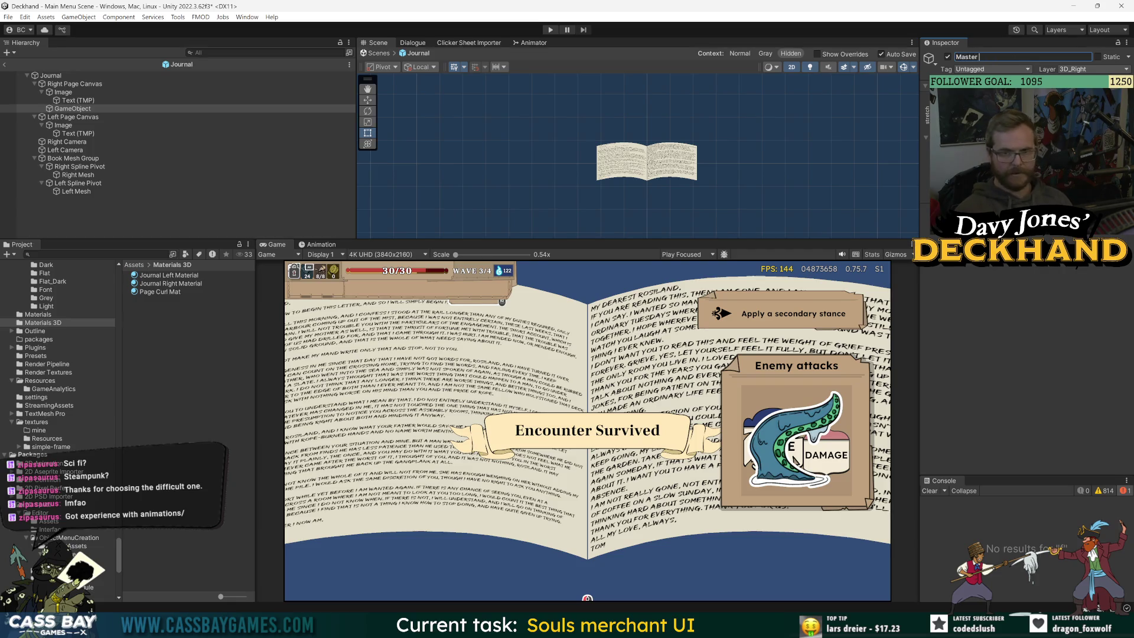
key("Return")
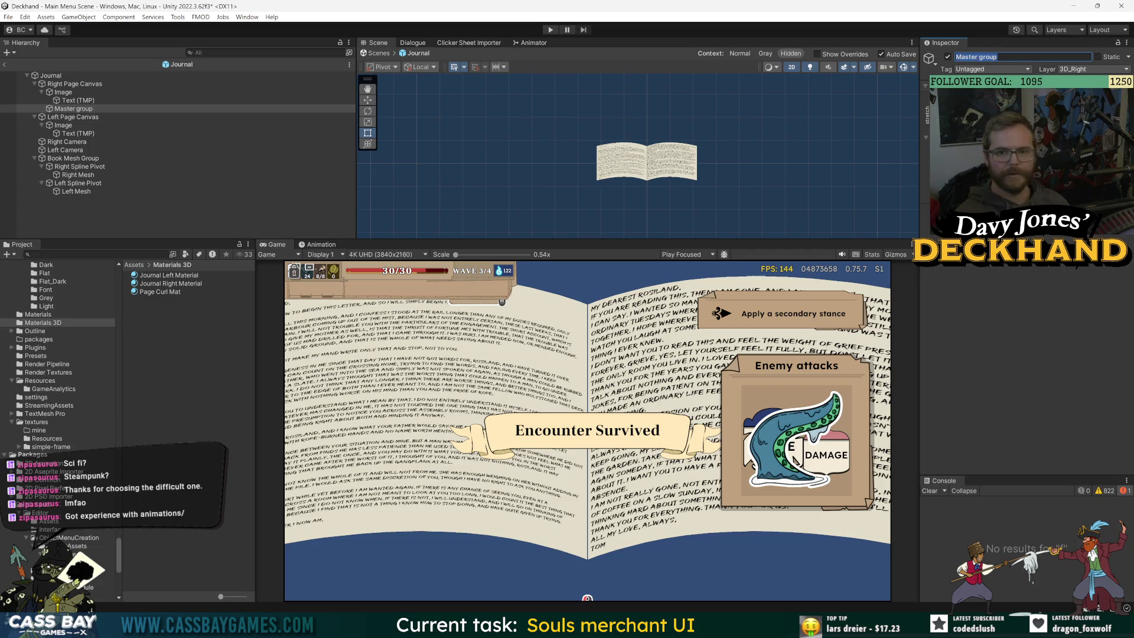
key("ctrl+z")
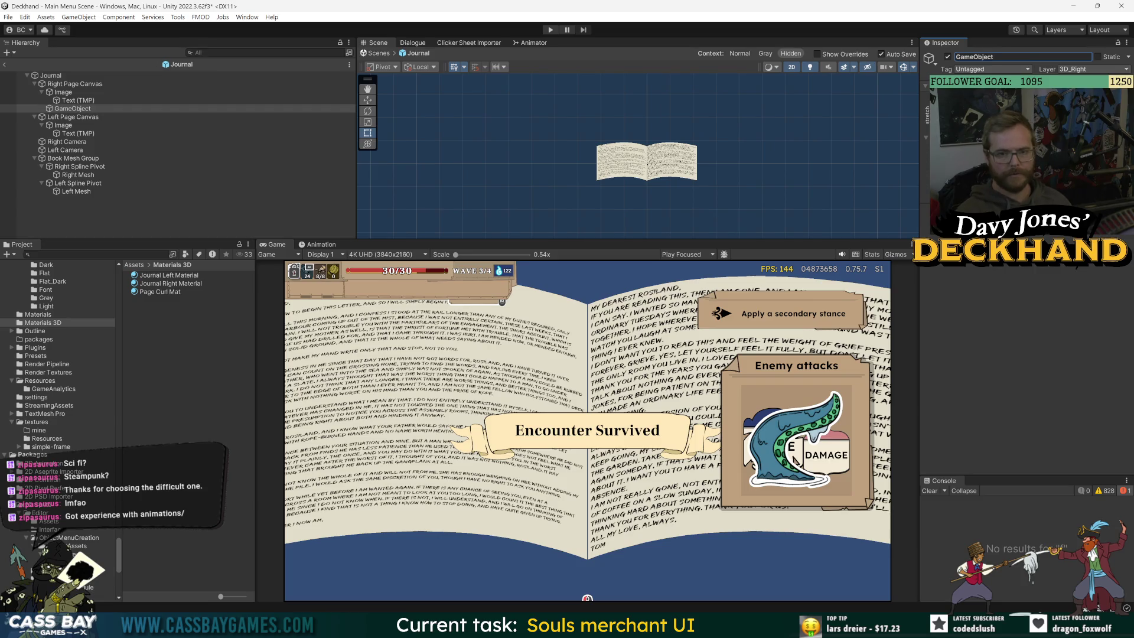
type("Right master g")
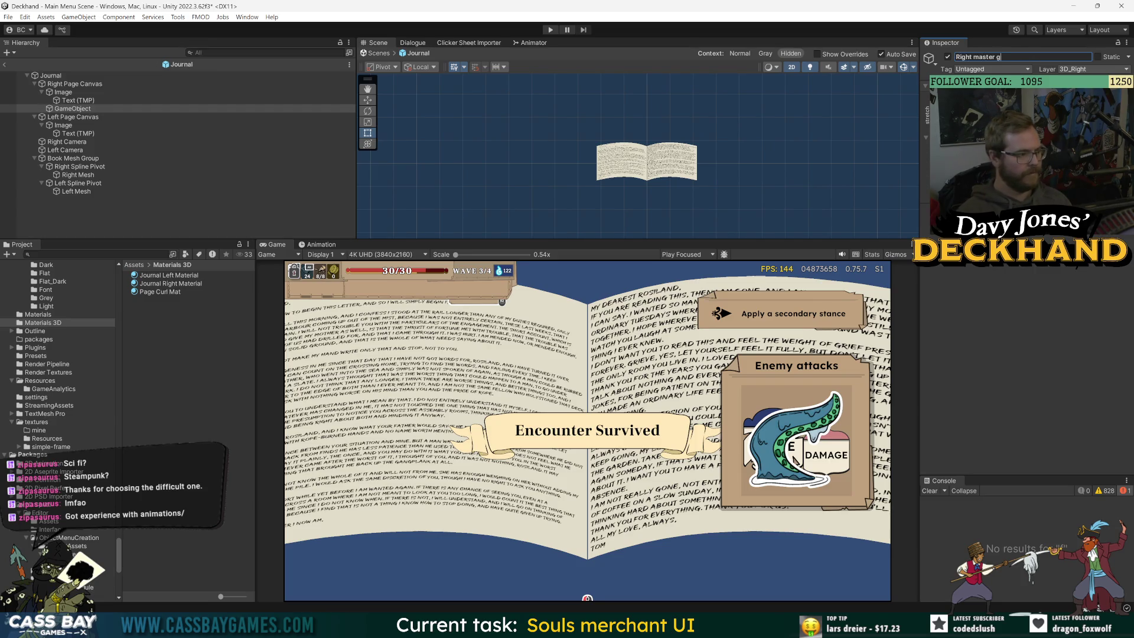
type("roup")
key("Return")
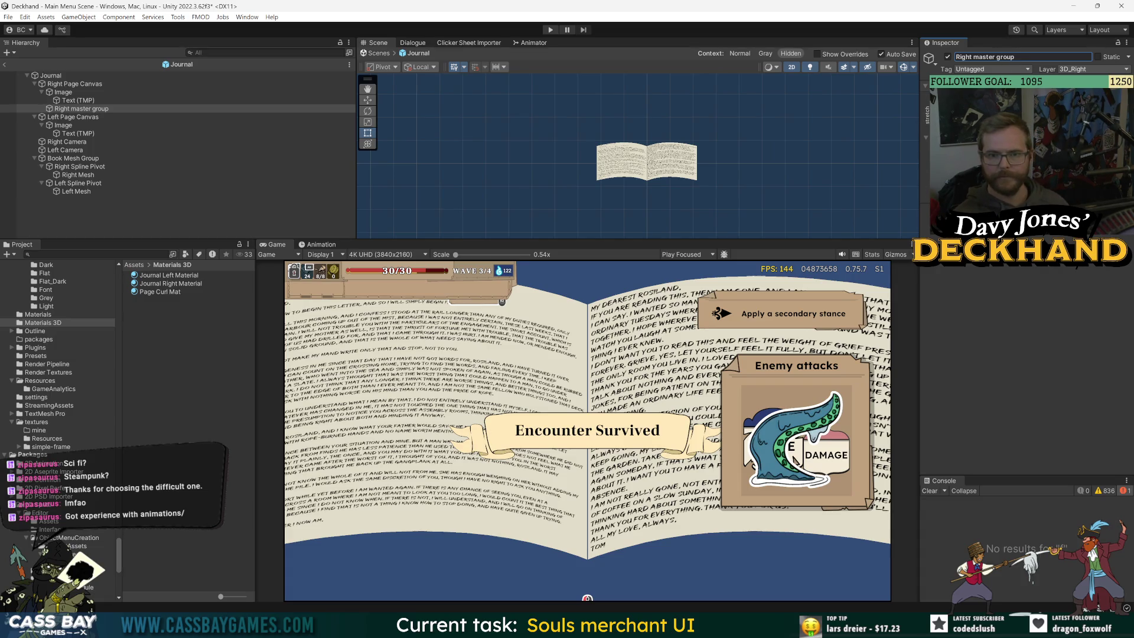
key("ctrl+shift+a")
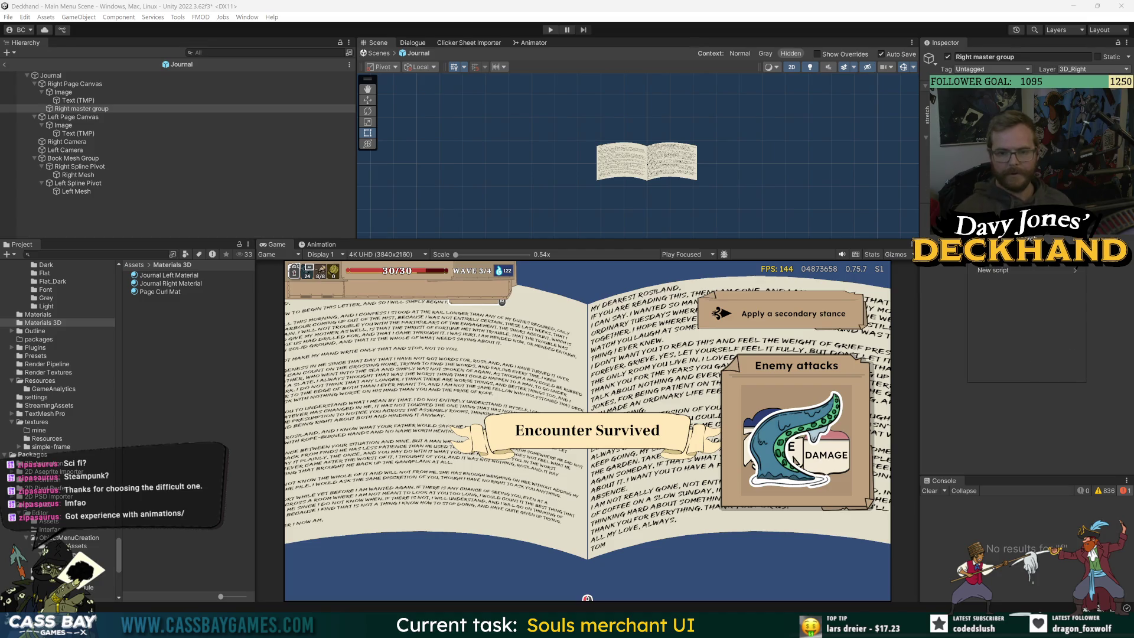
key("Escape")
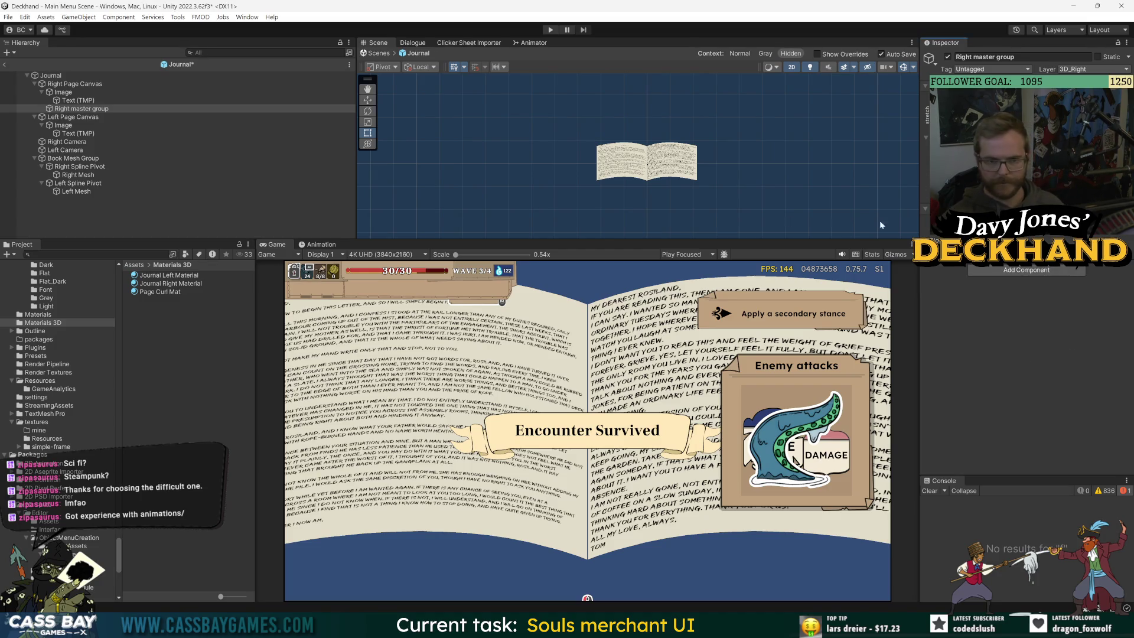
left_click_drag(78, 107, 72, 113)
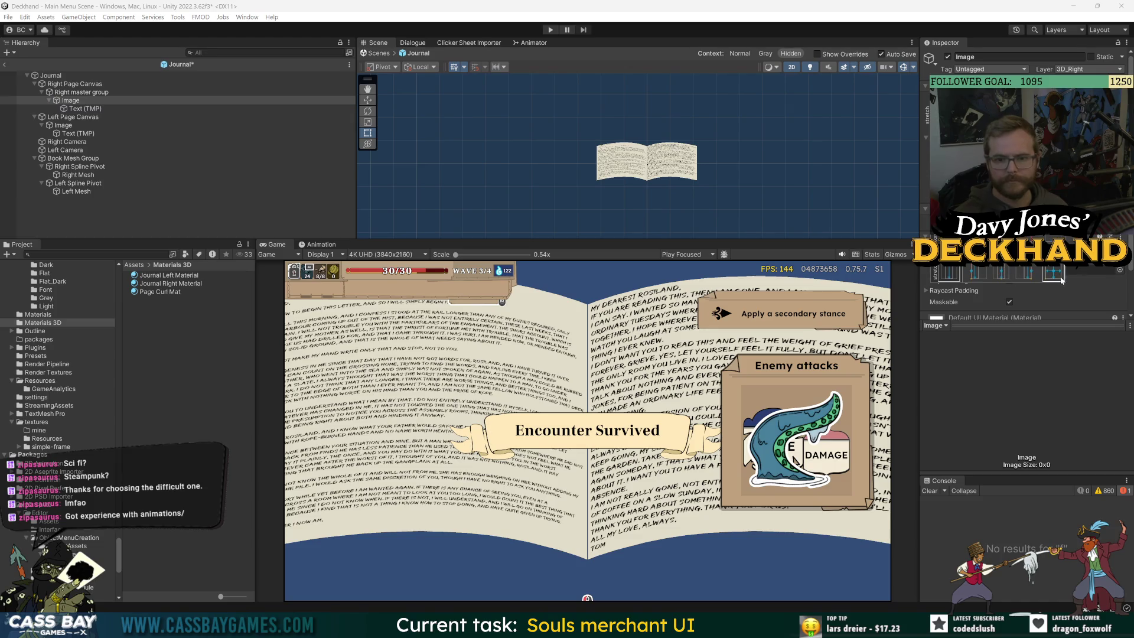
Step: Add an empty child 'Left master group' under Left Page Canvas and move the left Image into it
right_click(58, 117)
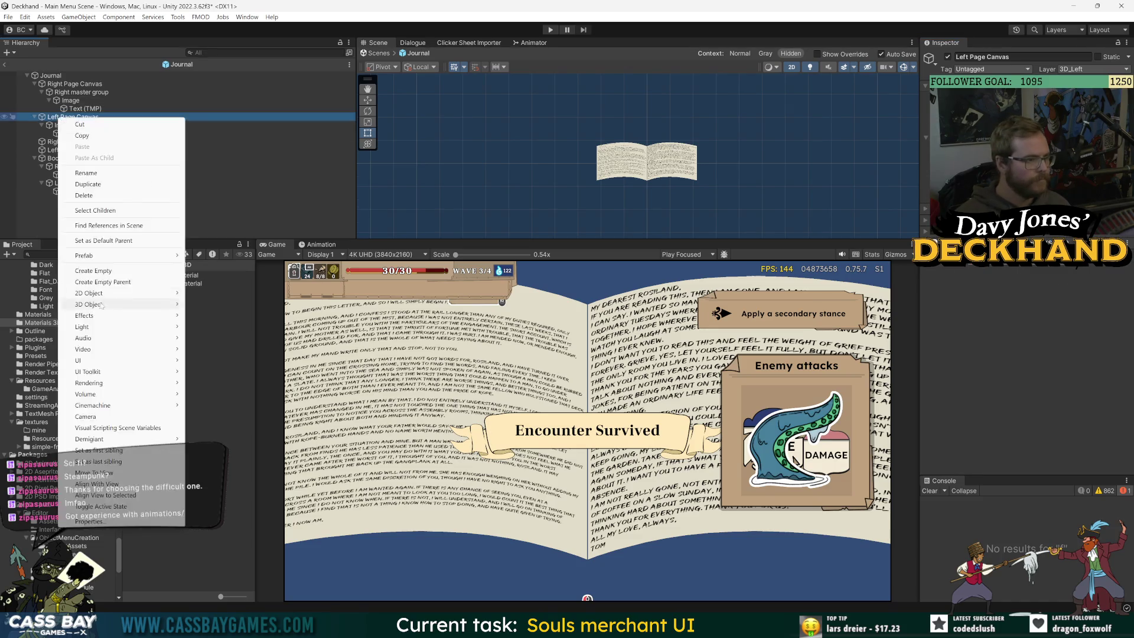
left_click(92, 270)
type("Left")
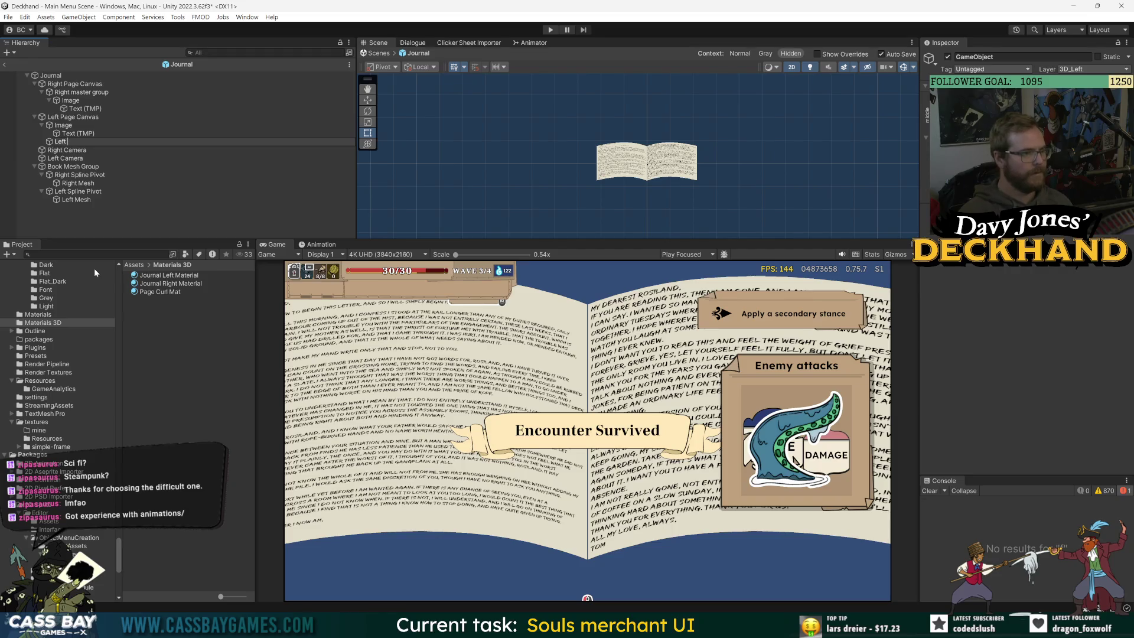
type(" master group")
key("Return")
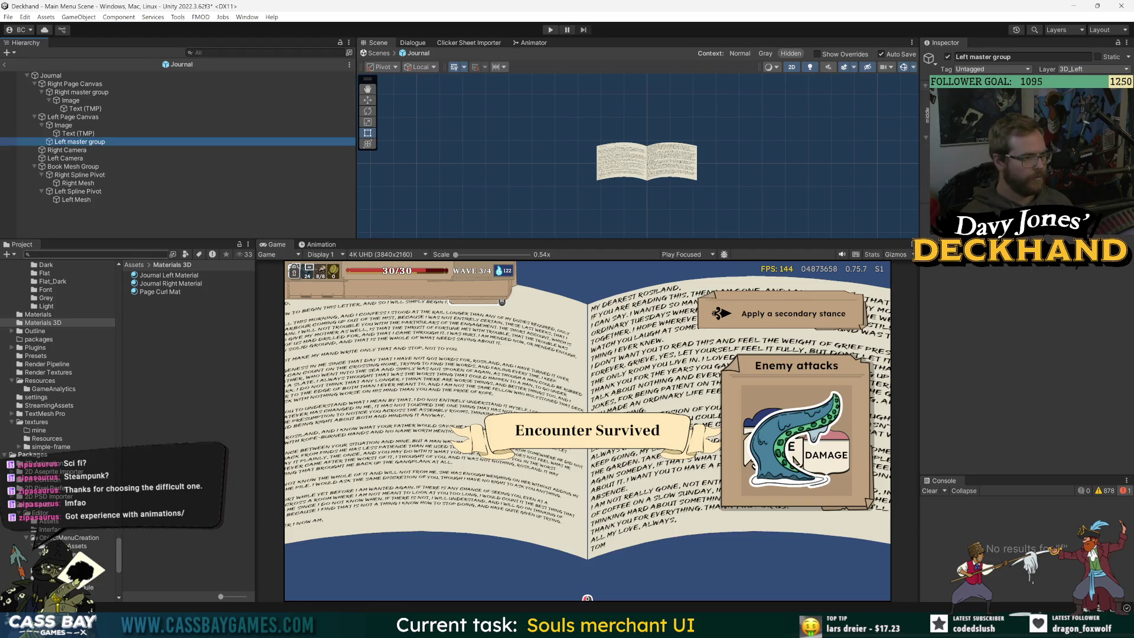
left_click(61, 126)
left_click_drag(61, 126, 66, 142)
Step: Add a Canvas Renderer component to Left master group
left_click(77, 125)
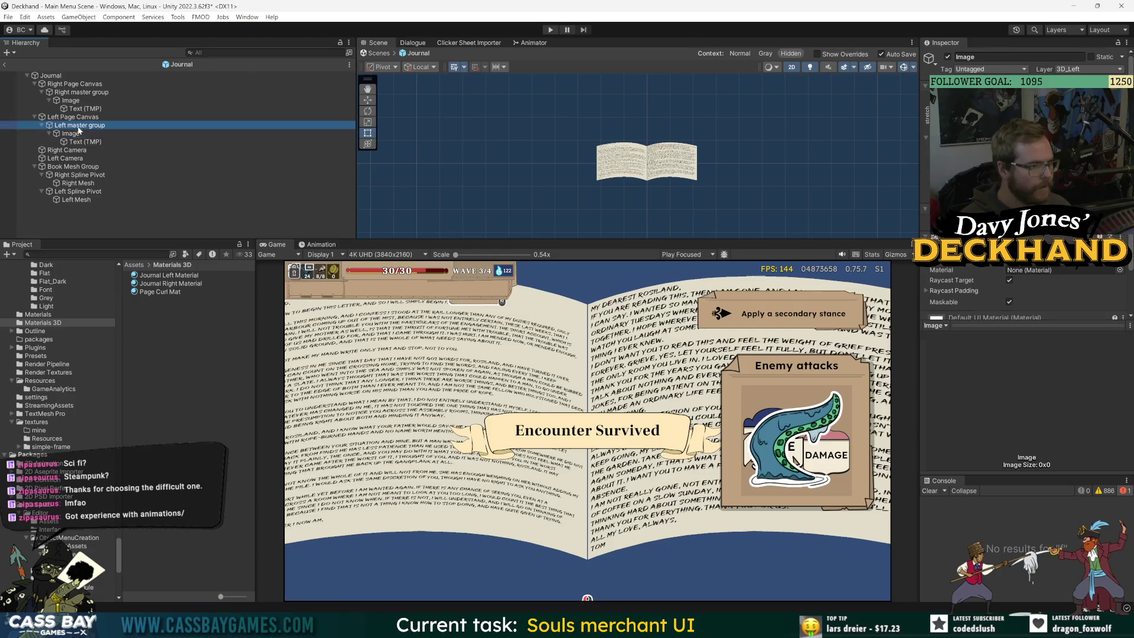
left_click(1022, 237)
type("canvas")
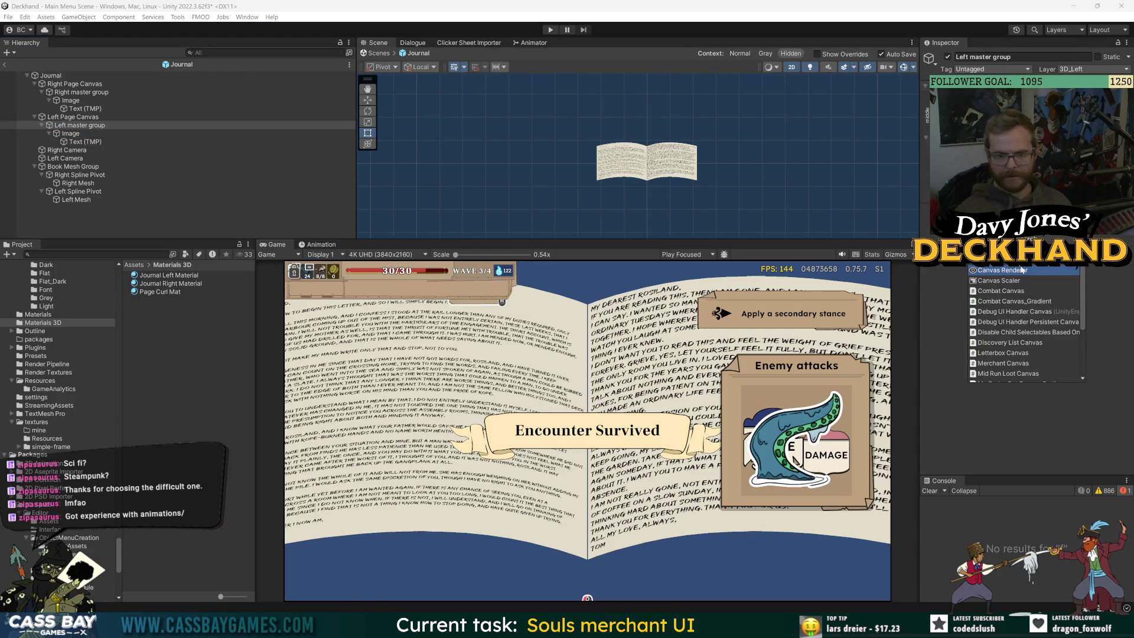
left_click(1021, 270)
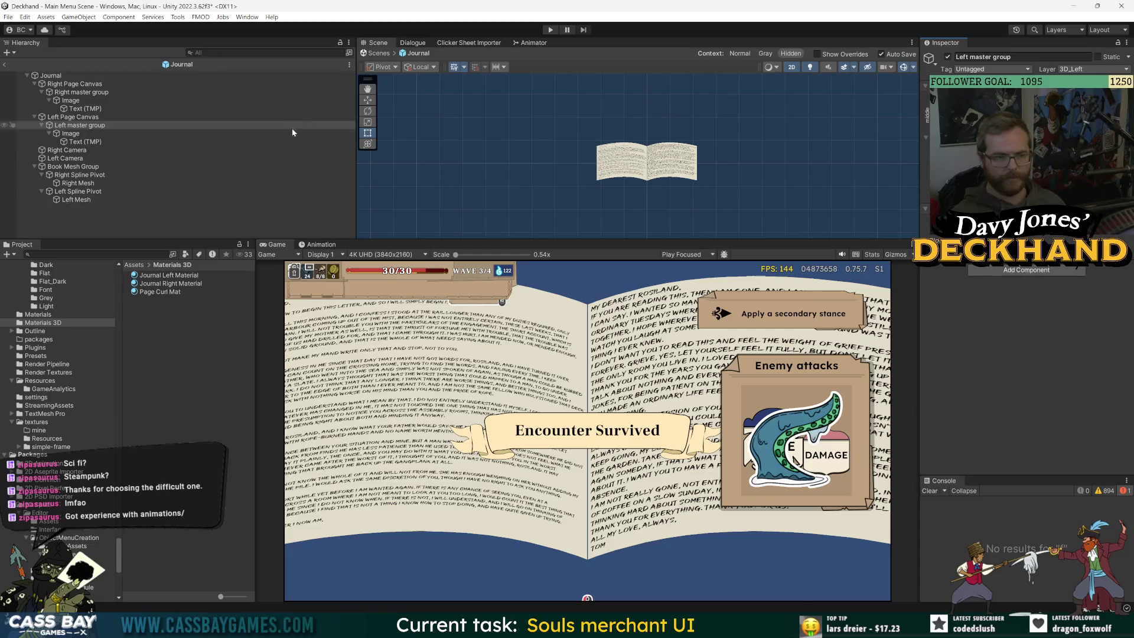
Step: With the Journal root selected, start creating a new clip in the Animation window
left_click(34, 83)
left_click(35, 93)
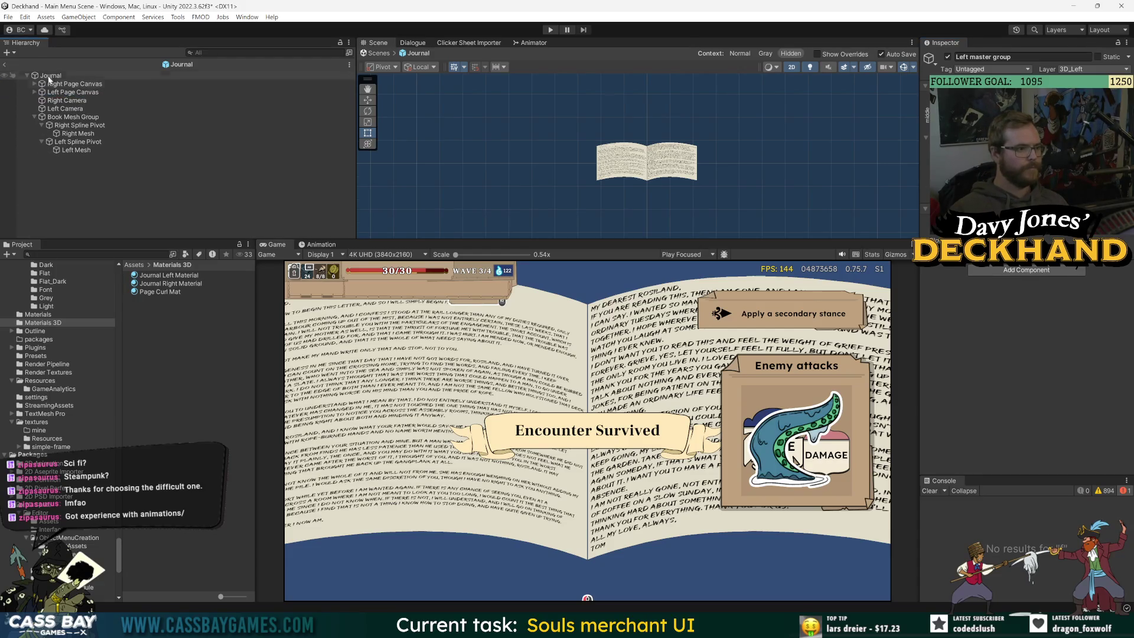
left_click(34, 84)
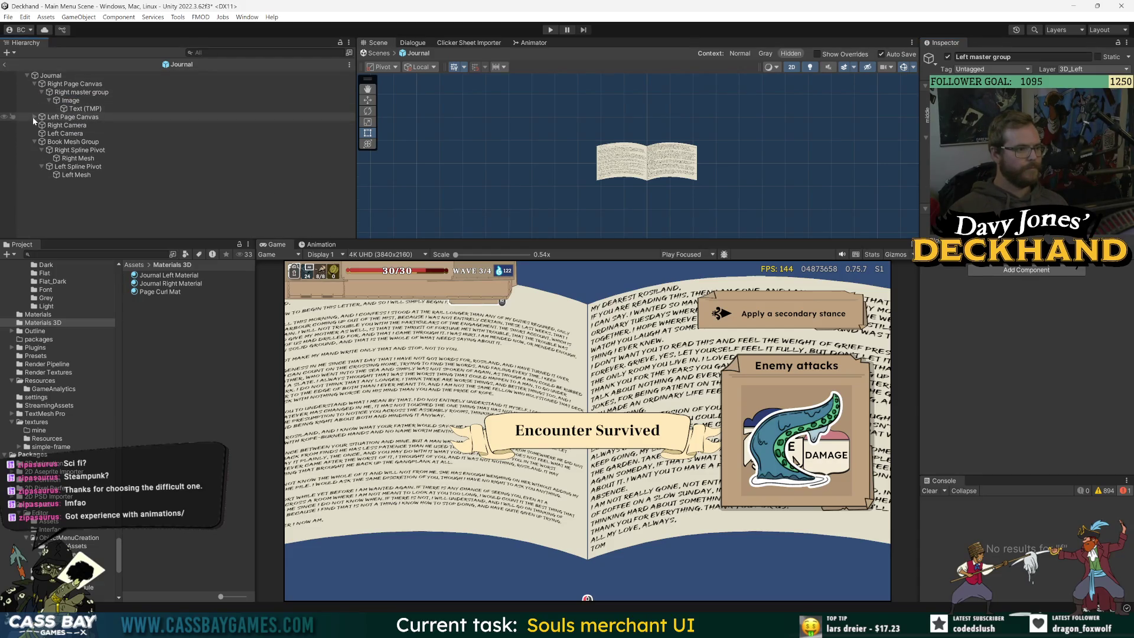
left_click(34, 117)
left_click(51, 75)
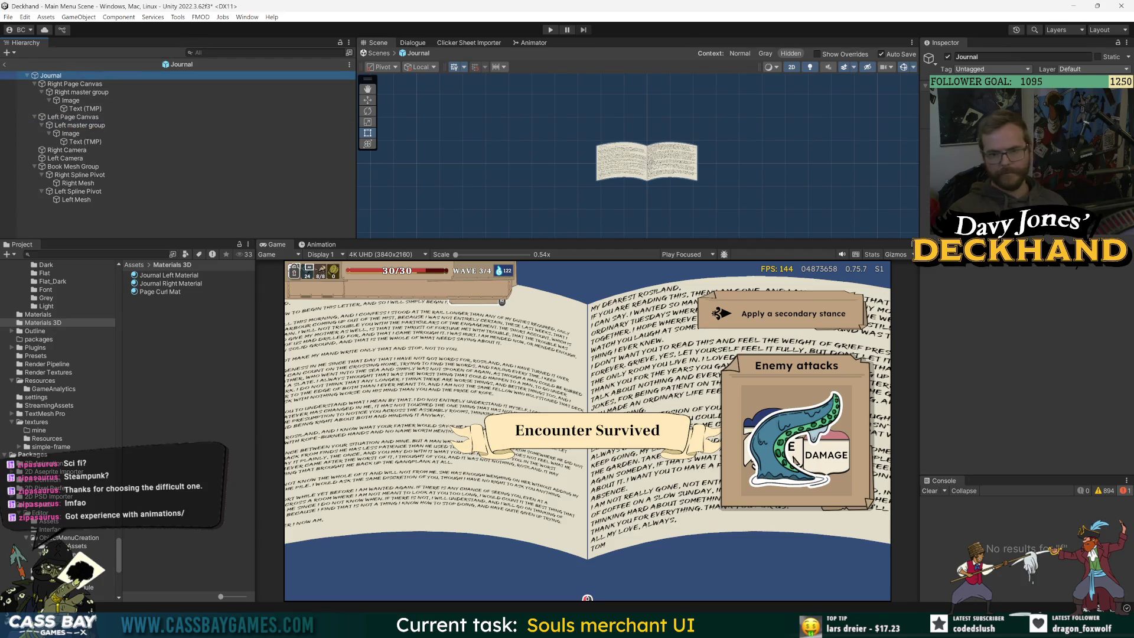
left_click(1028, 227)
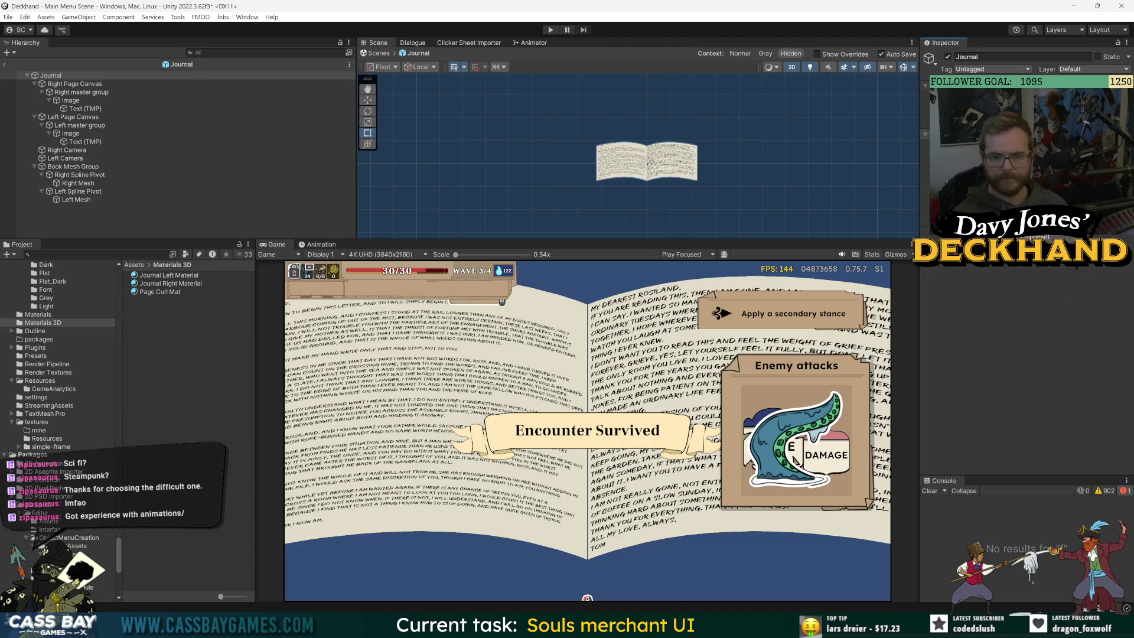
left_click(328, 244)
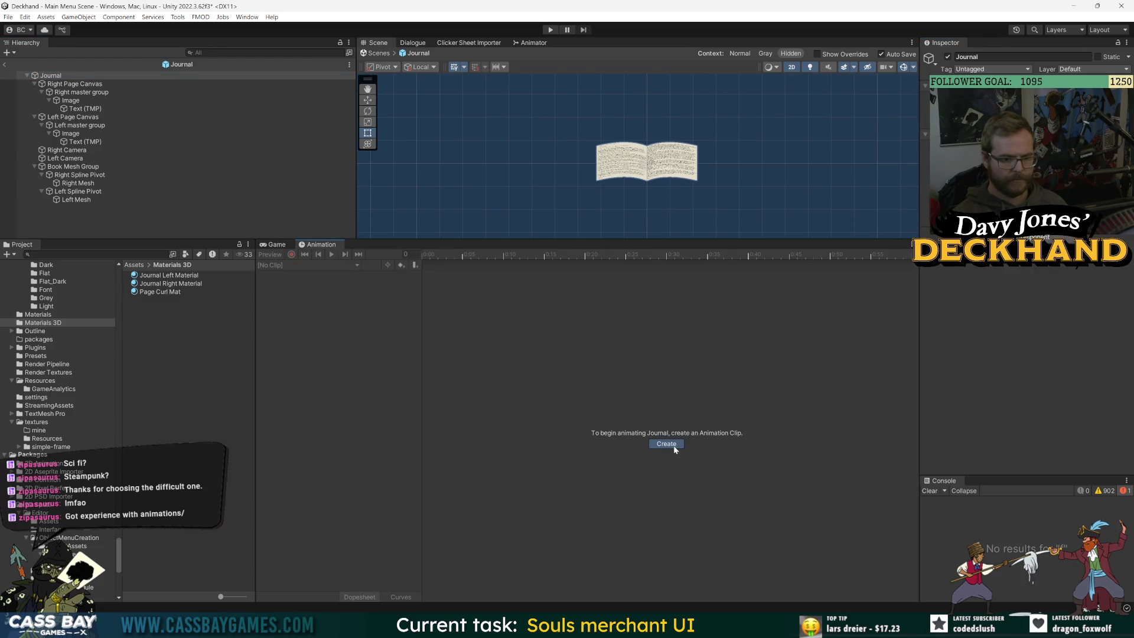
left_click(668, 444)
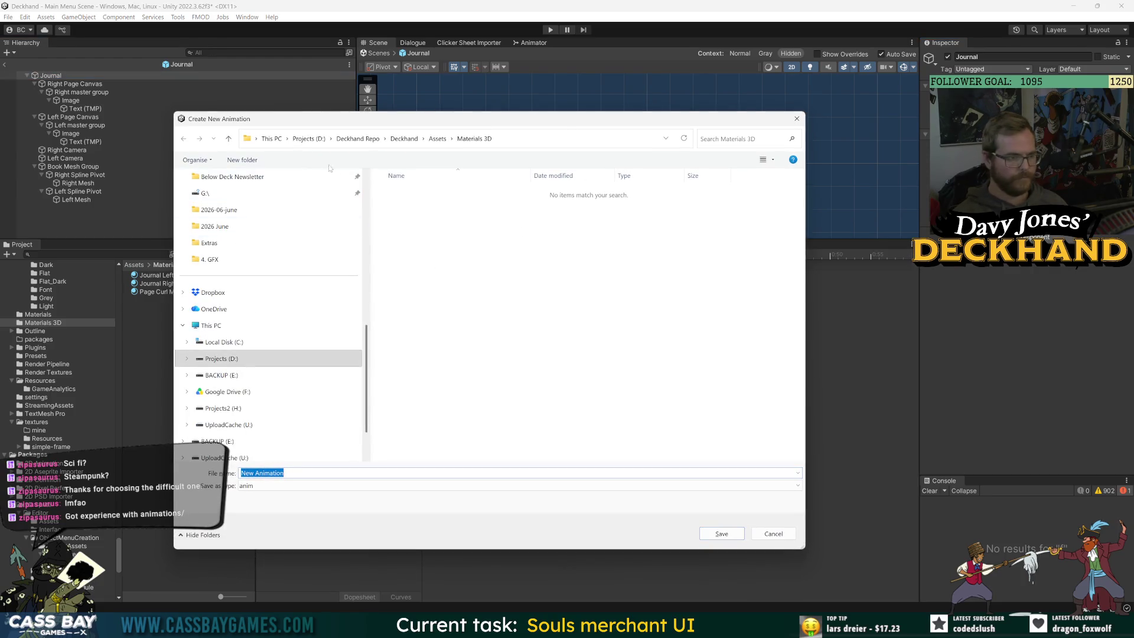
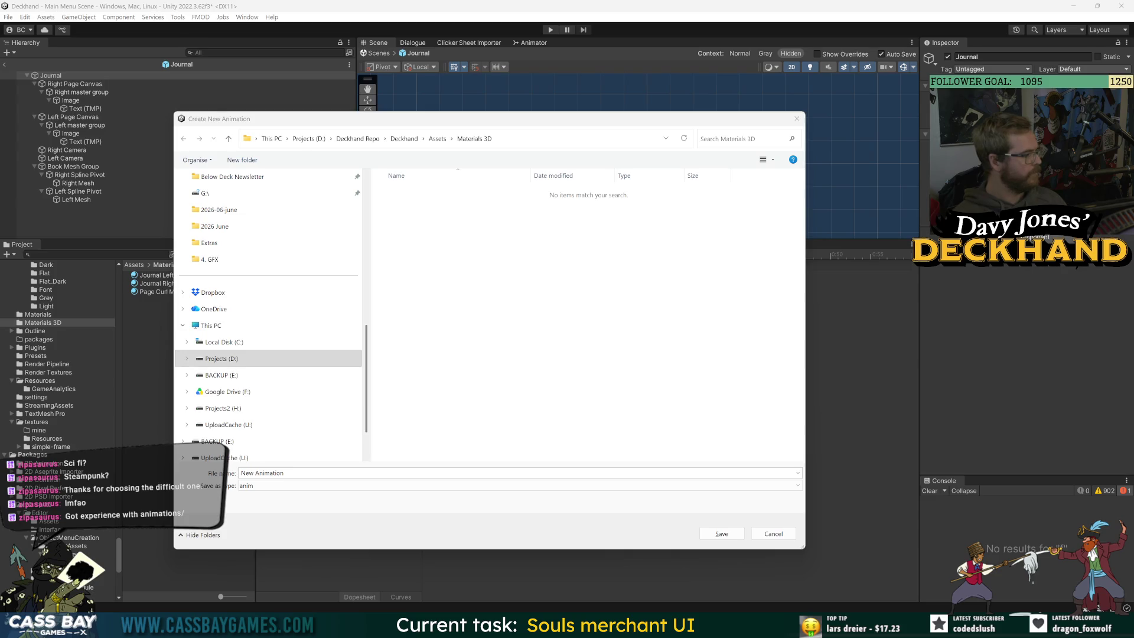
Step: Return to the clip save dialog and navigate to Assets/6. Animation
left_click(444, 127)
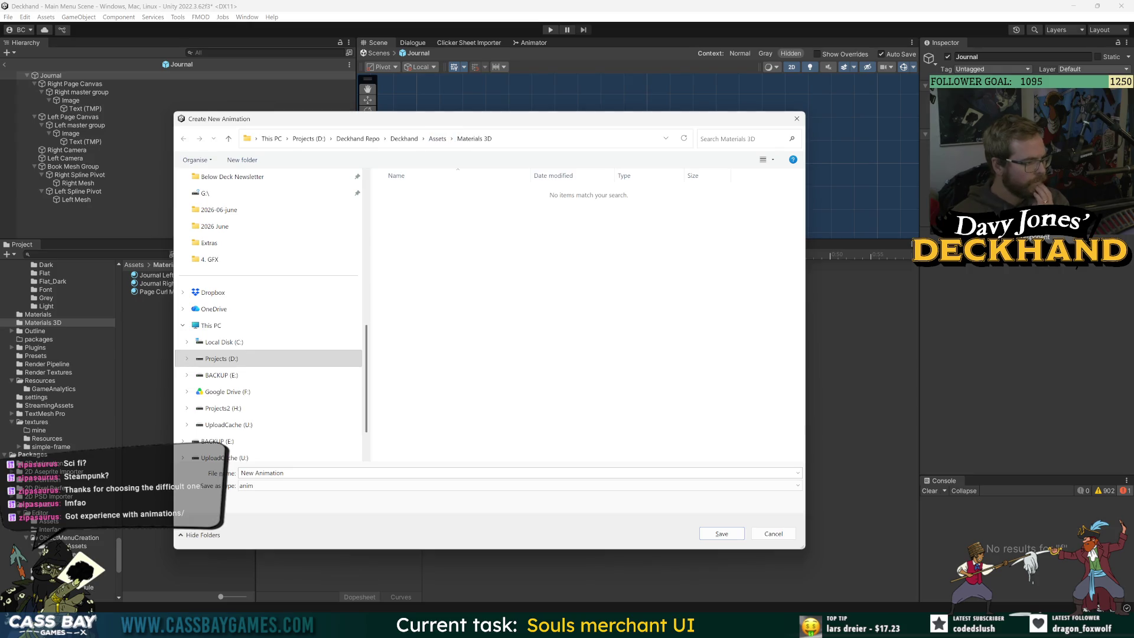
left_click(114, 313)
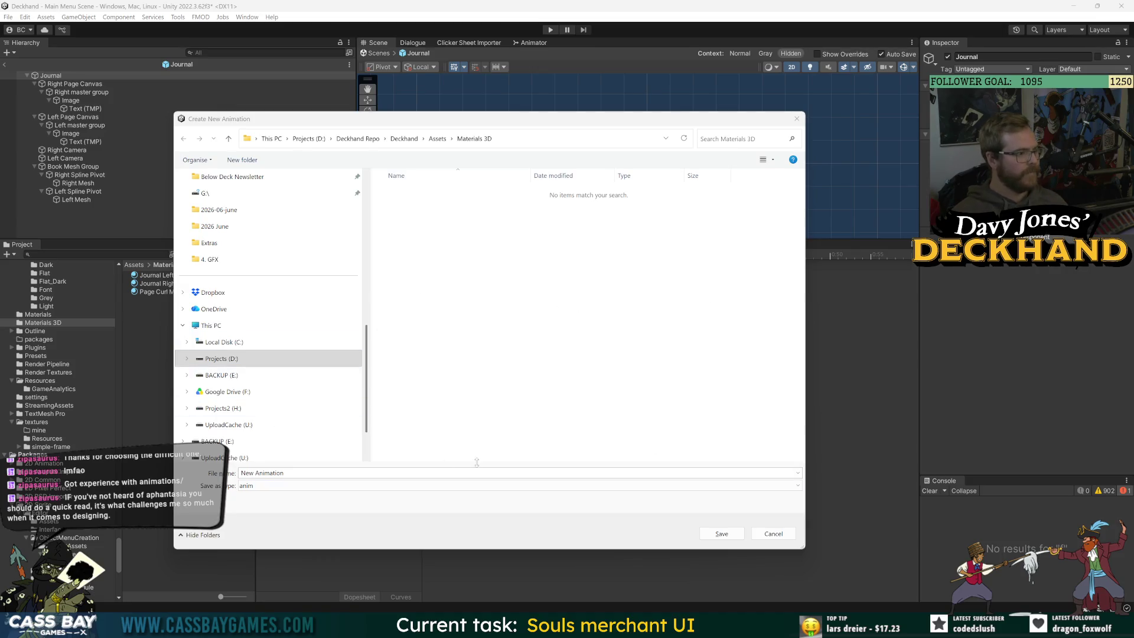
key("alt+Tab")
key("alt+Tab")
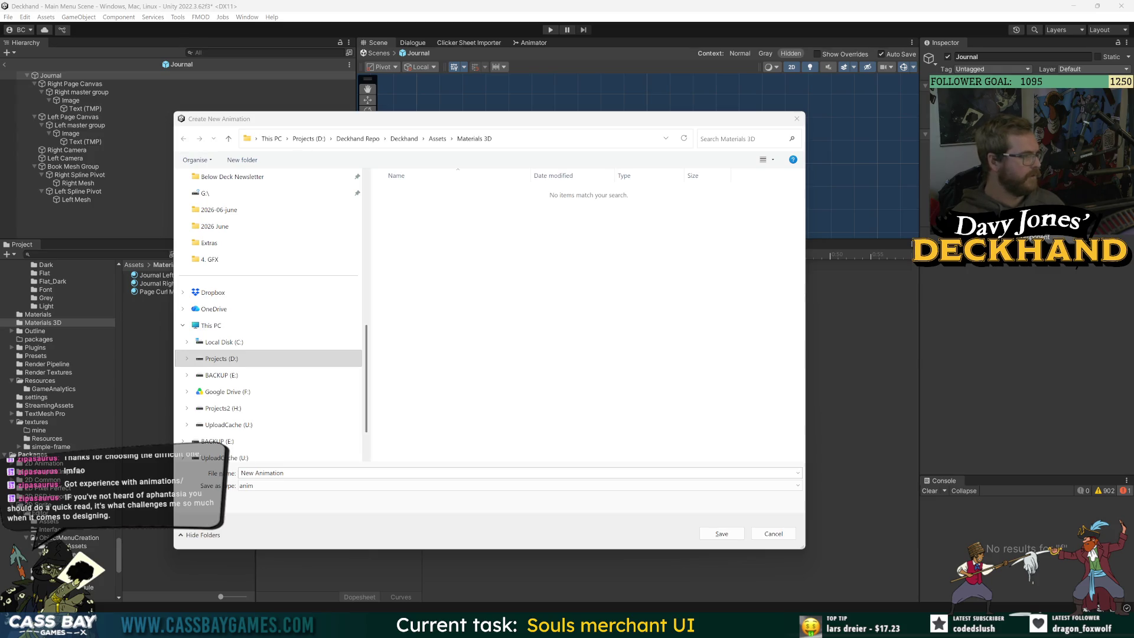
key("alt+Tab")
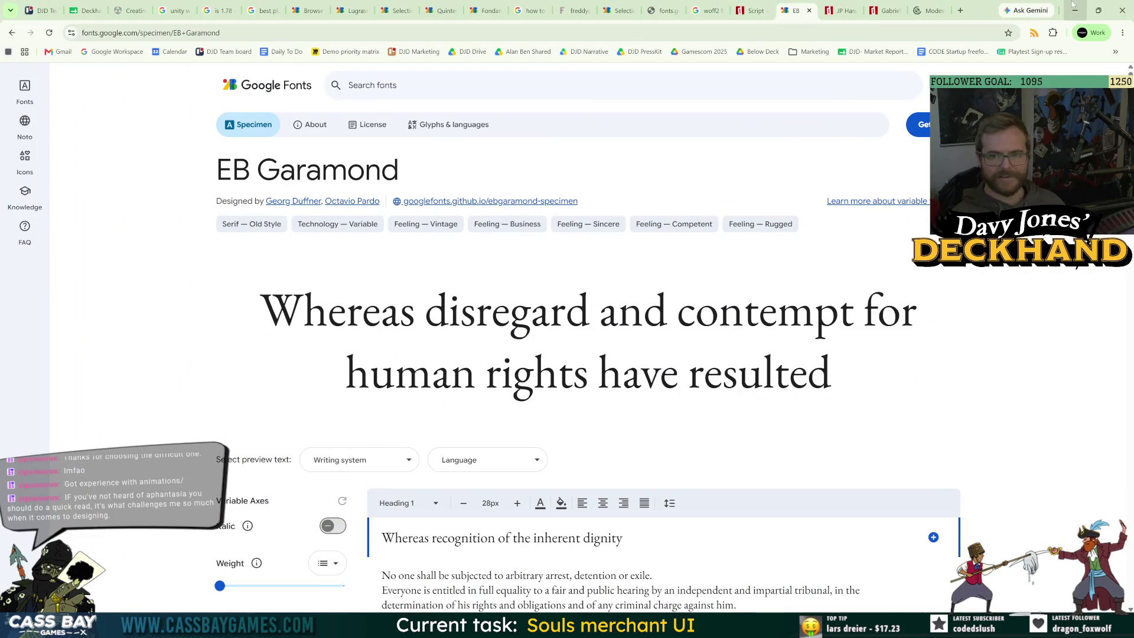
left_click(1074, 6)
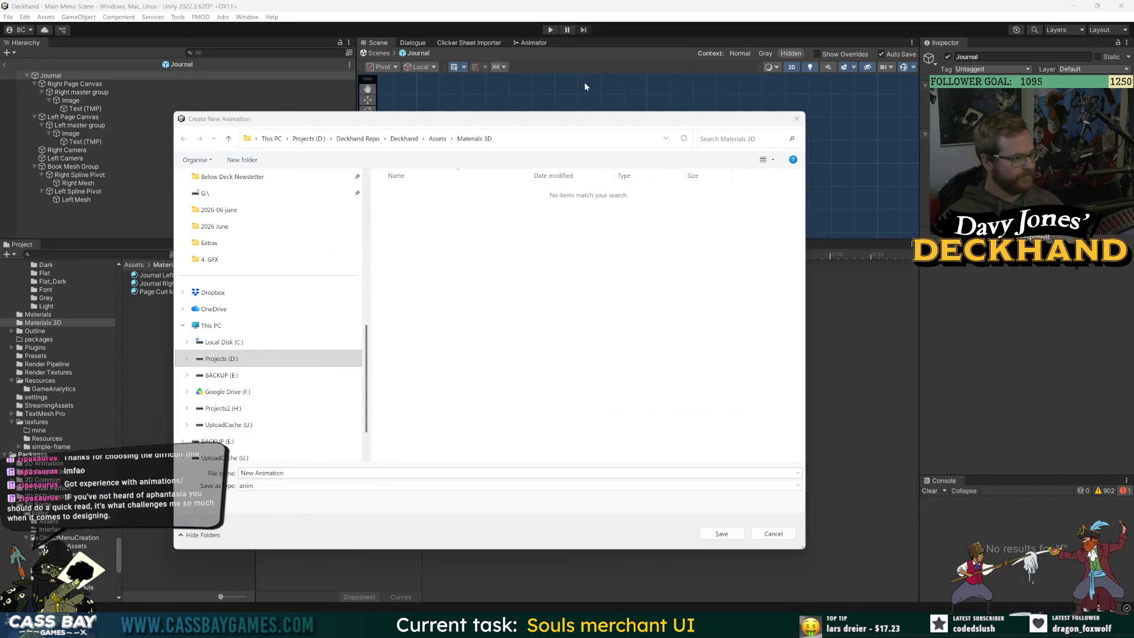
left_click(434, 143)
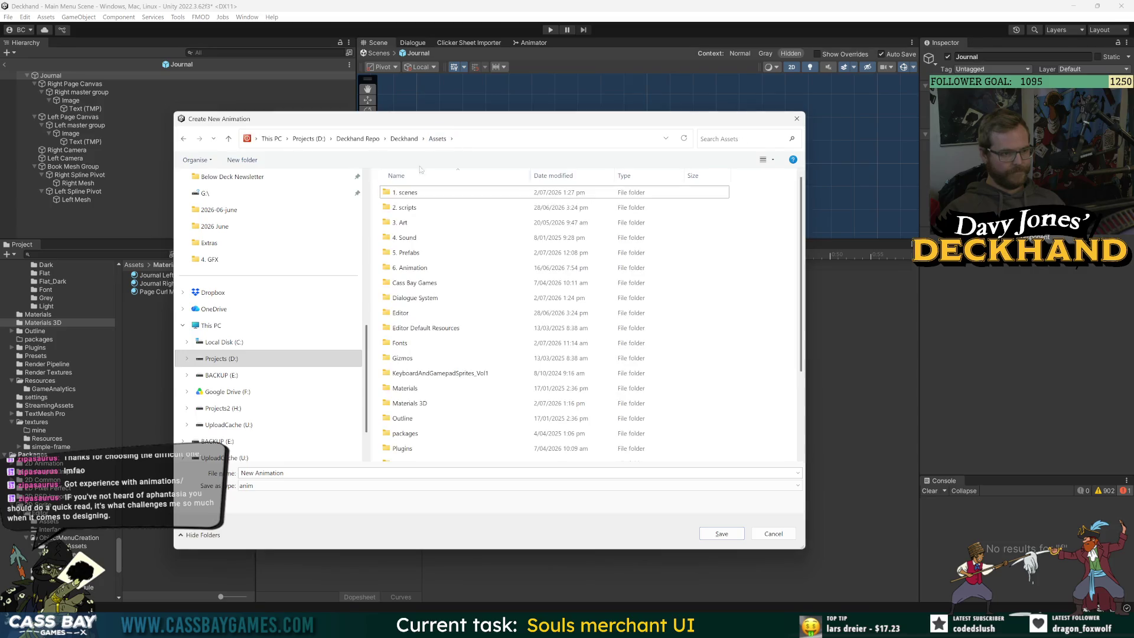
double_click(411, 267)
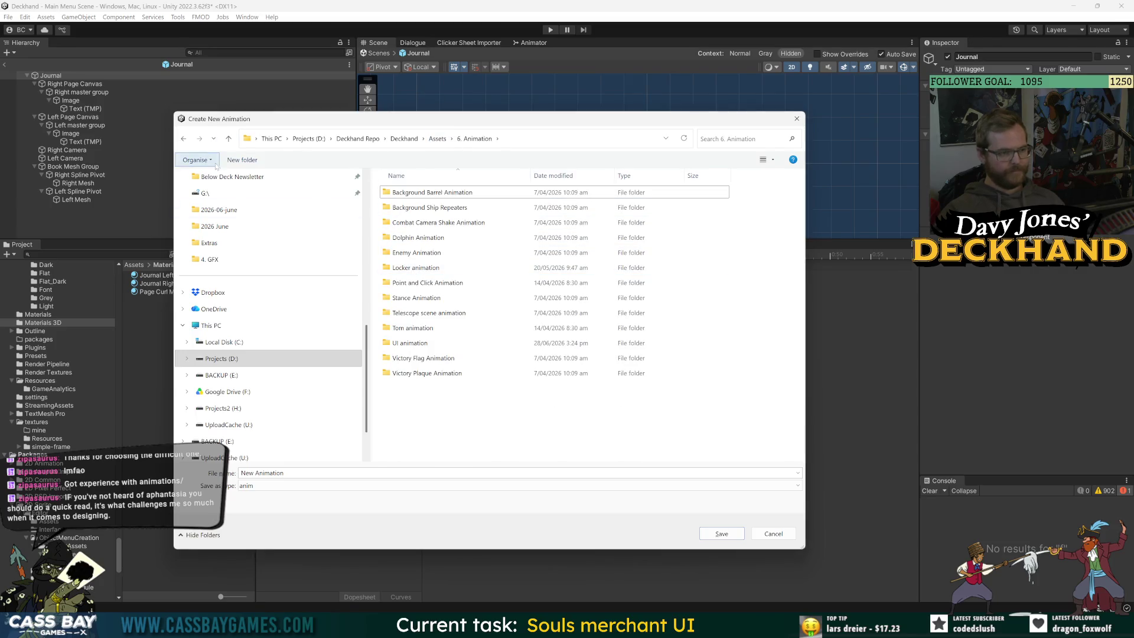
Step: Create a Journal Animation folder and save the new animation clip inside it
left_click(235, 161)
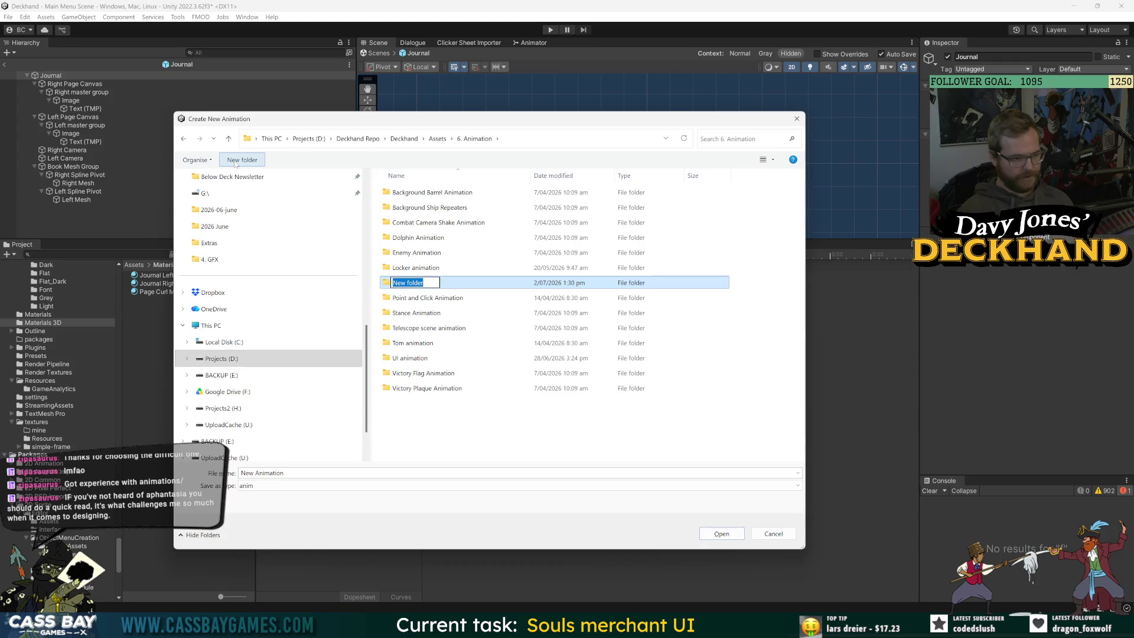
type("Jou")
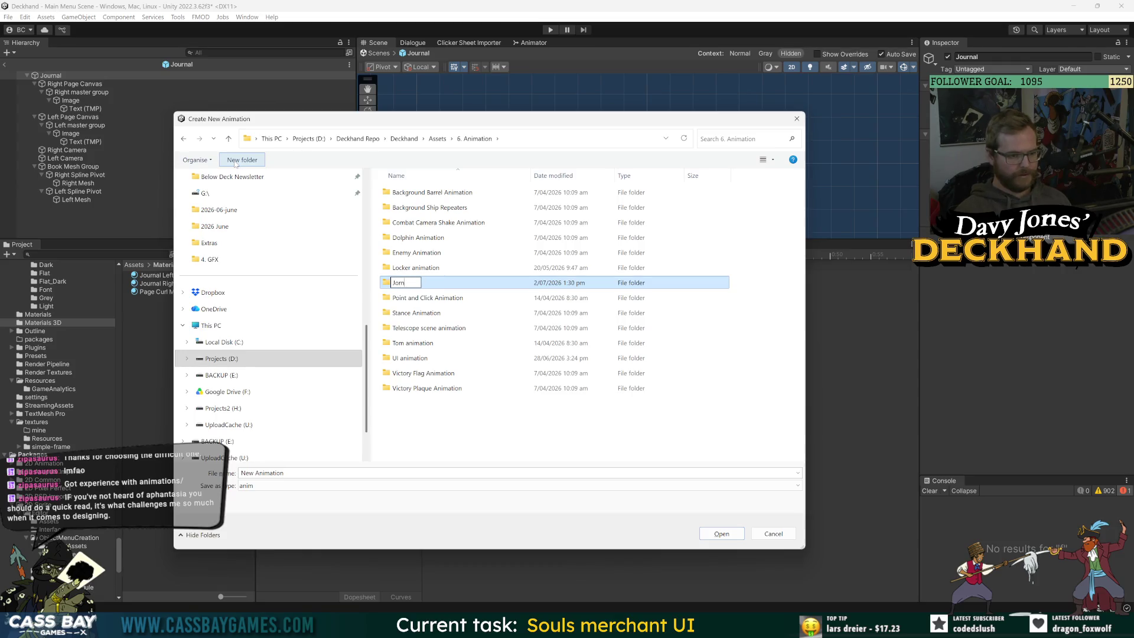
type("rnal Animation")
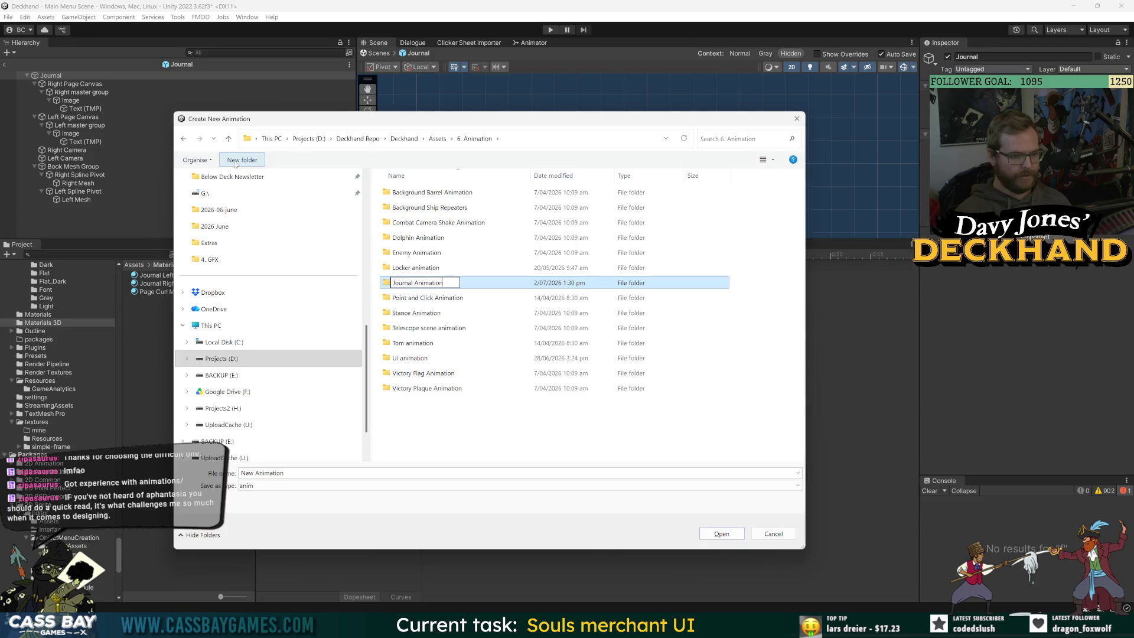
key("Return")
double_click(426, 269)
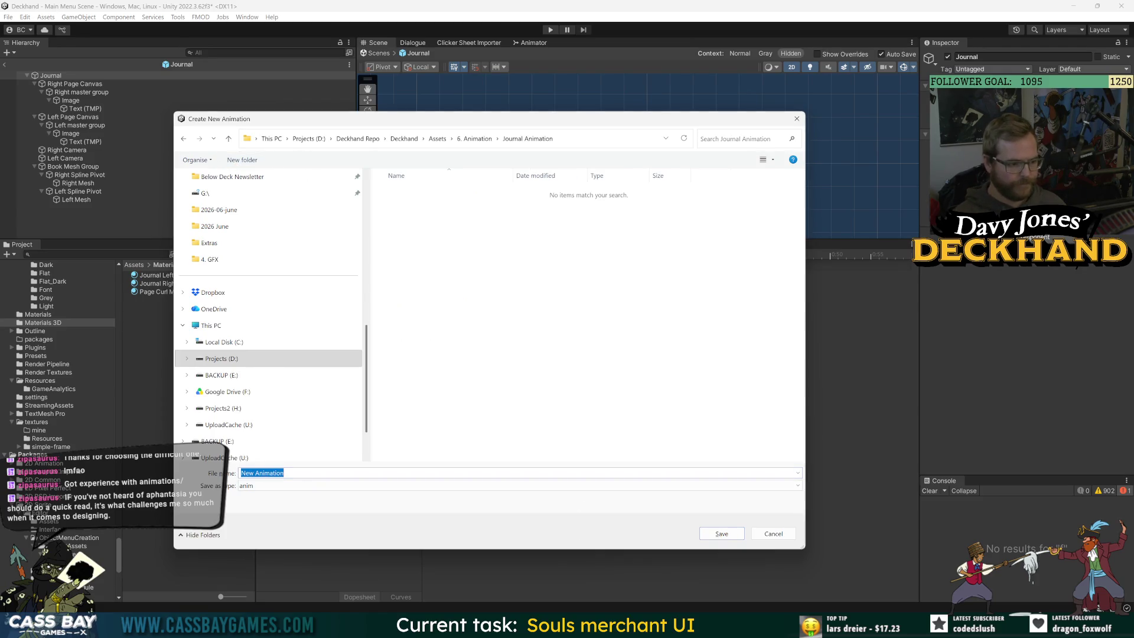
type("Journal_")
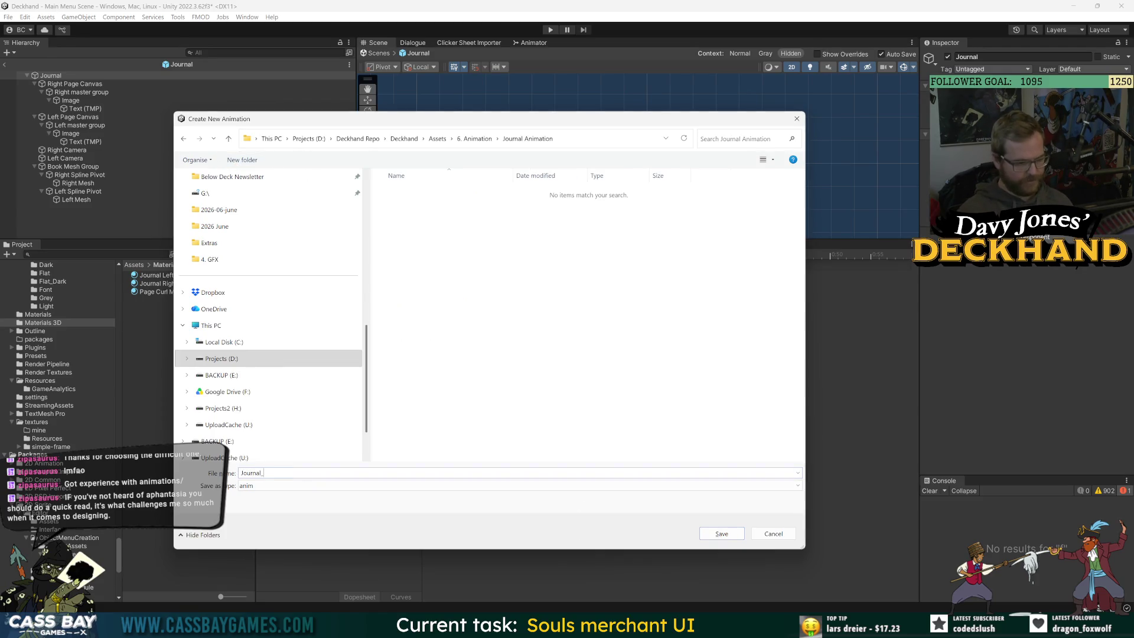
type("Flip")
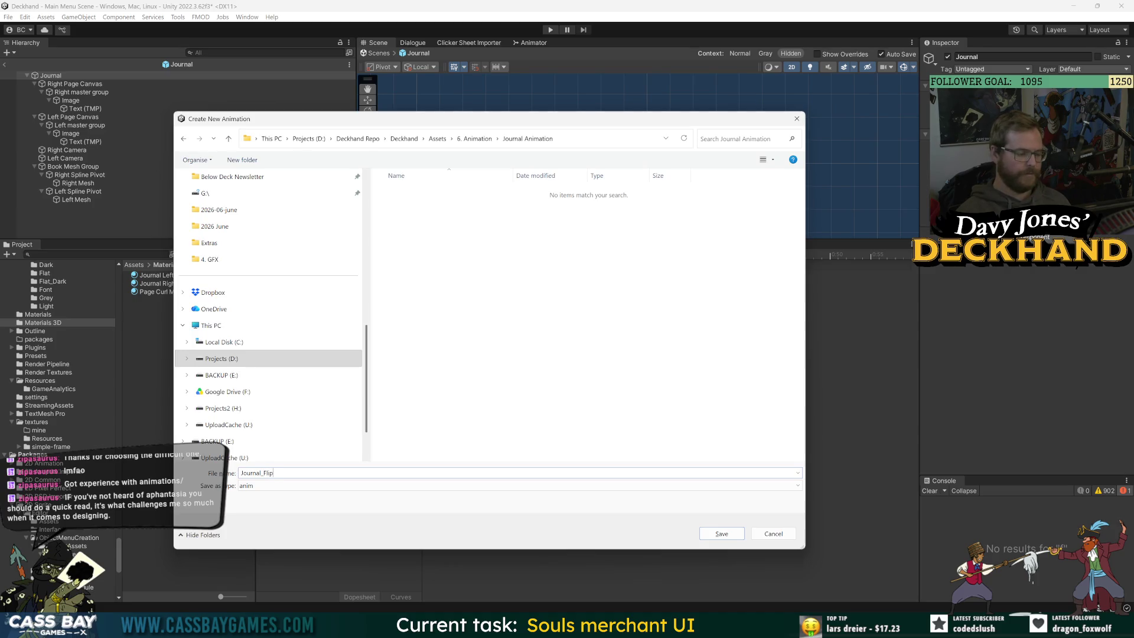
key("Return")
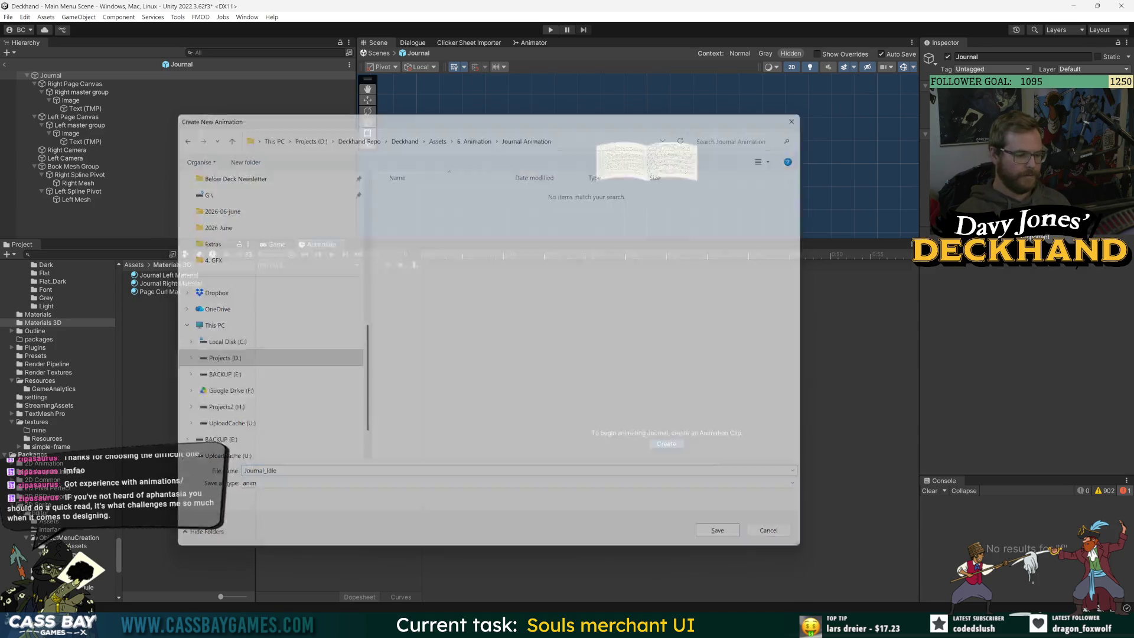
left_click(299, 266)
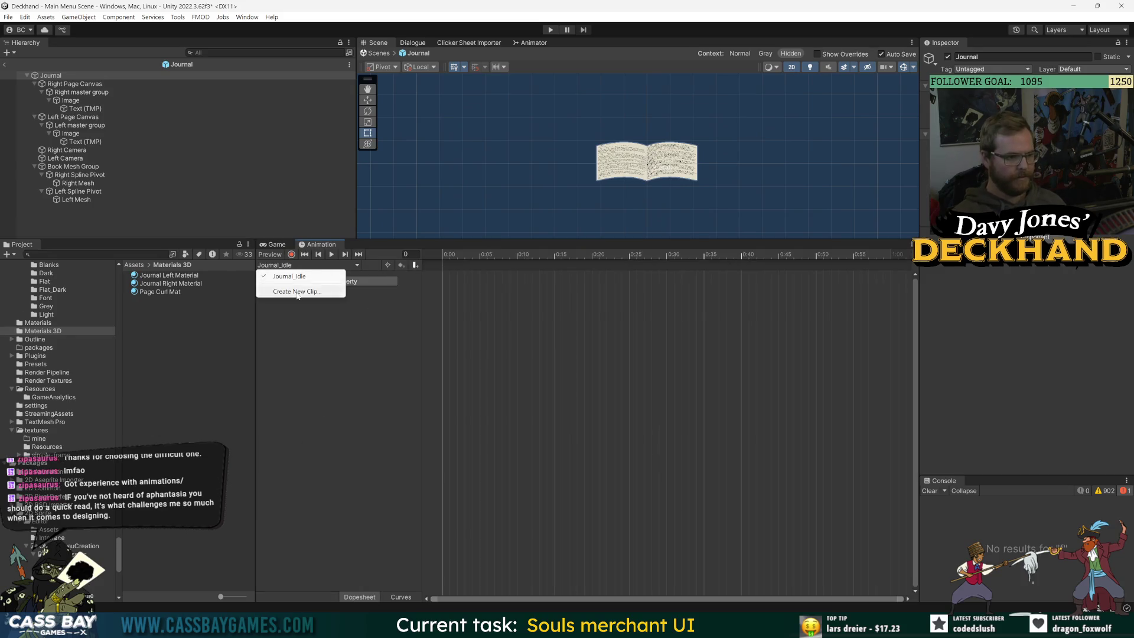
Step: Create a Journal_NextPage clip in Journal Animation and start keyframe recording
left_click(298, 291)
type("Journal_Flip")
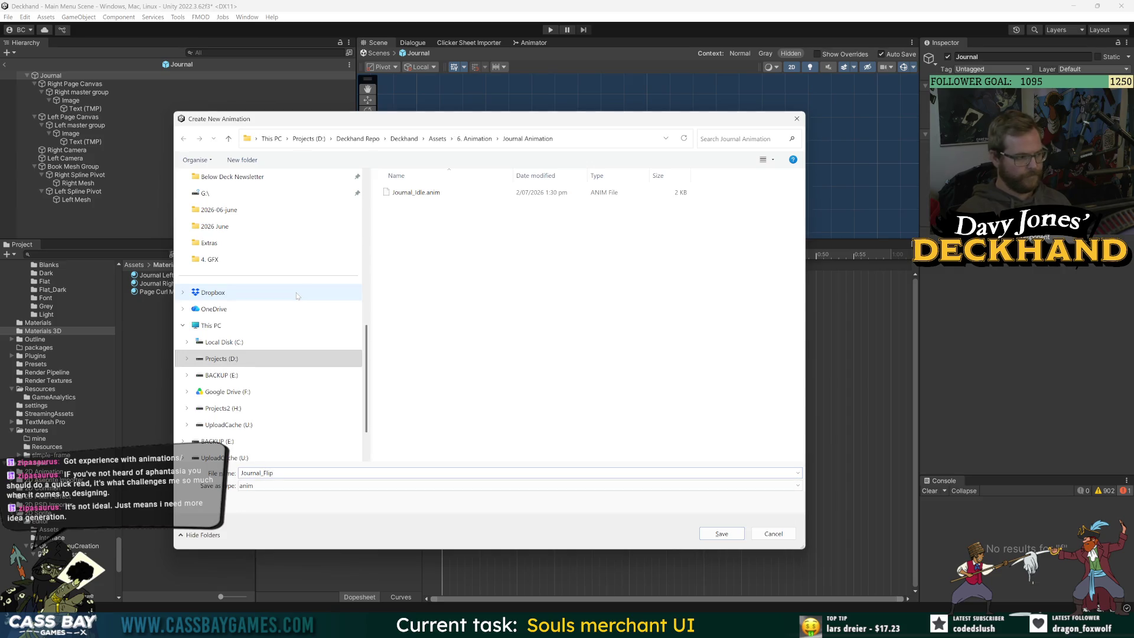
key("BackSpace")
key("BackSpace")
key("BackSpace")
key("BackSpace")
type("NextPage")
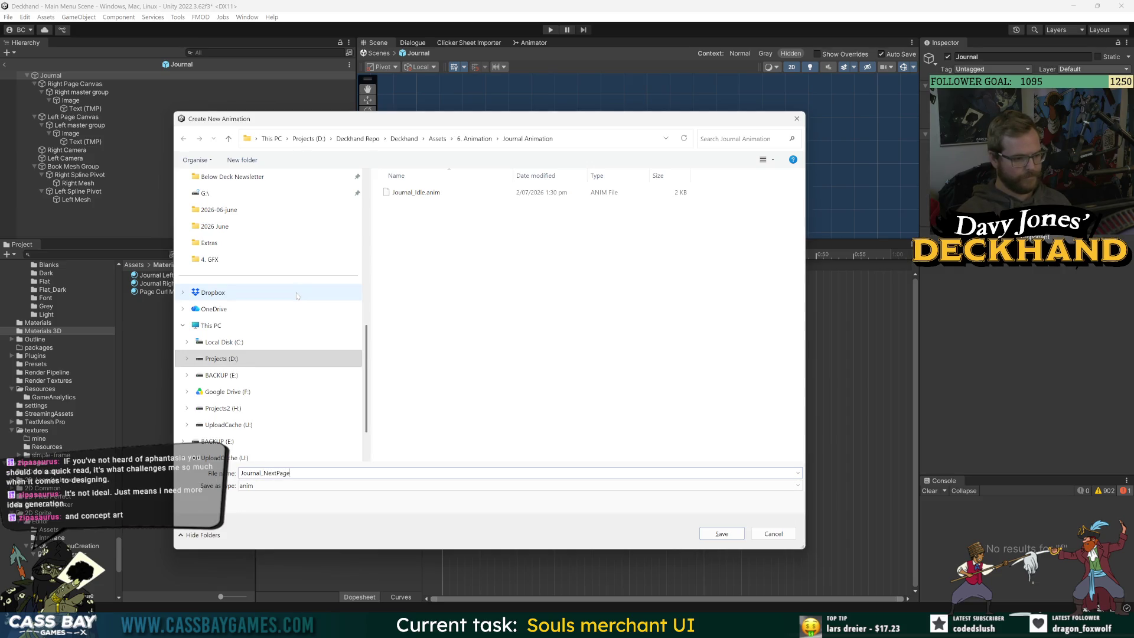
key("Return")
left_click(291, 254)
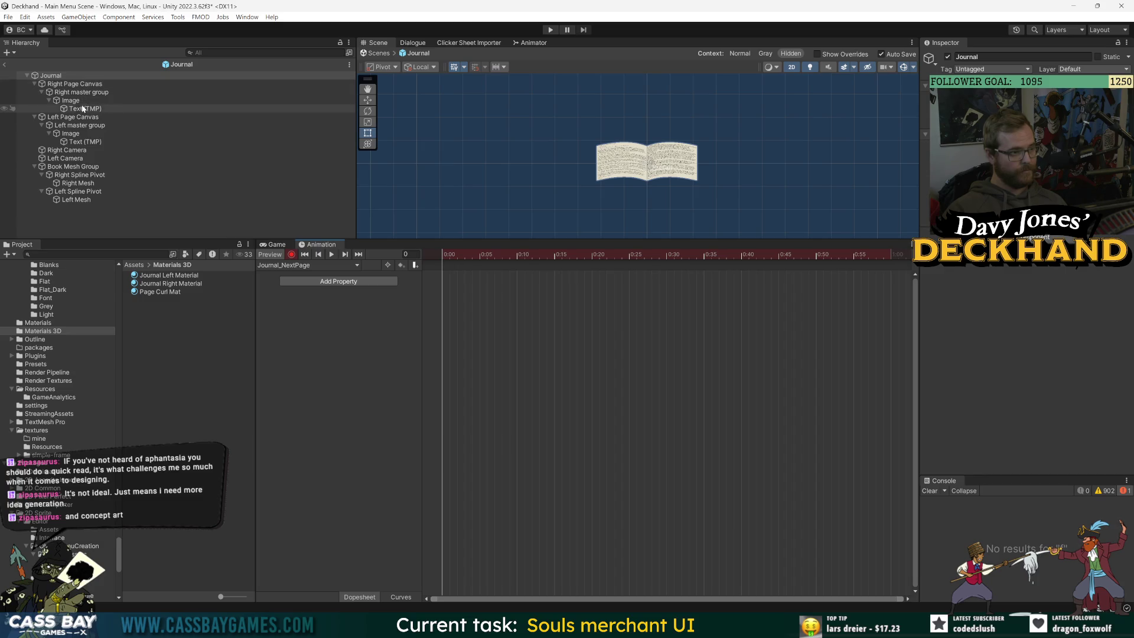
left_click(80, 174)
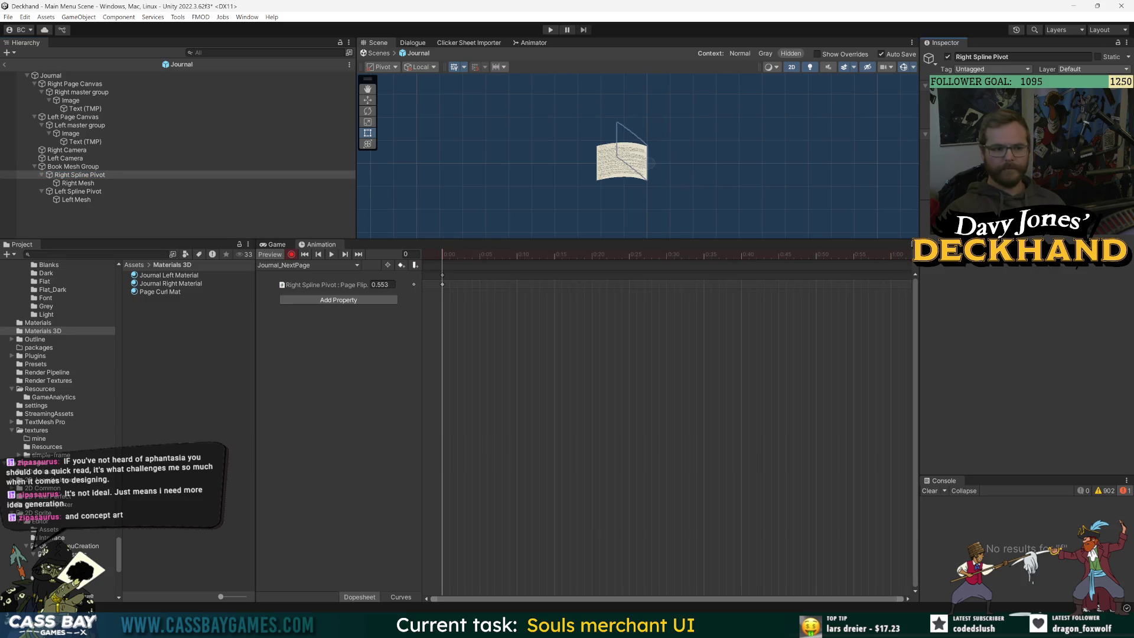
Step: Key Right Spline Pivot's Page Flip to 1 at frame 60 and preview the flip
mouse_move(457, 258)
left_mouse_down()
mouse_move(787, 255)
mouse_move(891, 268)
left_mouse_up()
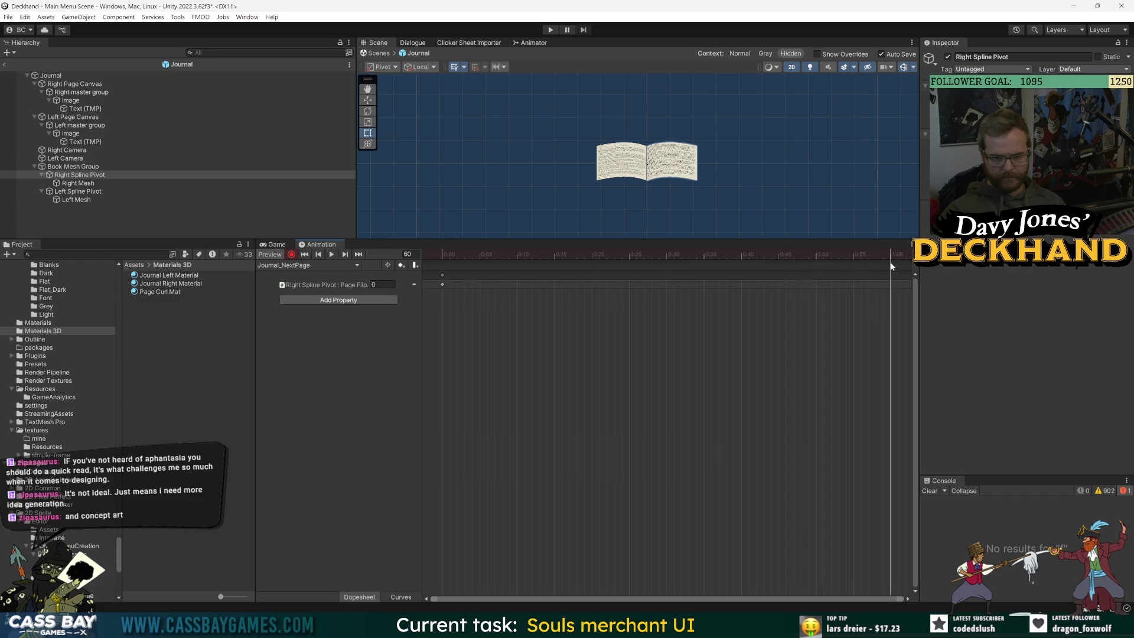
double_click(381, 285)
type("1")
key("Return")
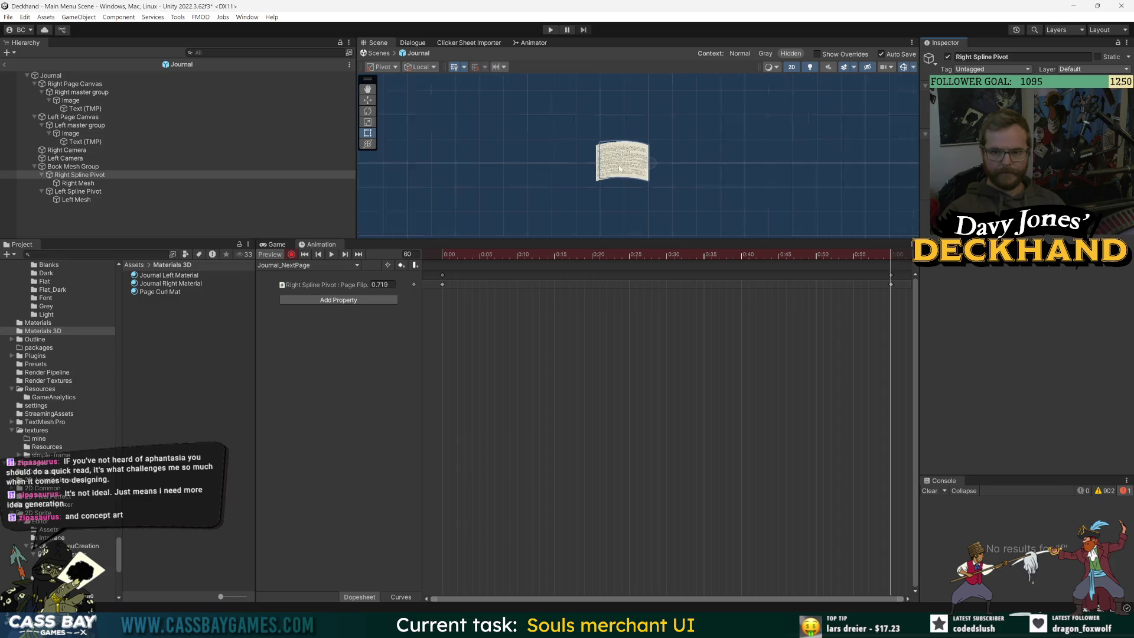
scroll(618, 165, "up", 6)
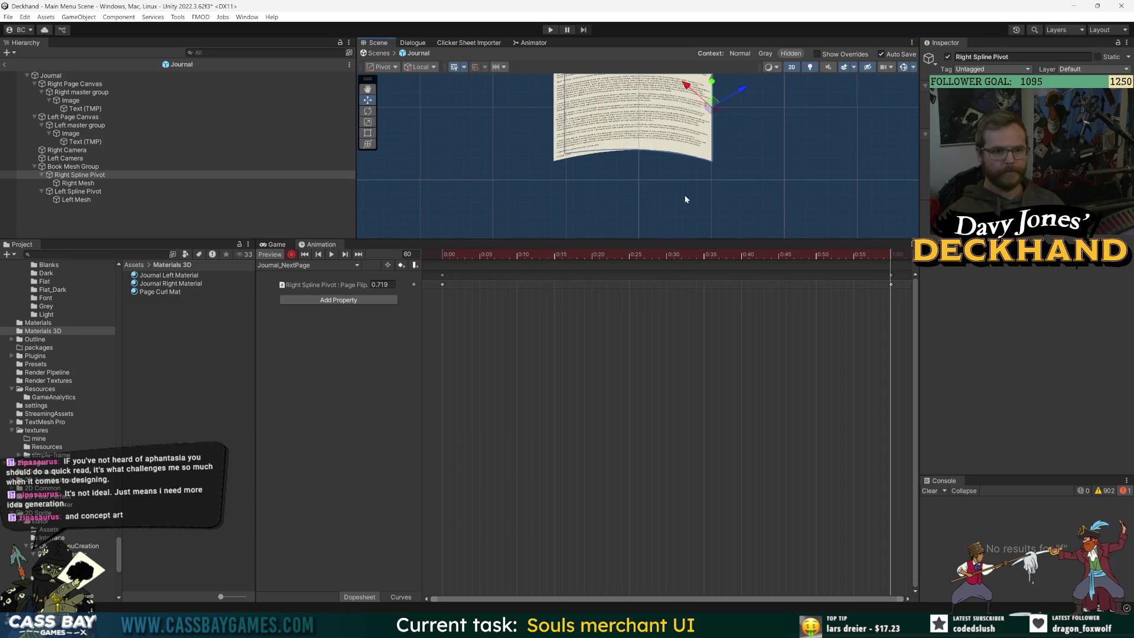
mouse_move(716, 189)
left_mouse_down()
mouse_move(729, 187)
mouse_move(717, 171)
mouse_move(689, 186)
mouse_move(689, 172)
mouse_move(707, 192)
mouse_move(699, 239)
mouse_move(688, 206)
left_mouse_up()
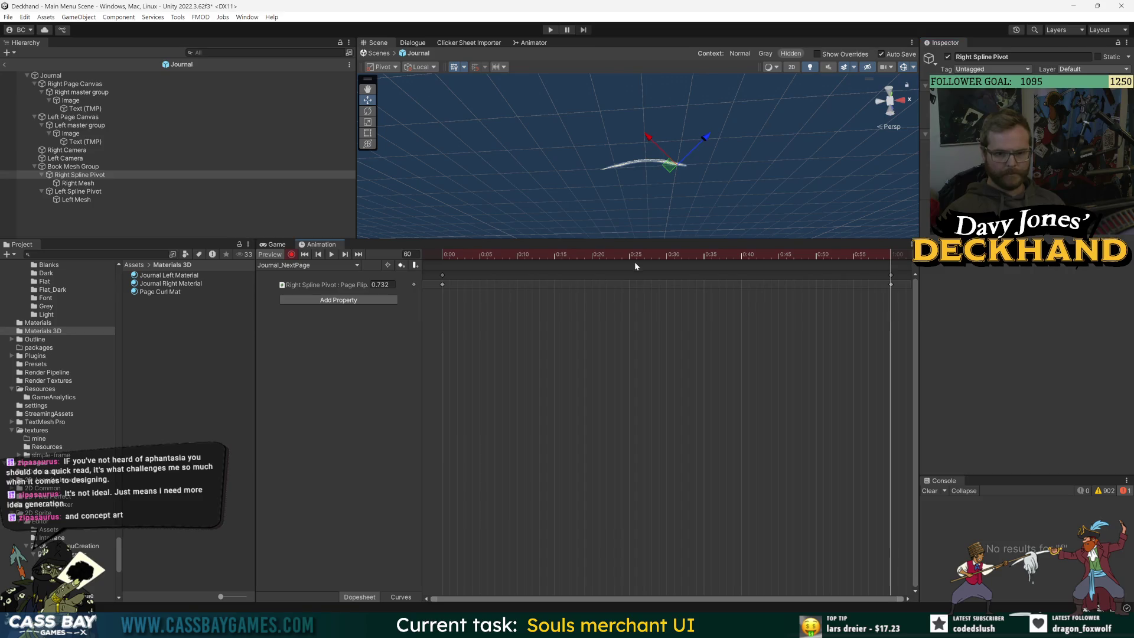
key("space")
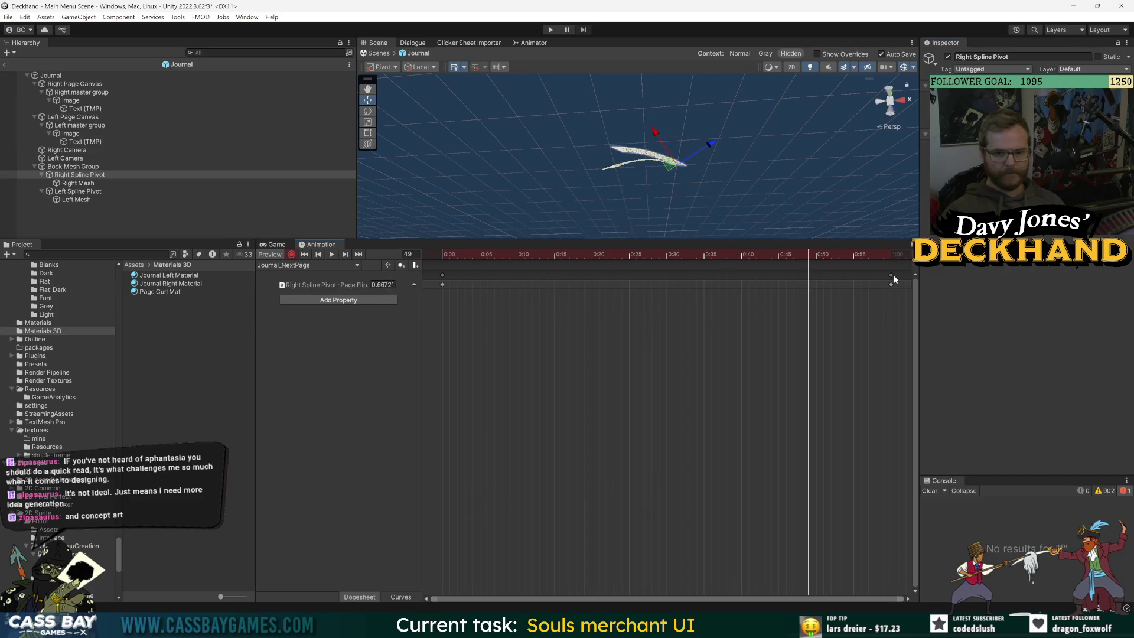
Step: Move the end keys to about 0:45, then switch the Scene to 2D and enlarge it
left_click_drag(894, 279, 782, 278)
left_click(326, 255)
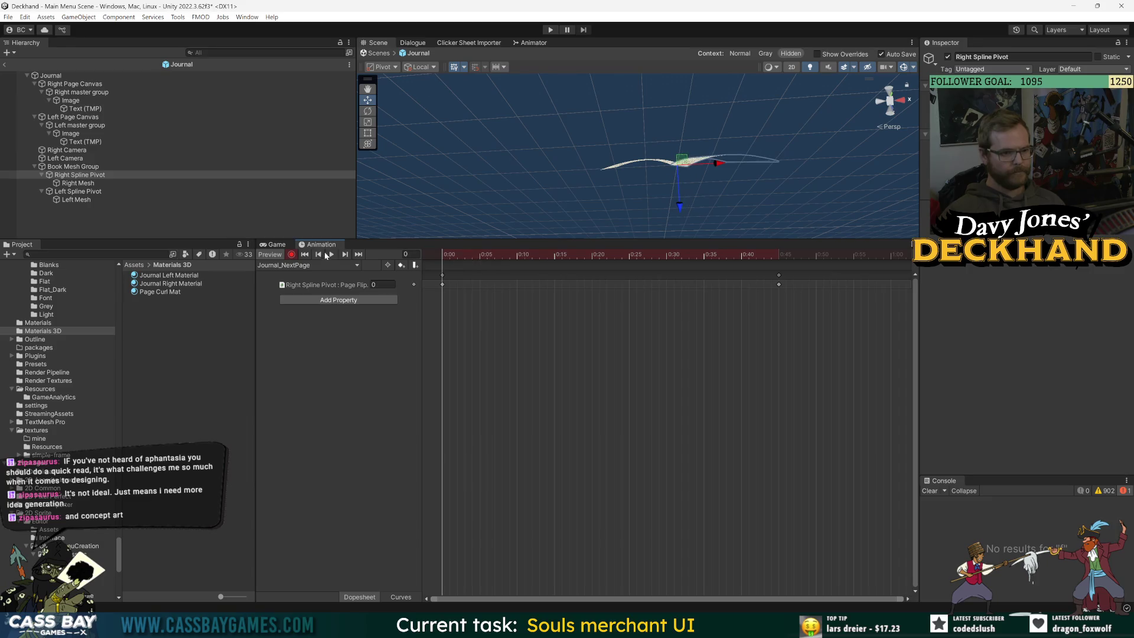
left_click(791, 67)
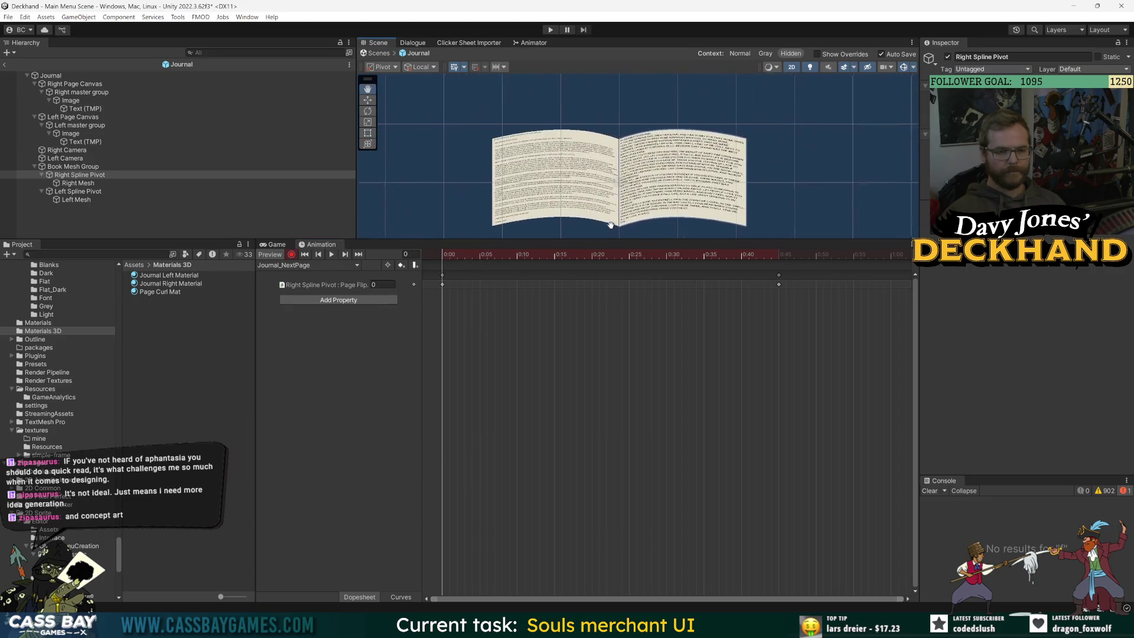
scroll(580, 216, "down", 2)
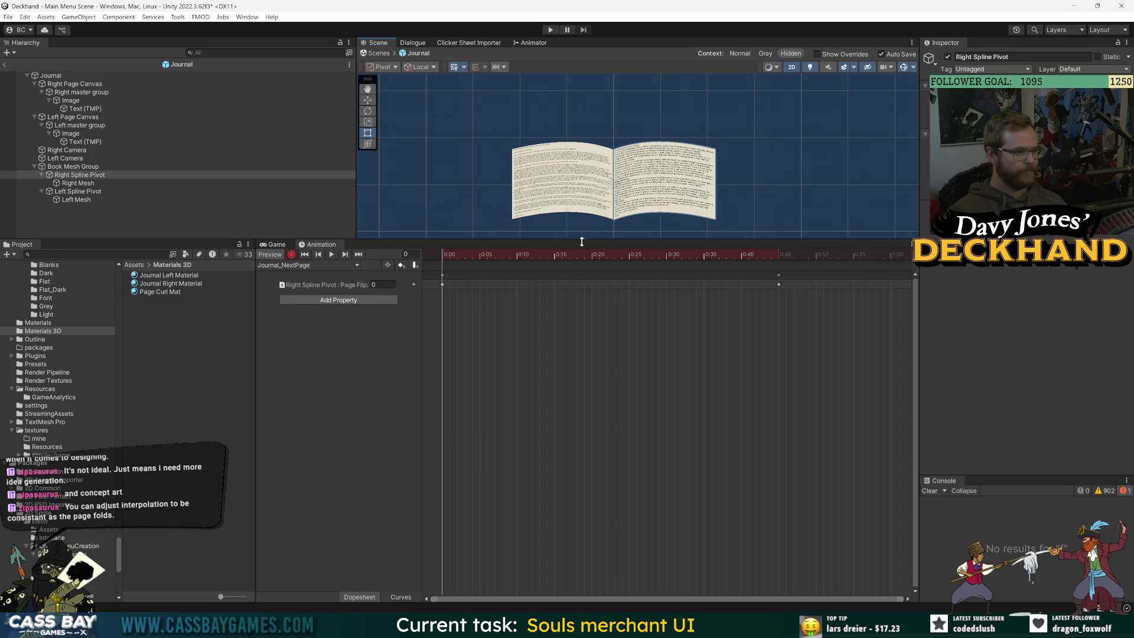
mouse_move(583, 240)
left_mouse_down()
mouse_move(606, 280)
mouse_move(605, 330)
left_mouse_up()
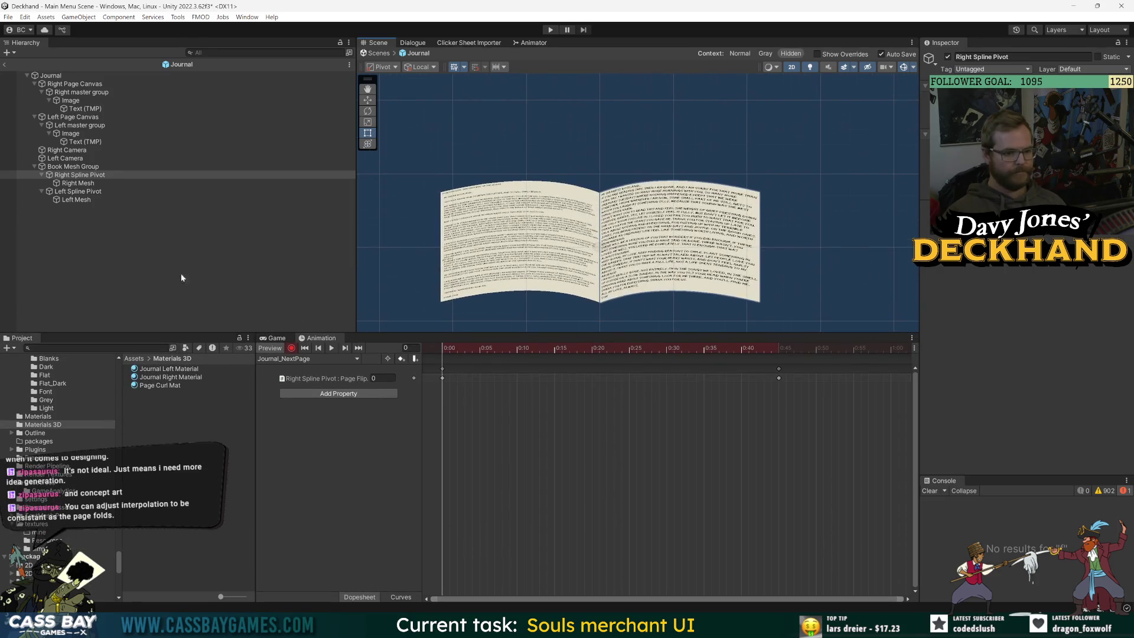
Step: Preview the Right Spline Pivot page flip by scrubbing the timeline
left_click(94, 212)
left_click(79, 174)
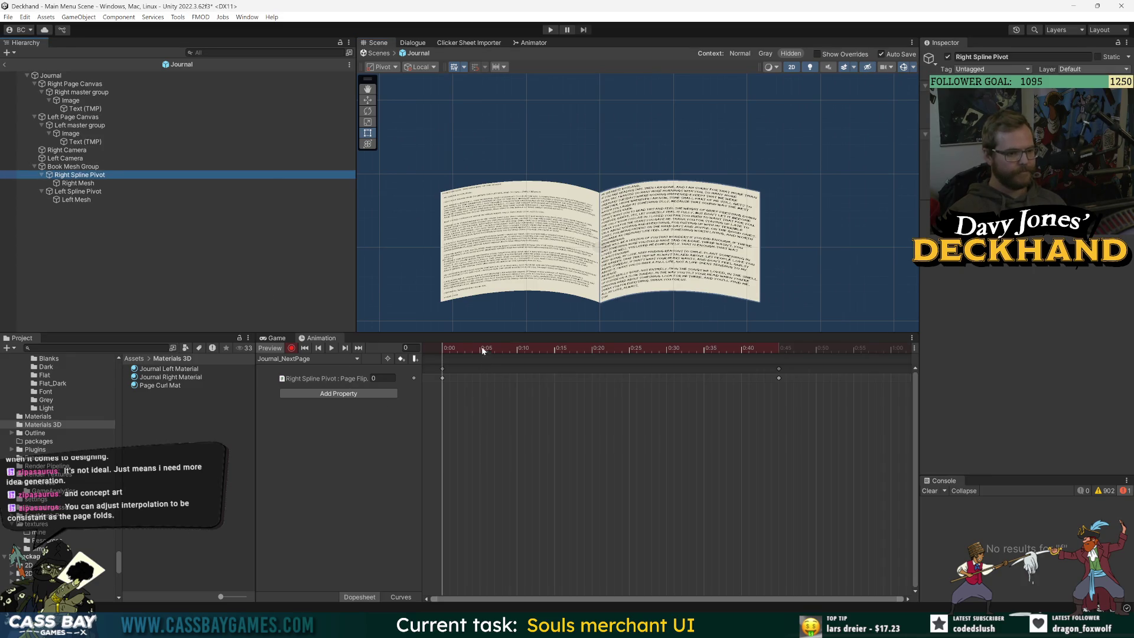
left_click(331, 348)
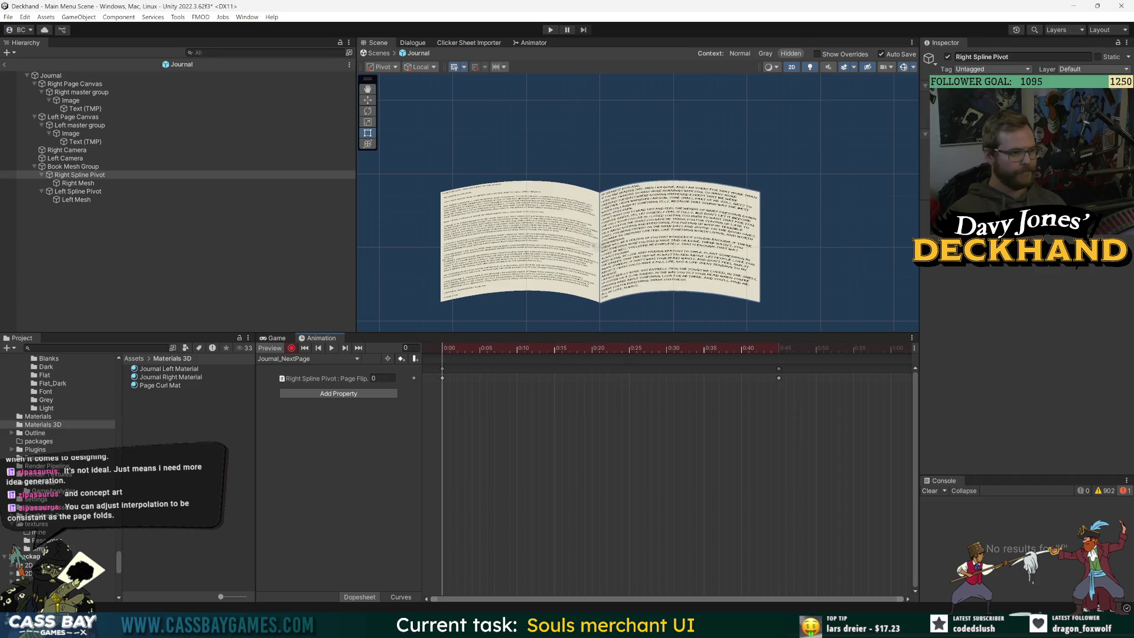
mouse_move(512, 349)
left_mouse_down()
mouse_move(629, 361)
mouse_move(608, 356)
left_mouse_up()
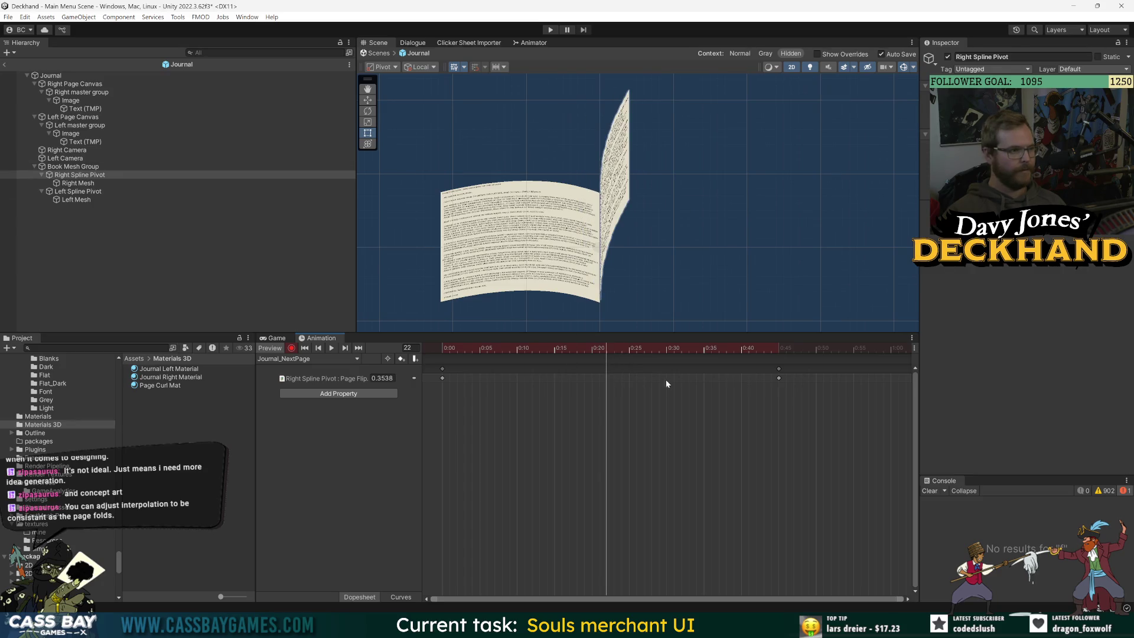
Step: Delete the recorded Right master group Canvas track from Journal_NextPage
left_click(71, 95)
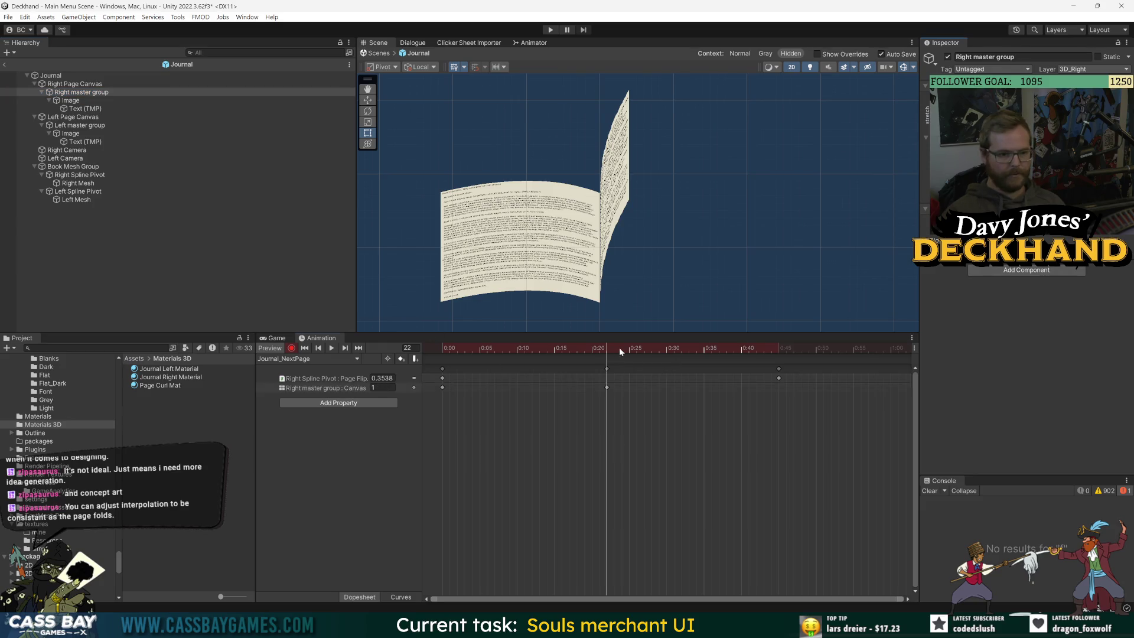
left_click_drag(620, 352, 650, 352)
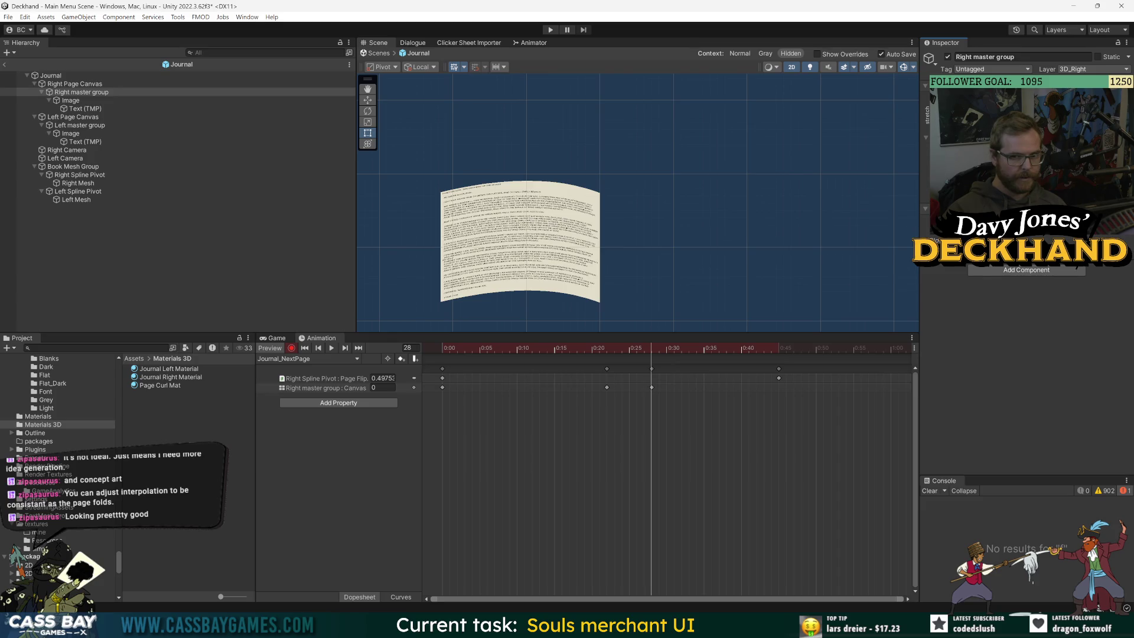
left_click(322, 388)
key("Delete")
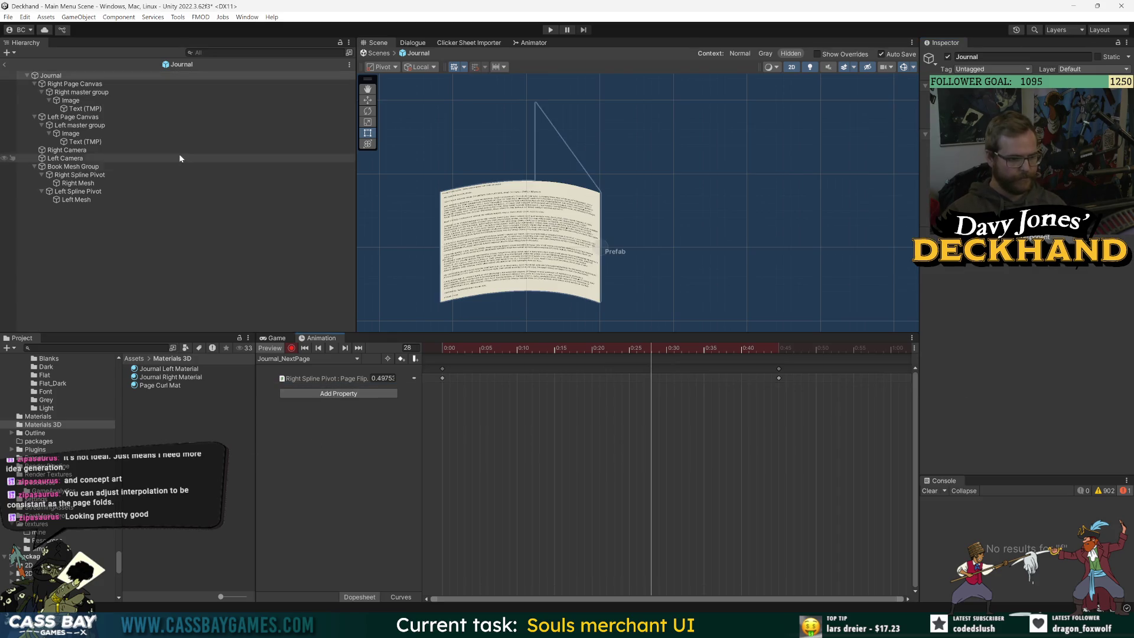
Step: Rename the right page's Image object to Right BG
left_click(77, 183)
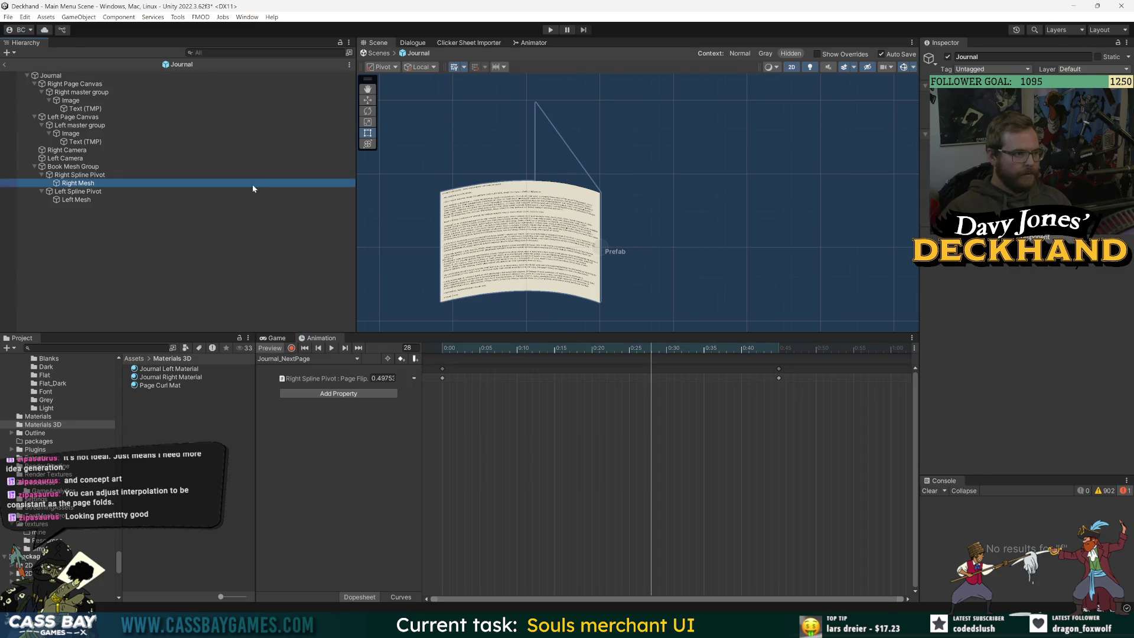
left_click(75, 93)
left_click(73, 101)
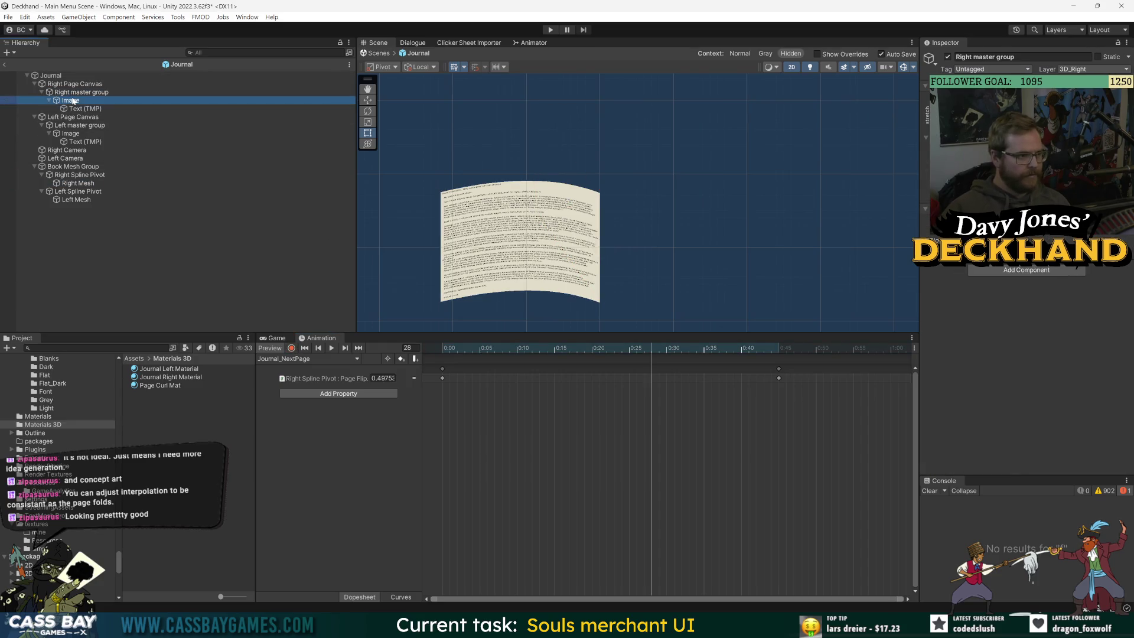
right_click(73, 101)
left_click(94, 158)
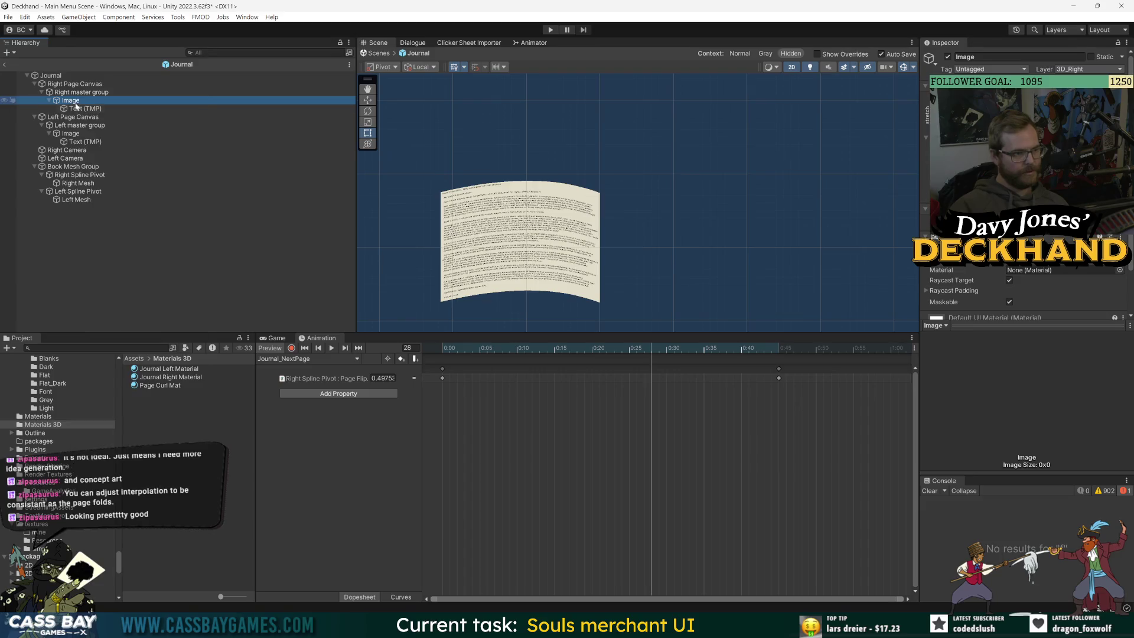
type("Page b")
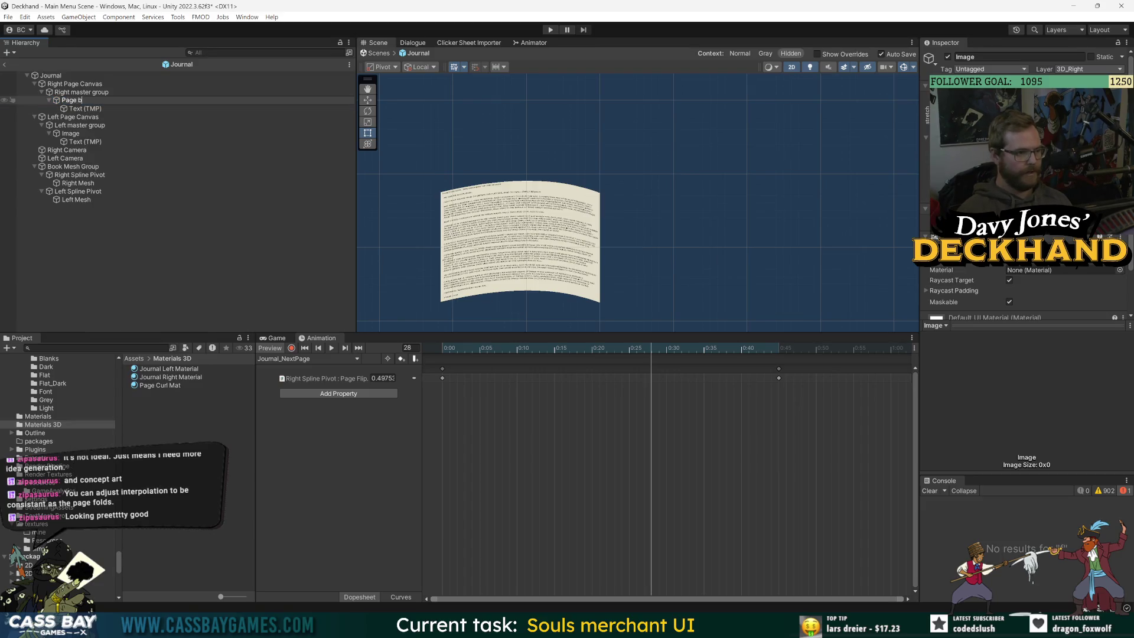
type("g")
key("Return")
key("F2")
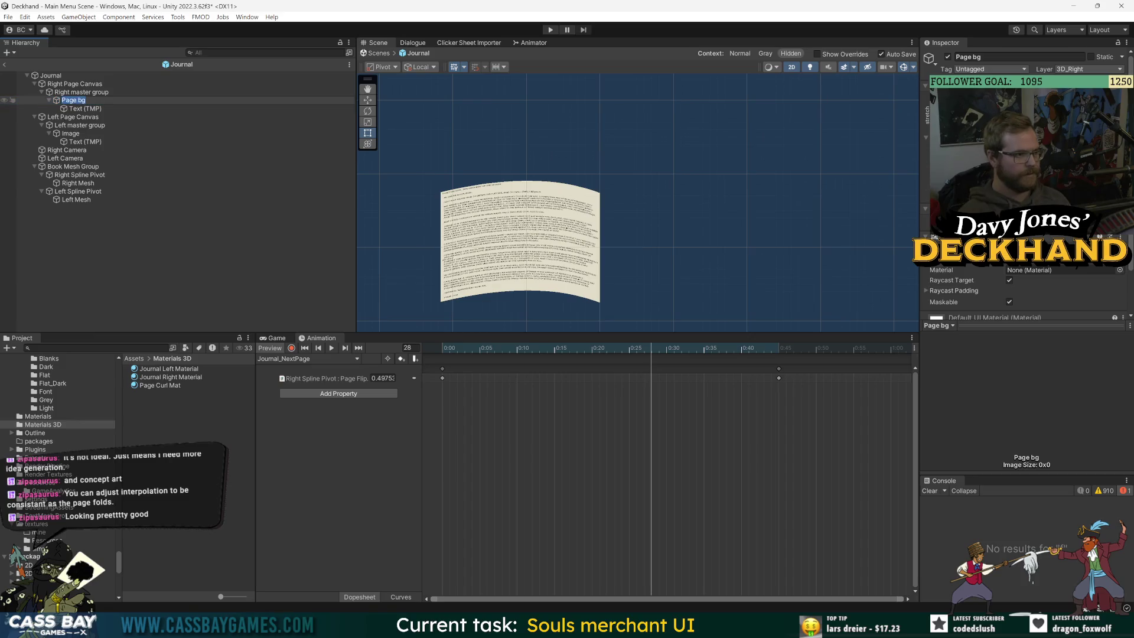
type("Right BG")
key("Return")
Step: Rename the left Image to Left BG and add an empty child named Left Content Group
left_click(70, 134)
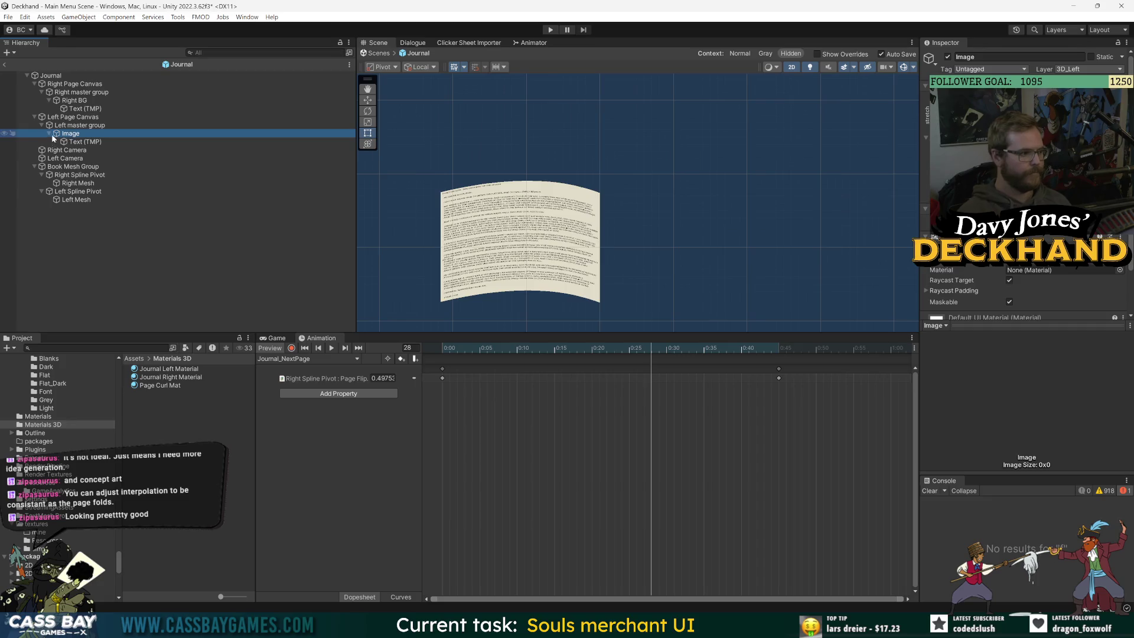
key("F2")
type("Left")
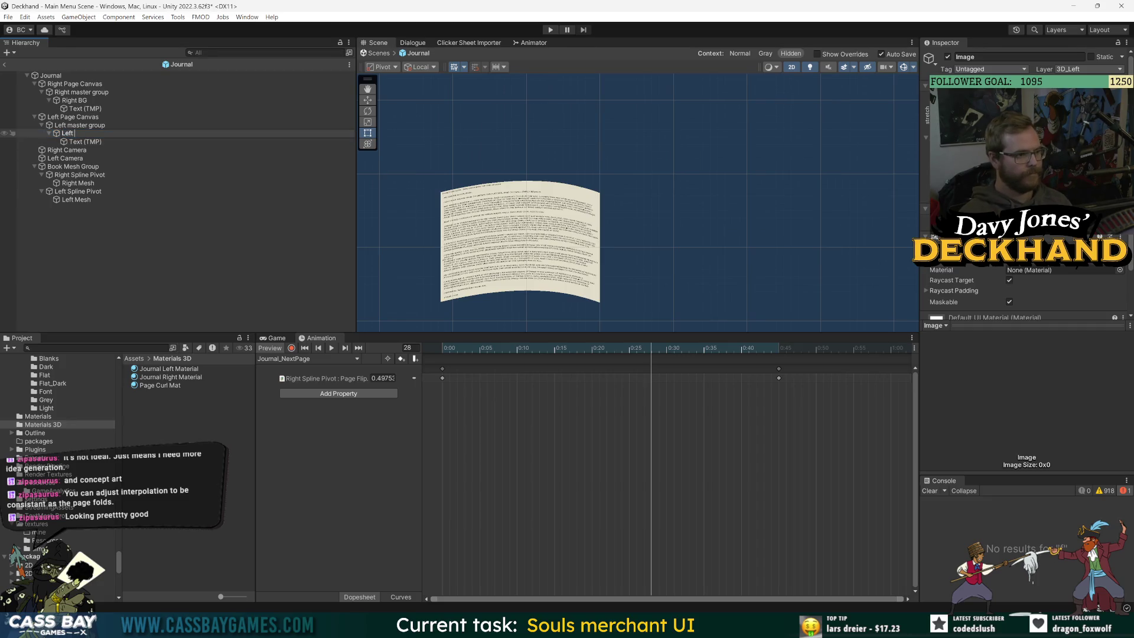
type(" BG")
key("Return")
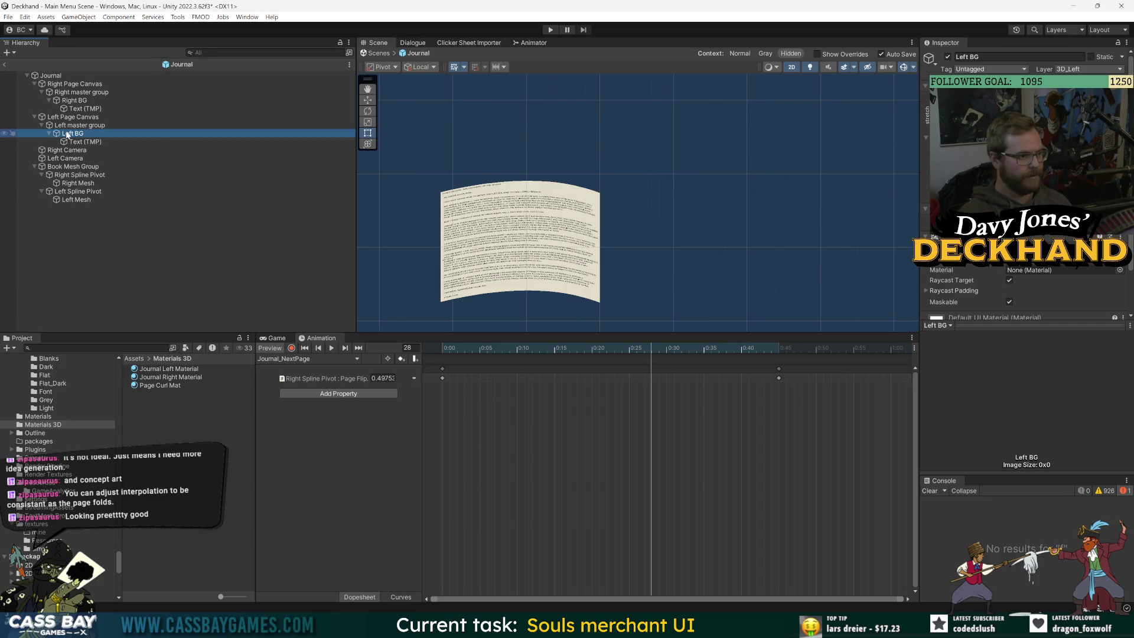
right_click(75, 132)
left_click(132, 288)
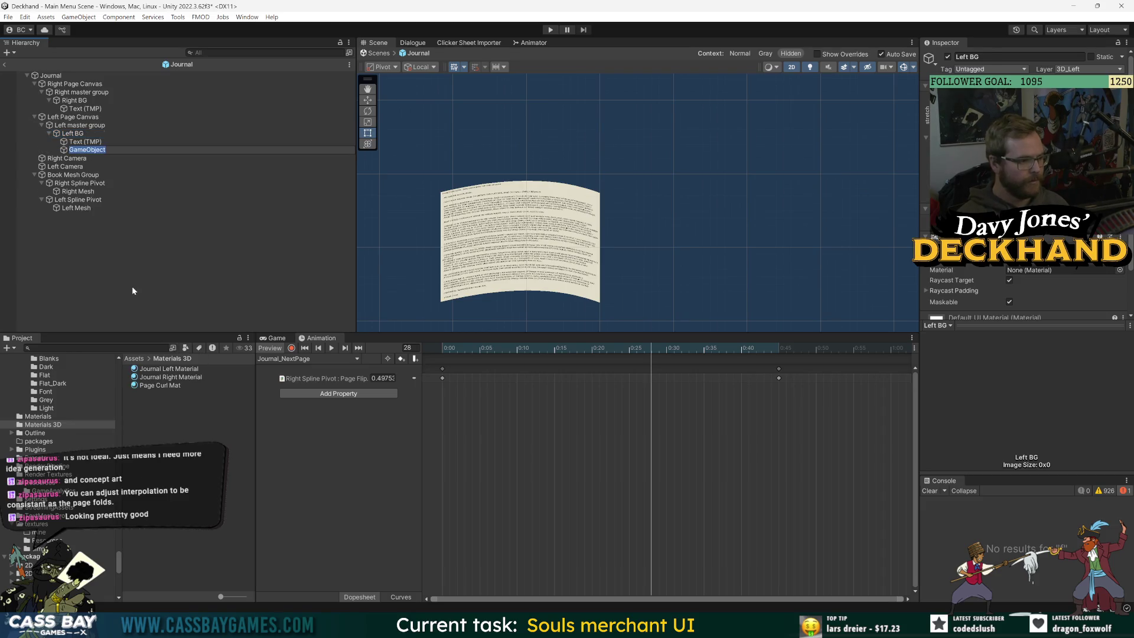
type("Content Grou8p")
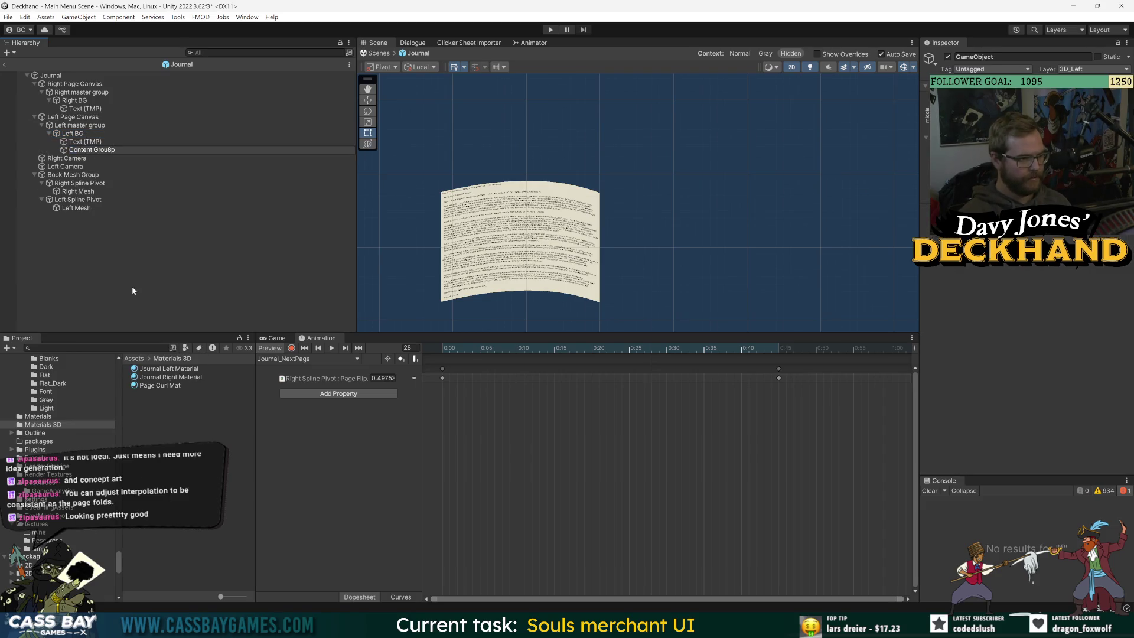
key("ctrl+a")
type("Left Content")
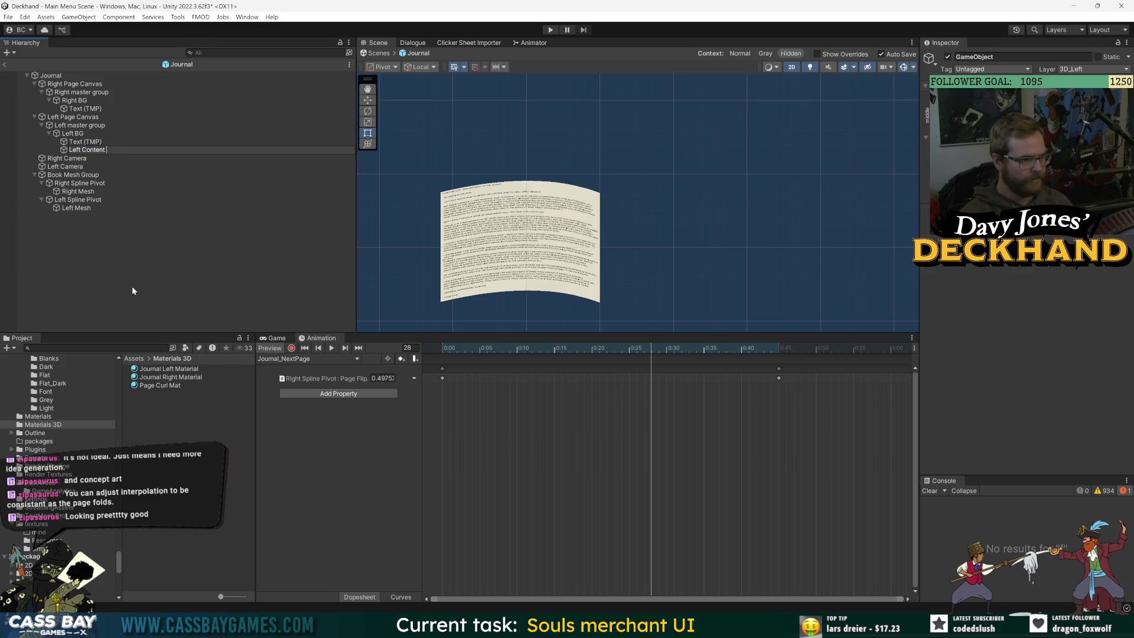
type(" Group")
key("Return")
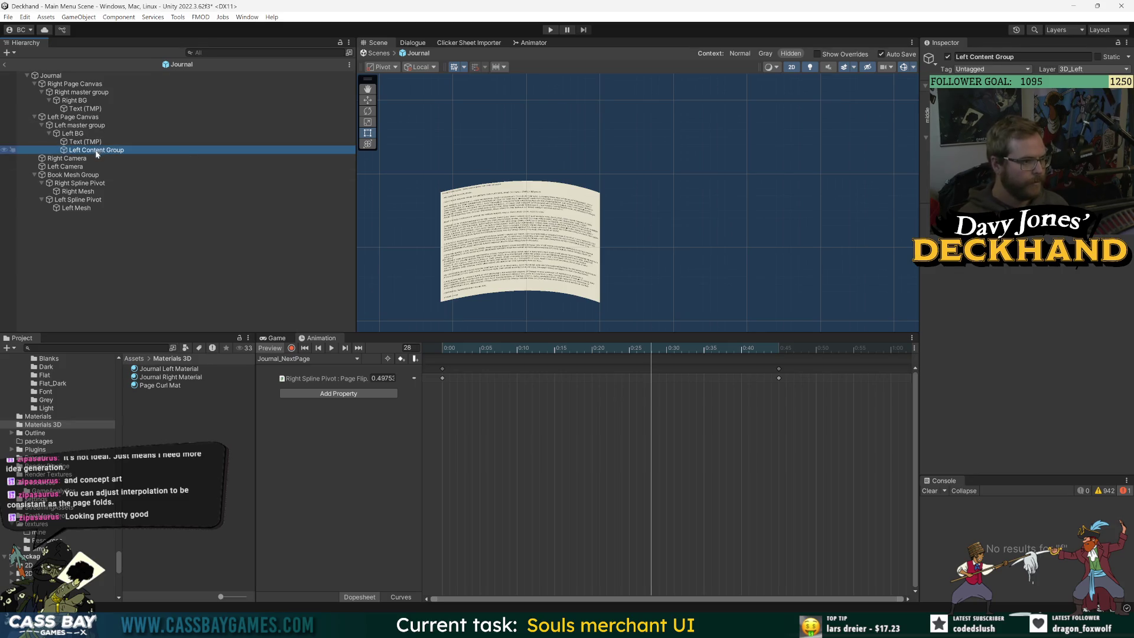
Step: Move the left page's Text (TMP) into Left Content Group and review the page objects
left_click(1082, 287)
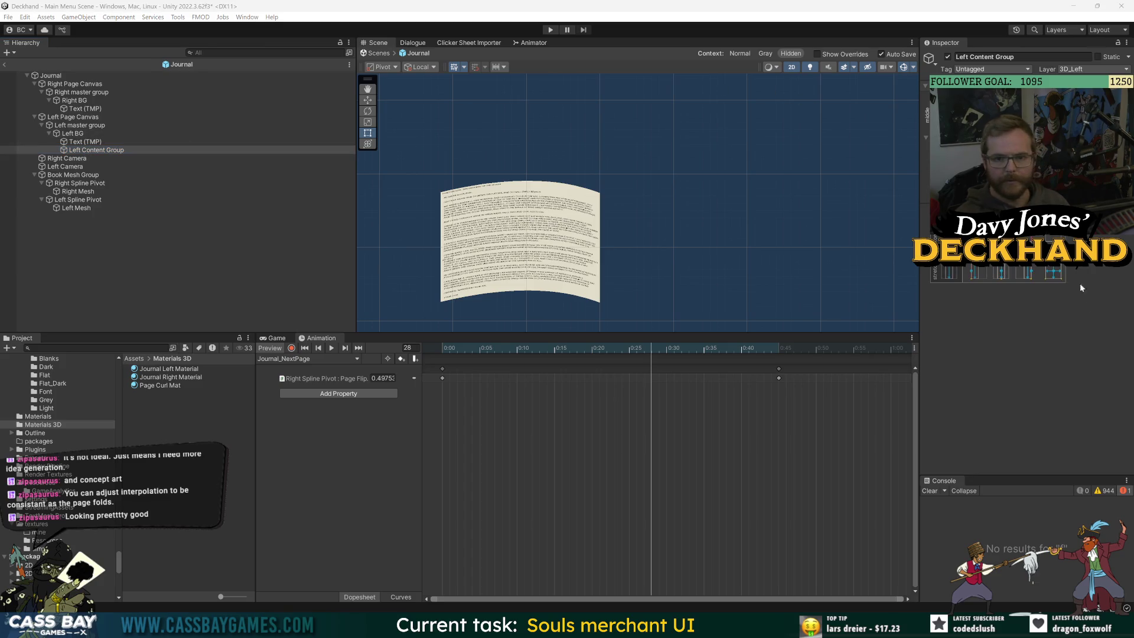
left_click_drag(86, 142, 195, 150)
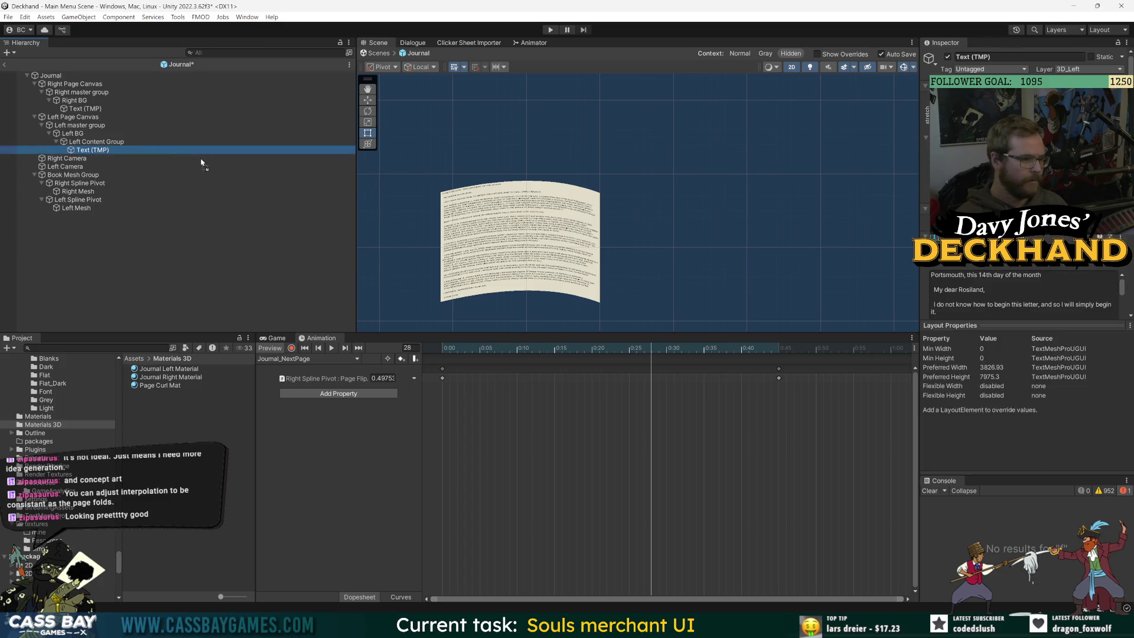
left_click(1057, 273)
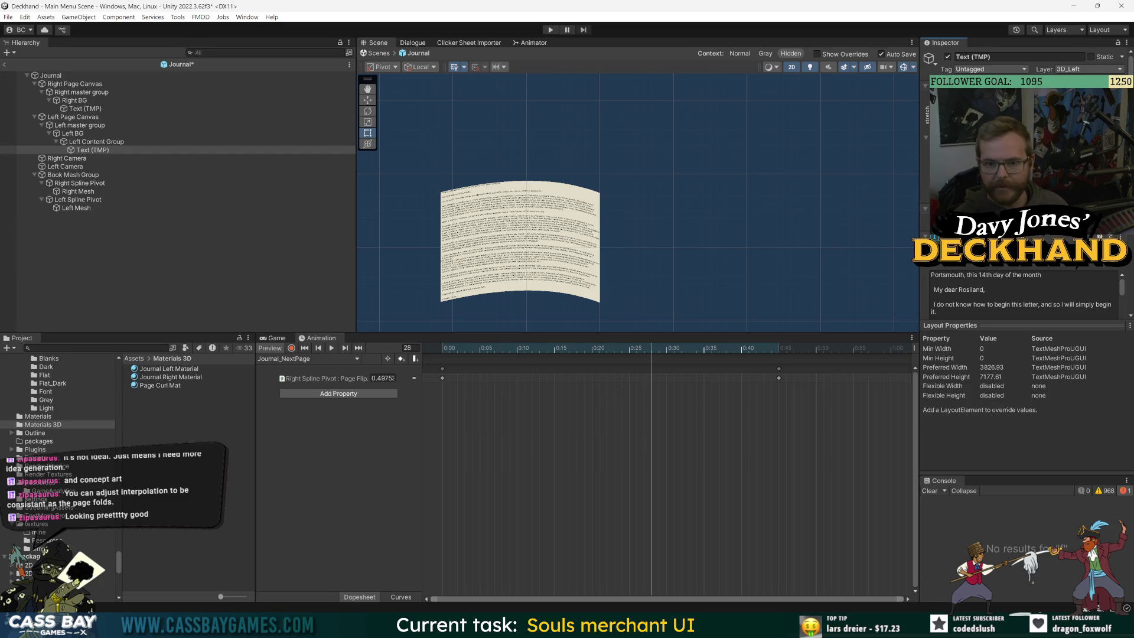
left_click(94, 143)
left_click(74, 116)
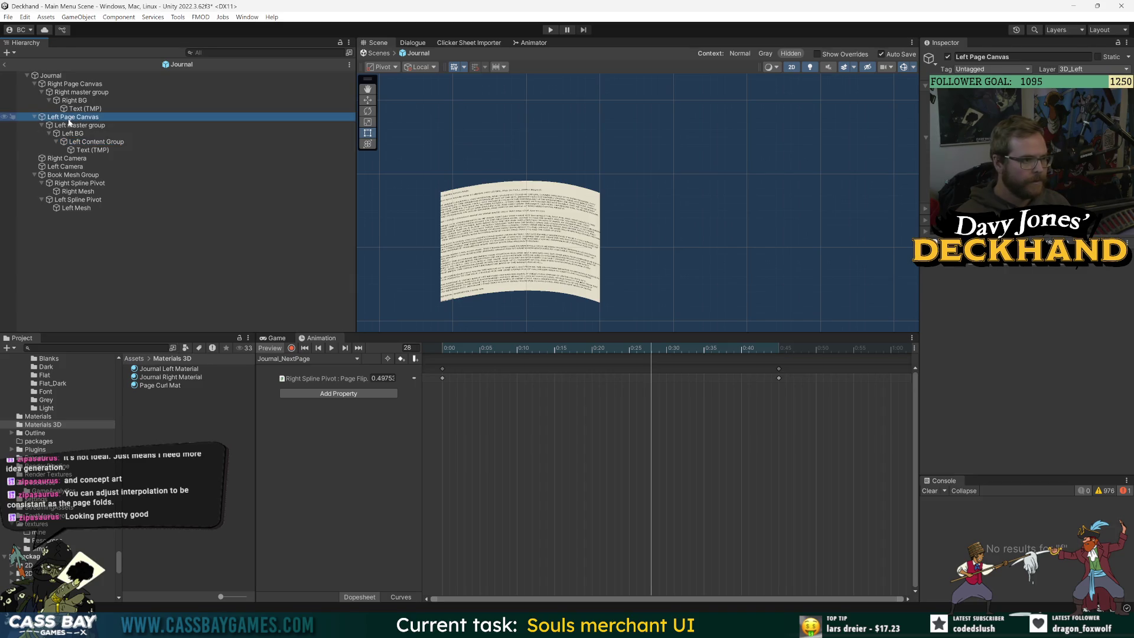
left_click(65, 166)
left_click(77, 200)
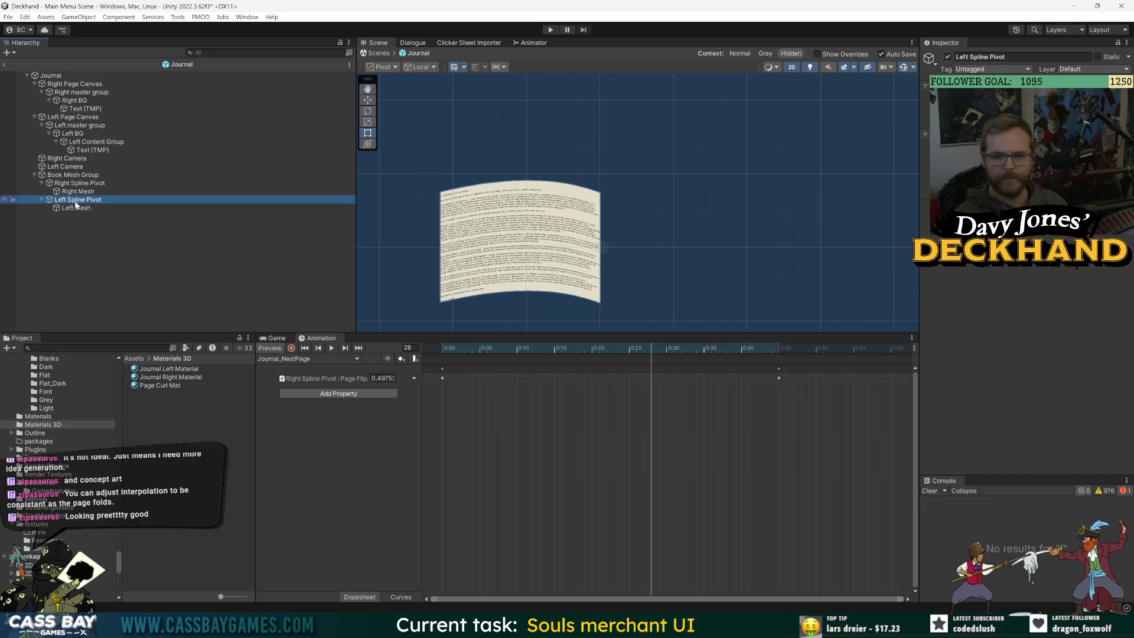
left_click(79, 183)
Step: Return the flip preview to frame 0 and search Left Content Group's components for canvas without adding one
left_click(773, 184)
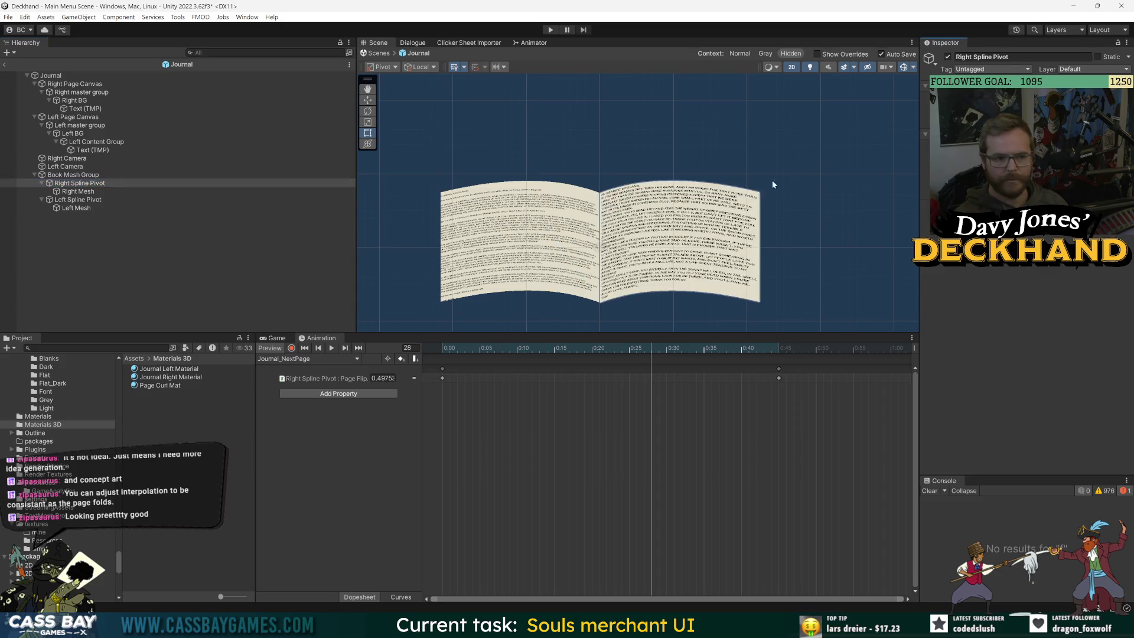
key("comma")
key("comma")
key("comma")
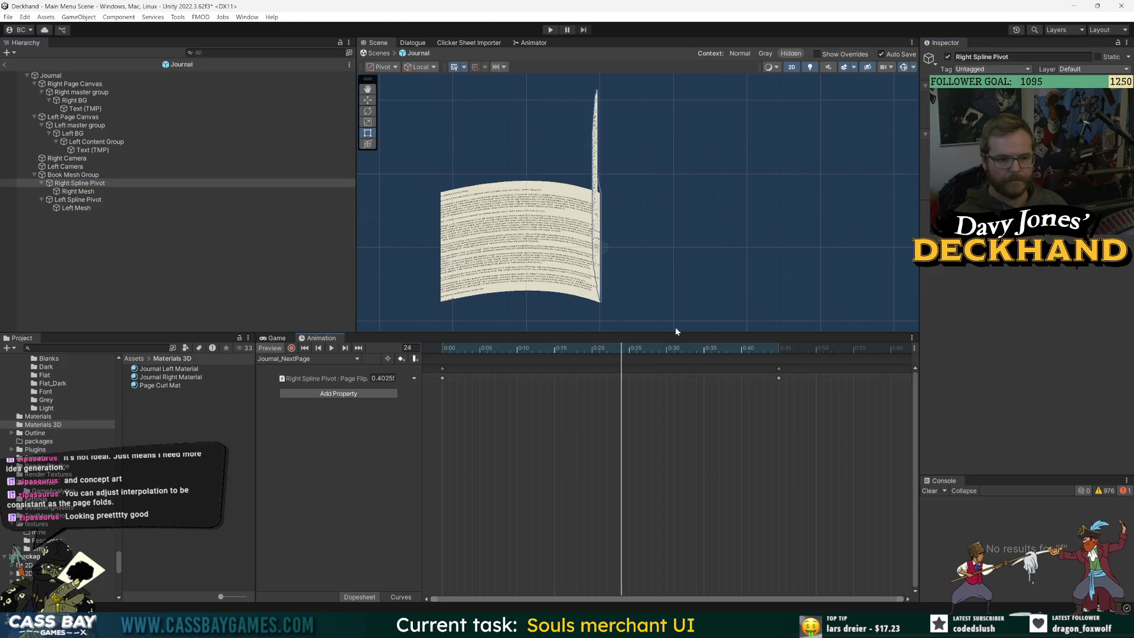
key("shift+comma")
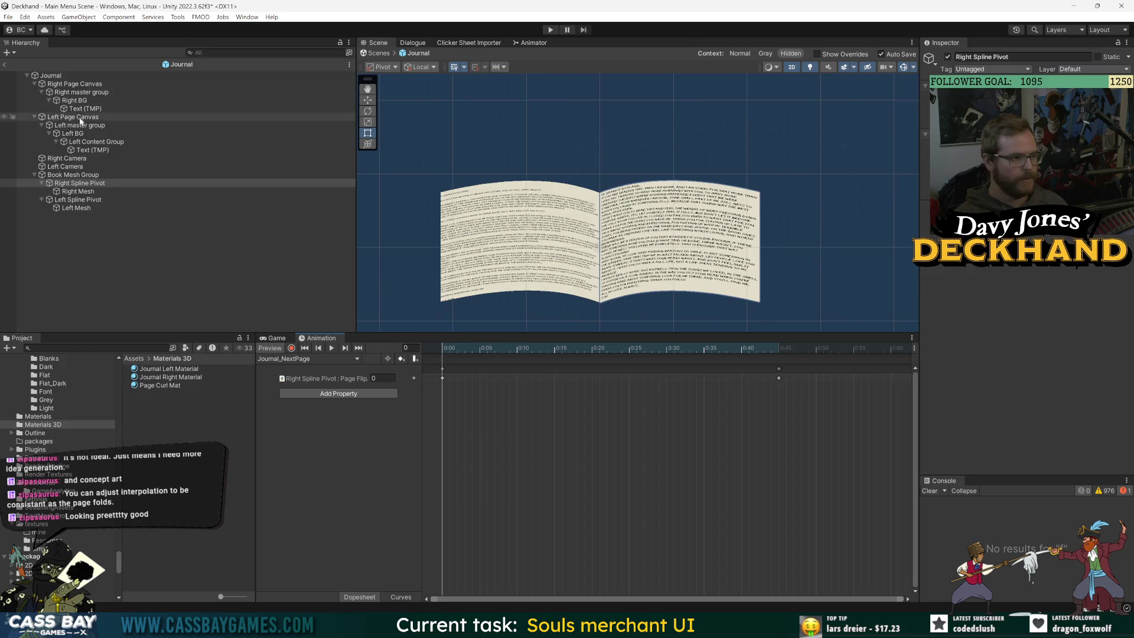
left_click(83, 143)
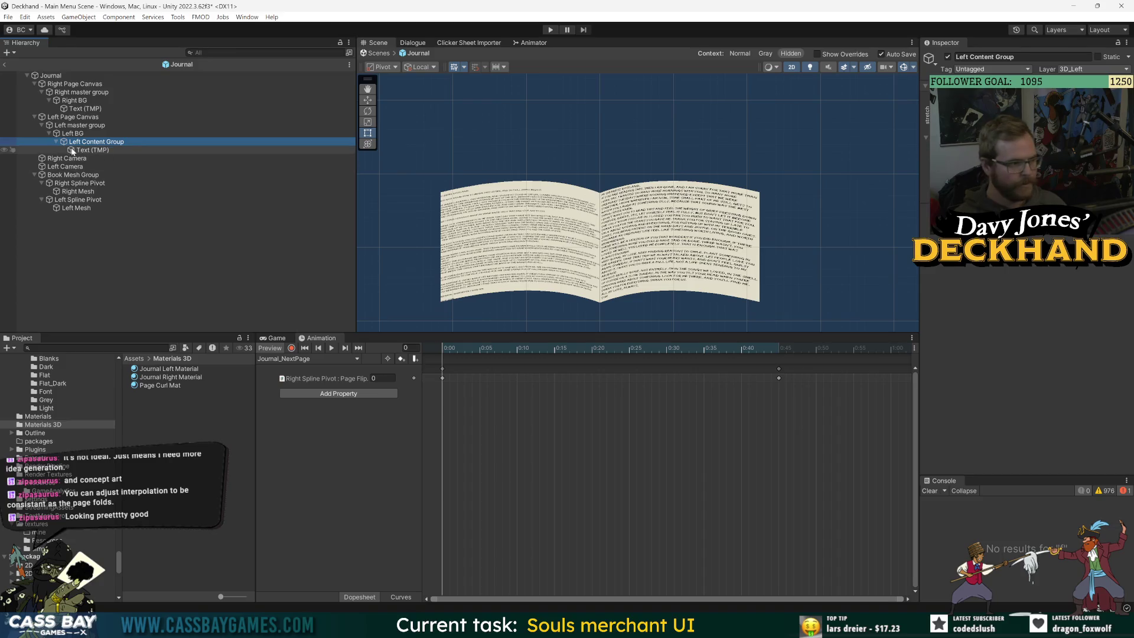
left_click(1025, 259)
type("canvas")
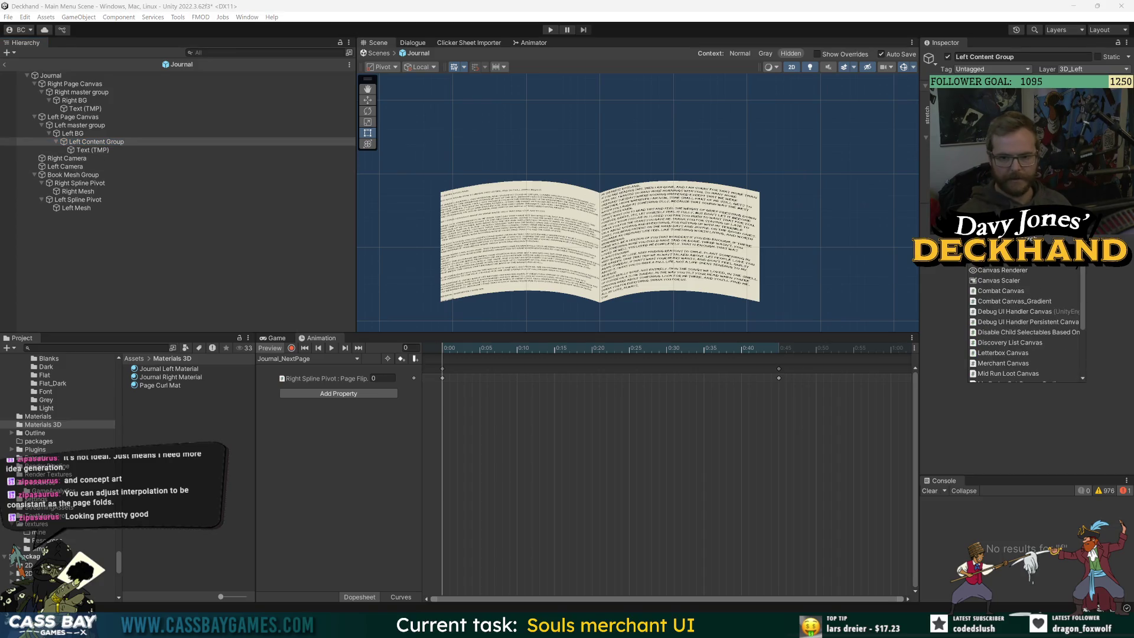
key("Escape")
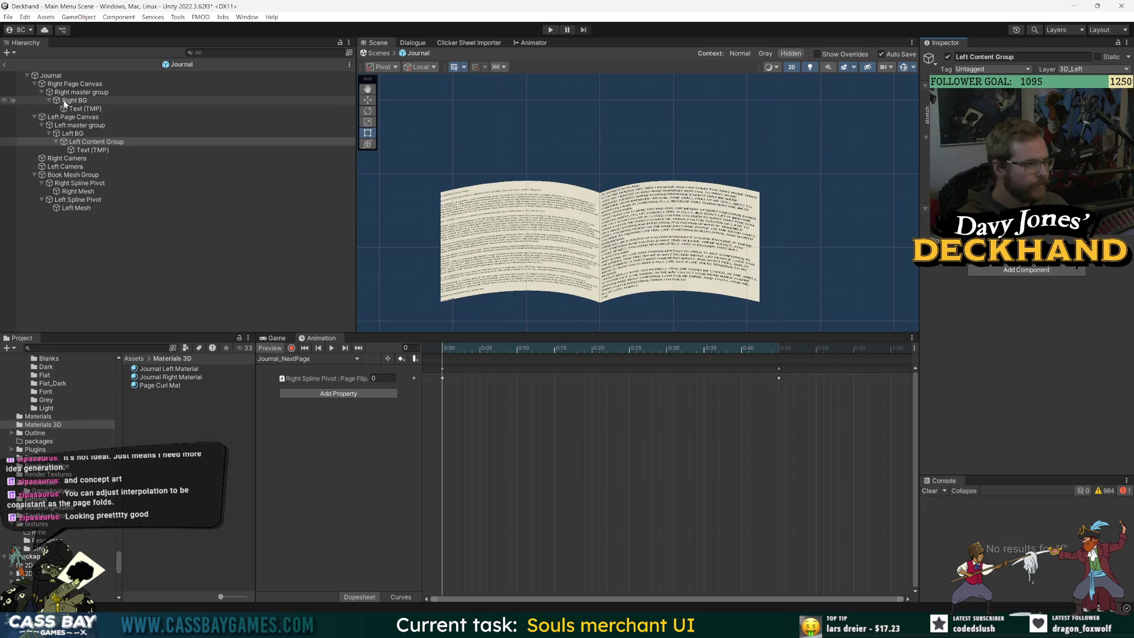
Step: Create a new empty GameObject under Right BG
left_click(74, 101)
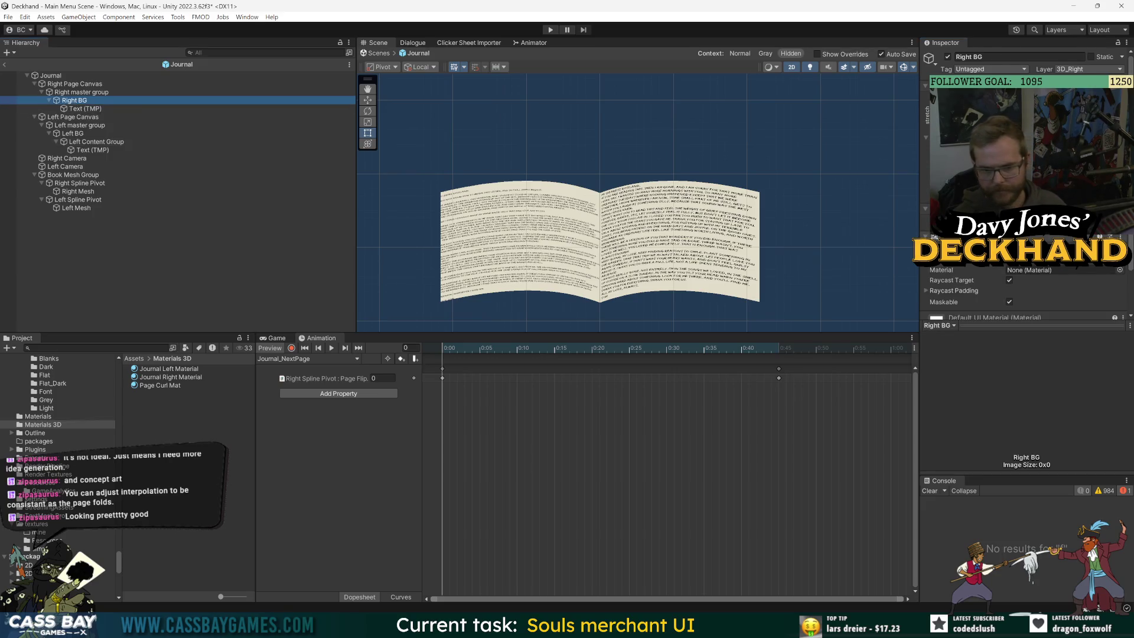
scroll(1026, 236, "down", 3)
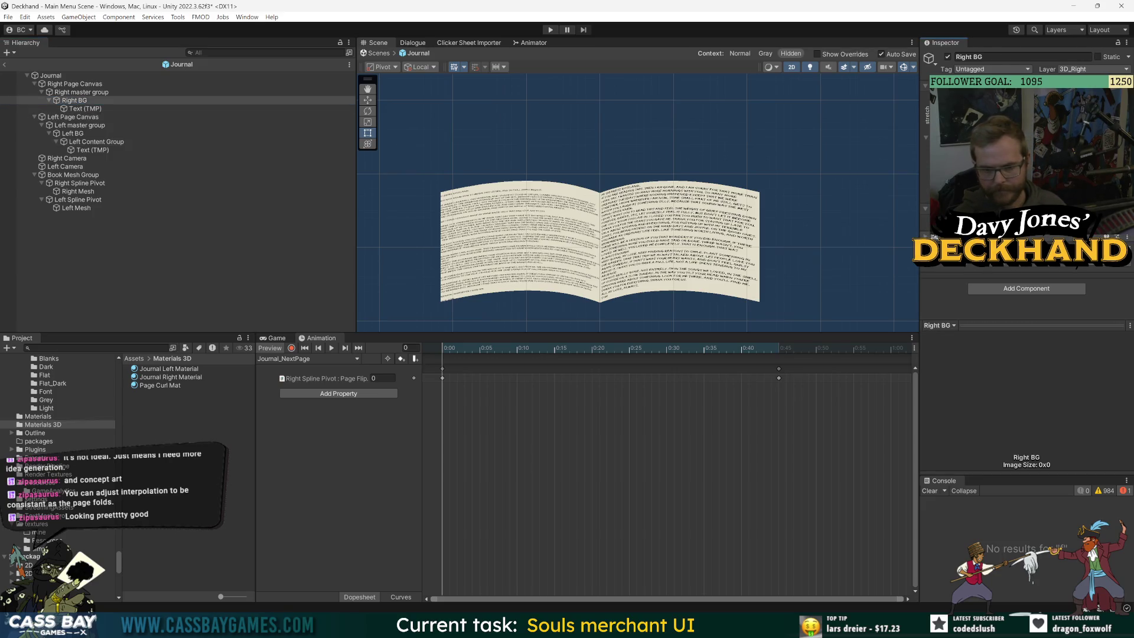
right_click(75, 101)
left_click(119, 253)
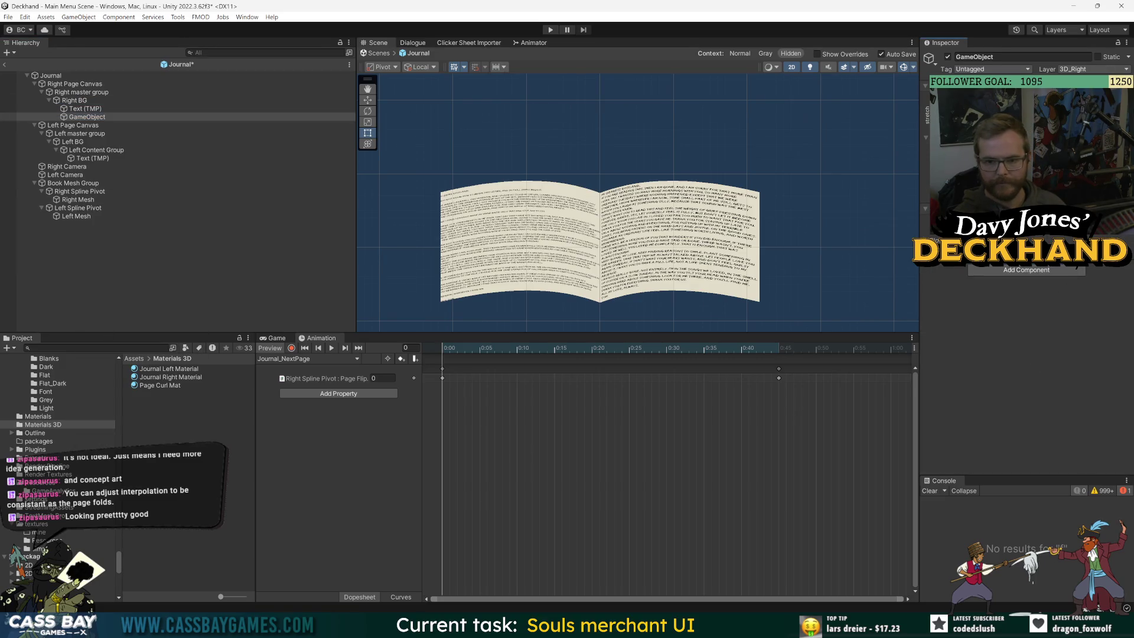
Step: Rename the new object Right Content Group, nest the right text under it, and paste into the left text
left_click(95, 118)
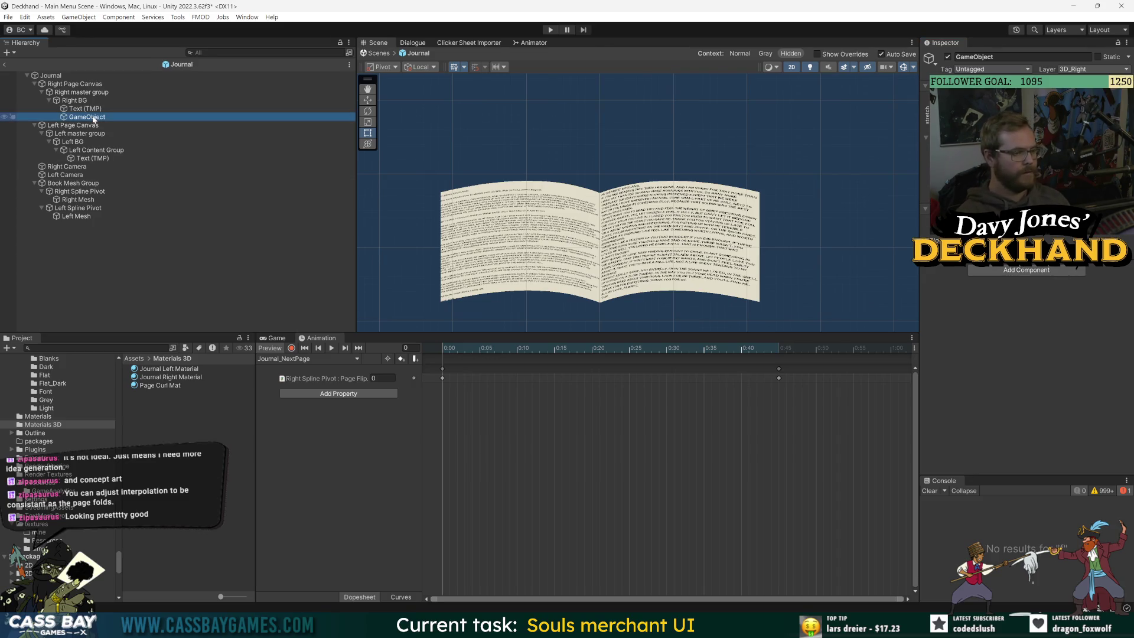
key("F2")
type("Right")
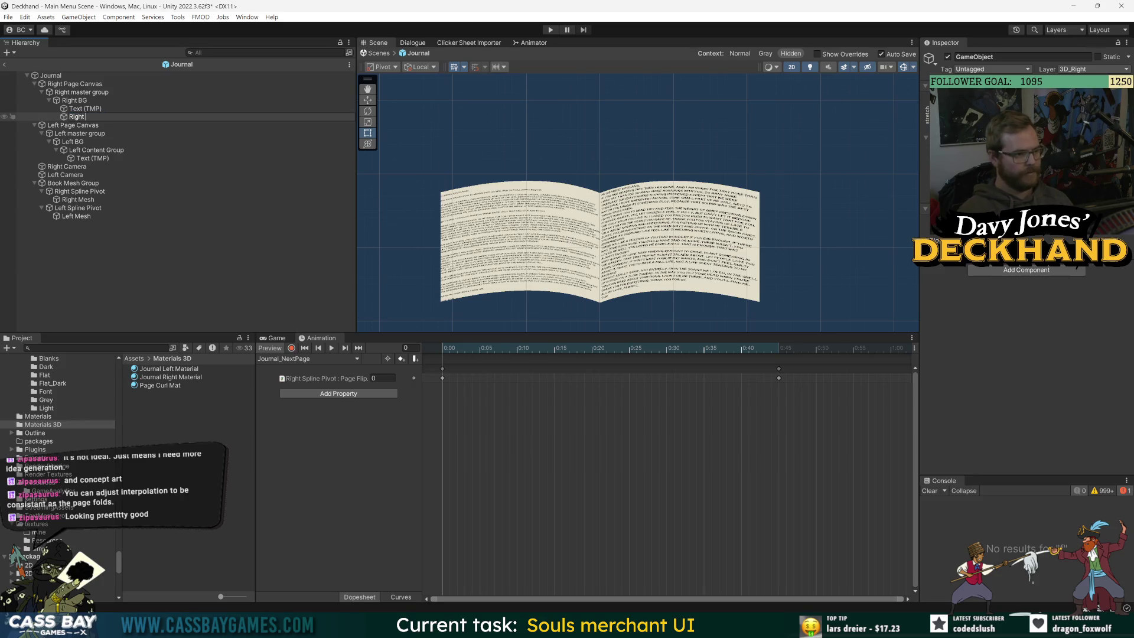
type(" Content Group")
key("Return")
left_click_drag(84, 110, 88, 119)
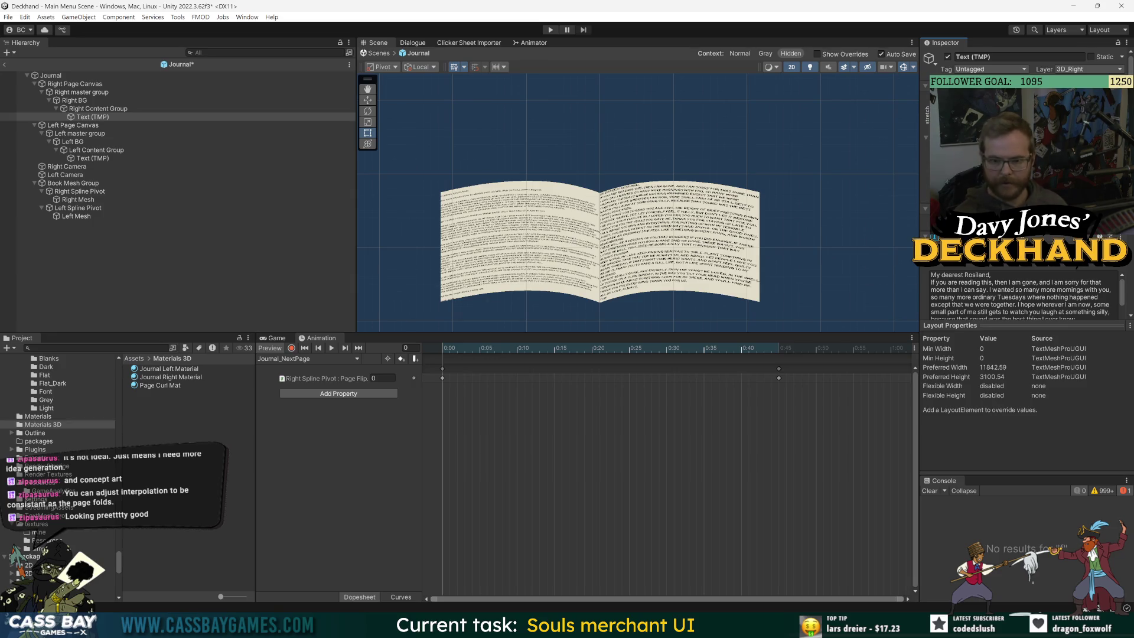
left_click(348, 150)
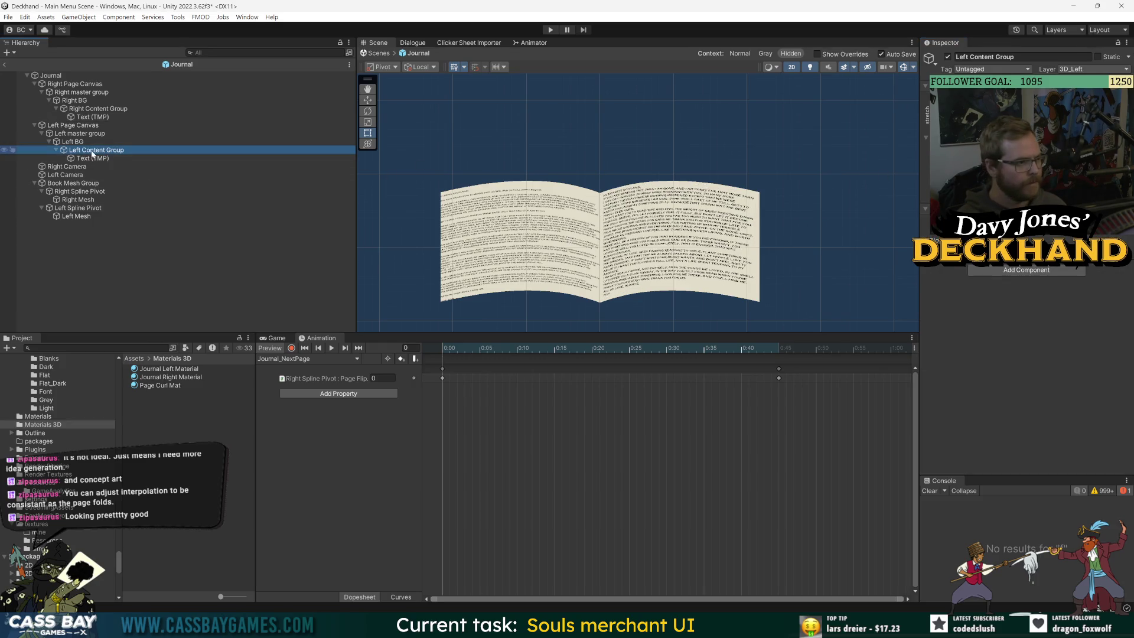
left_click(91, 157)
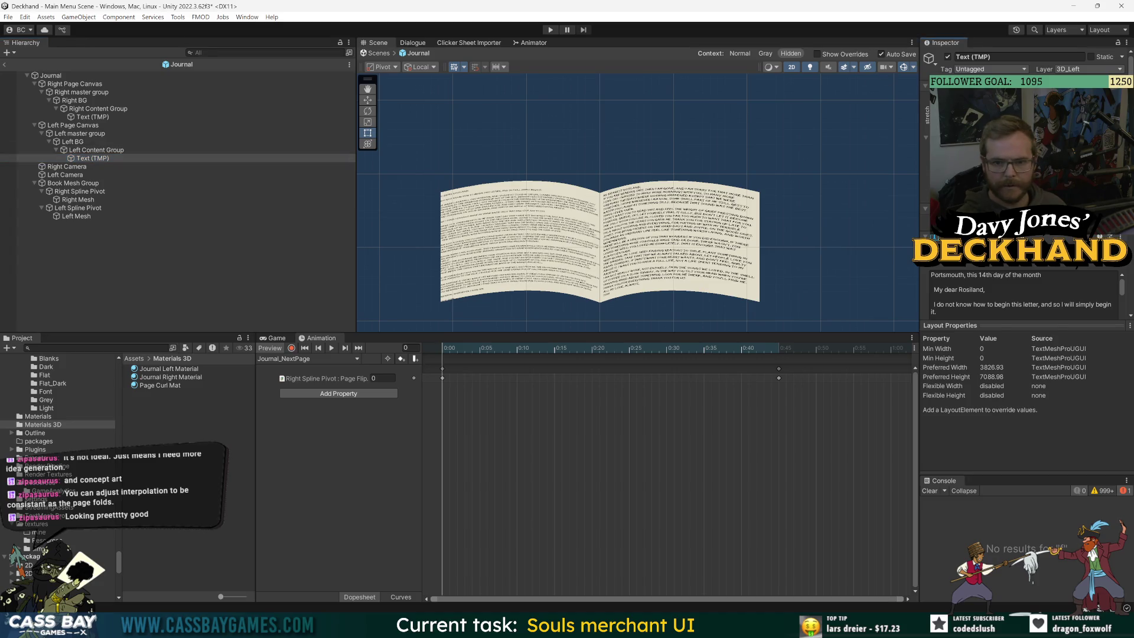
key("ctrl+v")
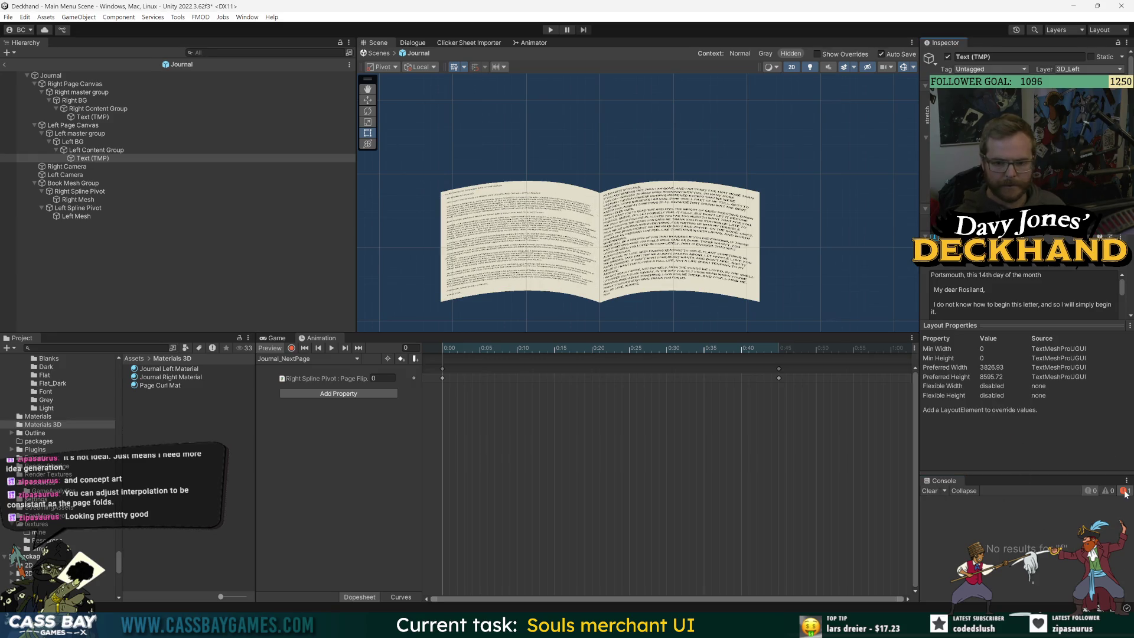
Step: Enlarge the Console, clear its filter, and open the PageCurl compile error in code
left_click_drag(990, 476, 990, 441)
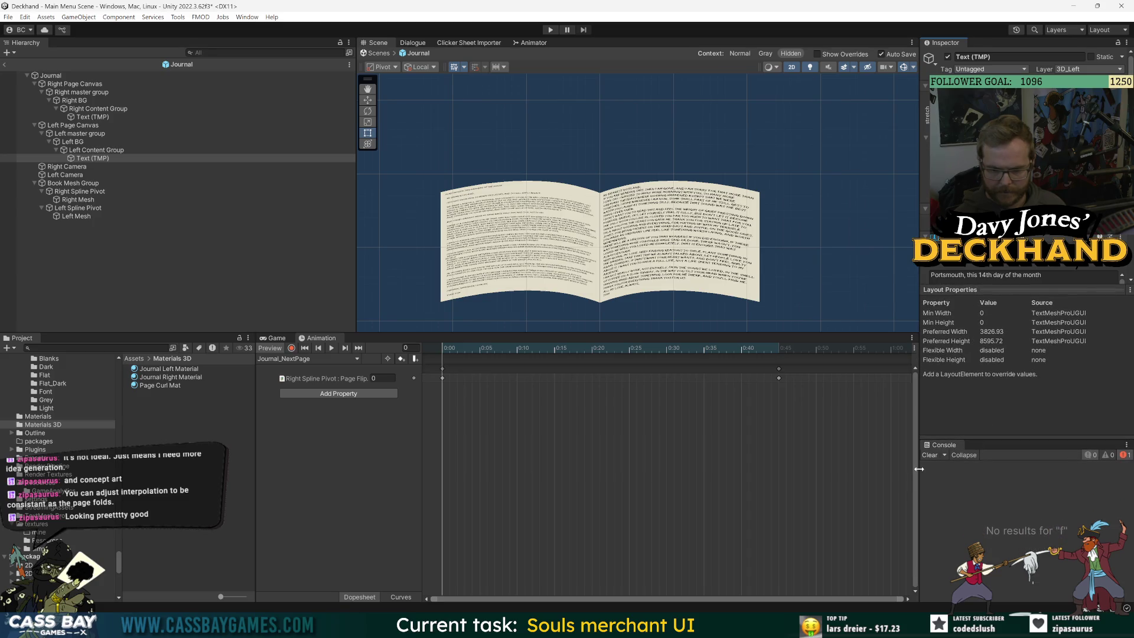
left_click_drag(920, 413, 841, 413)
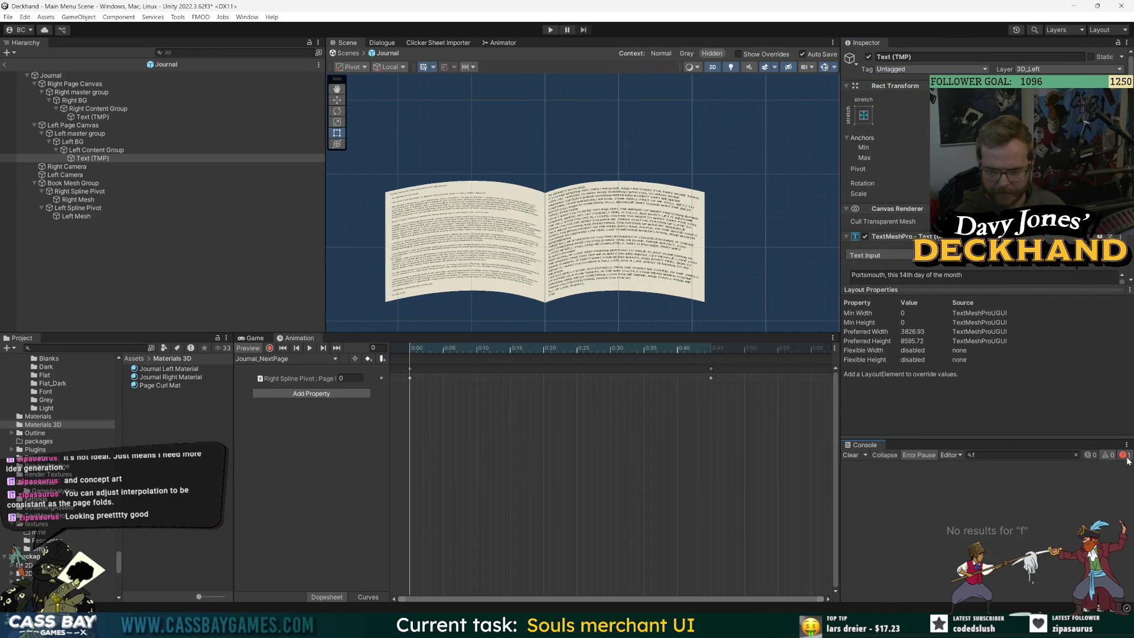
left_click(1075, 454)
left_click(1123, 454)
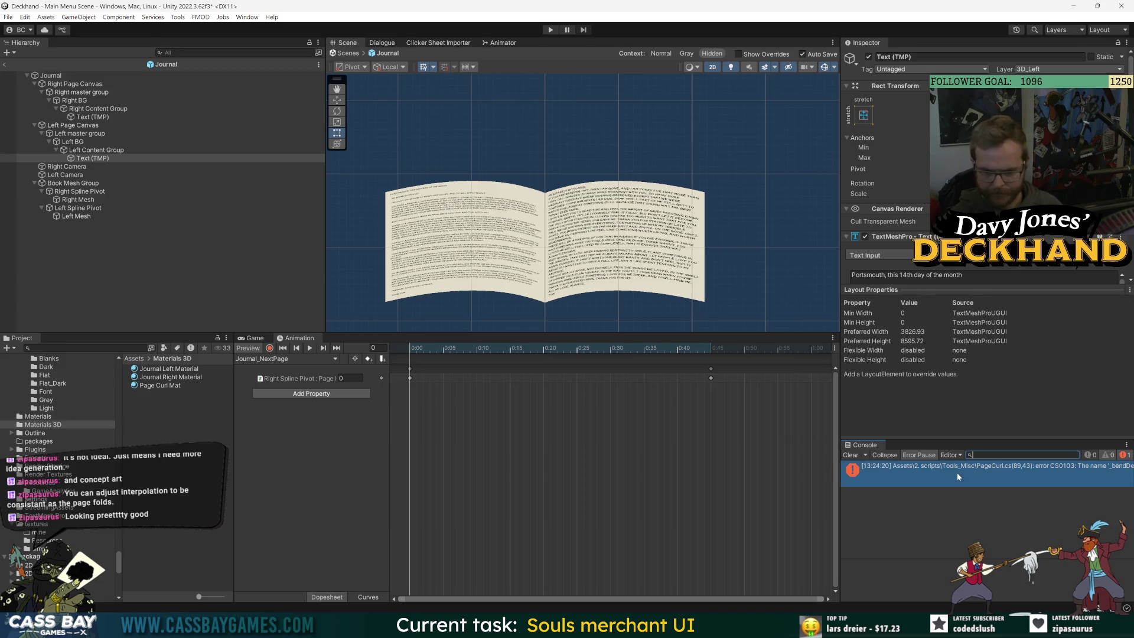
left_click(957, 472)
double_click(991, 481)
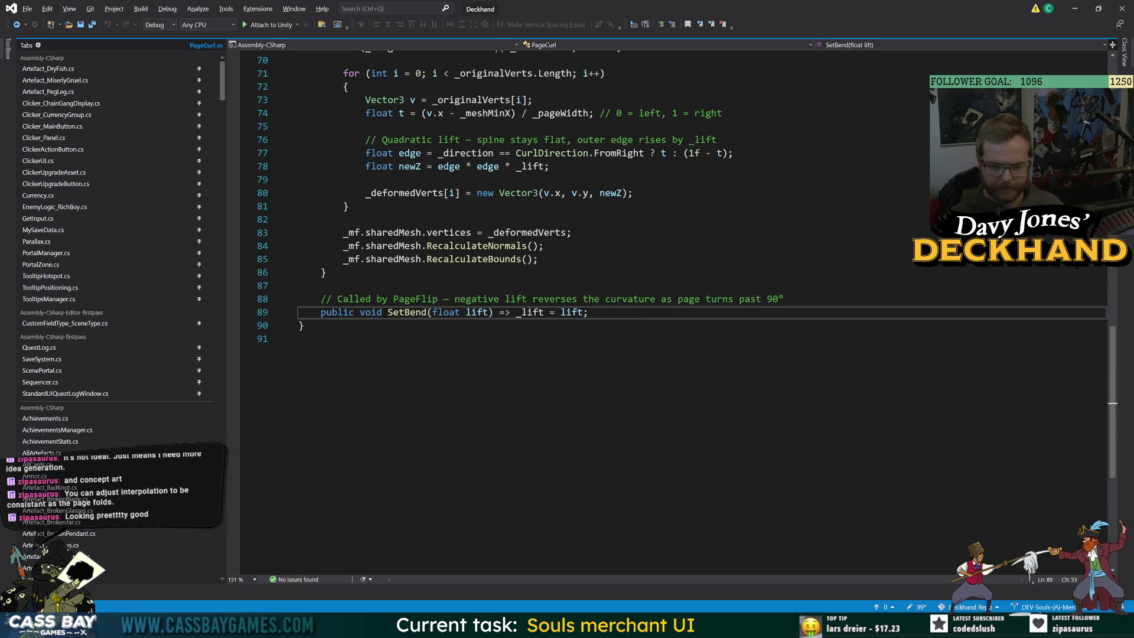
Step: Save PageCurl.cs, return to Unity, and select the Journal root object
left_click(298, 338)
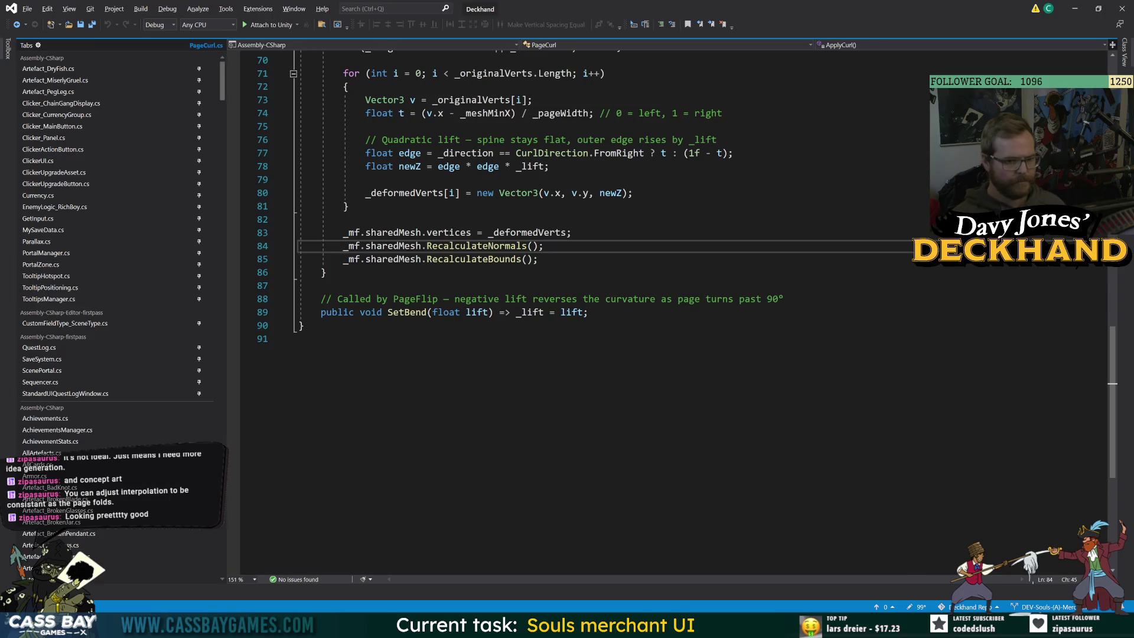
key("alt+Tab")
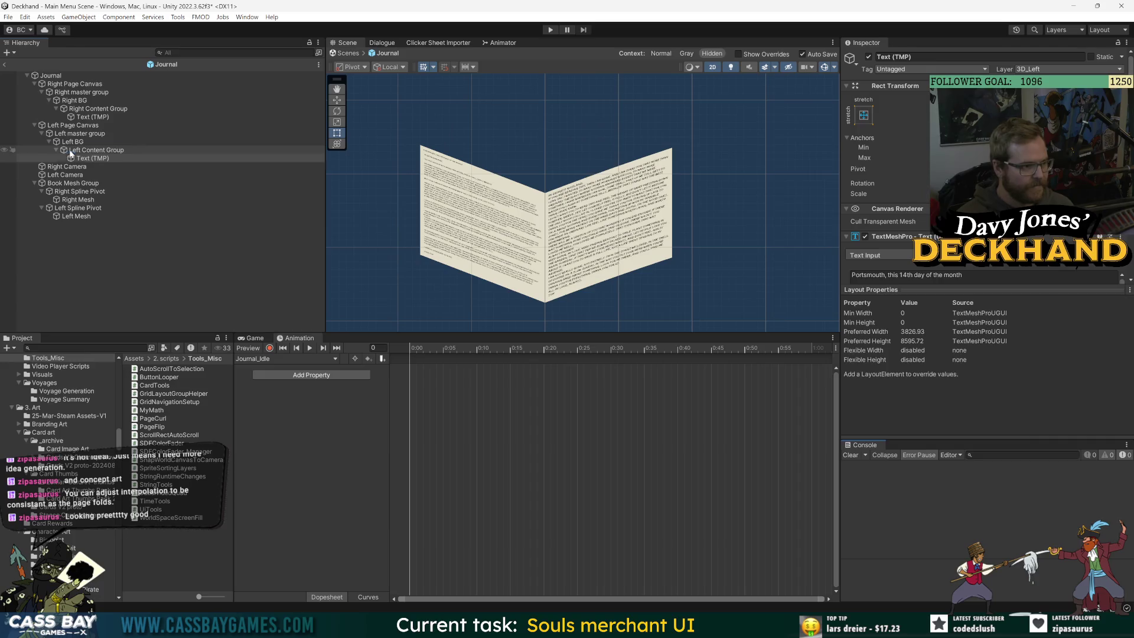
left_click(575, 282)
Step: Select Journal_NextPage in the Animation clip list and scrub its right-page fold
left_click(272, 348)
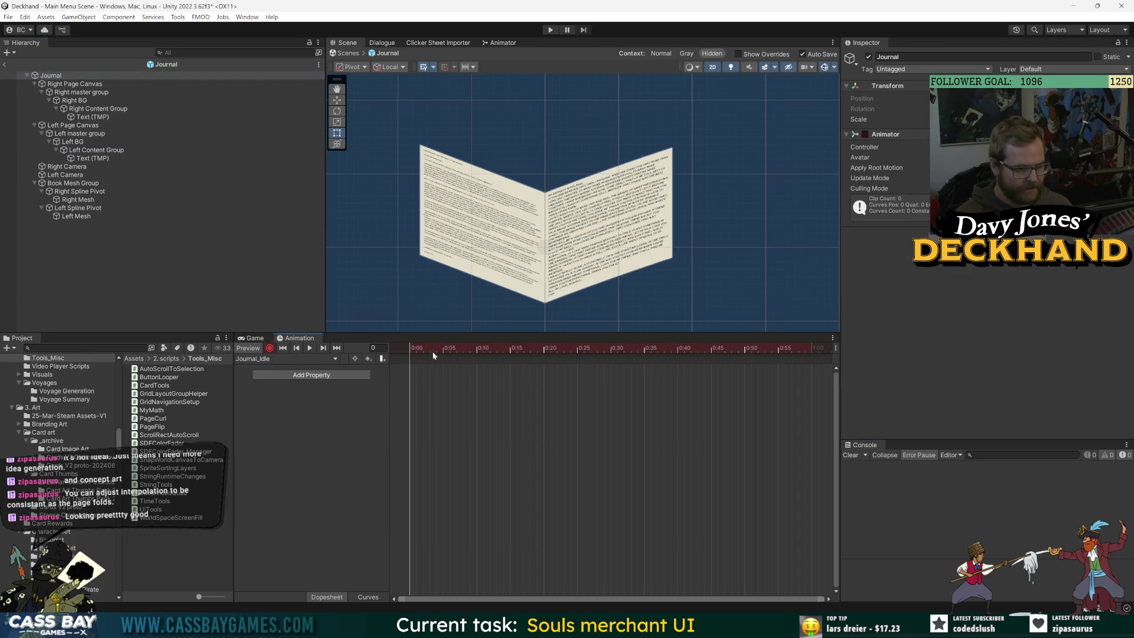
left_click(266, 358)
left_click(266, 381)
left_click(269, 348)
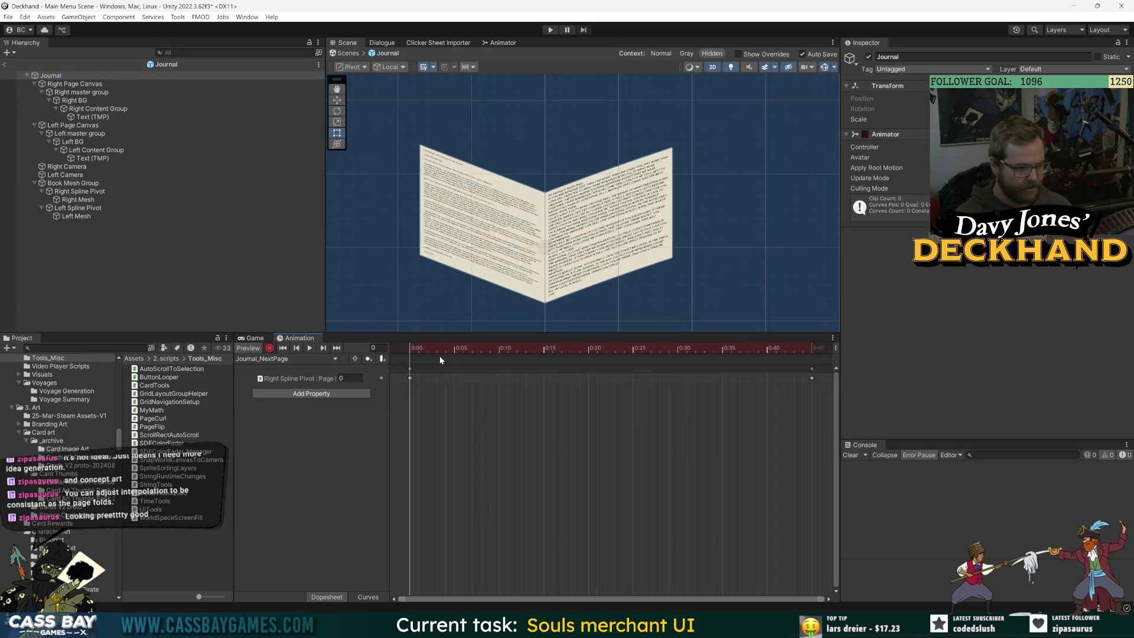
mouse_move(439, 354)
left_mouse_down()
mouse_move(587, 348)
mouse_move(371, 365)
left_mouse_up()
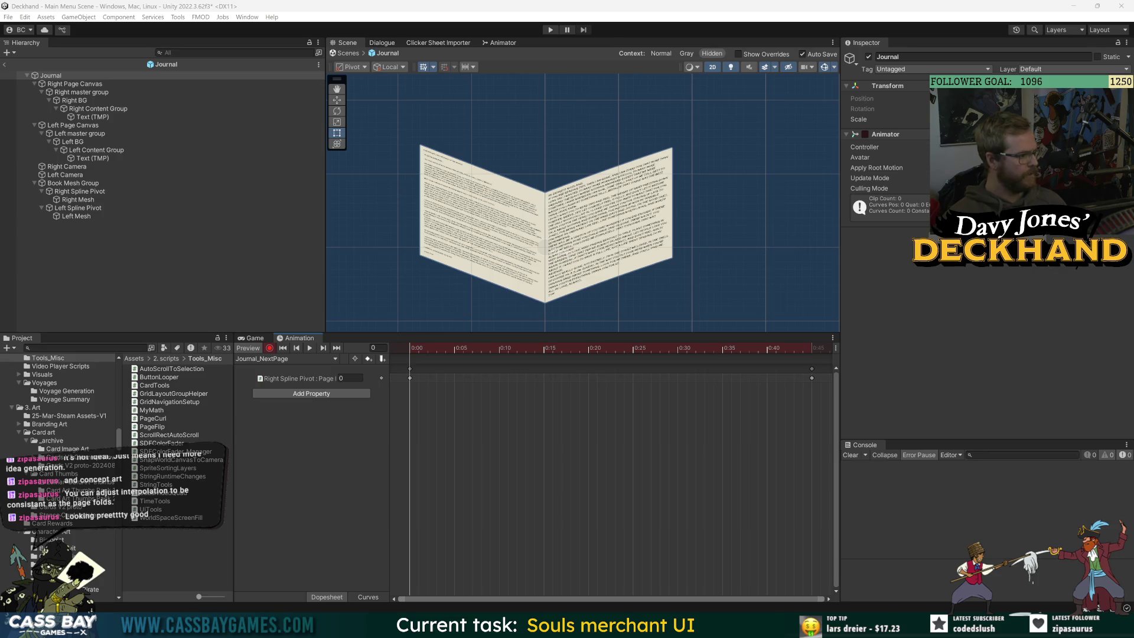
Step: Select Right Spline Pivot and drag its Flip Progress to test the right page flip
left_click(590, 222)
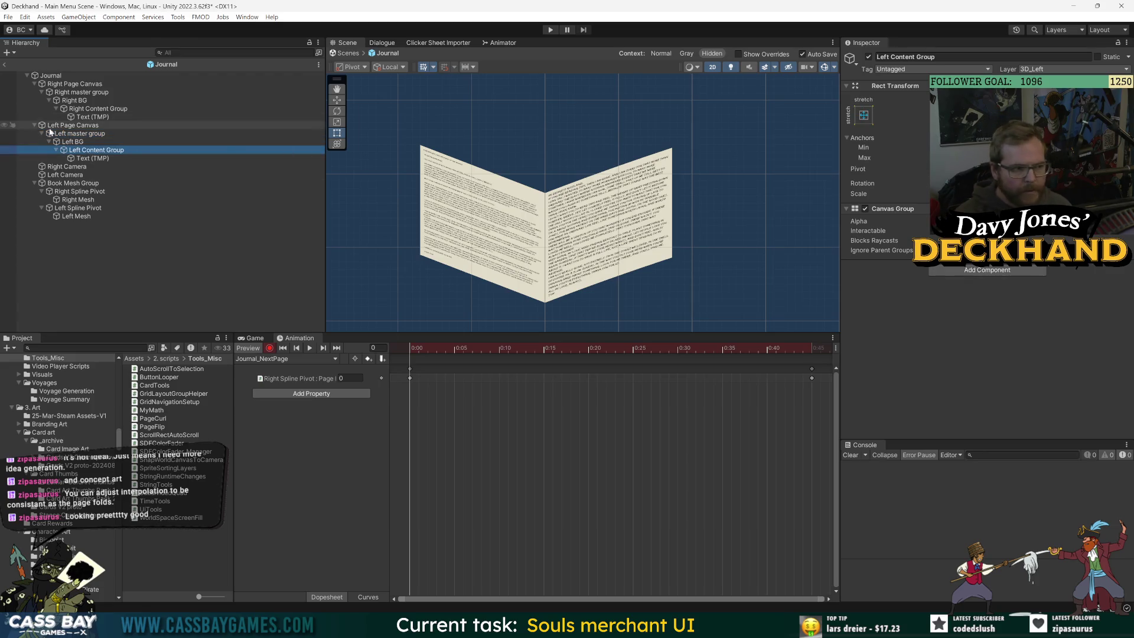
left_click(83, 126)
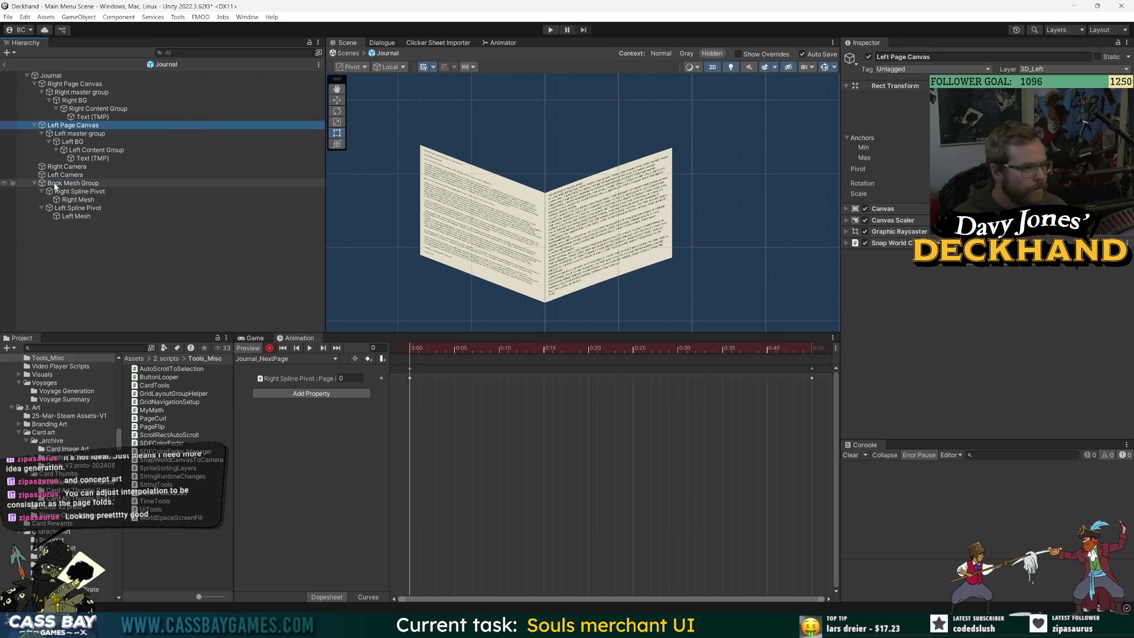
left_click(74, 183)
left_click(80, 191)
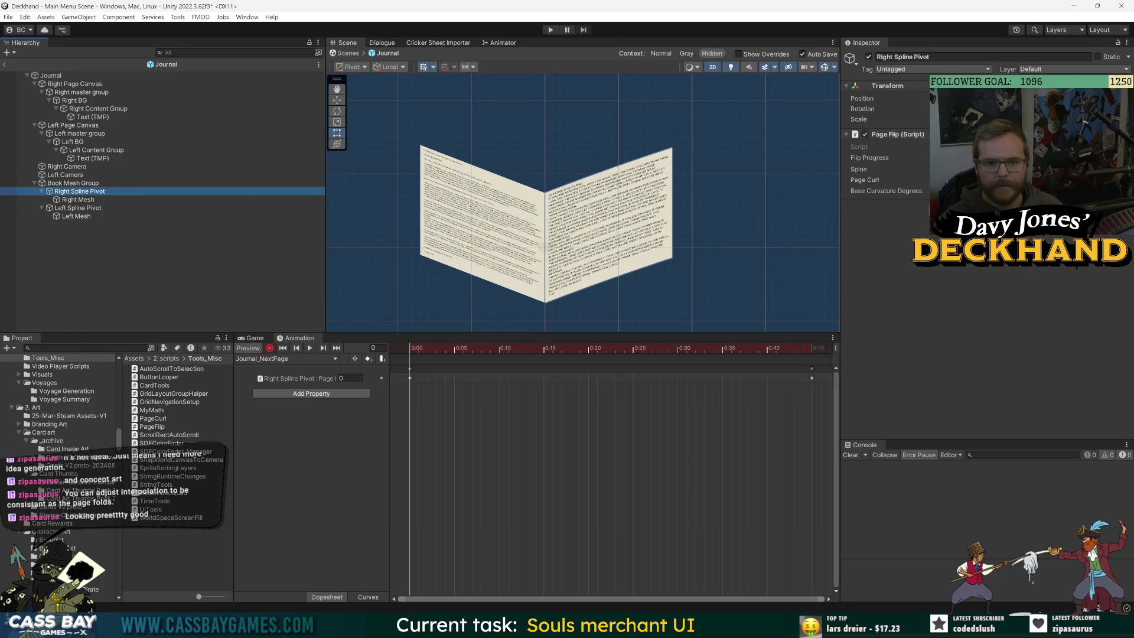
mouse_move(870, 158)
left_mouse_down()
mouse_move(921, 158)
mouse_move(869, 158)
left_mouse_up()
left_click(78, 199)
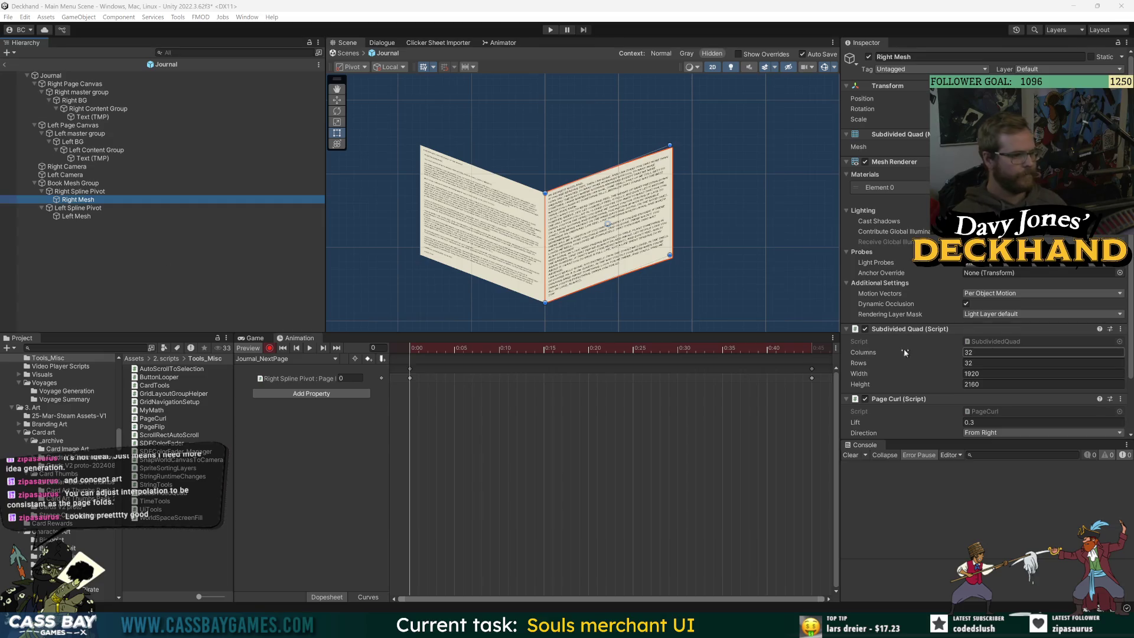
Step: Key Right Content Group's alpha around frames 18-20 and fade it to 0
left_click(199, 253)
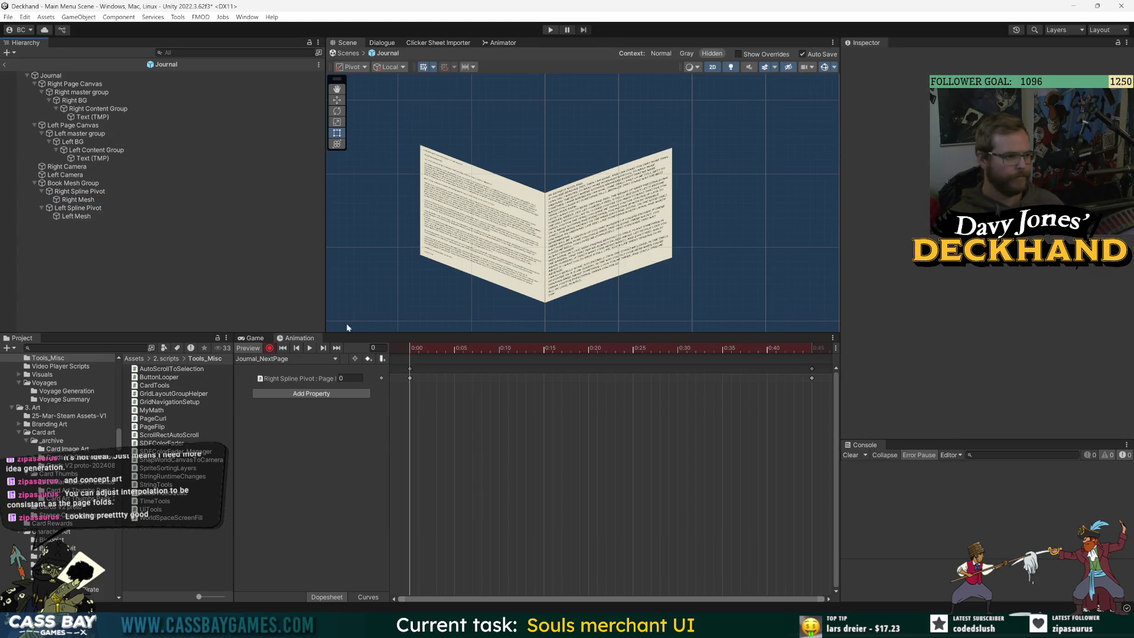
mouse_move(416, 349)
left_mouse_down()
mouse_move(585, 369)
mouse_move(570, 367)
left_mouse_up()
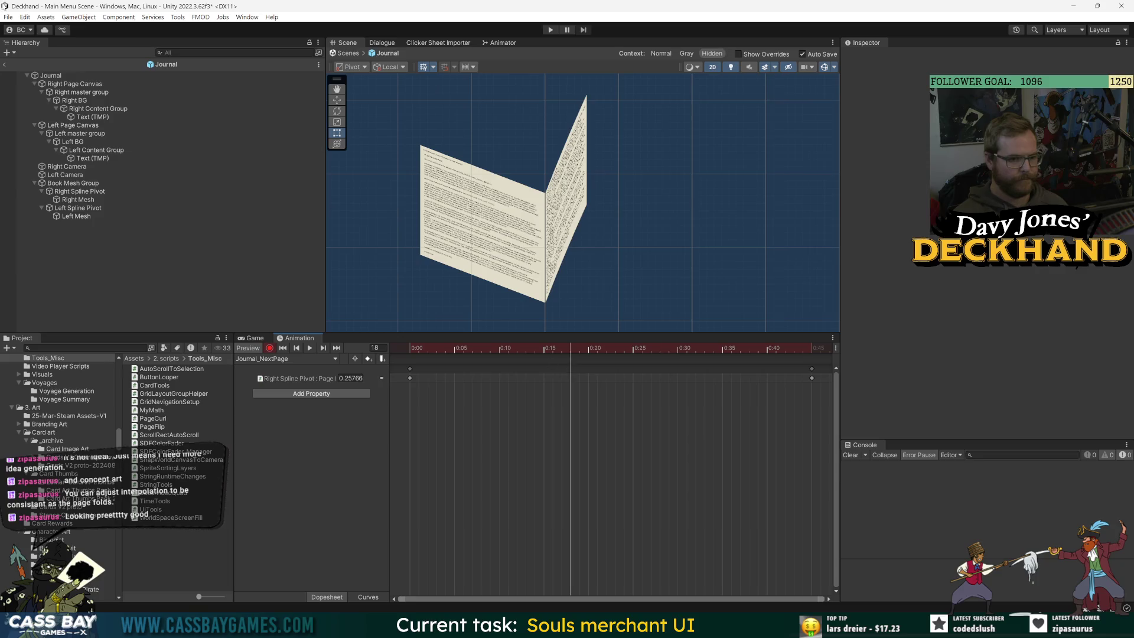
left_click(62, 77)
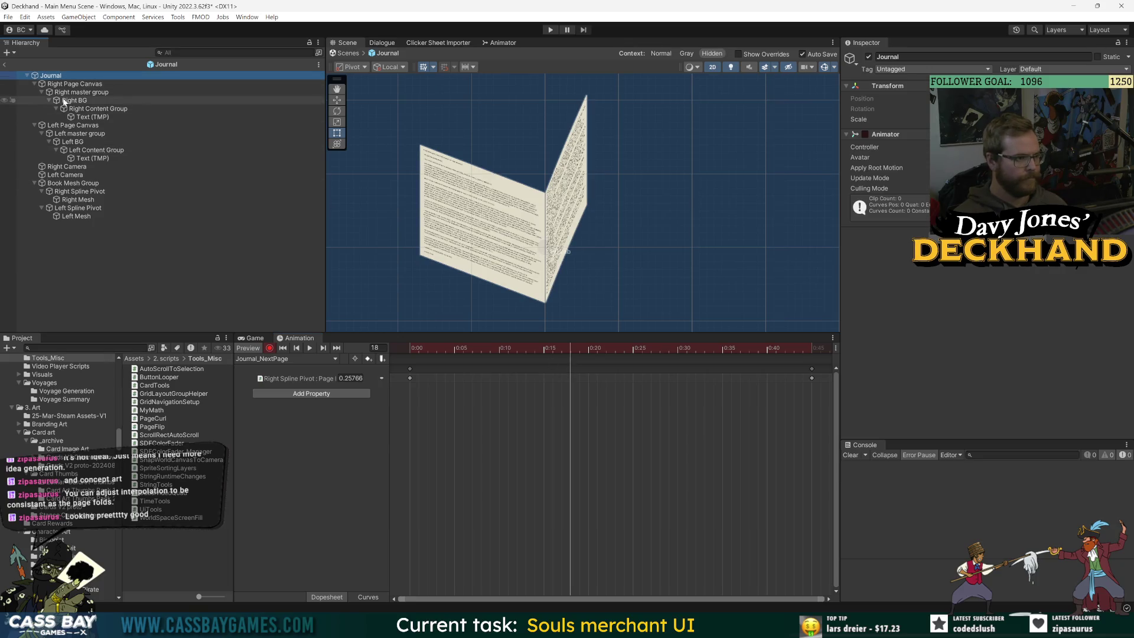
left_click(104, 110)
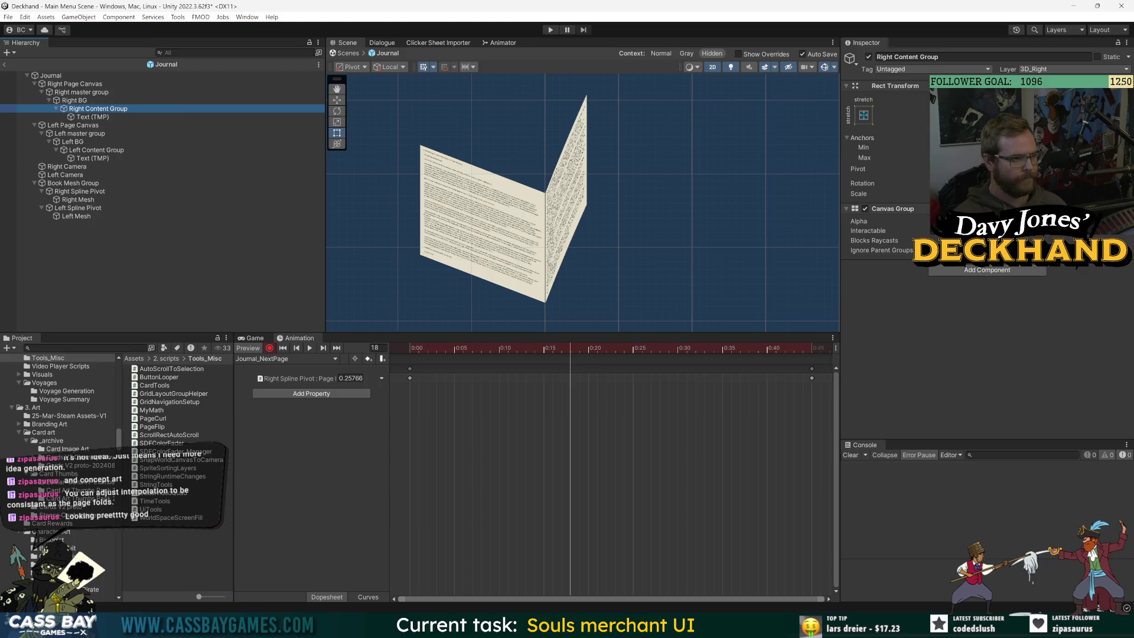
left_click_drag(858, 221, 845, 227)
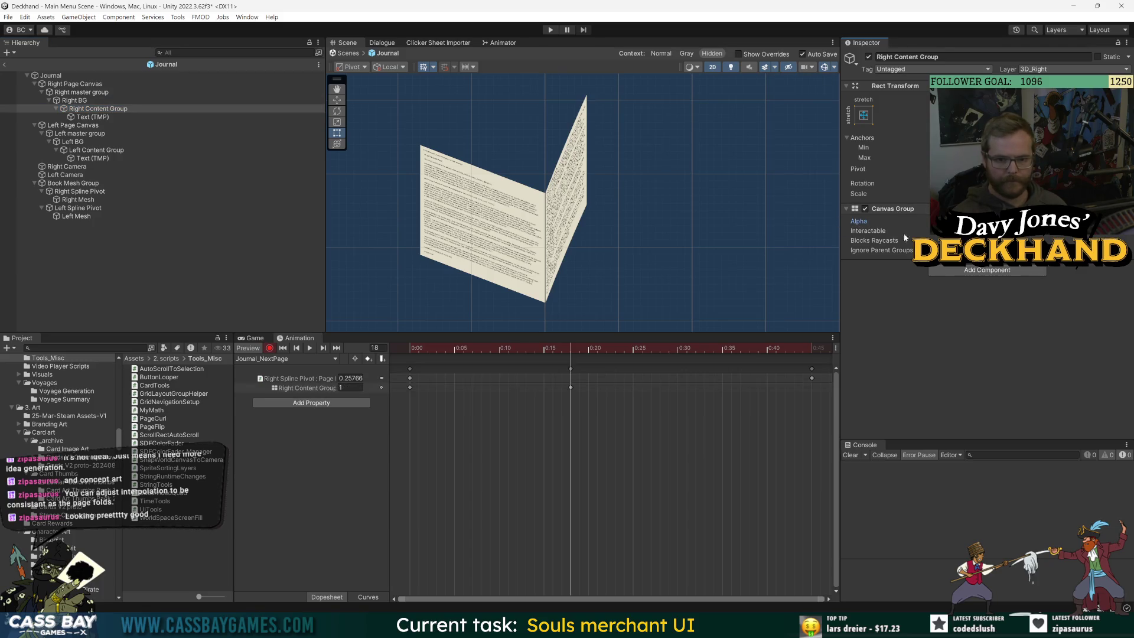
mouse_move(712, 342)
left_mouse_down()
mouse_move(725, 349)
mouse_move(570, 350)
mouse_move(594, 352)
left_mouse_up()
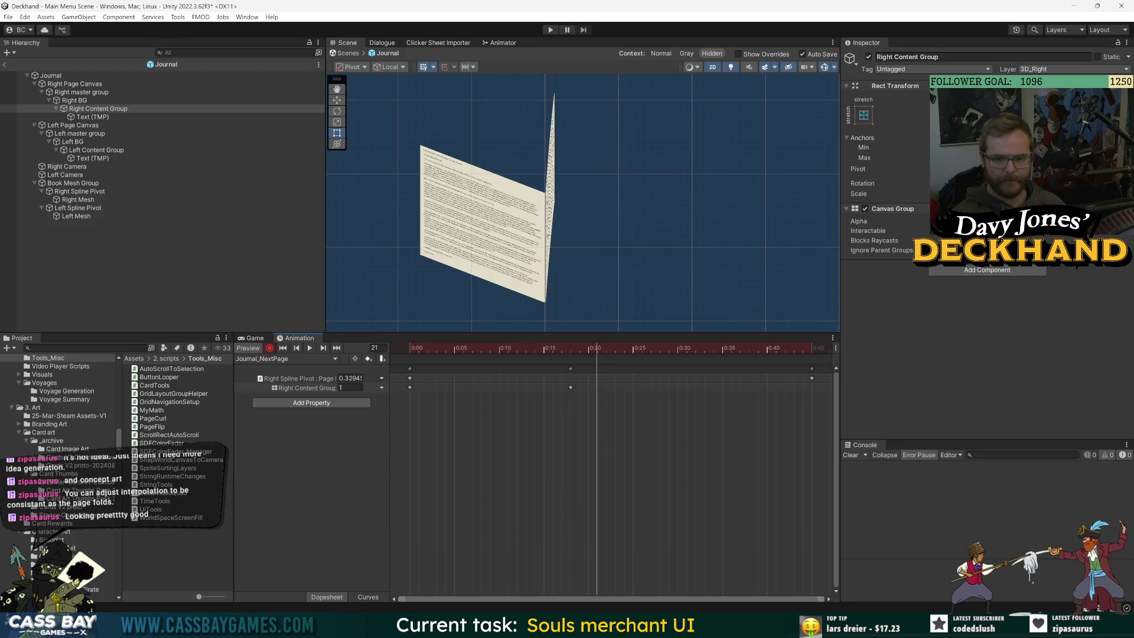
left_click_drag(886, 221, 870, 215)
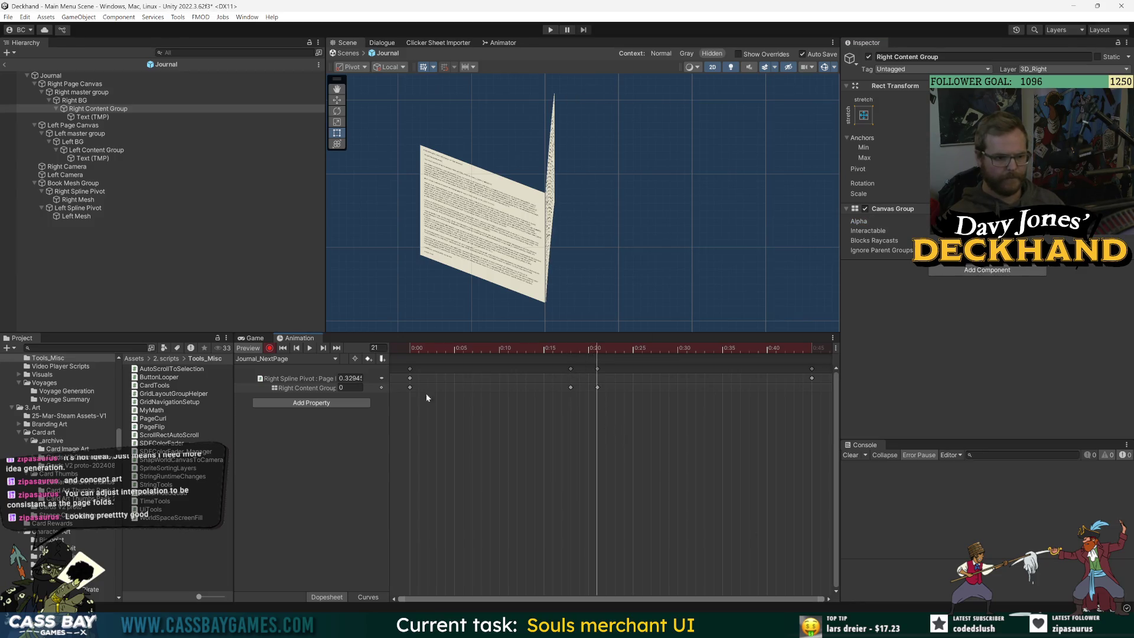
left_click(285, 390)
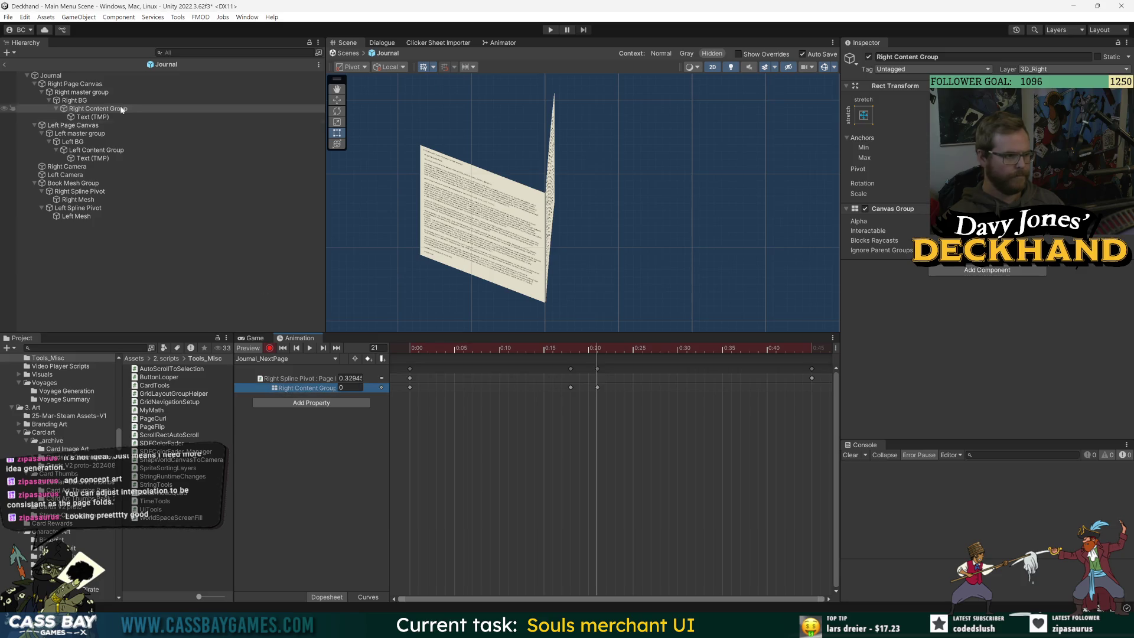
Step: Frame the right text, the Journal and Left Spline Pivot in the Scene and orbit the page
left_click(91, 118)
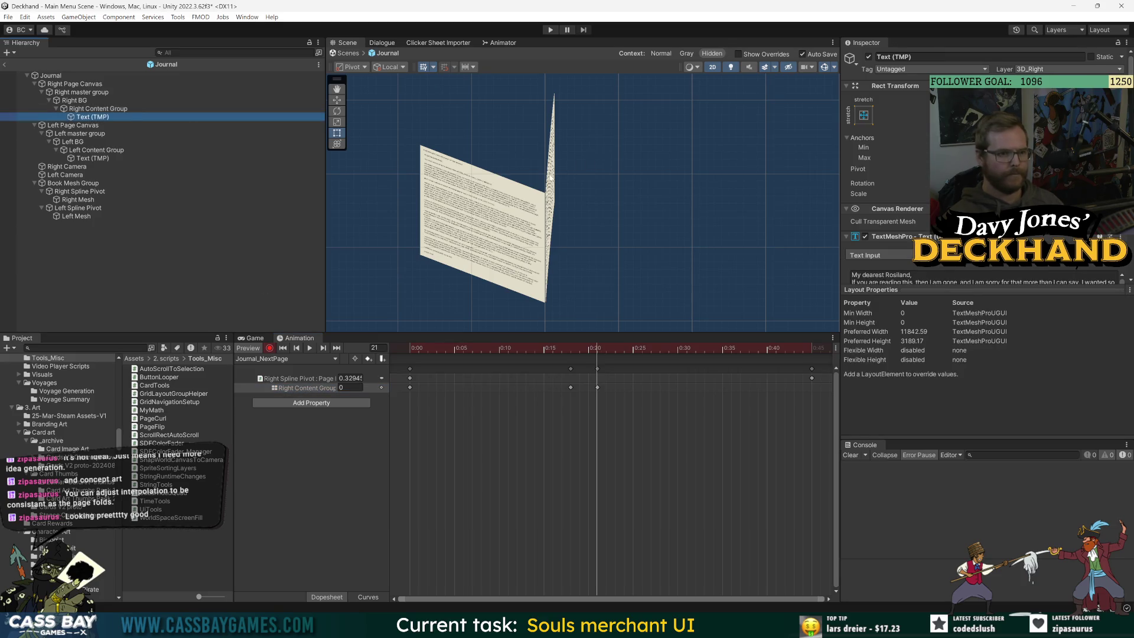
key("f")
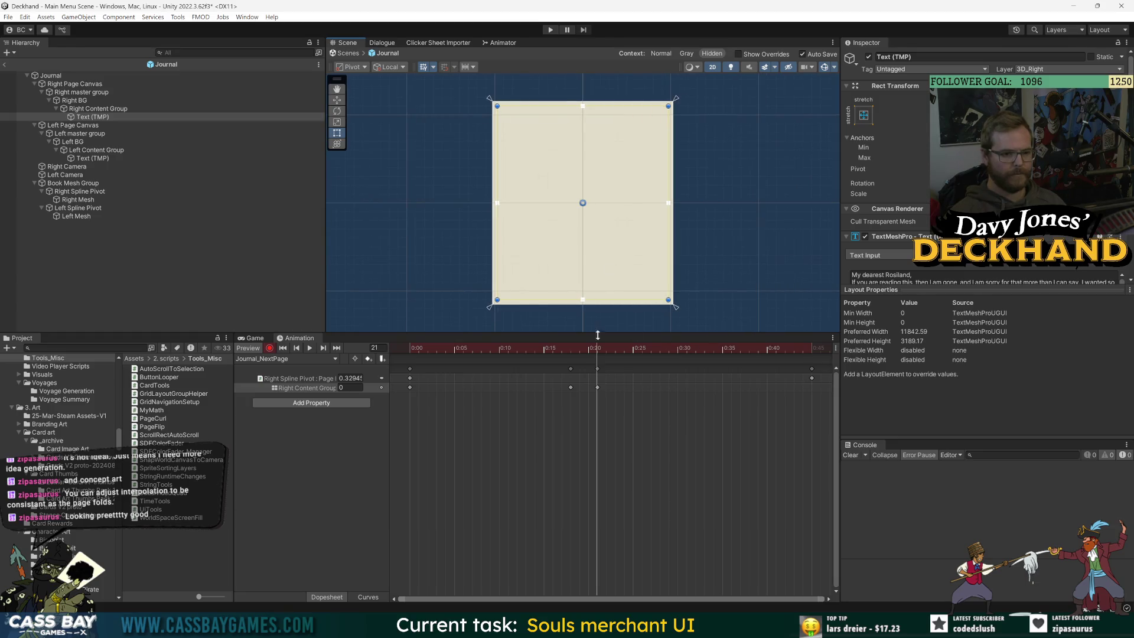
left_click(77, 93)
left_click(54, 77)
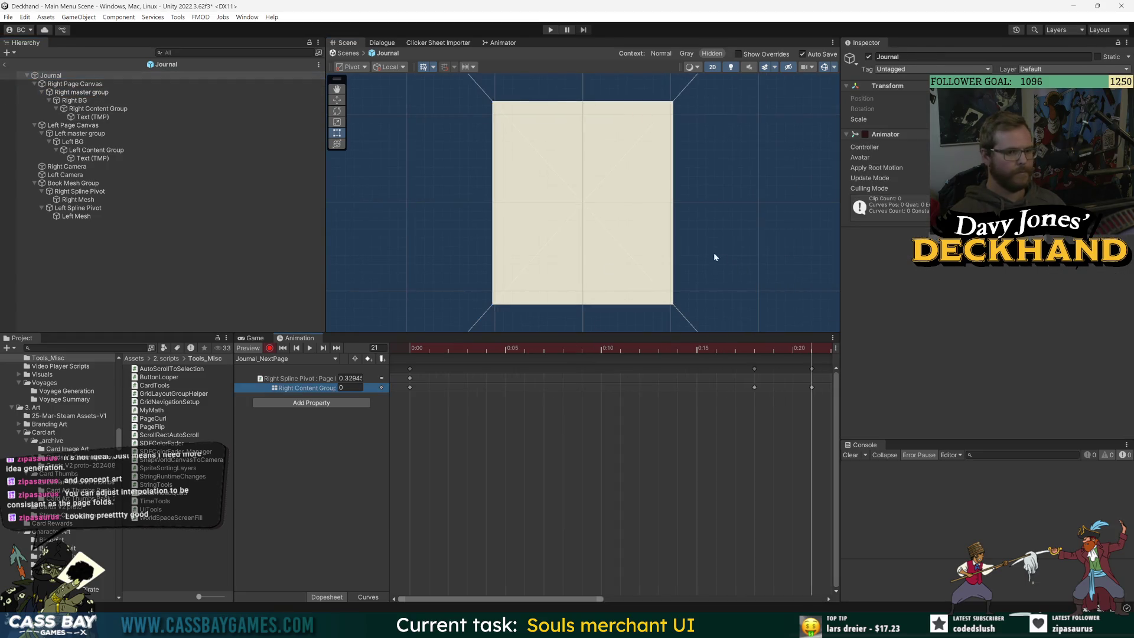
key("f")
left_click(77, 210)
key("f")
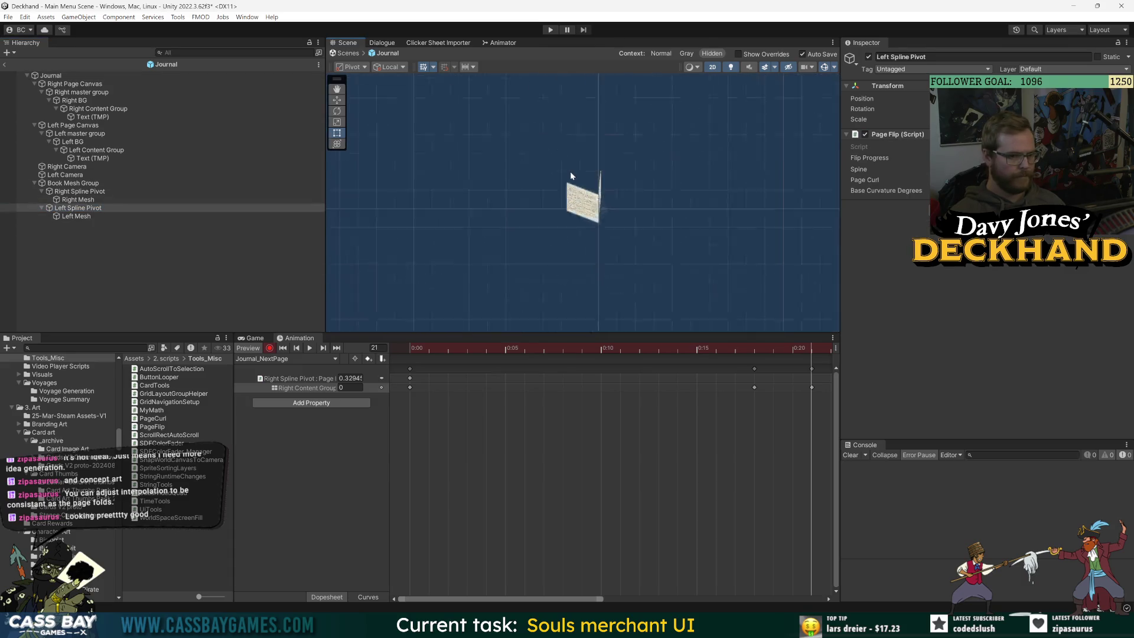
scroll(637, 175, "up", 10)
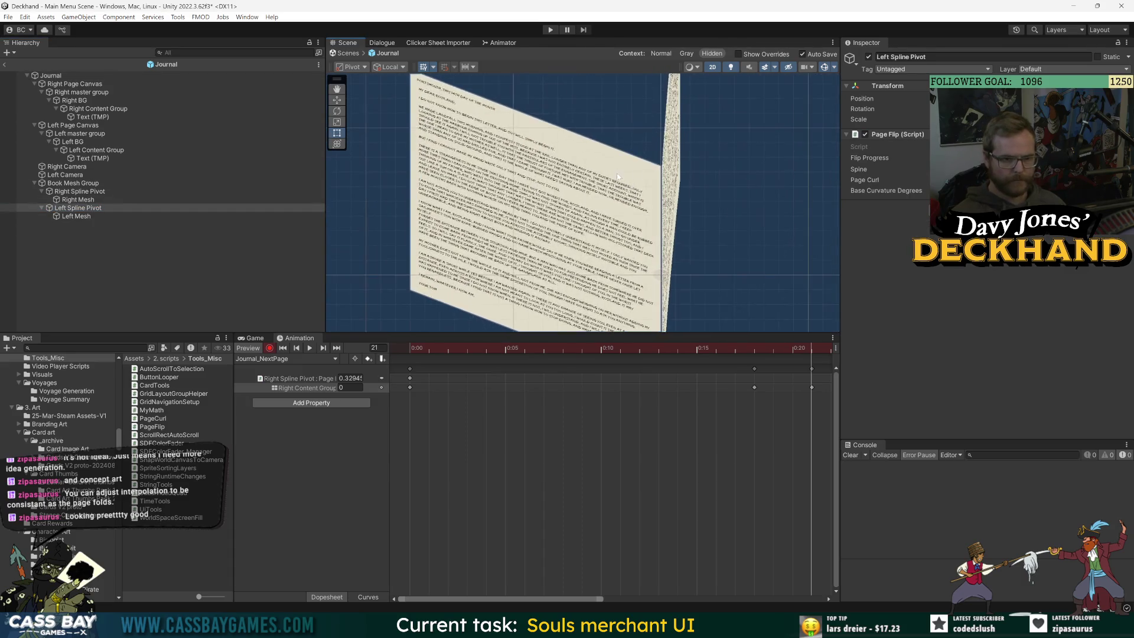
left_click_drag(695, 176, 430, 168)
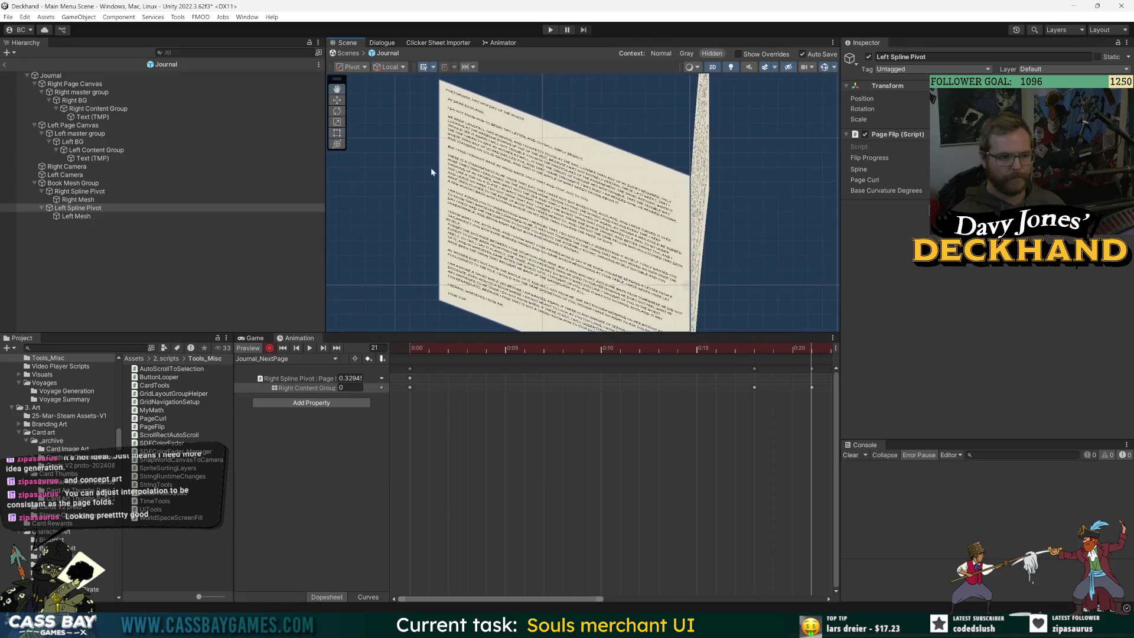
Step: Move the frame-18 keys to 10, set alpha 0 at 15, key Text (TMP) active, and exit the prefab
left_click_drag(777, 353, 688, 357)
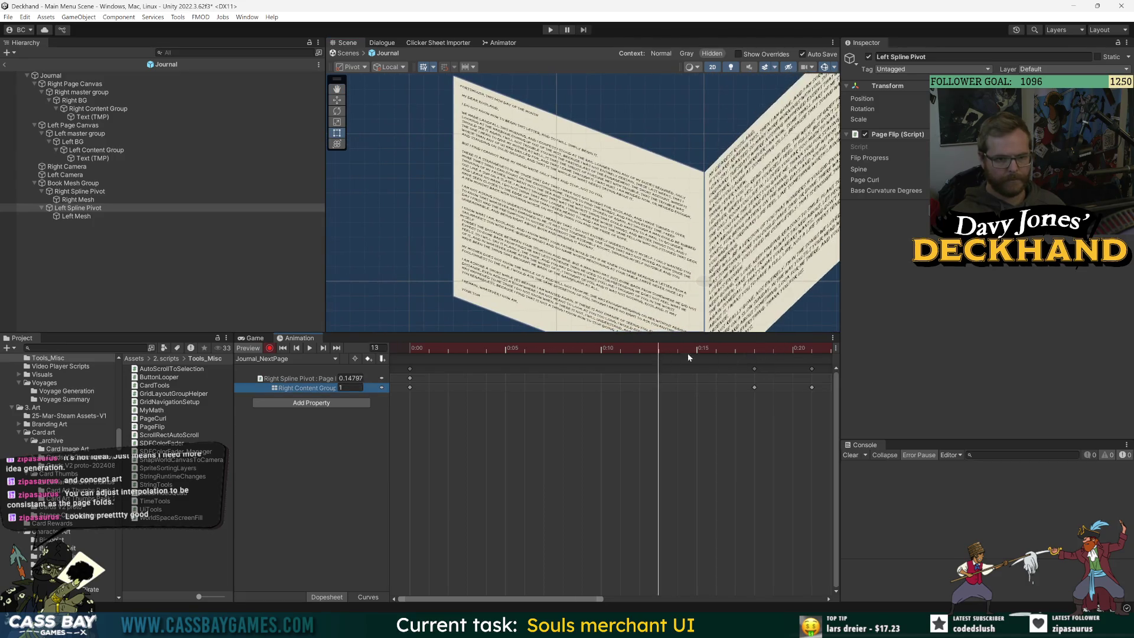
left_click_drag(756, 369, 601, 369)
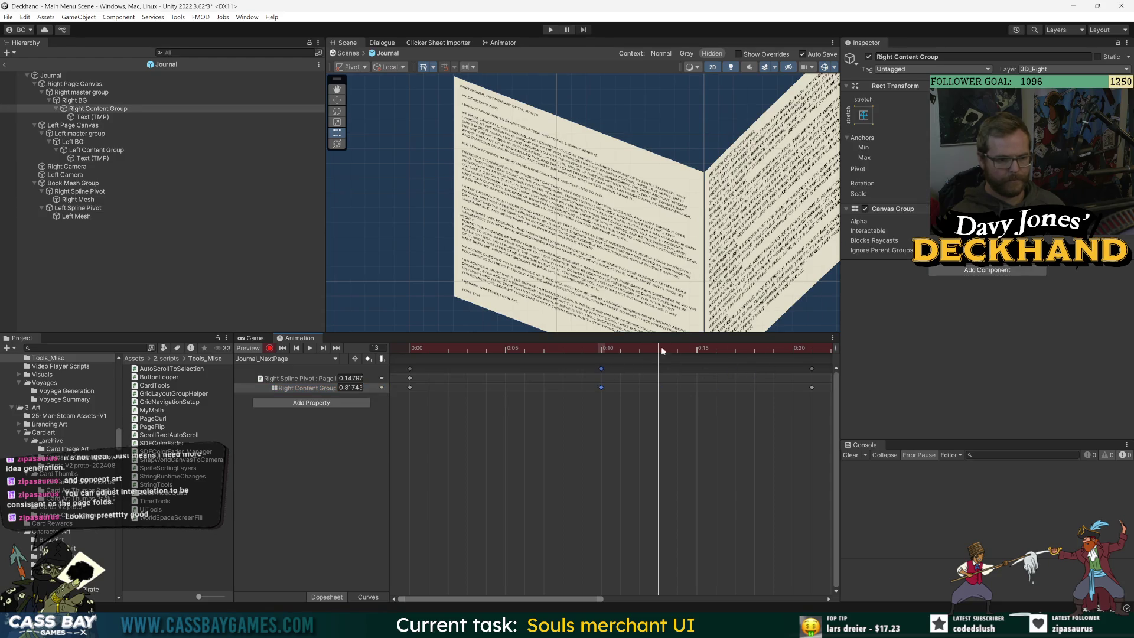
key("period")
key("period")
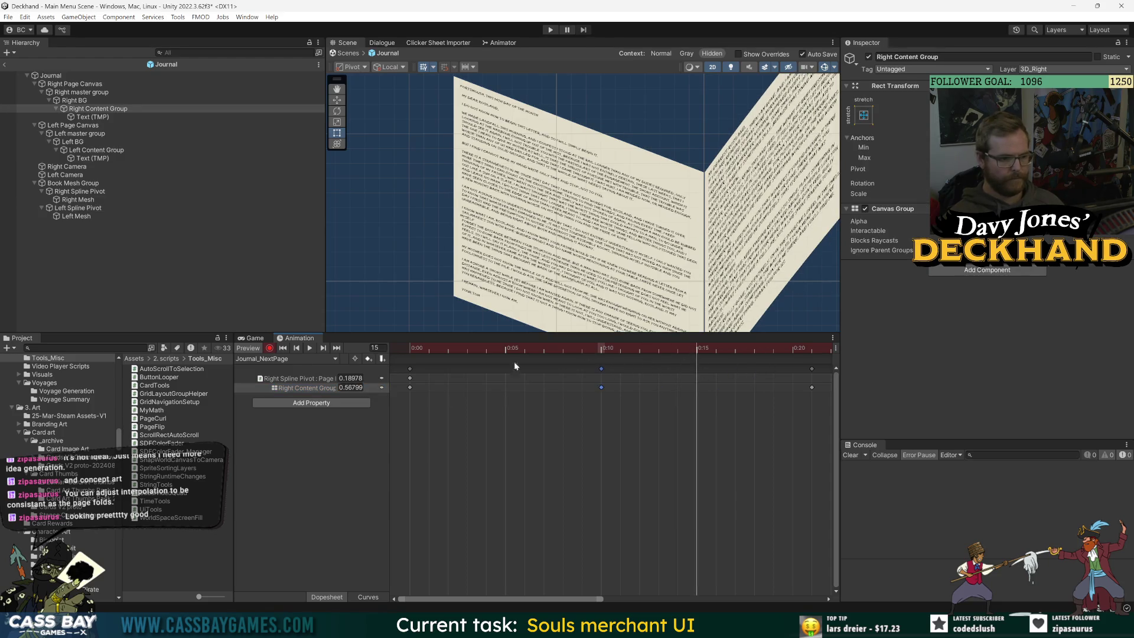
left_click_drag(868, 224, 846, 223)
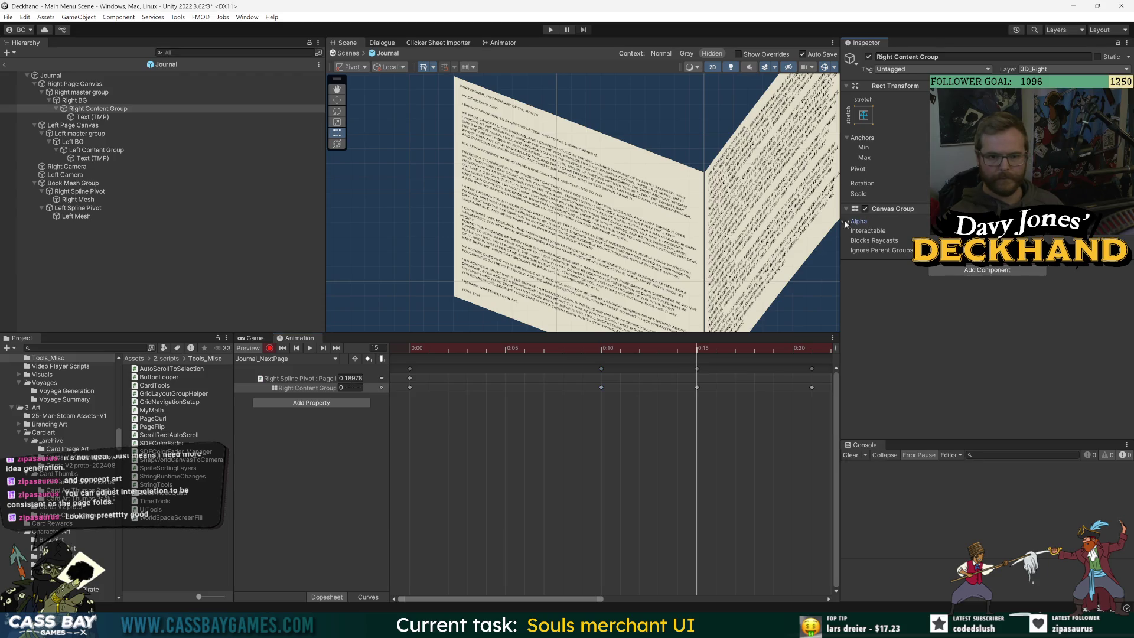
left_click(94, 118)
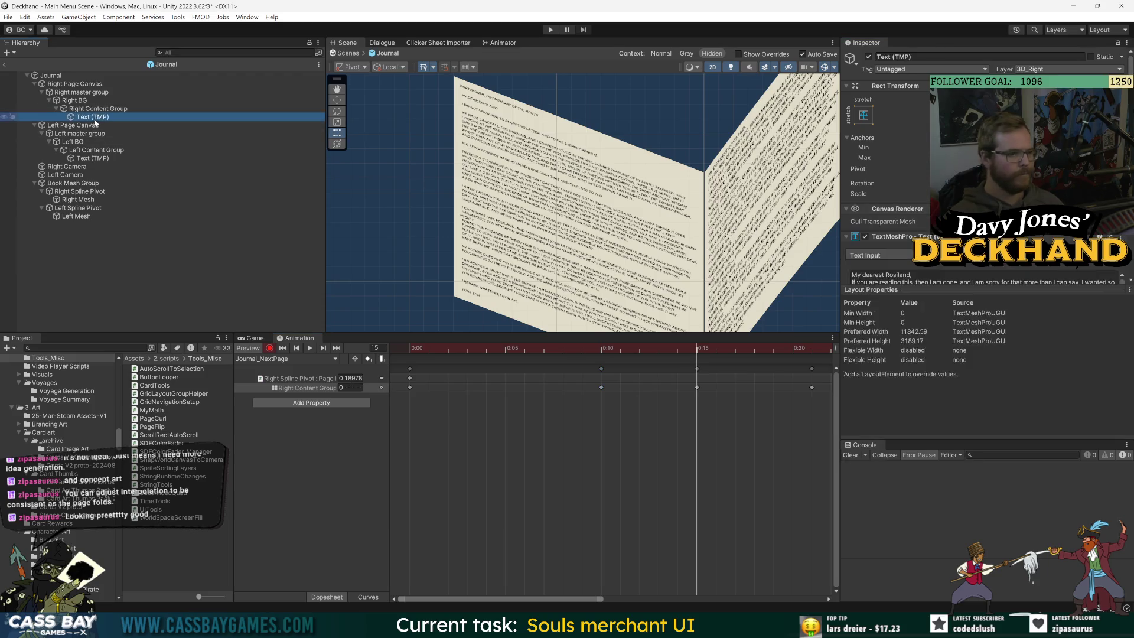
left_click(869, 57)
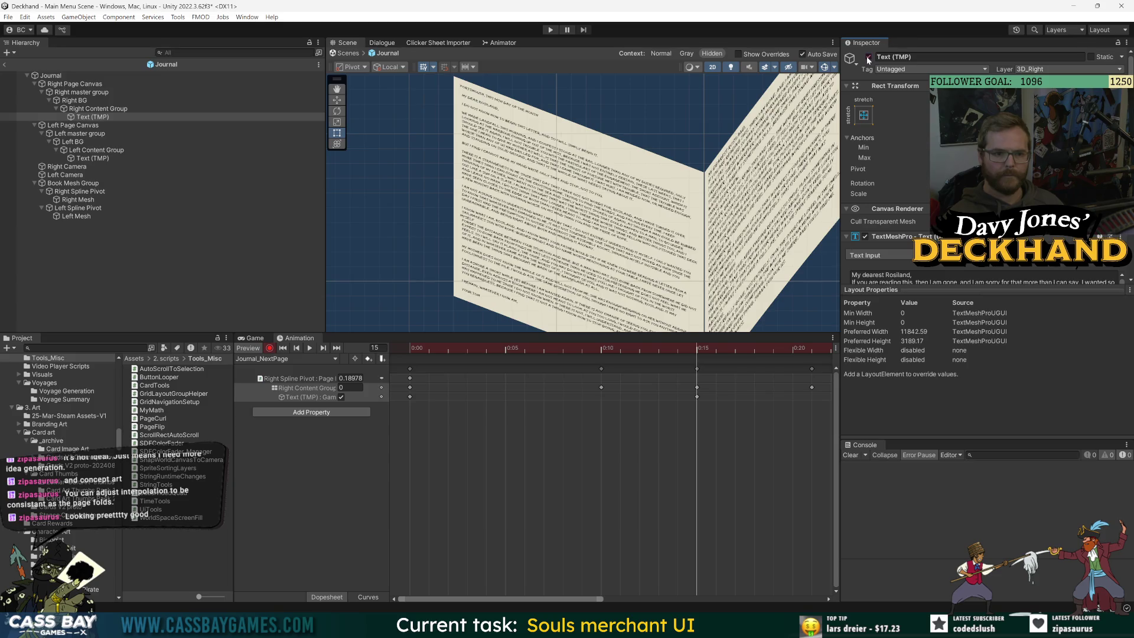
left_click(5, 64)
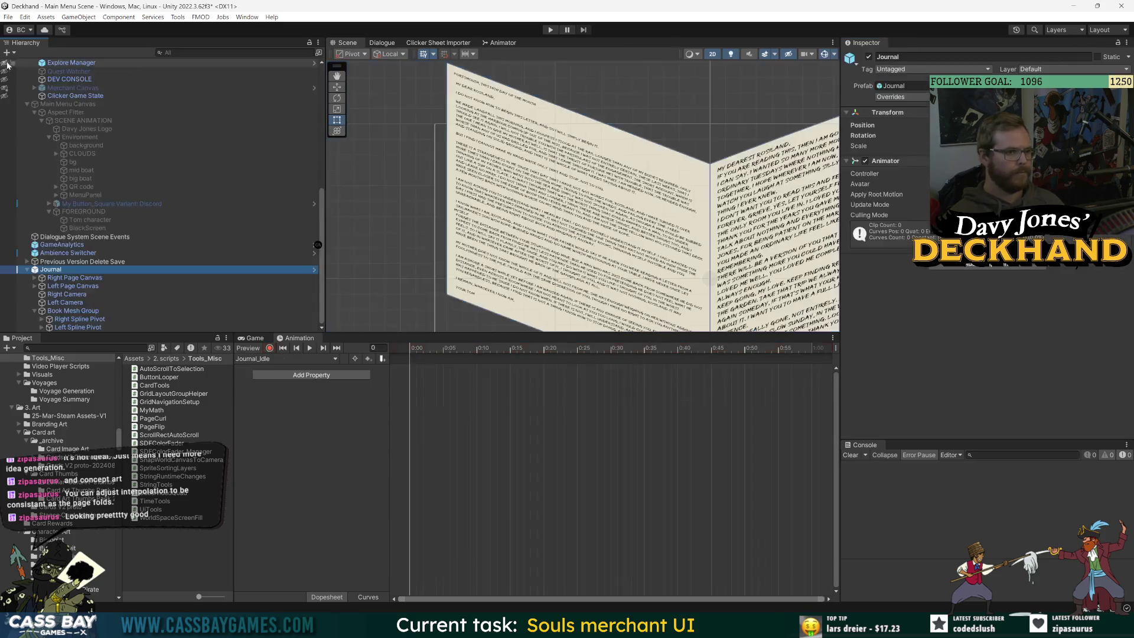
Step: Switch to the Journal_NextPage clip and scrub the playhead around frames 14 to 16
left_click(267, 359)
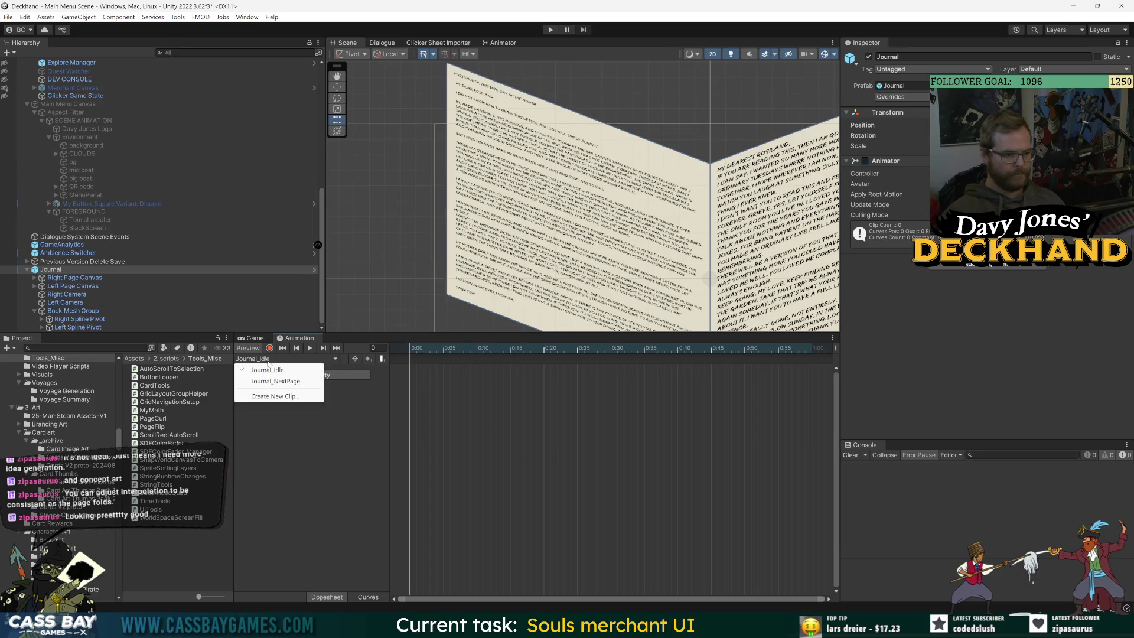
left_click(275, 381)
mouse_move(546, 350)
left_mouse_down()
mouse_move(485, 356)
mouse_move(537, 357)
left_mouse_up()
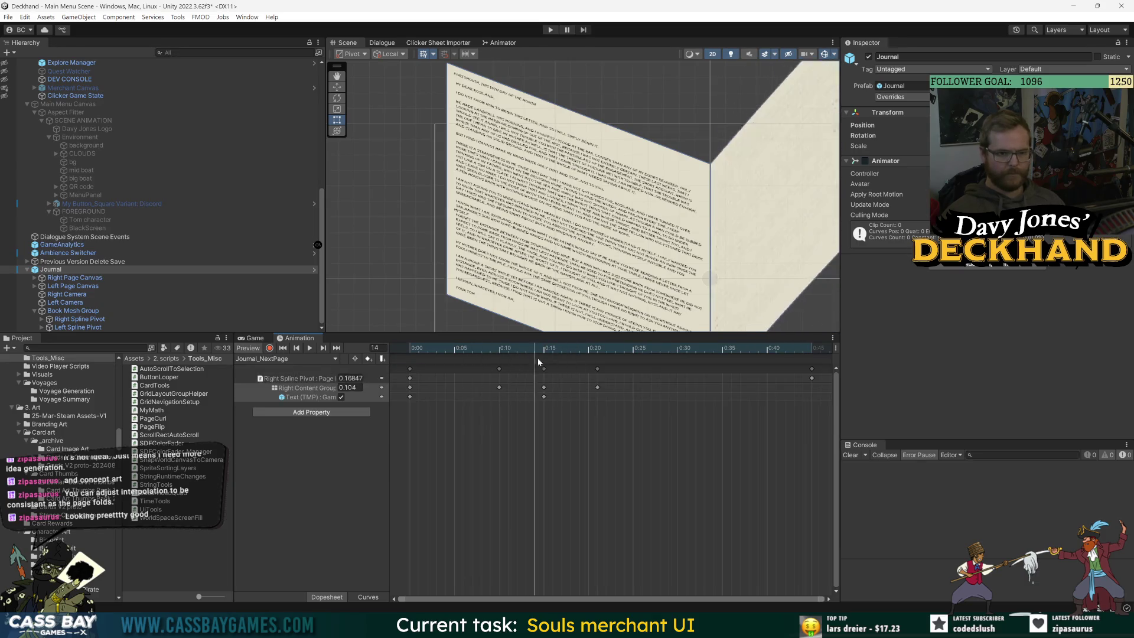
scroll(677, 236, "down", 3)
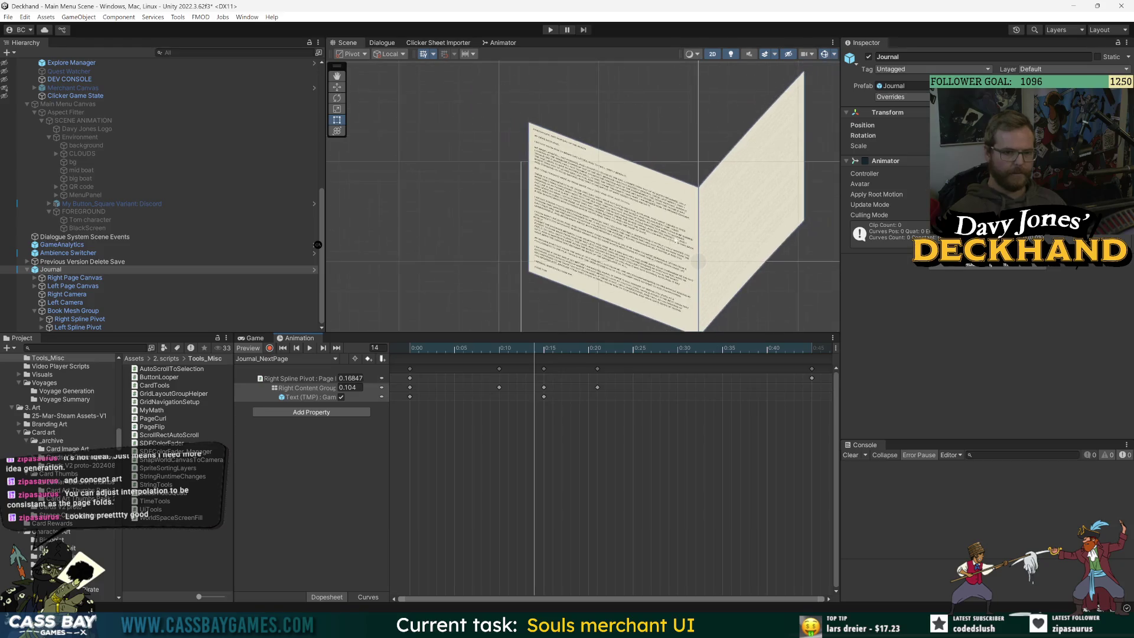
left_click(554, 351)
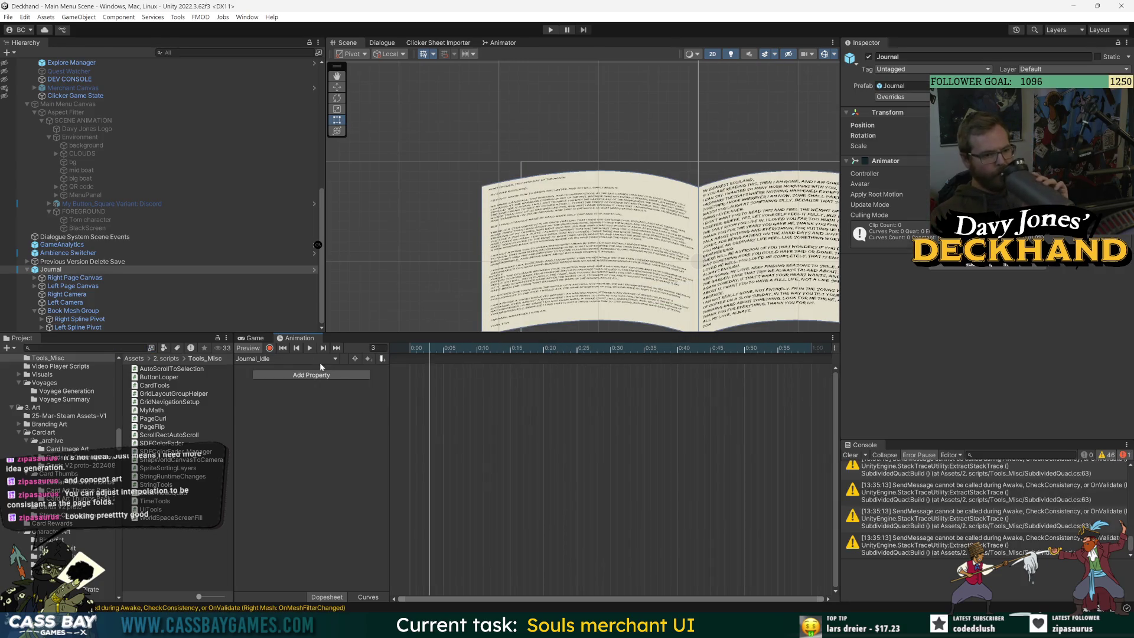
Step: Select the Right Content Group keyframes at 0:10 and delete them
left_click(287, 359)
left_click(304, 381)
left_click_drag(456, 349, 570, 348)
left_click(354, 388)
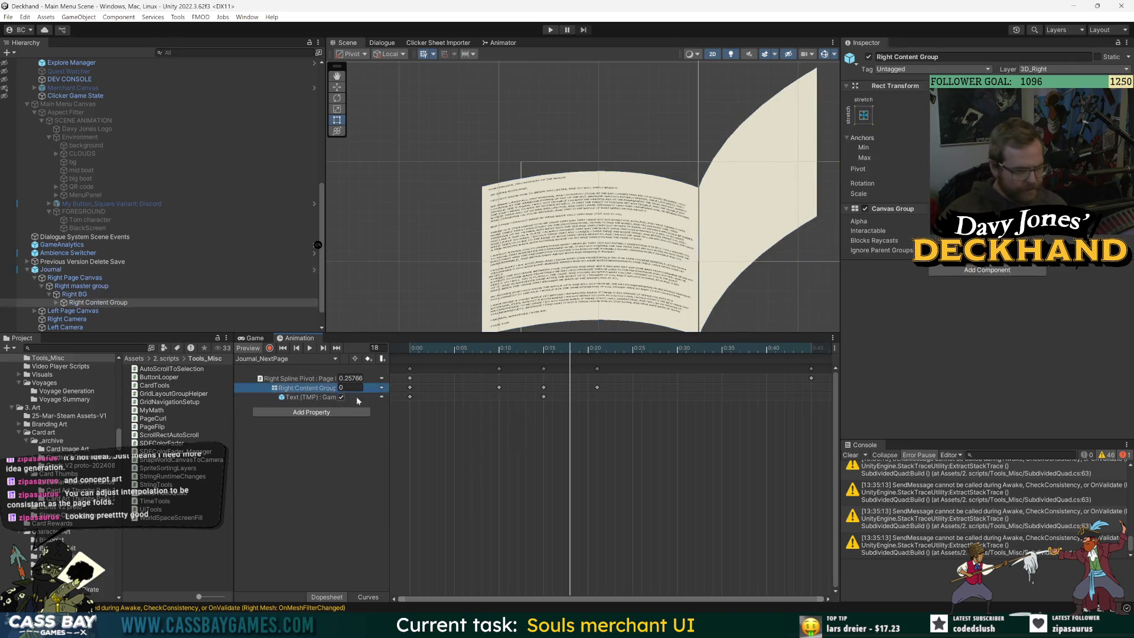
left_click(498, 388)
left_click(516, 350)
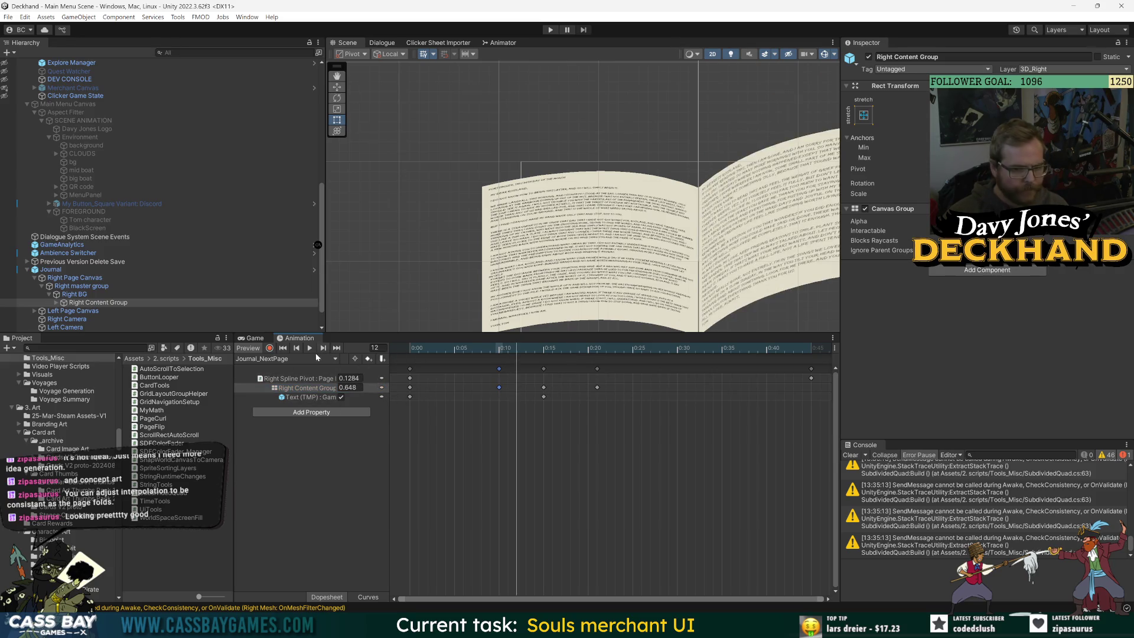
left_click(297, 352)
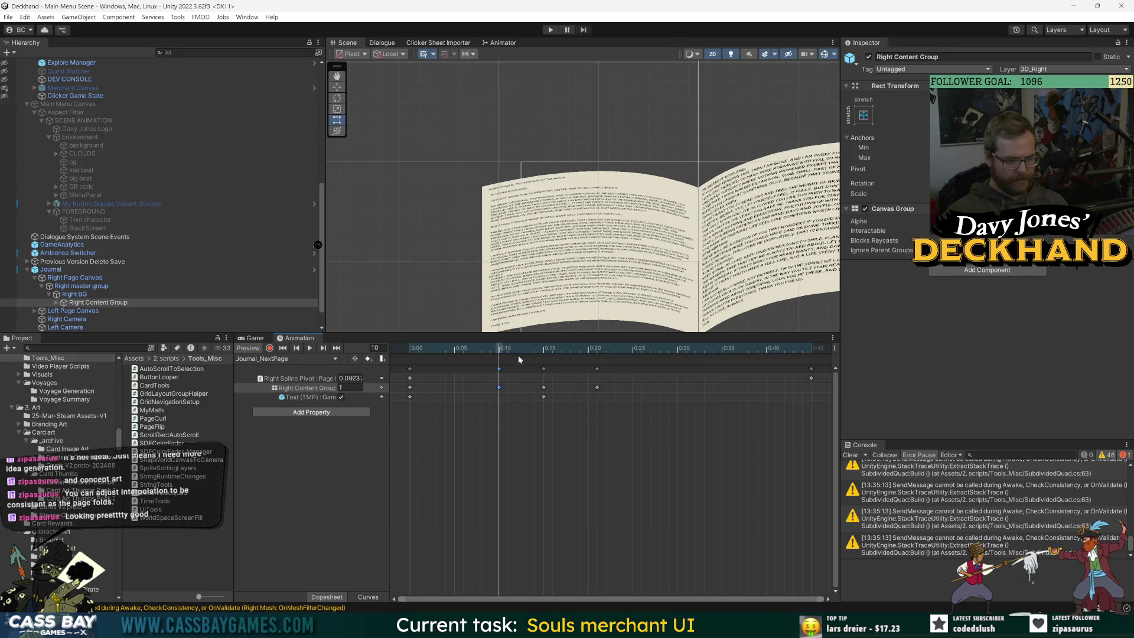
key("Delete")
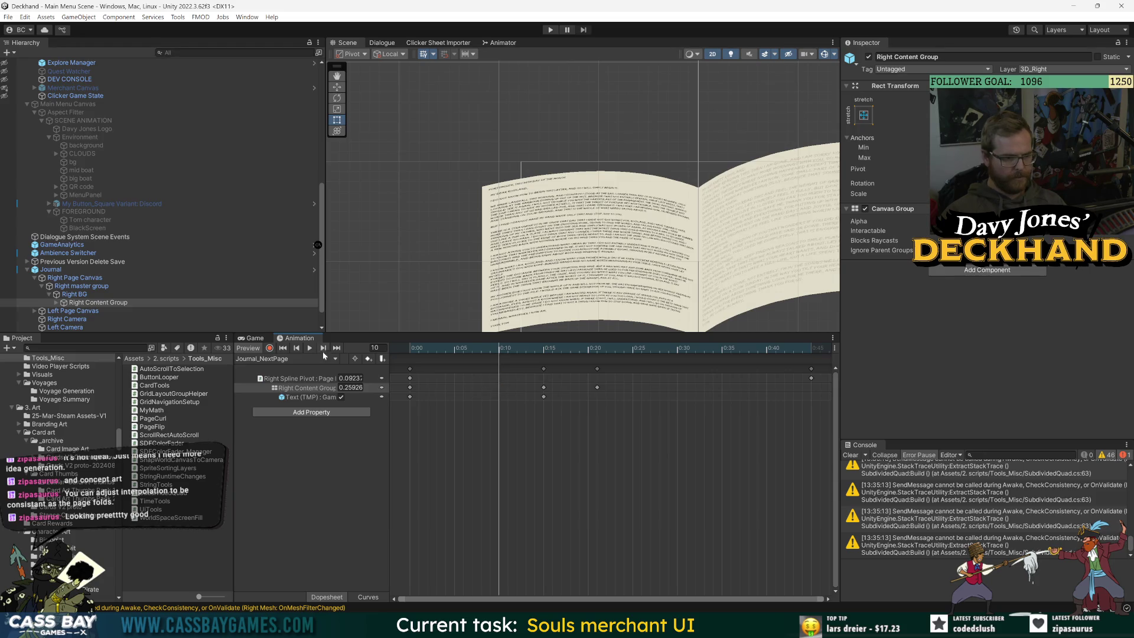
Step: Set Right Content Group alpha to 1 at 0:15 and preview the flip to frame 25
left_click(323, 348)
type("1")
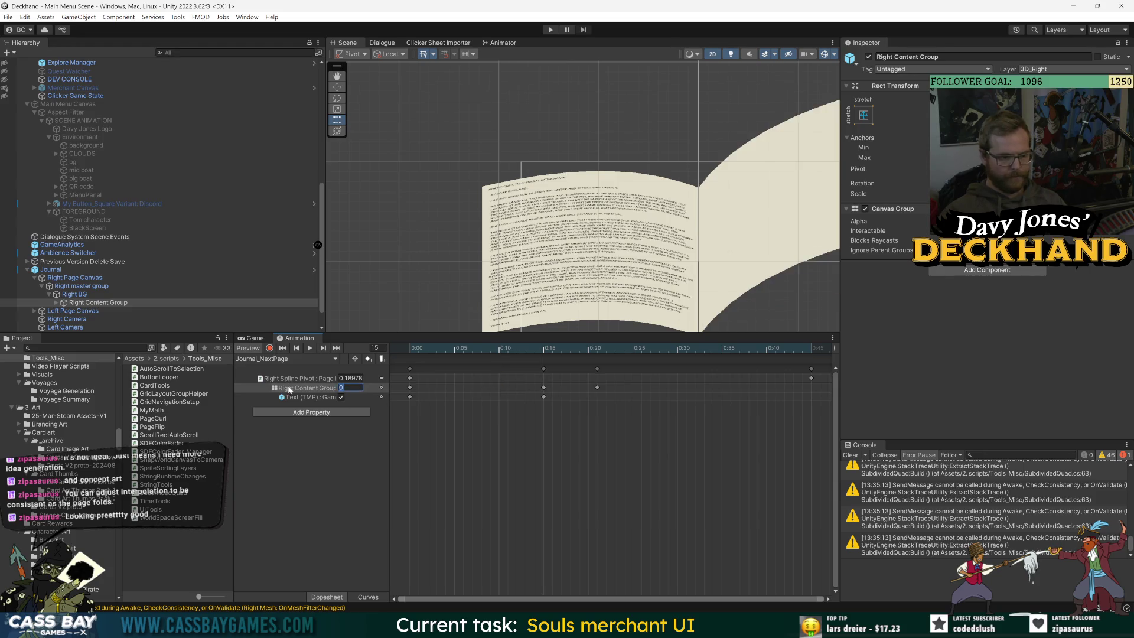
key("Return")
key("space")
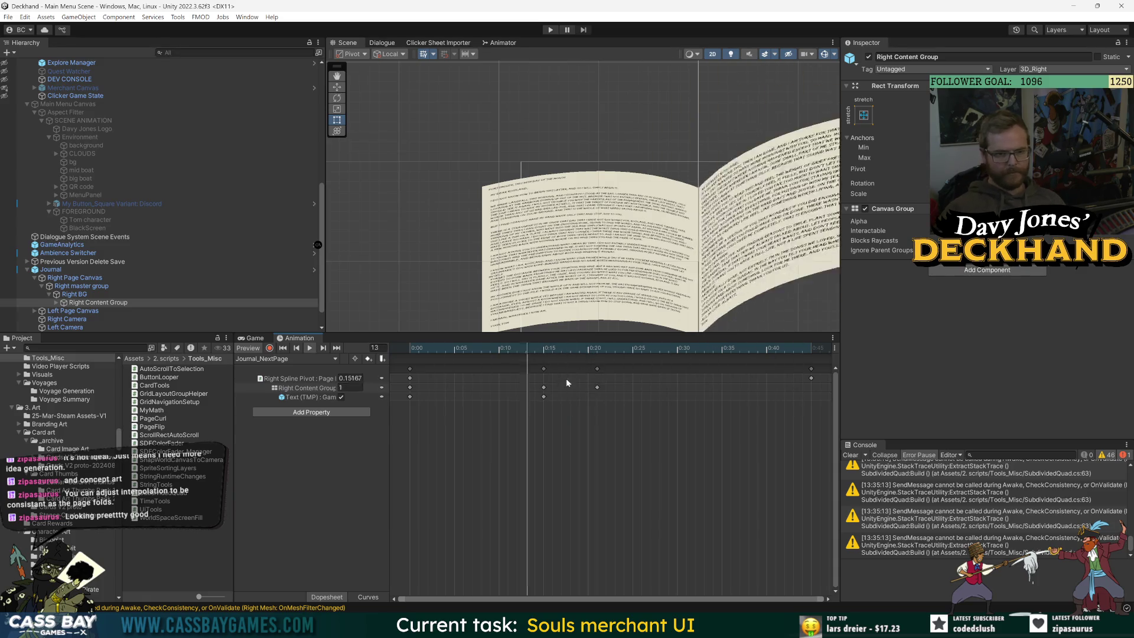
mouse_move(502, 349)
left_mouse_down()
mouse_move(659, 347)
mouse_move(633, 349)
left_mouse_up()
left_click_drag(666, 193, 622, 160)
scroll(622, 159, "down", 5)
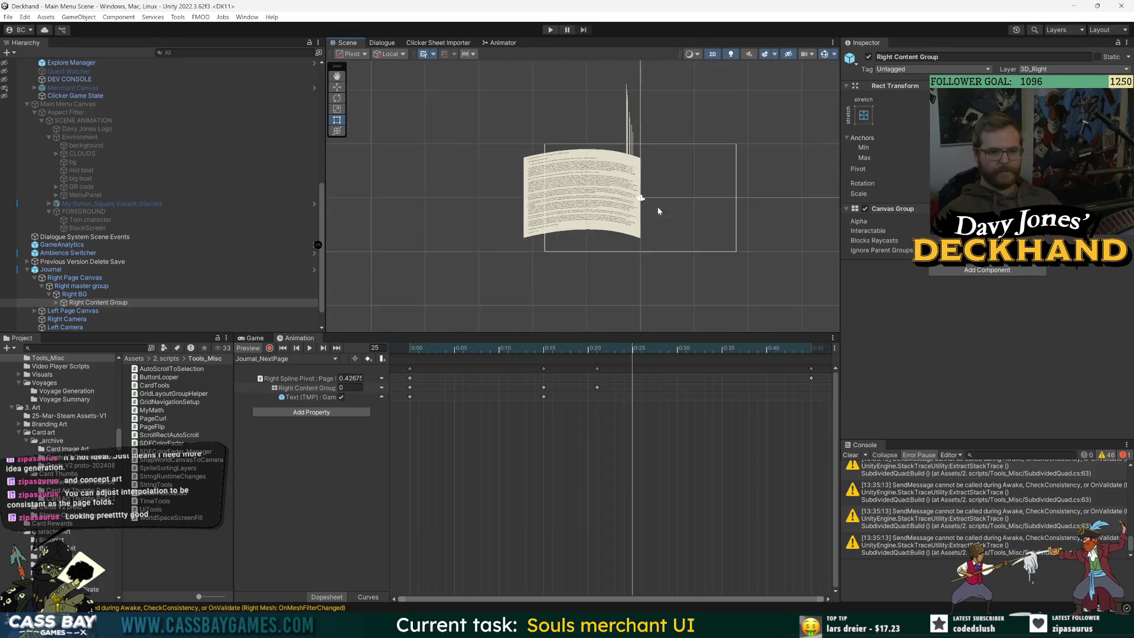
Step: Recentre the page, view it from the top in 3D, and scrub around frames 21-25
mouse_move(654, 207)
left_mouse_down()
mouse_move(631, 220)
mouse_move(470, 193)
mouse_move(605, 216)
left_mouse_up()
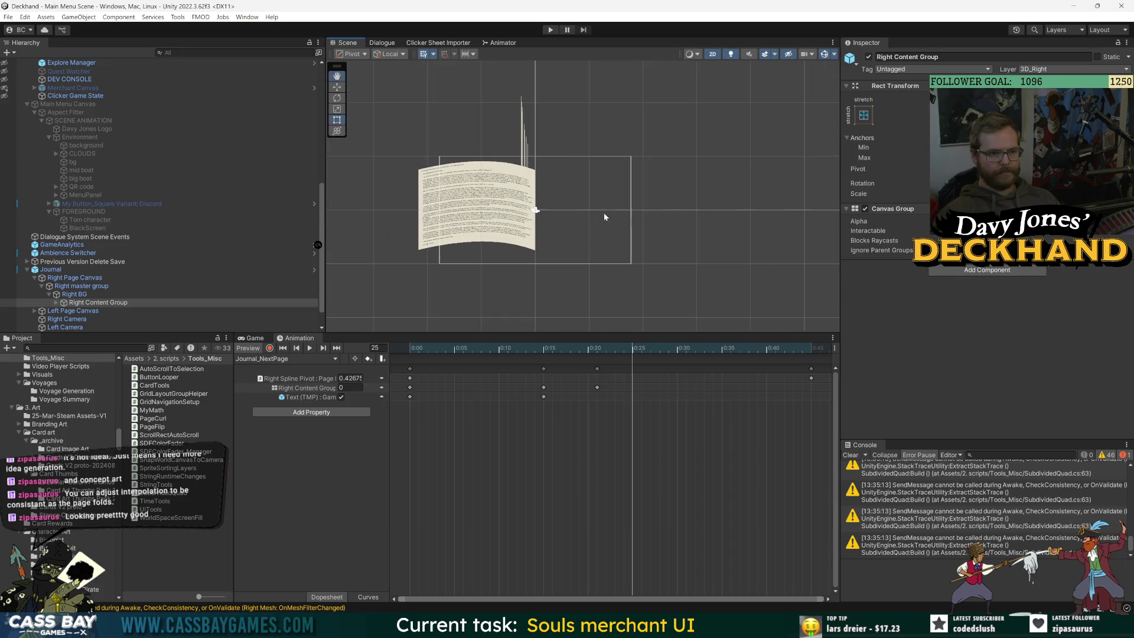
left_click(711, 56)
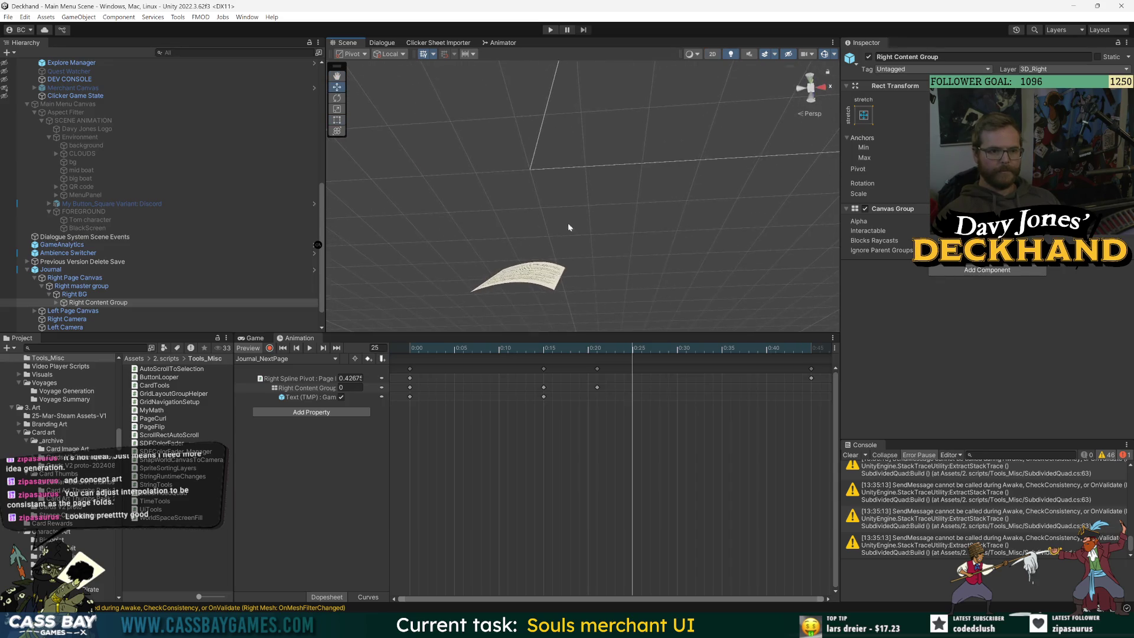
left_click(816, 79)
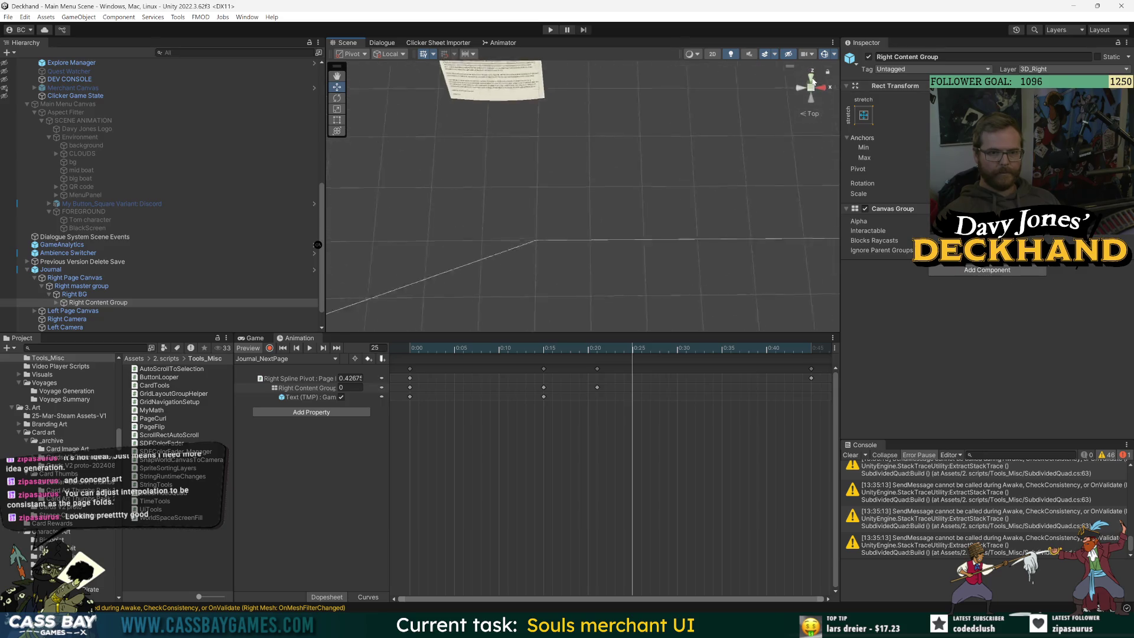
mouse_move(614, 356)
left_mouse_down()
mouse_move(547, 353)
mouse_move(686, 361)
mouse_move(597, 369)
left_mouse_up()
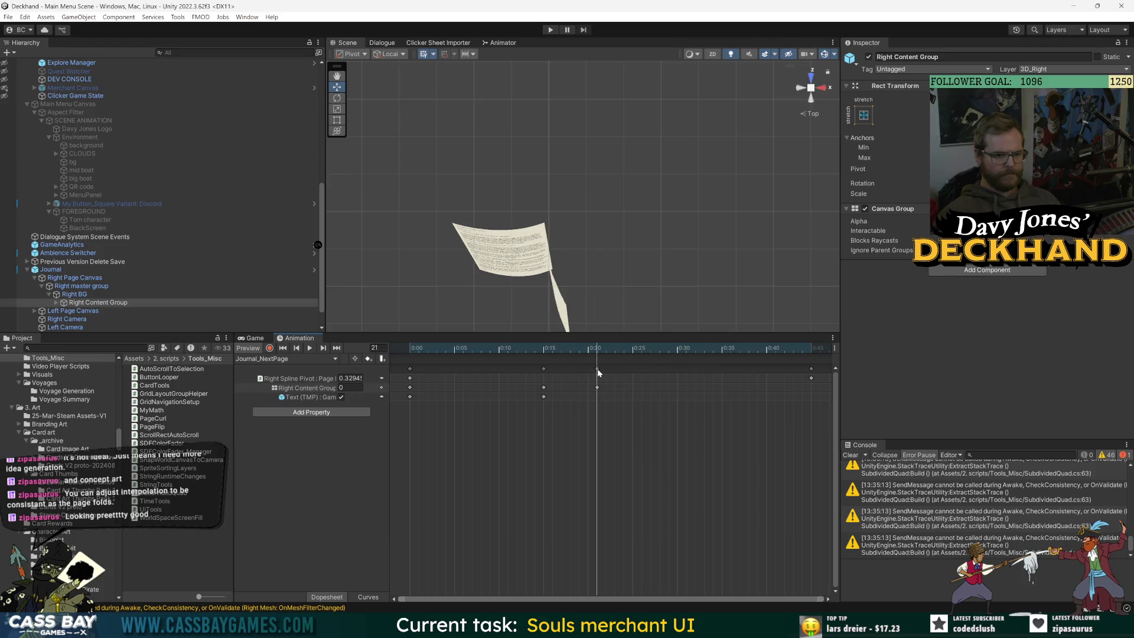
left_click(307, 388)
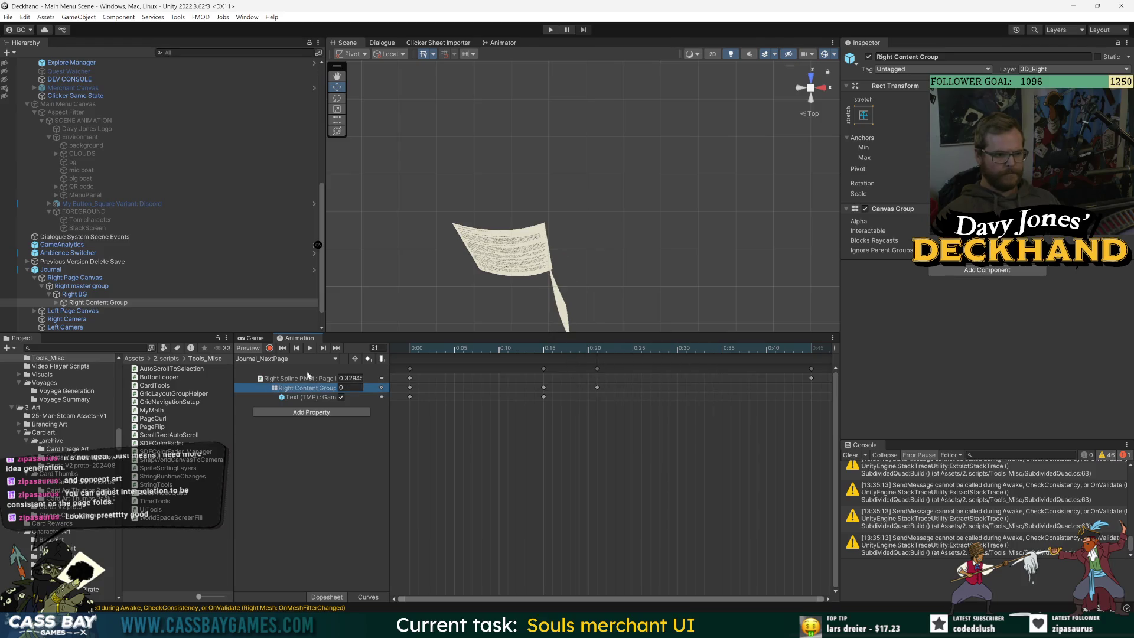
Step: Select Right Content Group and preview the page curl, ending at frame 23
left_click(73, 294)
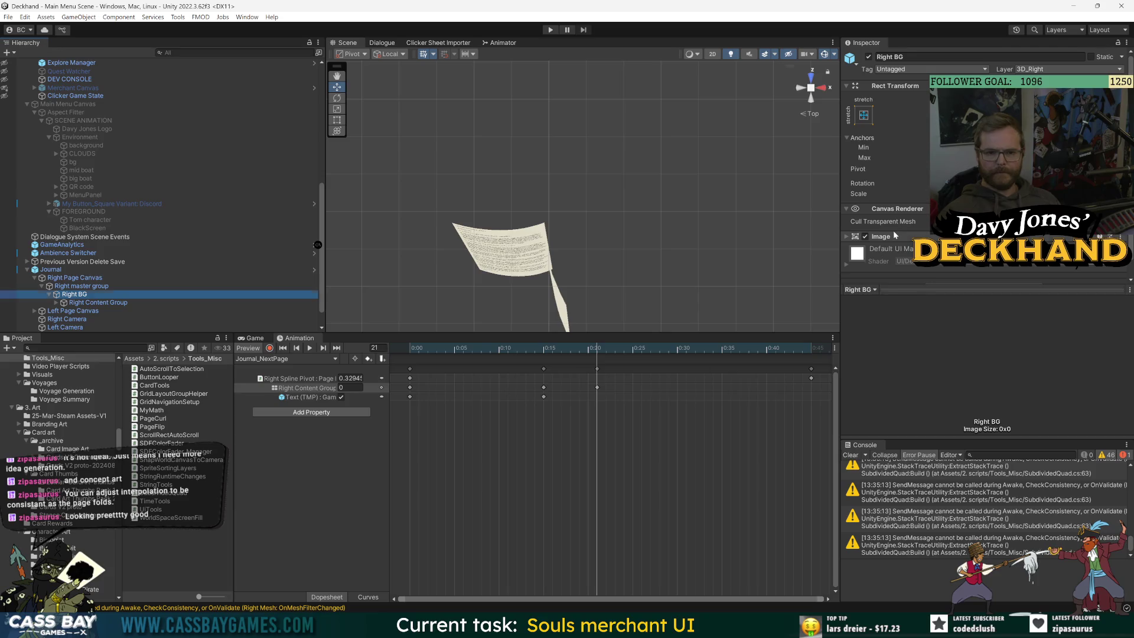
key("Down")
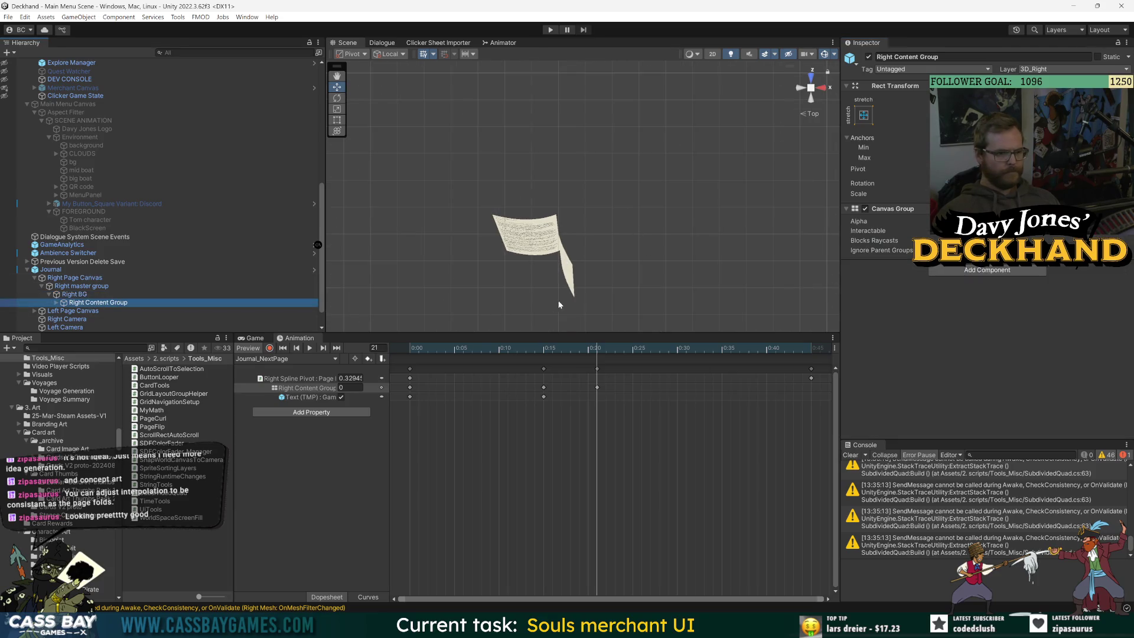
mouse_move(597, 348)
left_mouse_down()
mouse_move(582, 352)
mouse_move(695, 369)
left_mouse_up()
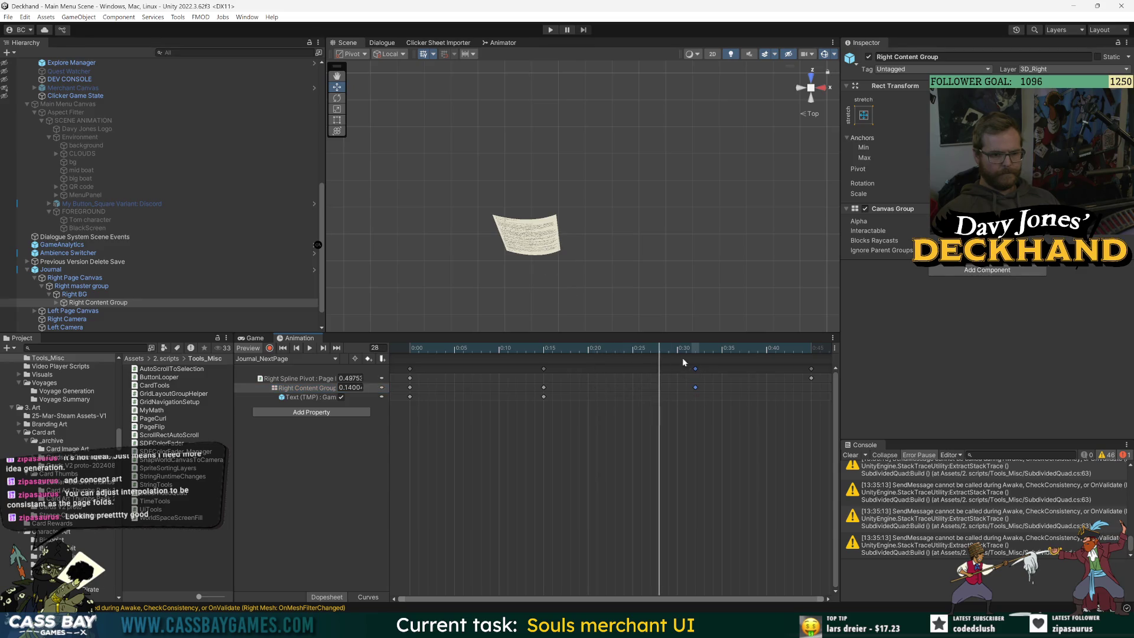
mouse_move(617, 353)
left_mouse_down()
mouse_move(589, 352)
mouse_move(612, 353)
left_mouse_up()
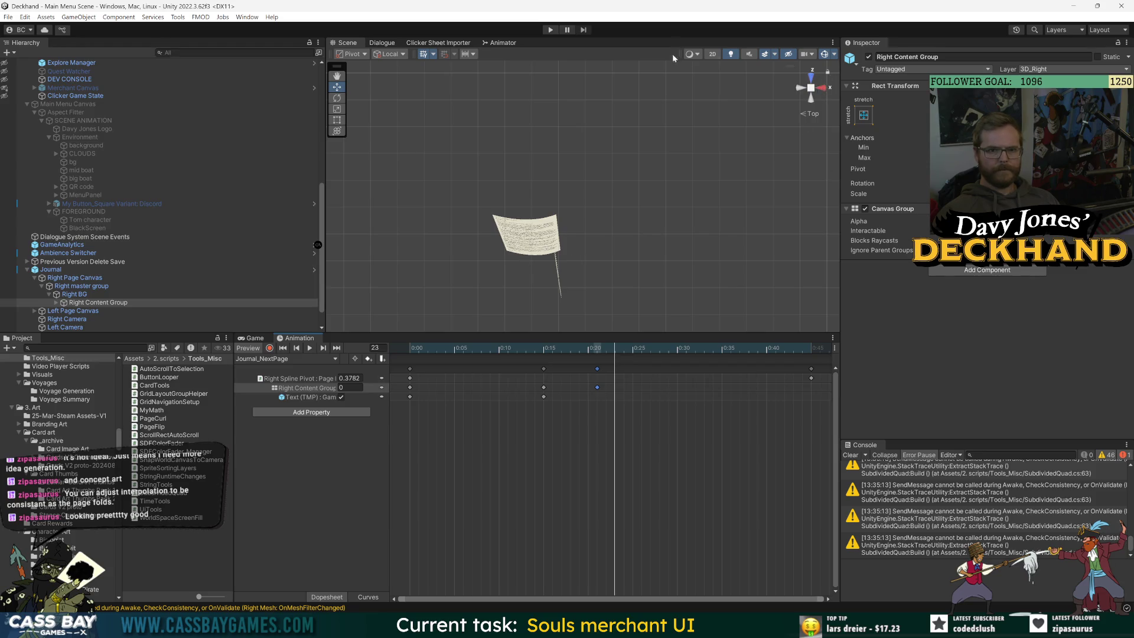
Step: Switch the Scene view to 2D and show an enlarged Game view of the page
left_click(714, 55)
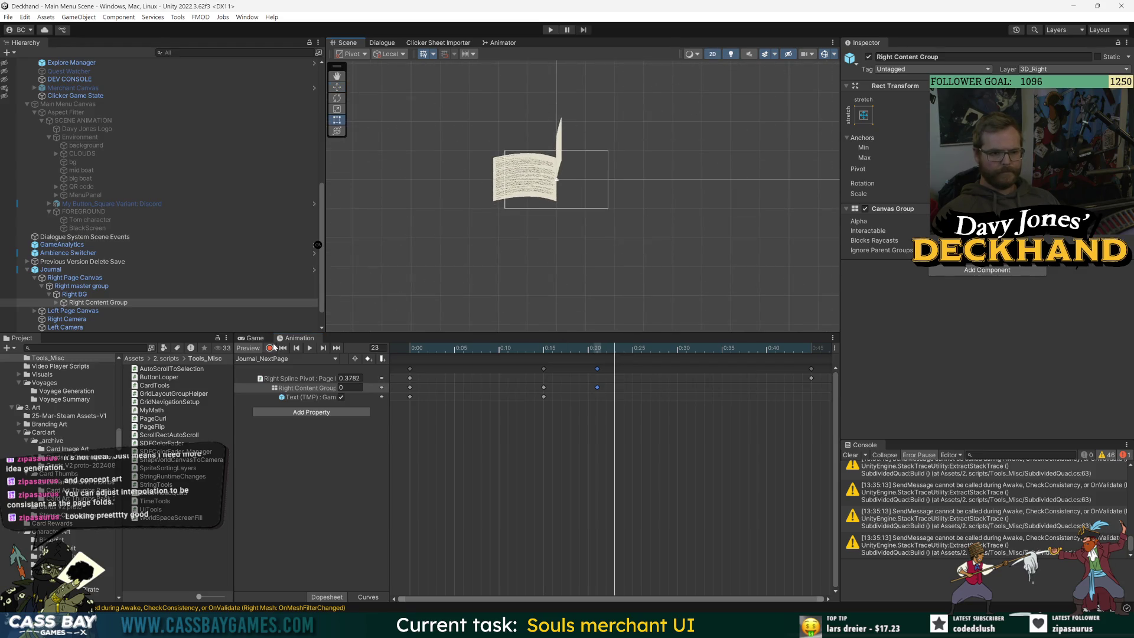
left_click(253, 338)
left_click_drag(614, 331, 615, 232)
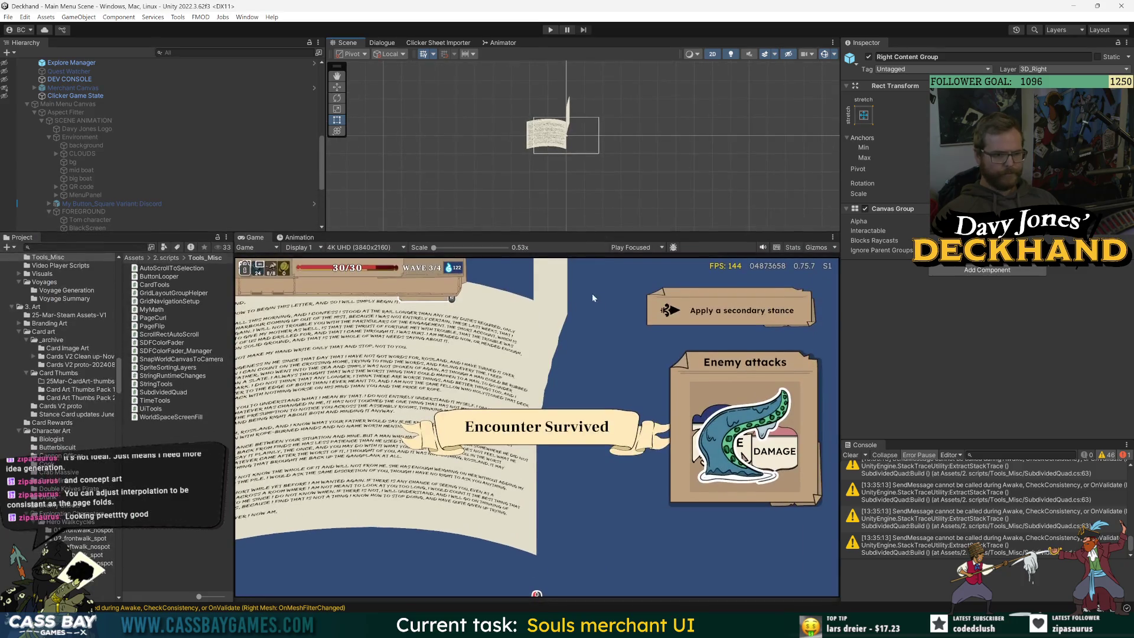
Step: Dock the Animation timeline above the Game view and play the page-turn preview
left_click(293, 238)
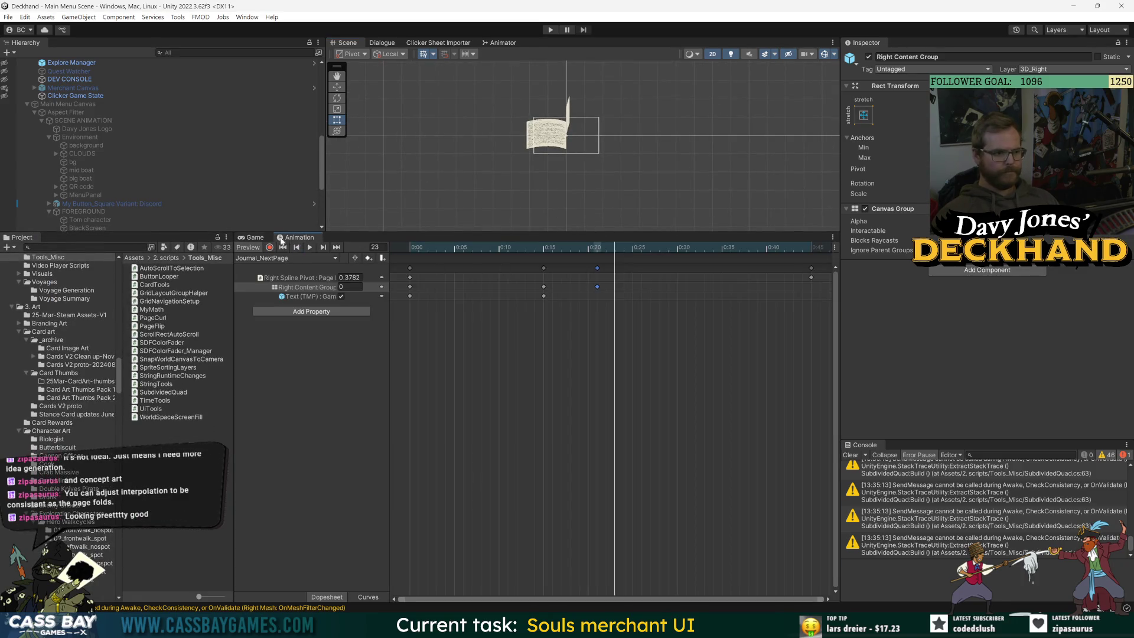
mouse_move(282, 241)
left_mouse_down()
mouse_move(502, 47)
mouse_move(544, 46)
left_mouse_up()
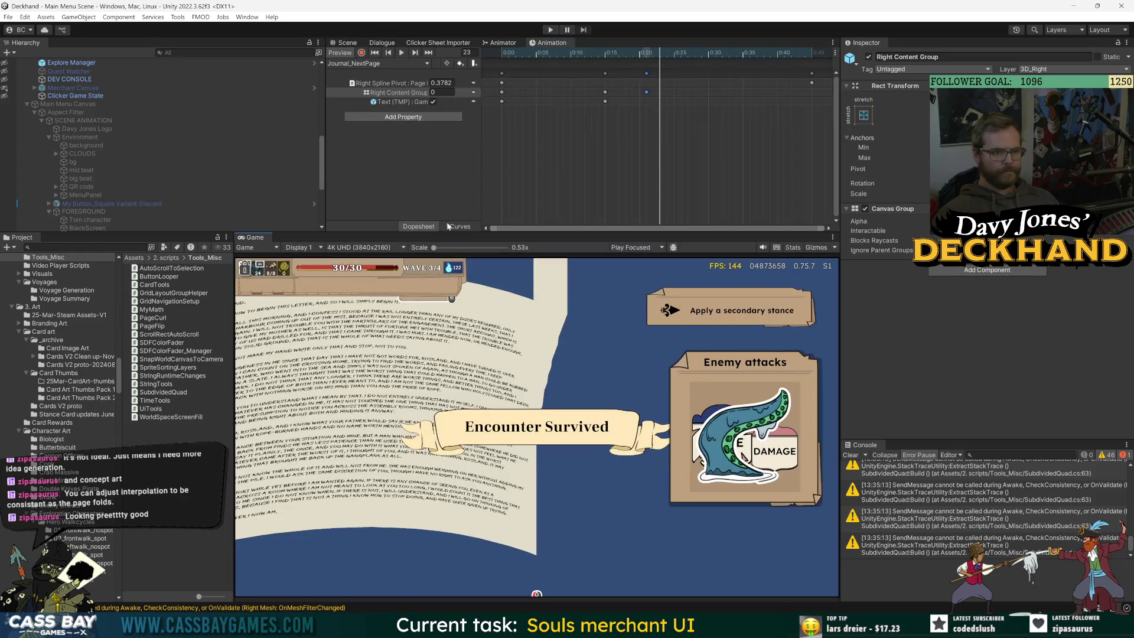
left_click(400, 54)
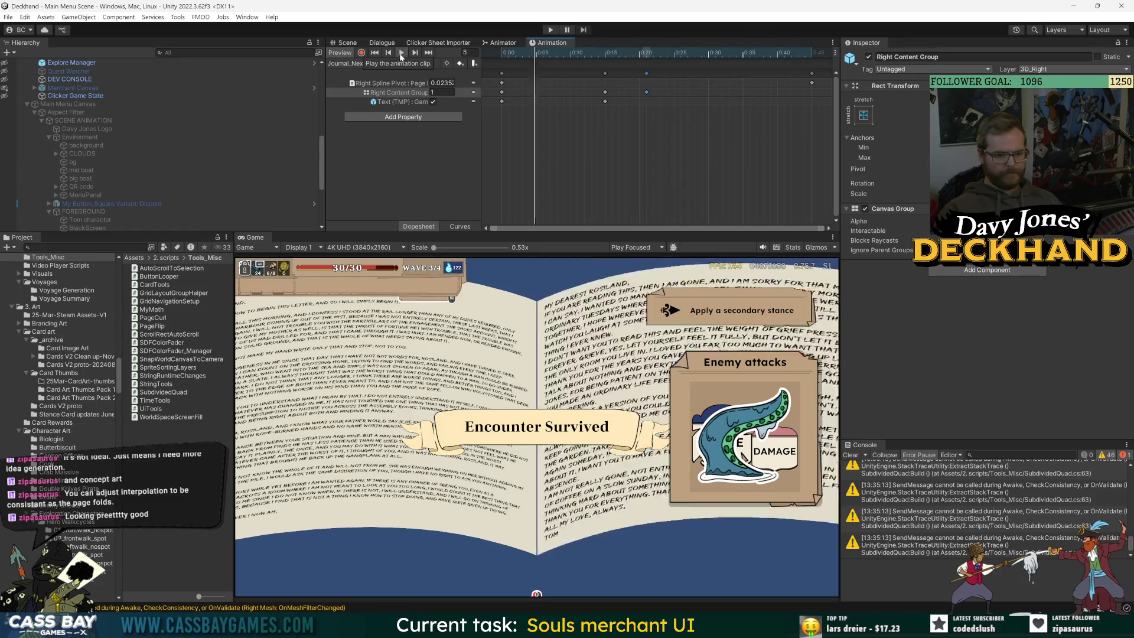
Step: Shift the Right Content Group keyframes later in time and preview the turn to frame 50
scroll(743, 105, "down", 3)
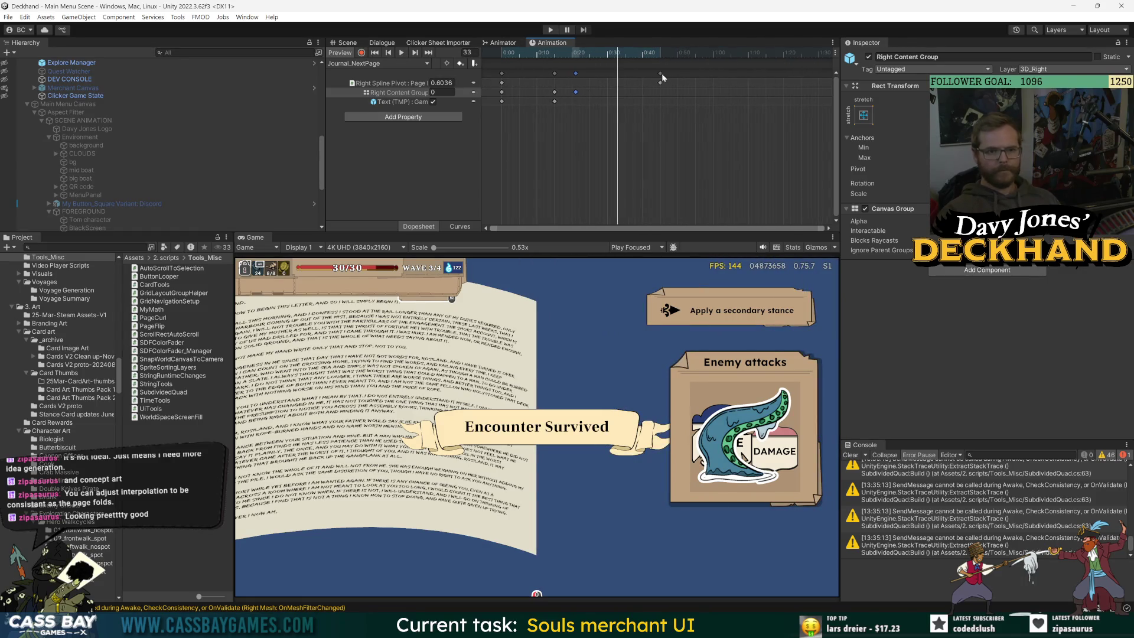
left_click_drag(661, 74, 808, 73)
left_click_drag(576, 73, 636, 74)
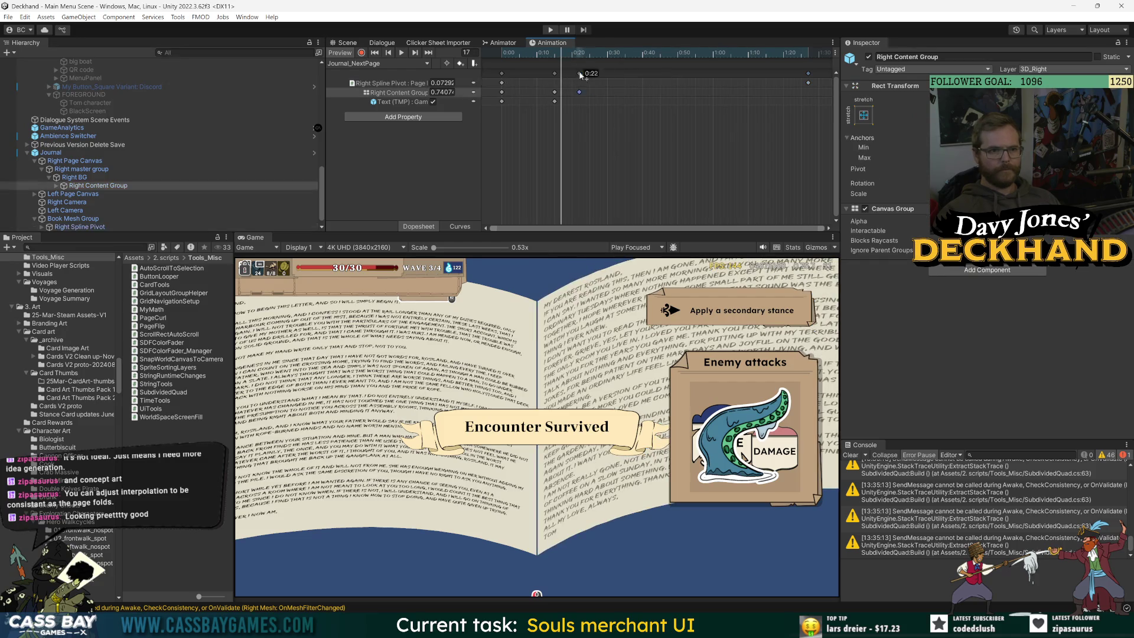
left_click_drag(554, 74, 597, 73)
left_click(385, 85)
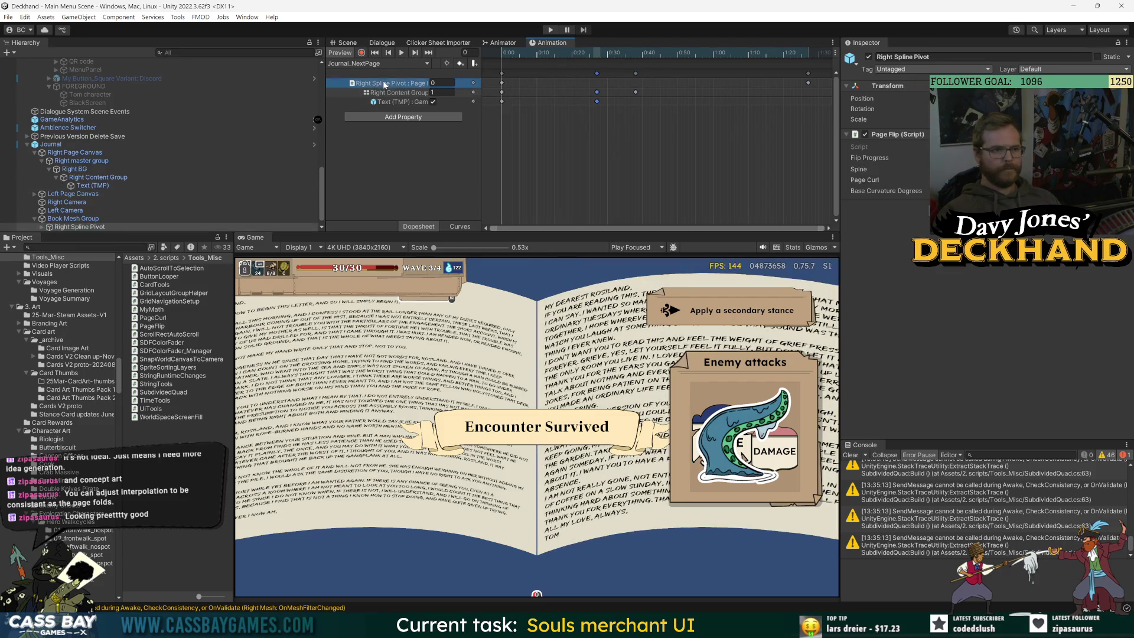
key("space")
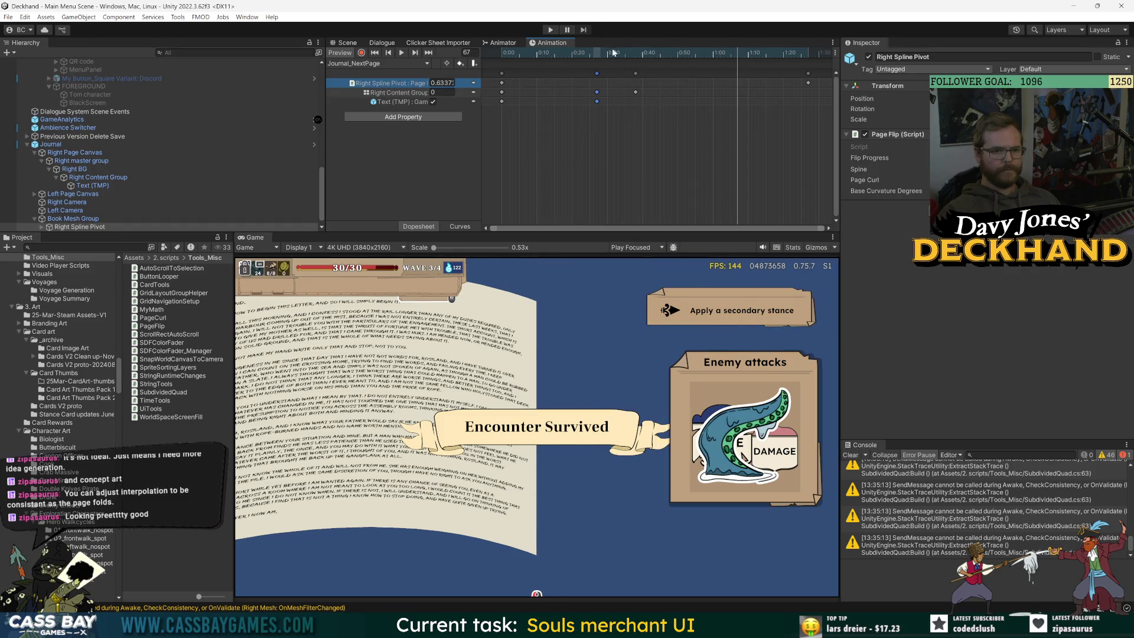
left_click(677, 55)
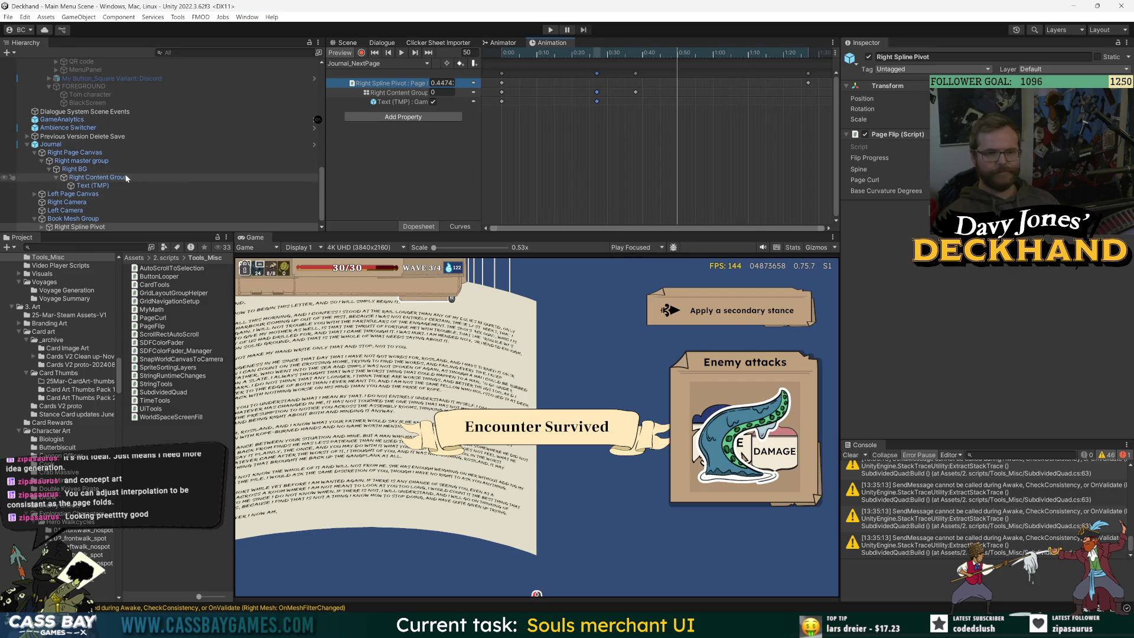
Step: Review the Journal's prefab overrides, enable its Animator, and open the Journal prefab
left_click(51, 144)
left_click(890, 97)
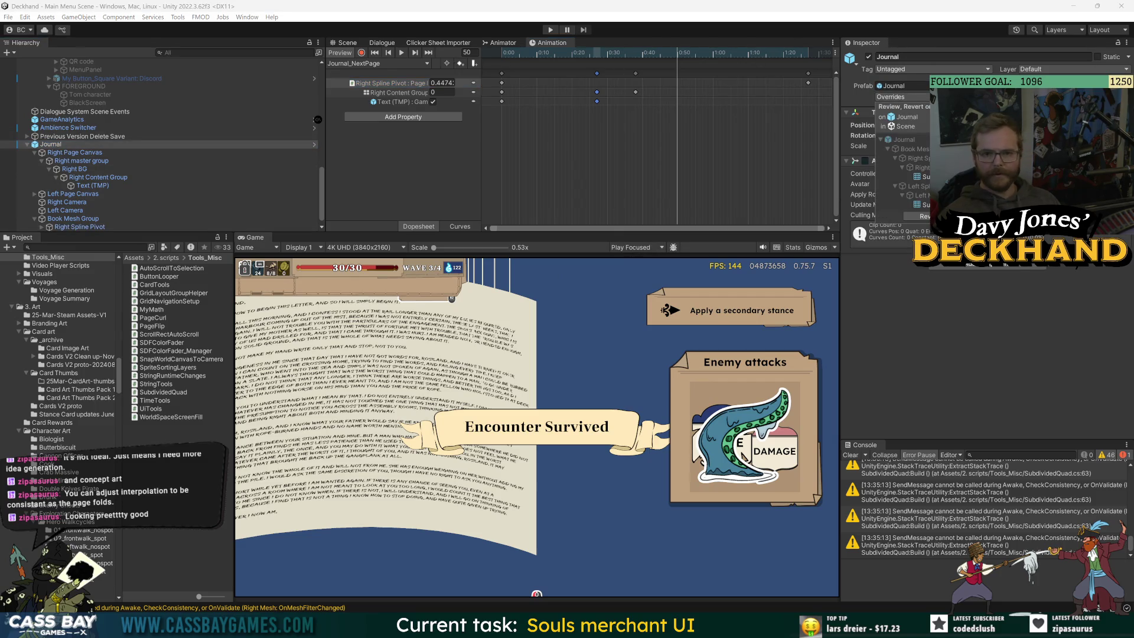
key("Escape")
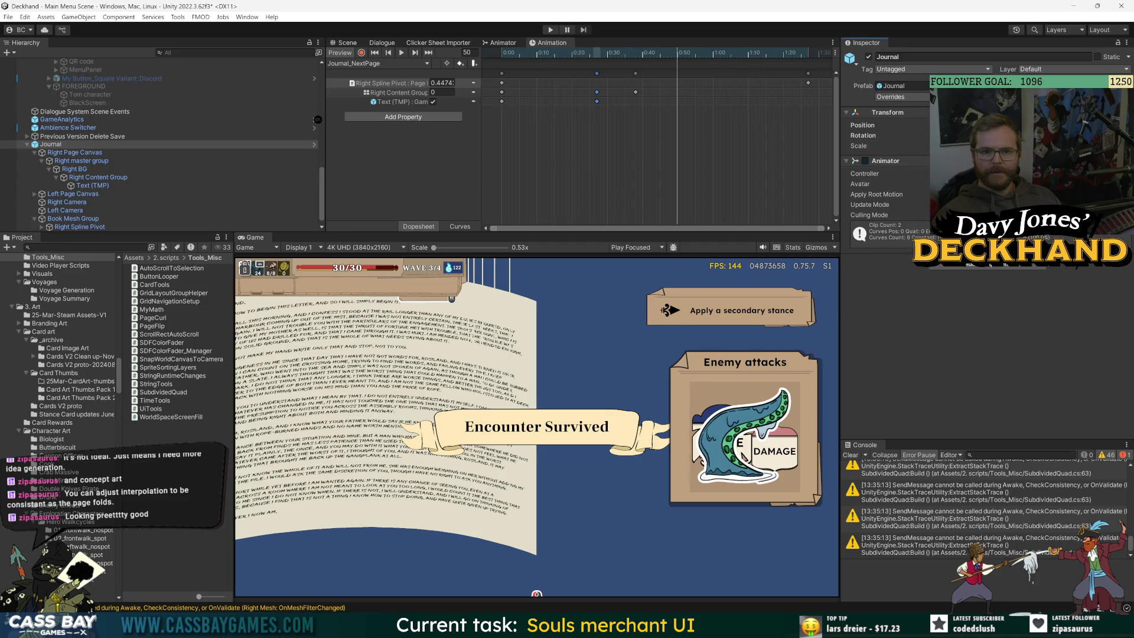
left_click(865, 161)
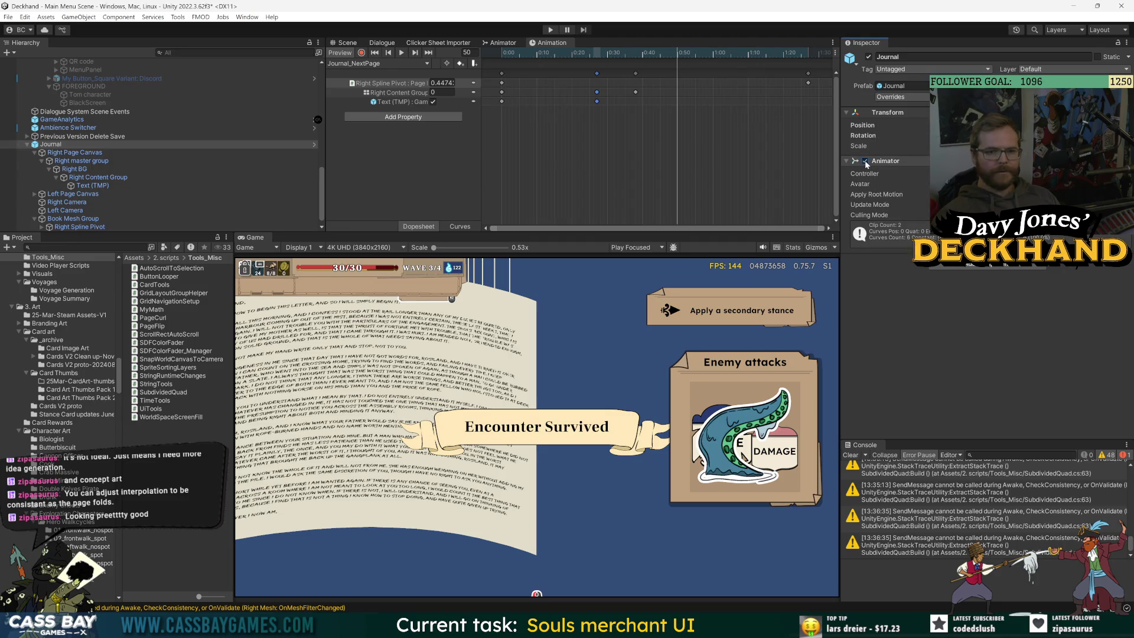
left_click(890, 97)
left_click(904, 116)
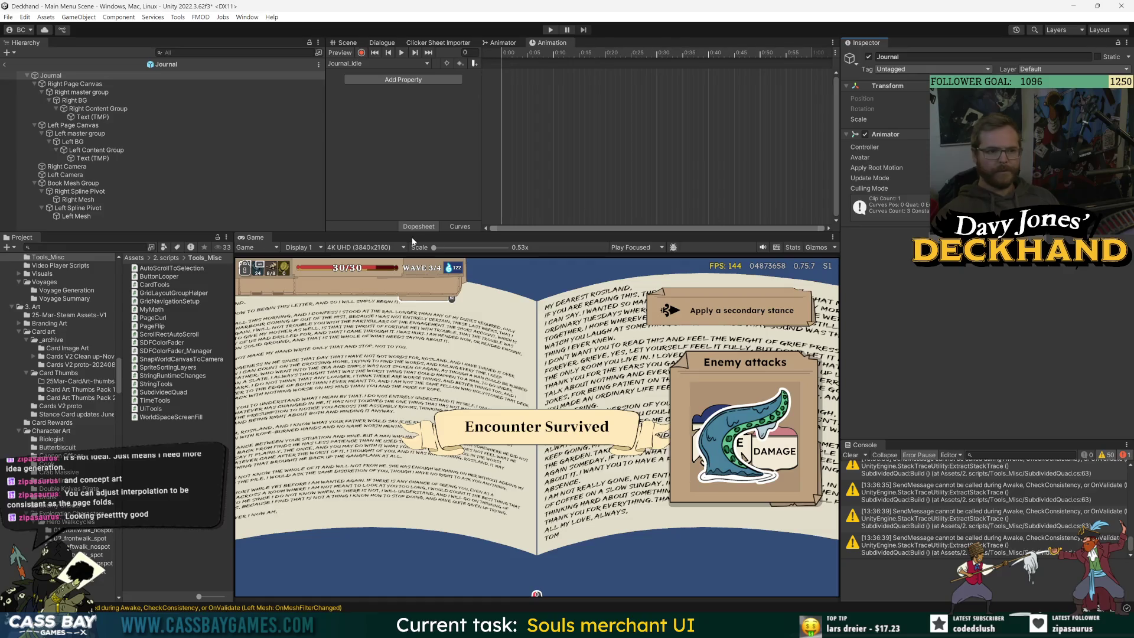
Step: Show the prefab's Scene view and frame the book mesh at the Left Spline Pivot
left_click_drag(590, 230, 593, 320)
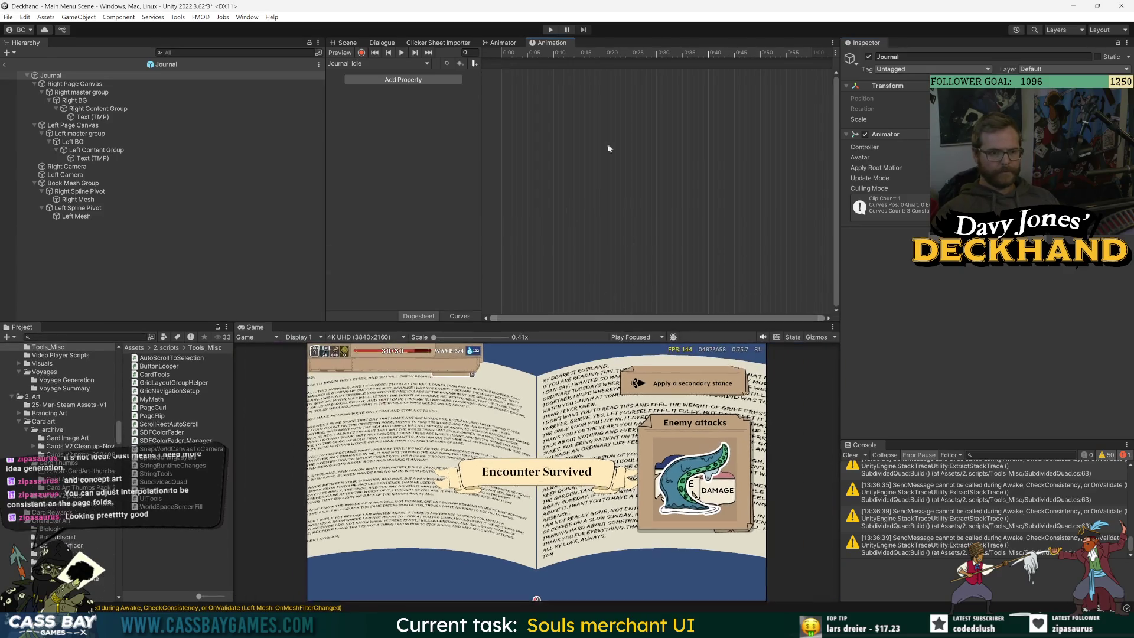
left_click(358, 44)
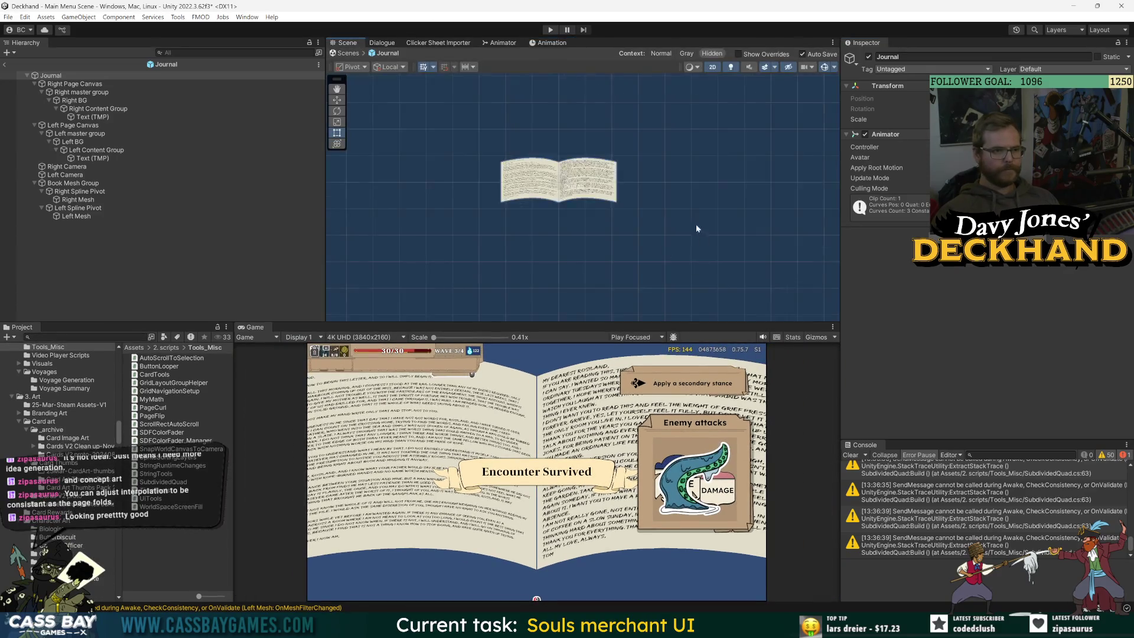
double_click(77, 207)
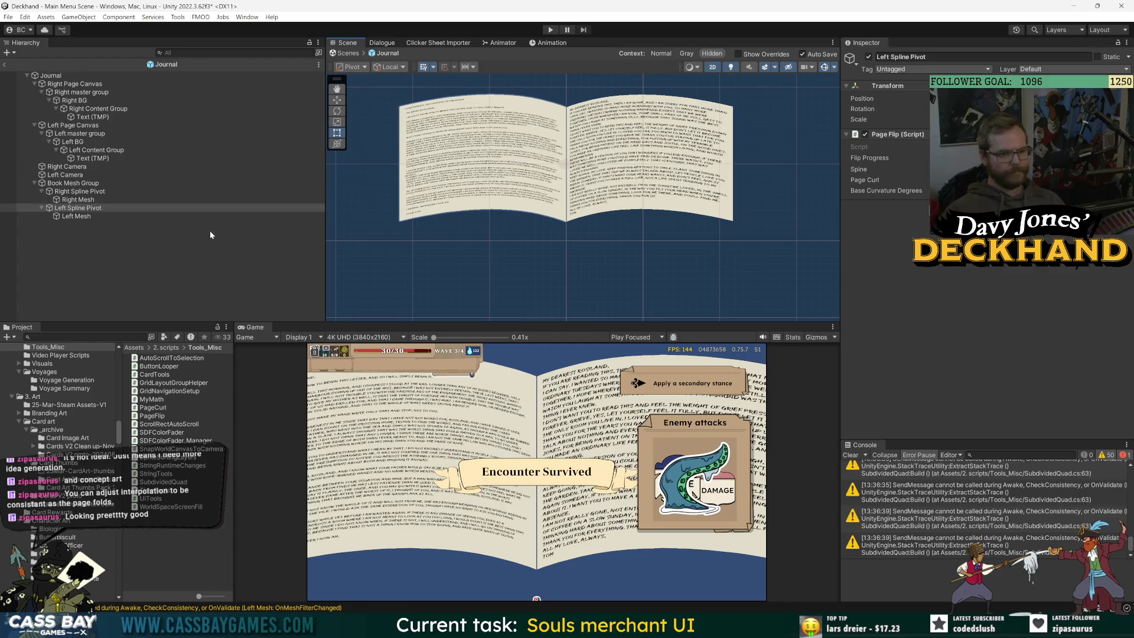
Step: Scrub through the Journal_NextPage clip, then exit back to the main scene
left_click(549, 42)
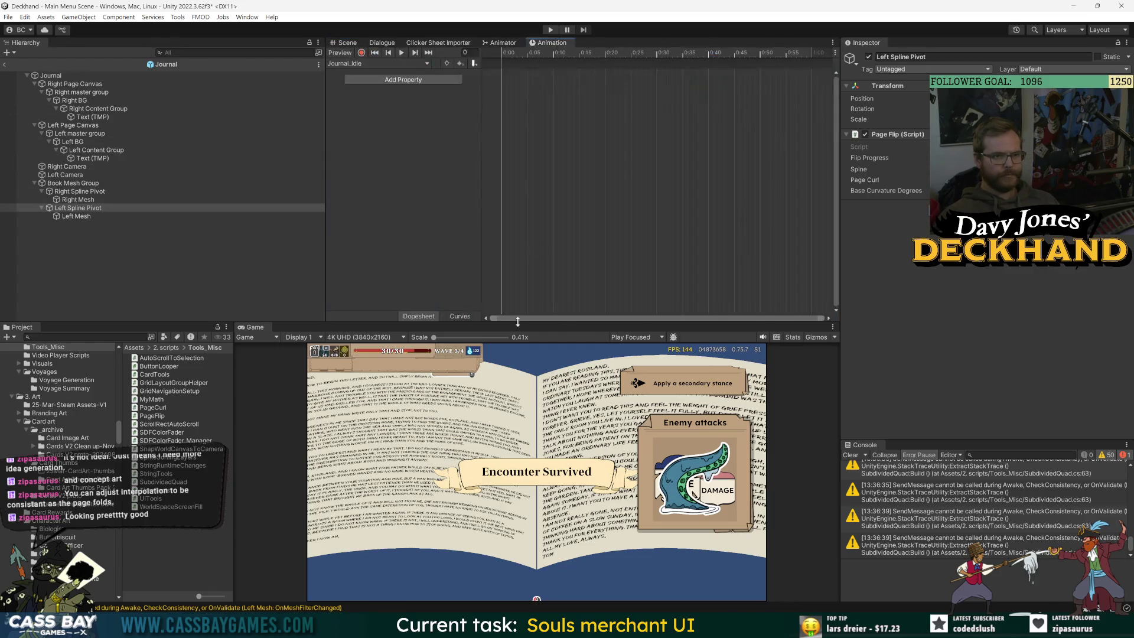
left_click(390, 64)
left_click(366, 87)
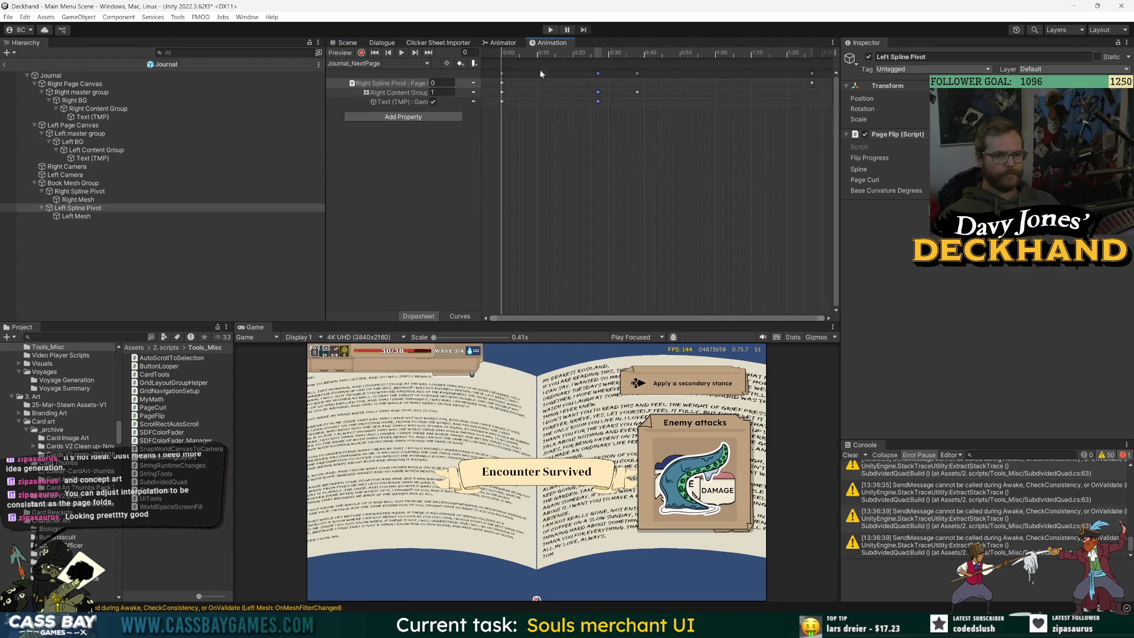
mouse_move(567, 53)
left_mouse_down()
mouse_move(721, 55)
mouse_move(693, 53)
left_mouse_up()
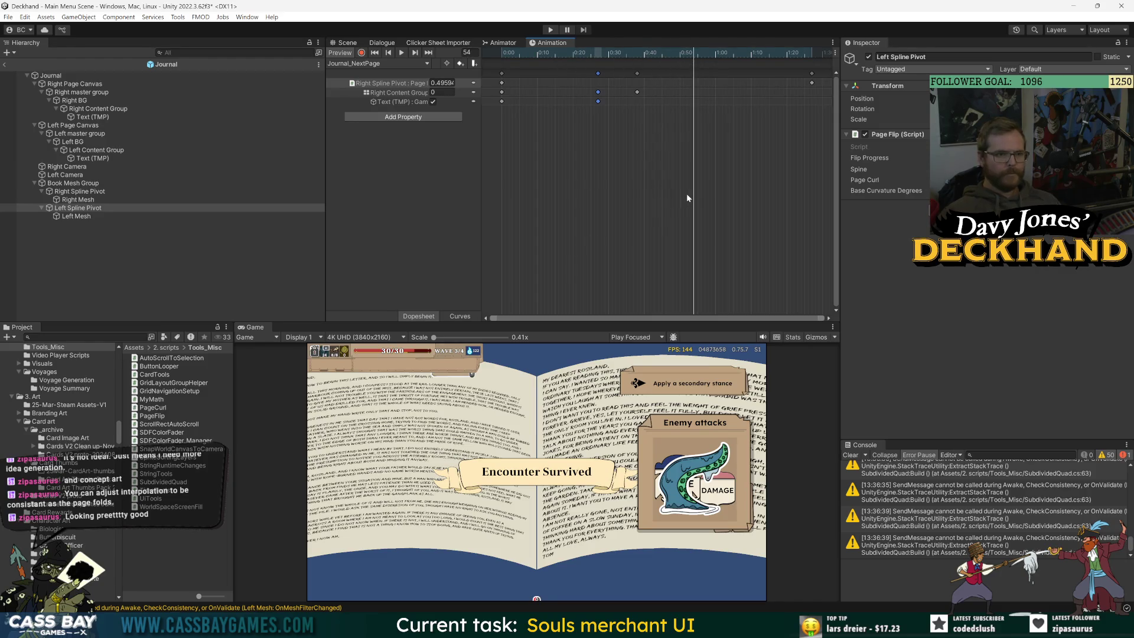
left_click(5, 64)
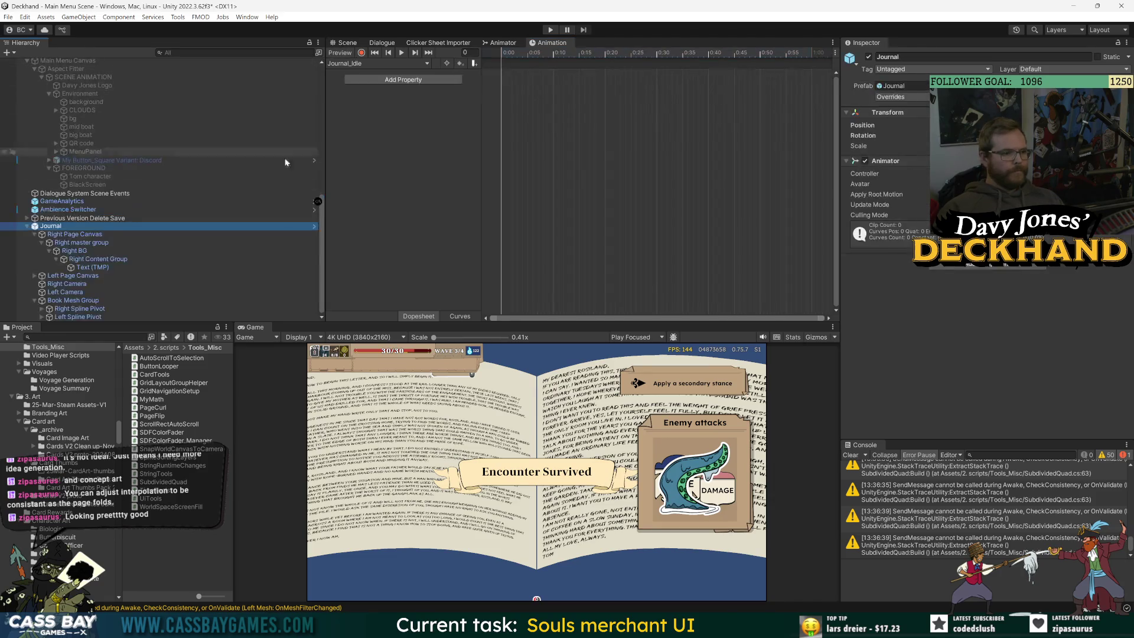
Step: Switch to the Journal_NextPage clip and scrub the page turn to mid-flip
left_click(360, 64)
left_click(354, 86)
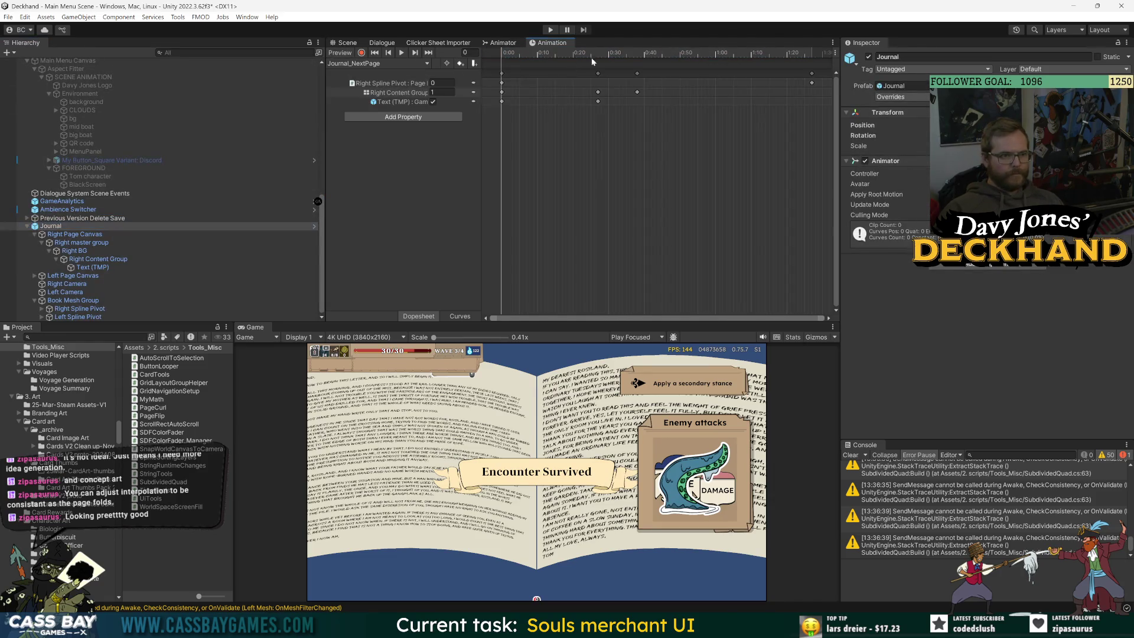
mouse_move(599, 56)
left_mouse_down()
mouse_move(698, 58)
mouse_move(673, 58)
left_mouse_up()
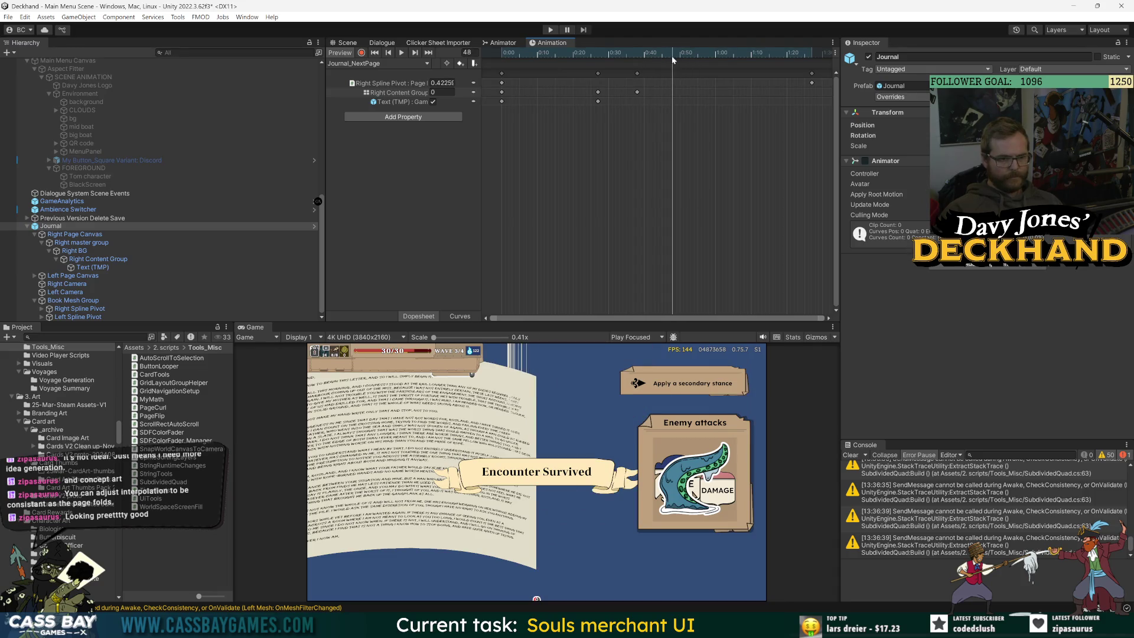
Step: Select Book Mesh Group, set the flip to frame 50, and view the curved page in Scene view
left_click(94, 259)
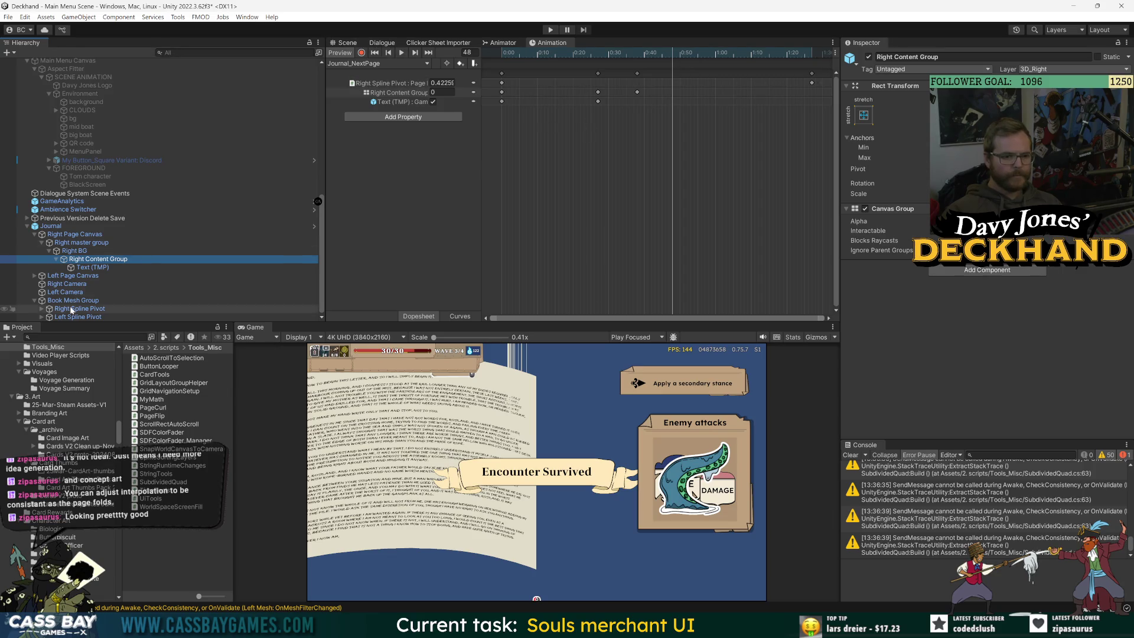
left_click(51, 226)
left_click(77, 276)
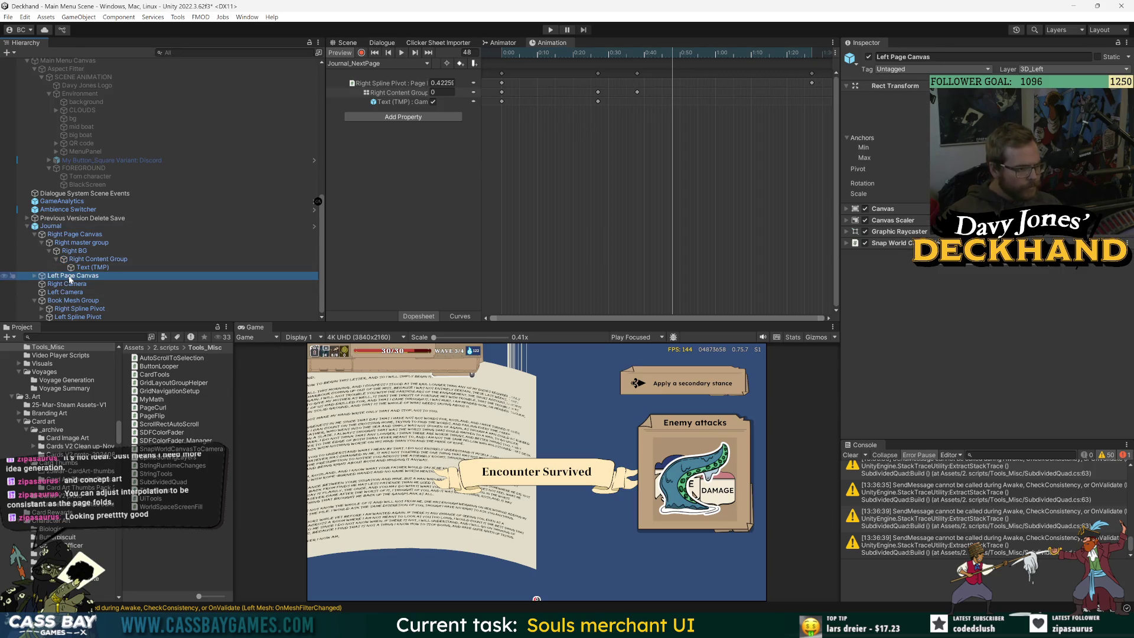
left_click(73, 301)
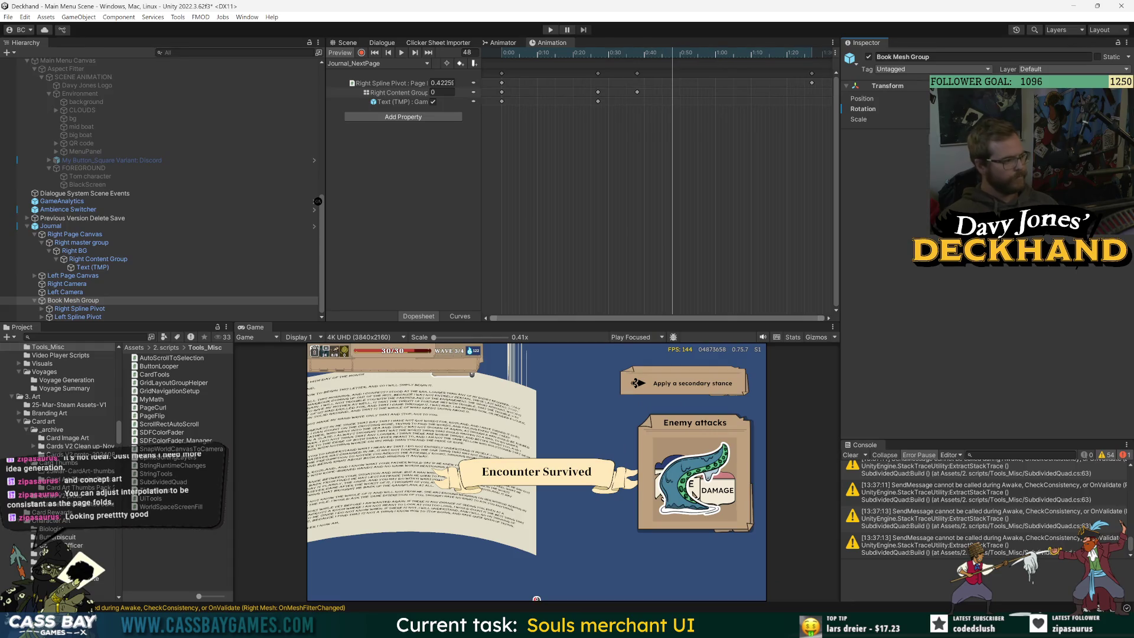
key("alt+Tab")
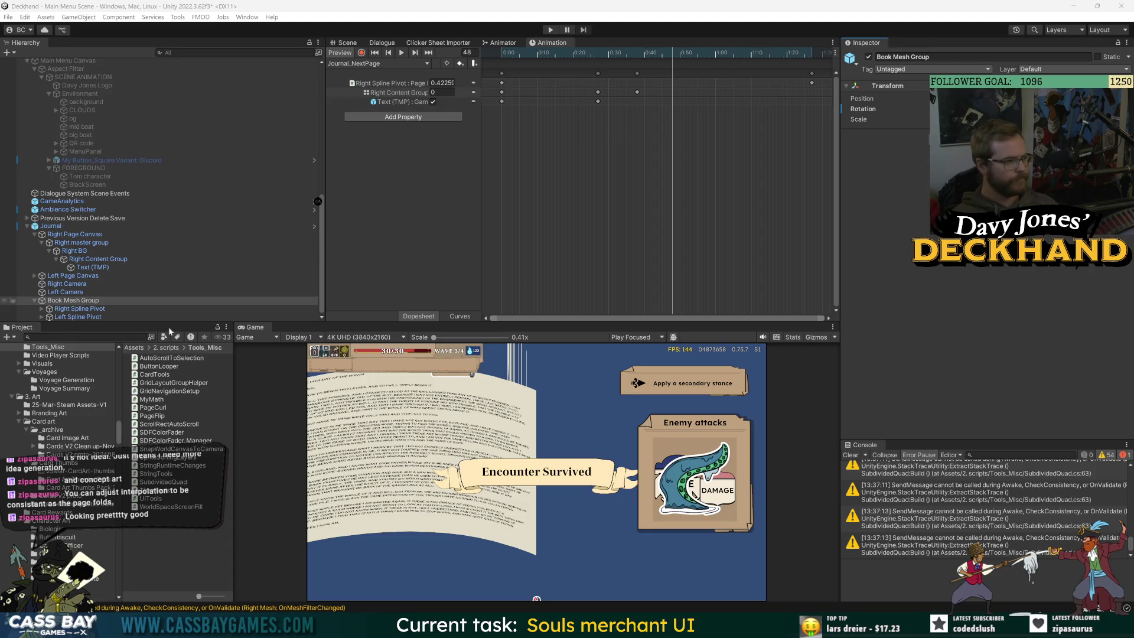
mouse_move(655, 53)
left_mouse_down()
mouse_move(694, 53)
mouse_move(679, 56)
left_mouse_up()
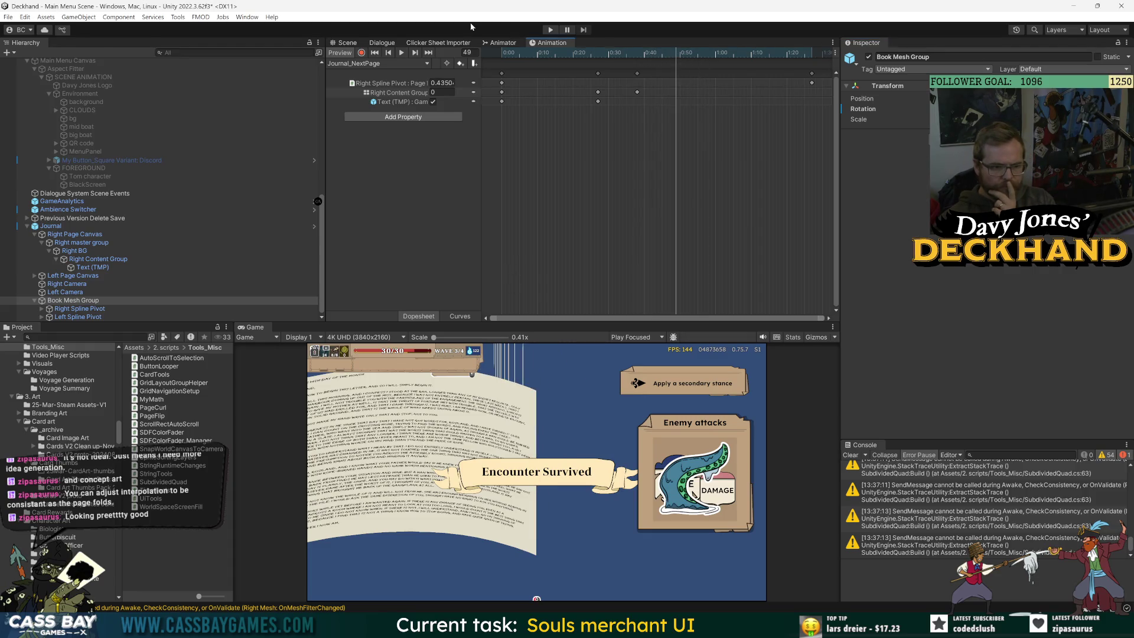
left_click(347, 43)
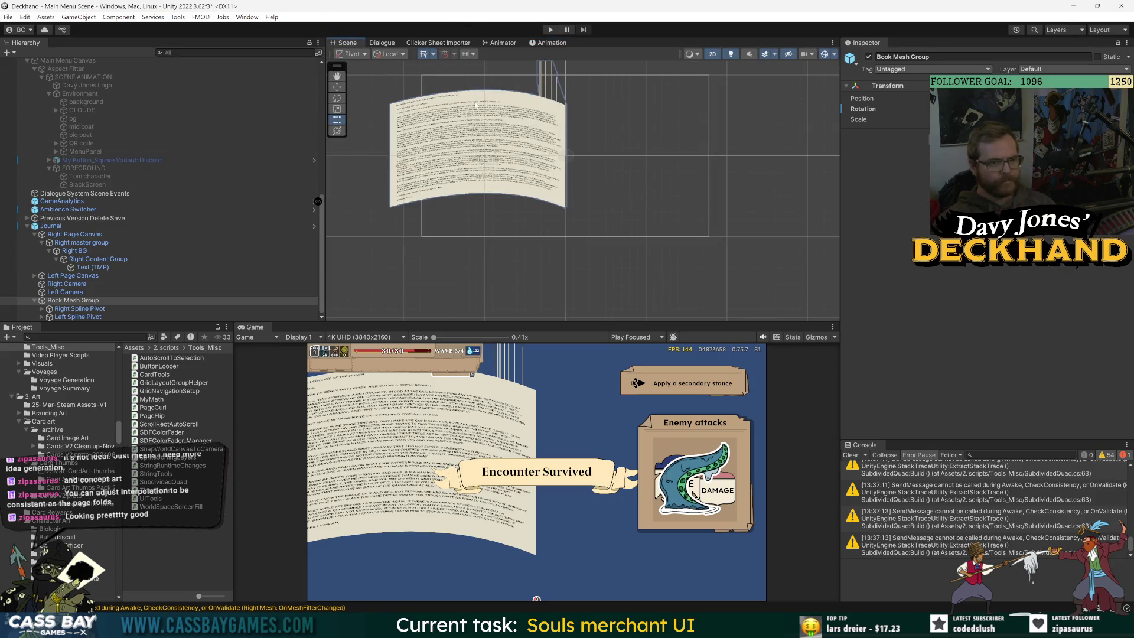
Step: Compare the Right Camera and Left Camera settings in the Inspector
scroll(543, 203, "up", 5)
scroll(543, 204, "down", 3)
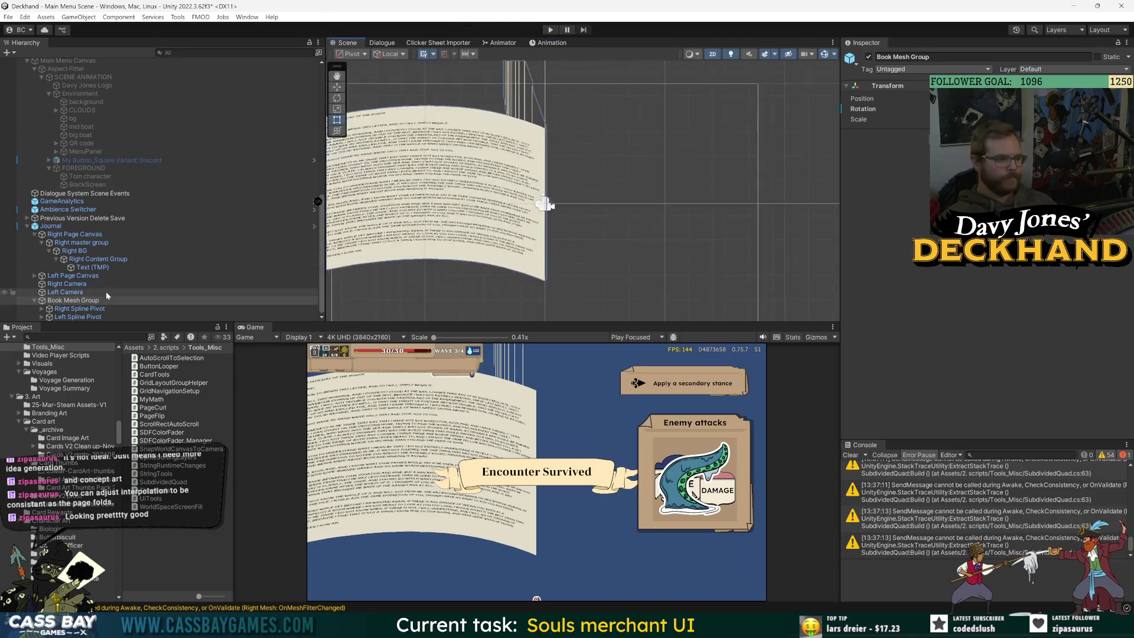
left_click(67, 283)
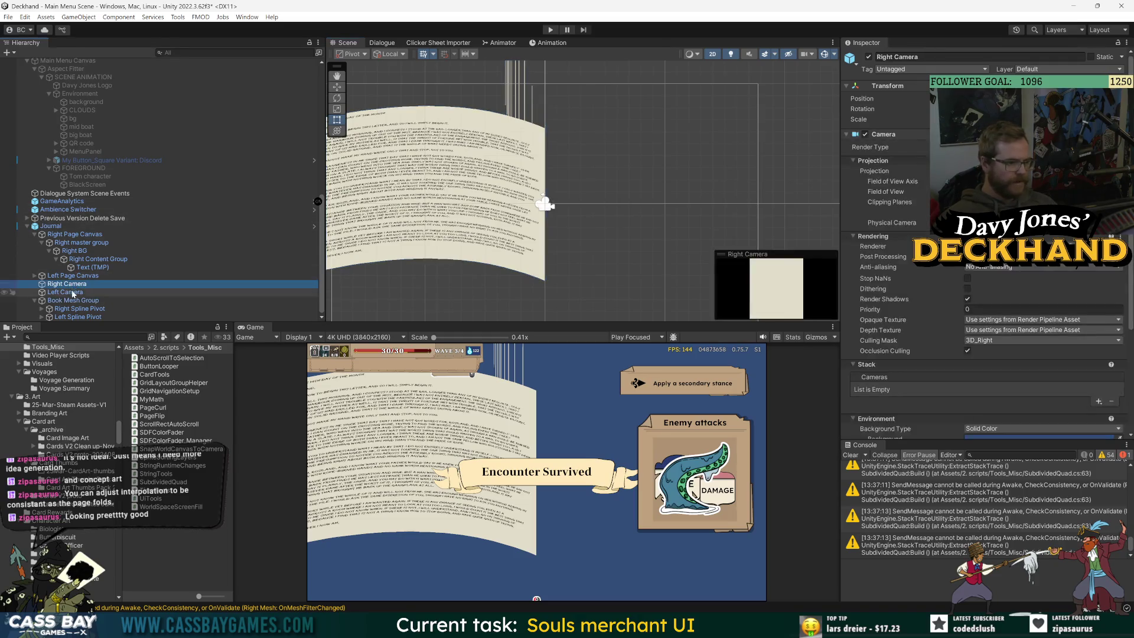
left_click(73, 293)
key("Up")
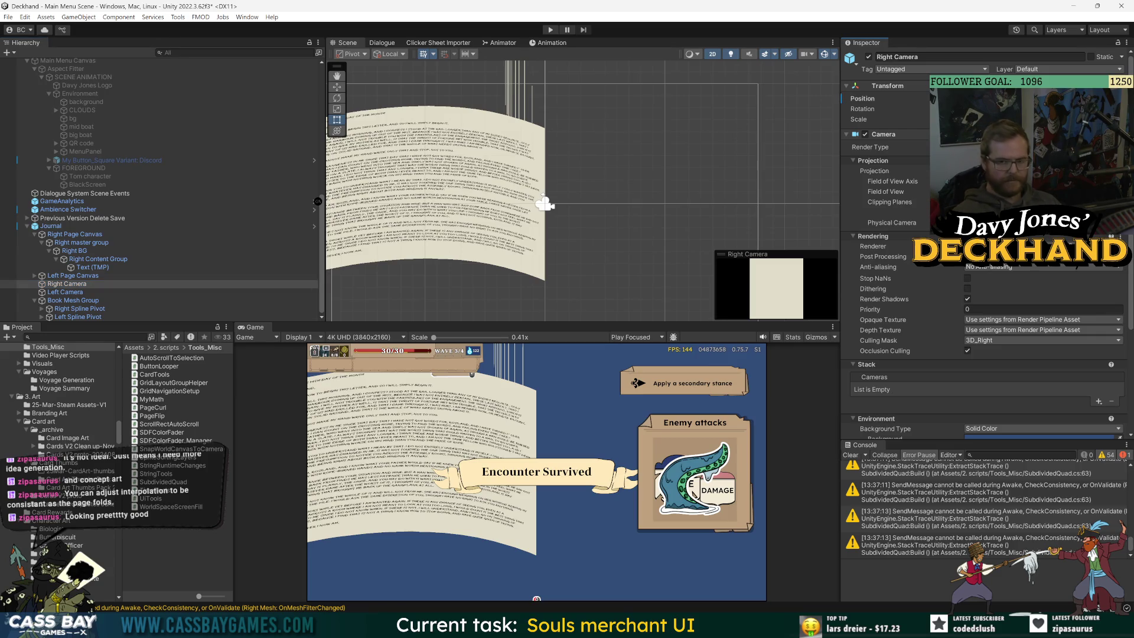
left_click(65, 293)
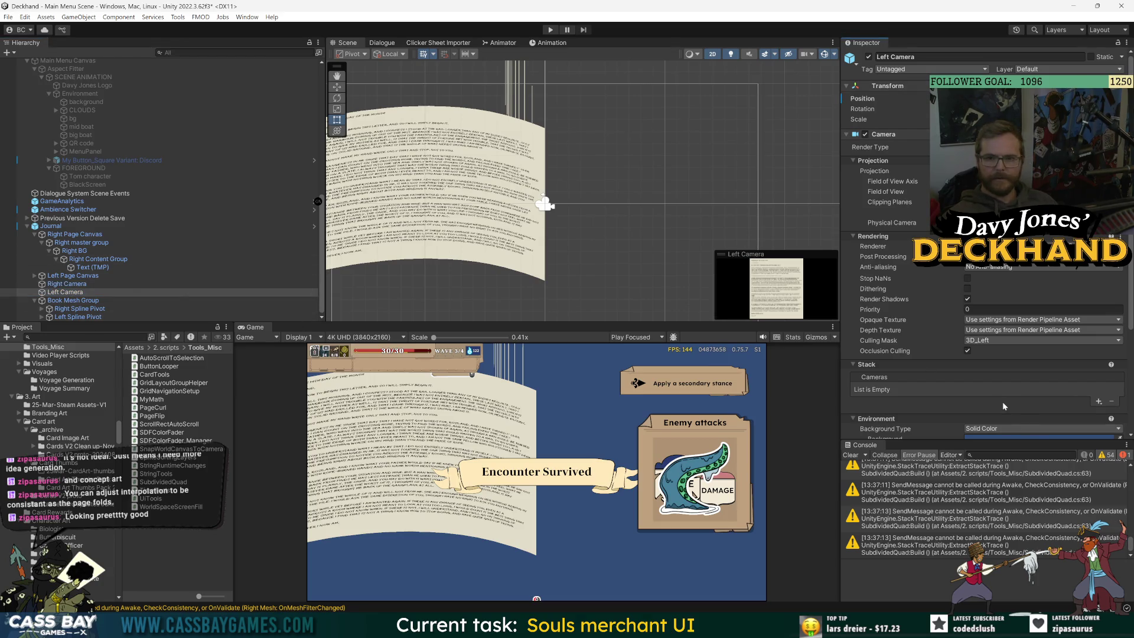
Step: Clear the Console warnings, check the Left Camera's clipping planes, and select Right Mesh
left_click(850, 455)
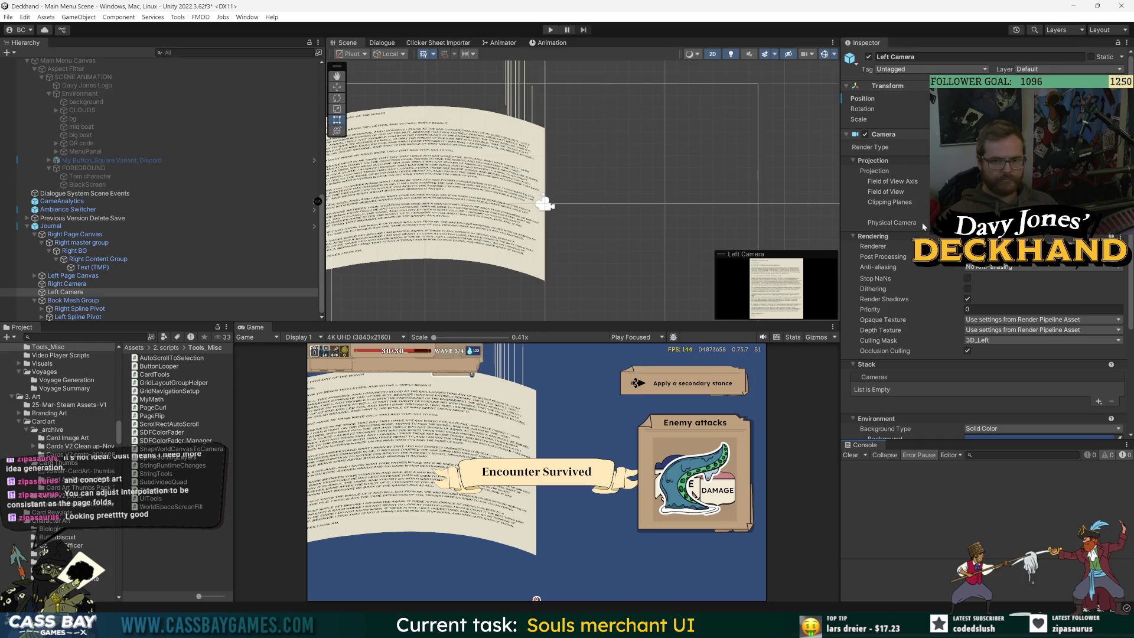
left_click(890, 202)
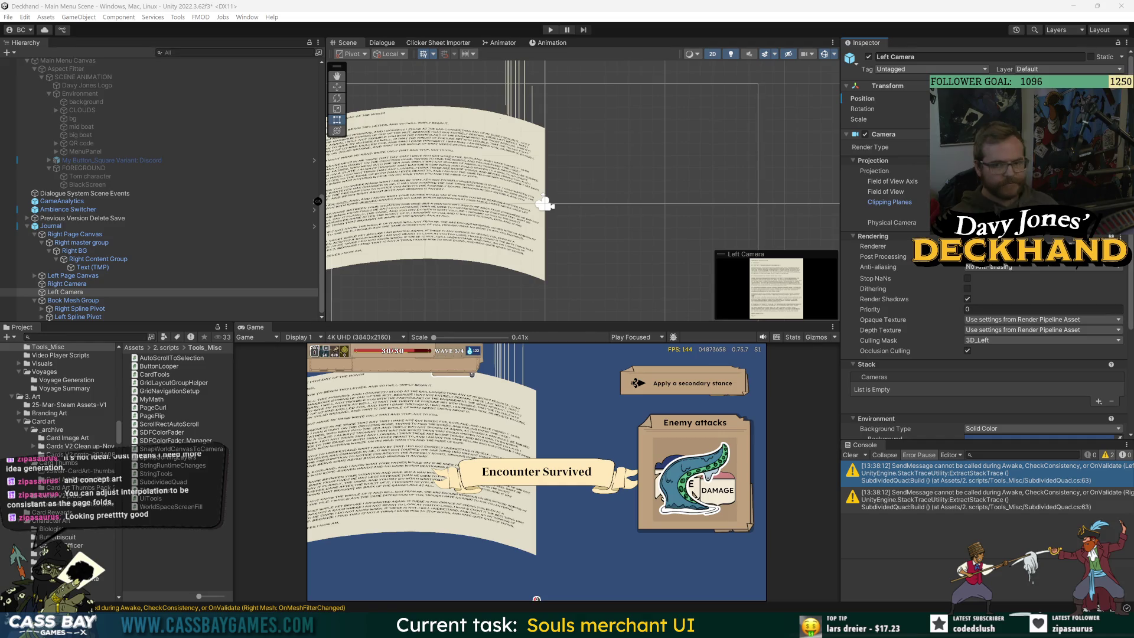
left_click(746, 247)
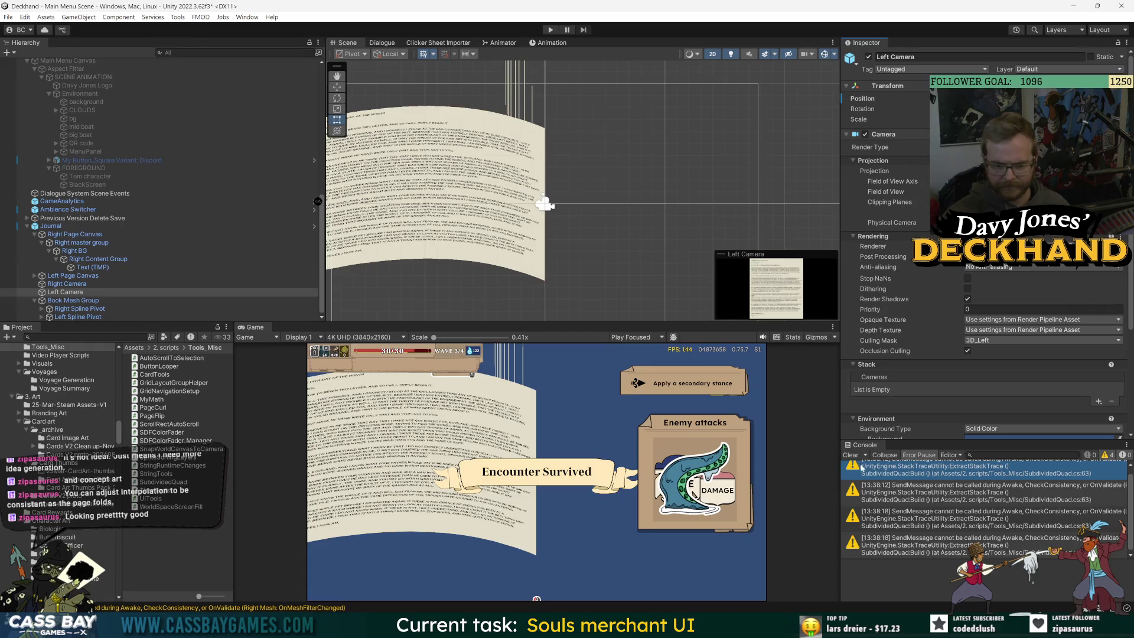
left_click(851, 455)
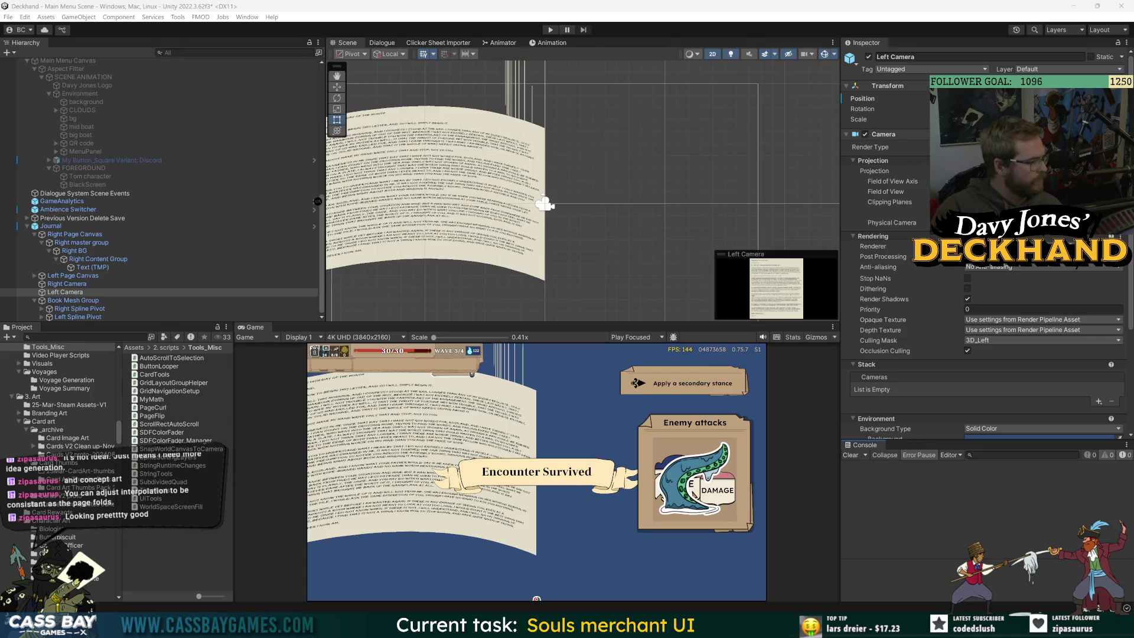
left_click(529, 177)
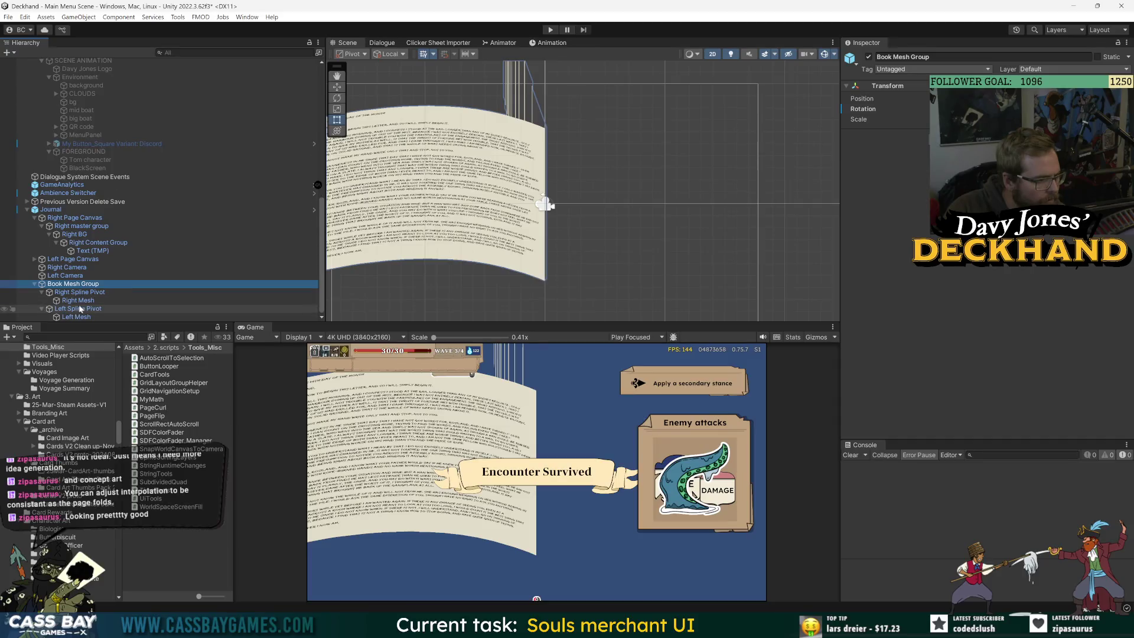
Step: Set the Right Mesh Subdivided Quad to 64 columns and 64 rows and read the vertex errors
left_click(975, 353)
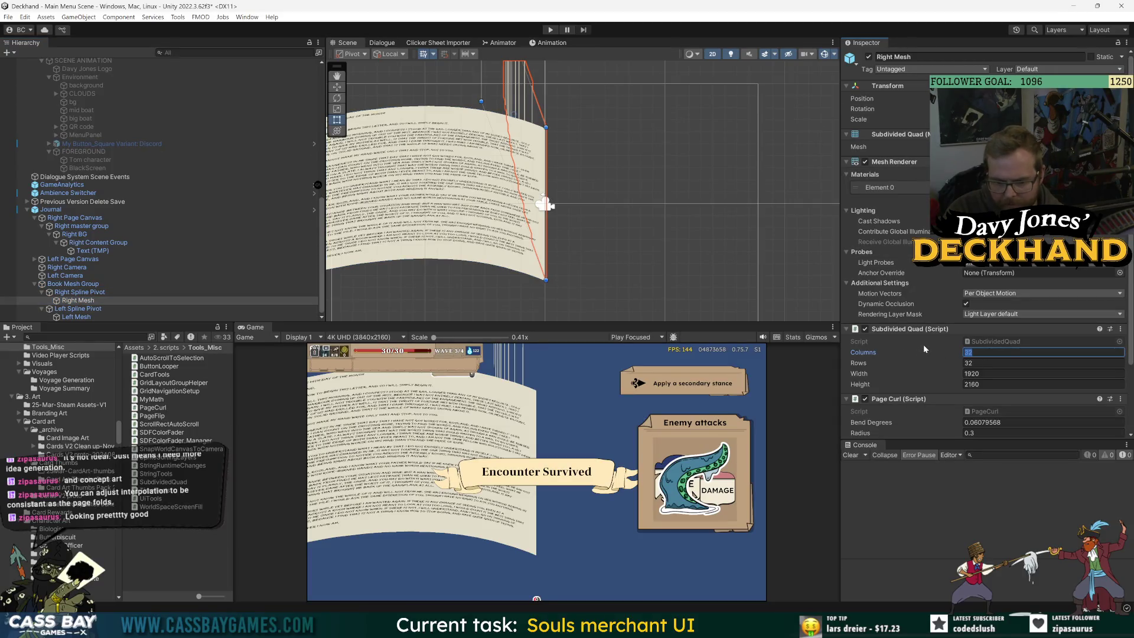
type("64")
key("Tab")
type("64")
key("Return")
left_click(871, 466)
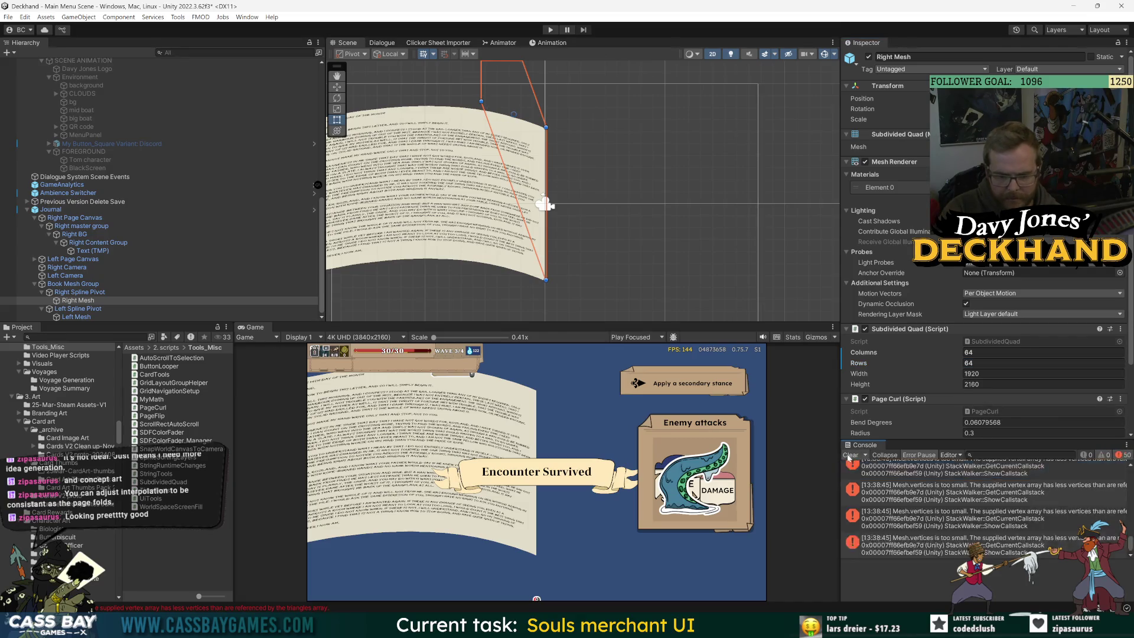
left_click(945, 491)
scroll(910, 384, "down", 3)
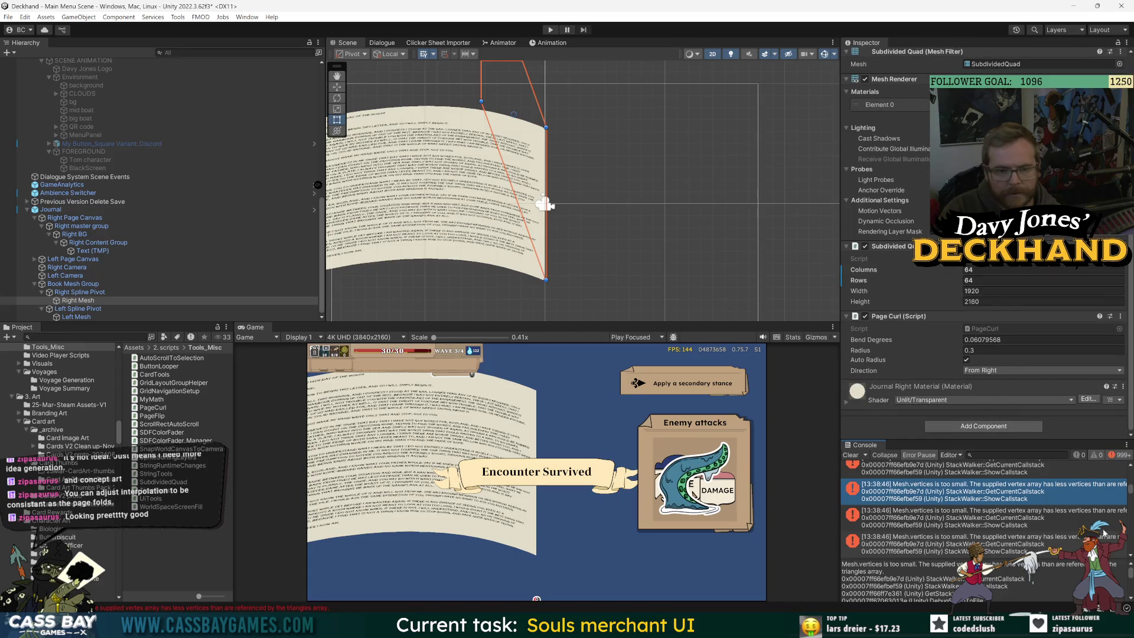
scroll(1120, 492, "up", 1)
left_click(991, 483)
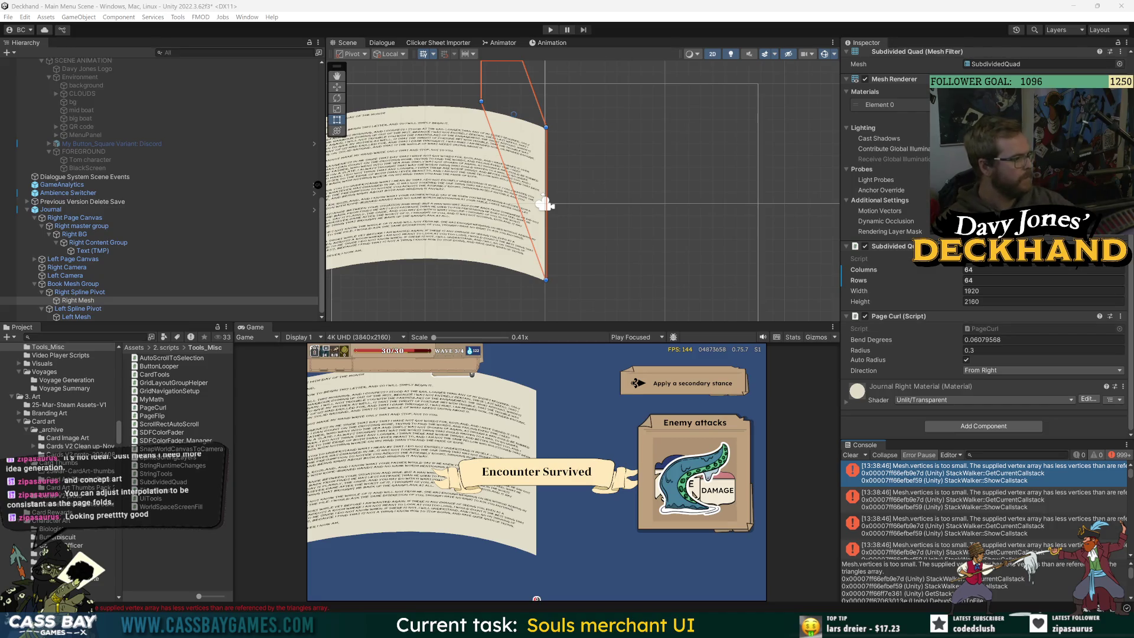
Step: Return the subdivision to 32 columns and 32 rows and clear the Console
left_click(983, 270)
type("32")
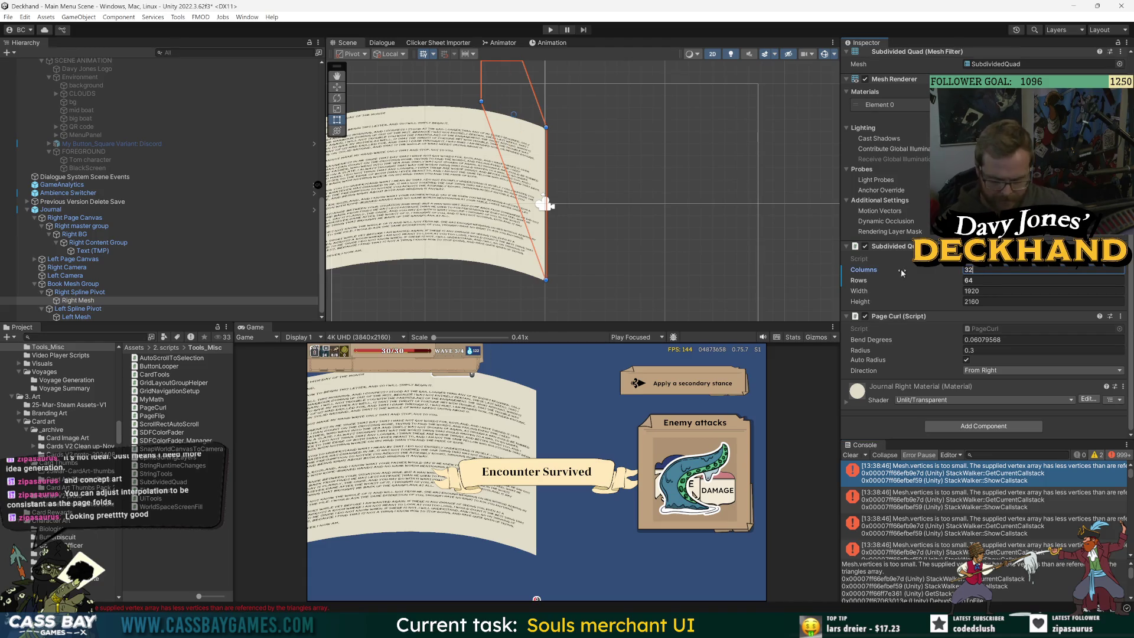
key("Return")
left_click(979, 279)
type("32")
key("Return")
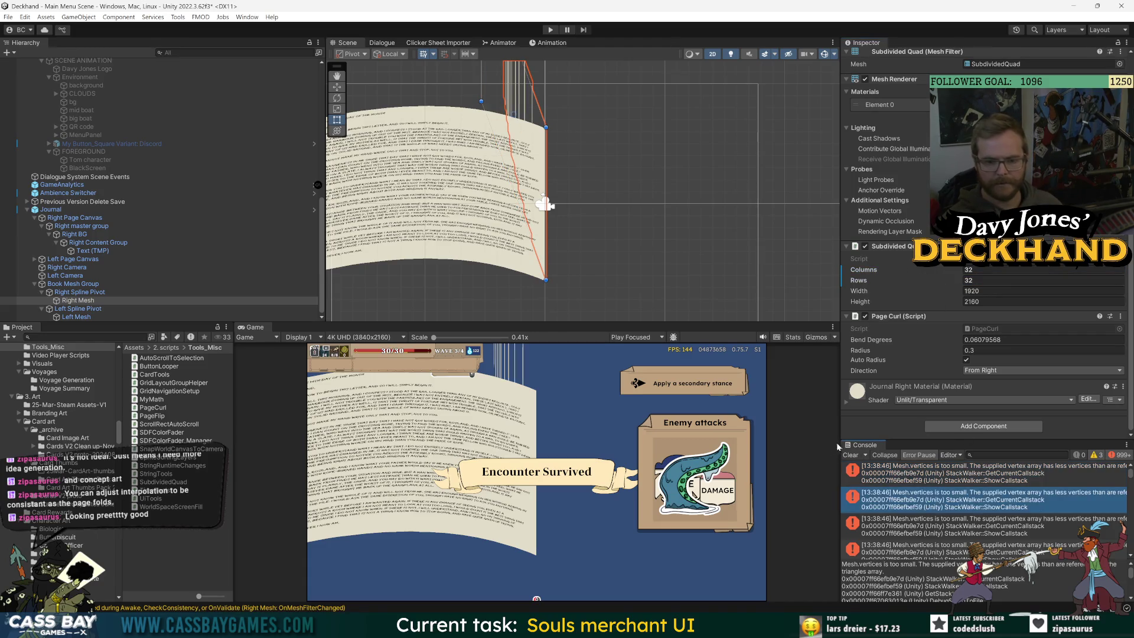
left_click(850, 454)
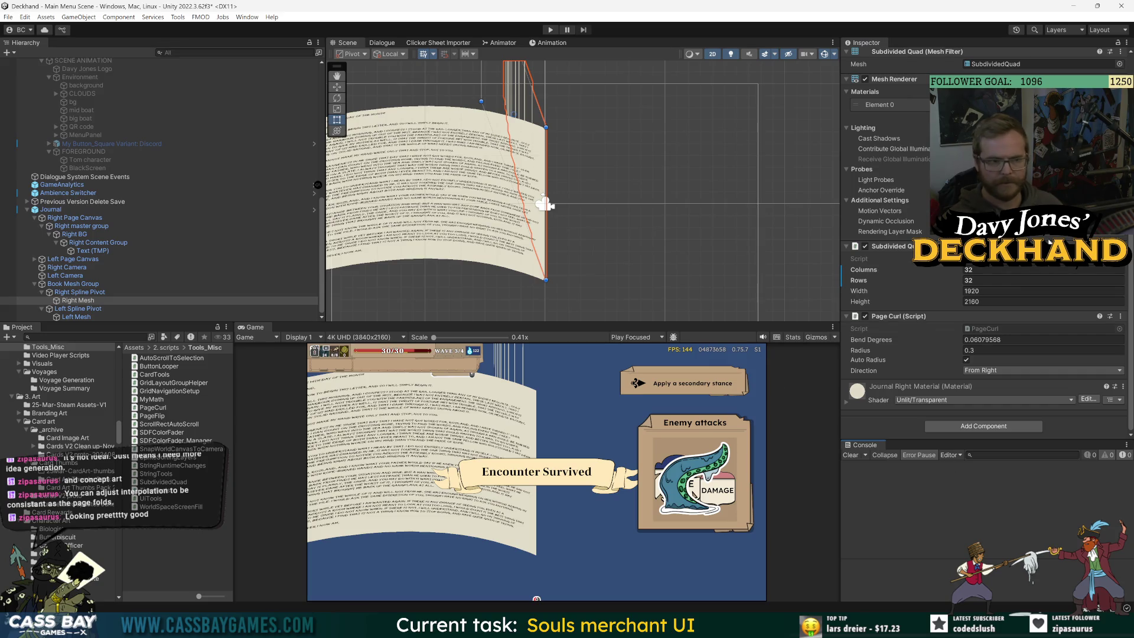
mouse_move(592, 169)
left_mouse_down()
mouse_move(592, 216)
mouse_move(591, 195)
left_mouse_up()
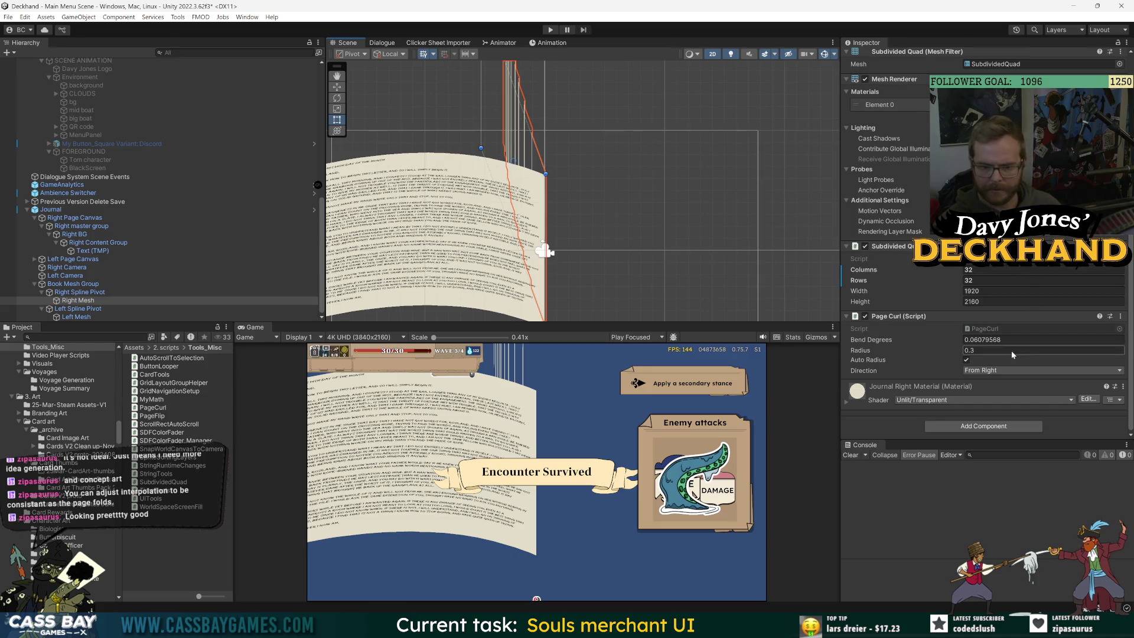
Step: Drag Right Spline Pivot's Flip Progress to flip the right page, then clear the Console
left_click(83, 292)
mouse_move(870, 157)
left_mouse_down()
mouse_move(957, 158)
mouse_move(912, 158)
left_mouse_up()
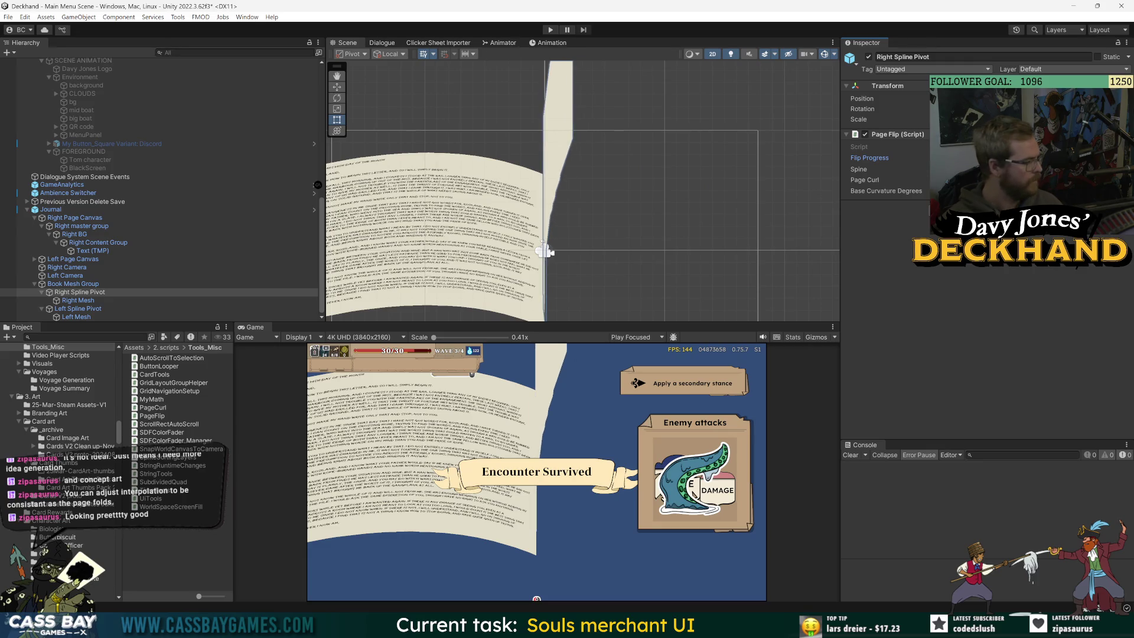
key("alt+Tab")
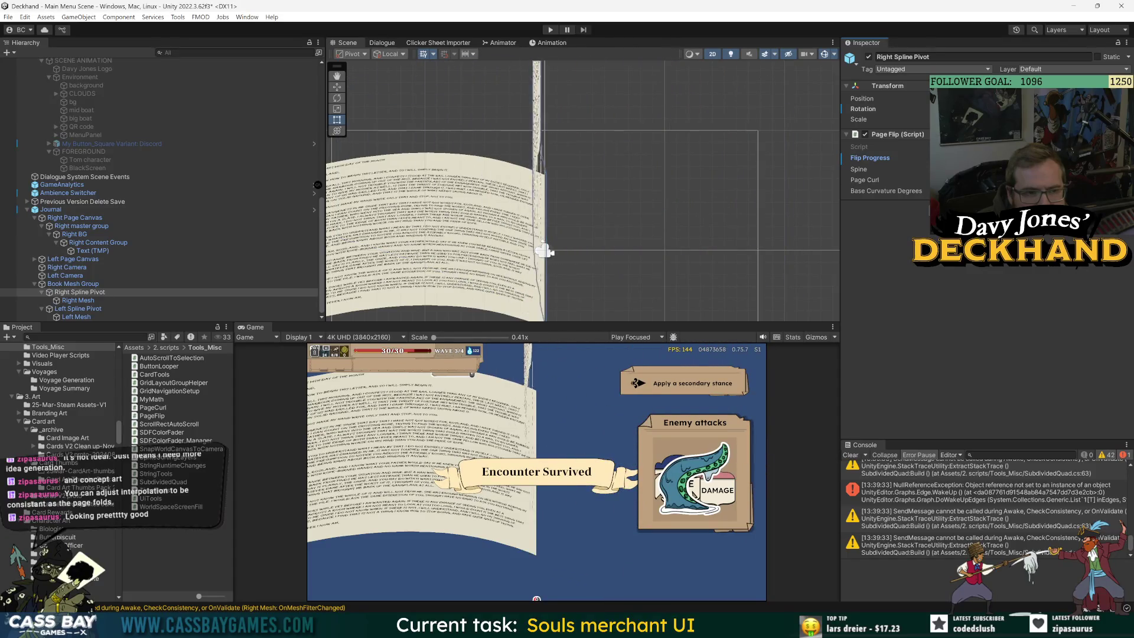
left_click(850, 459)
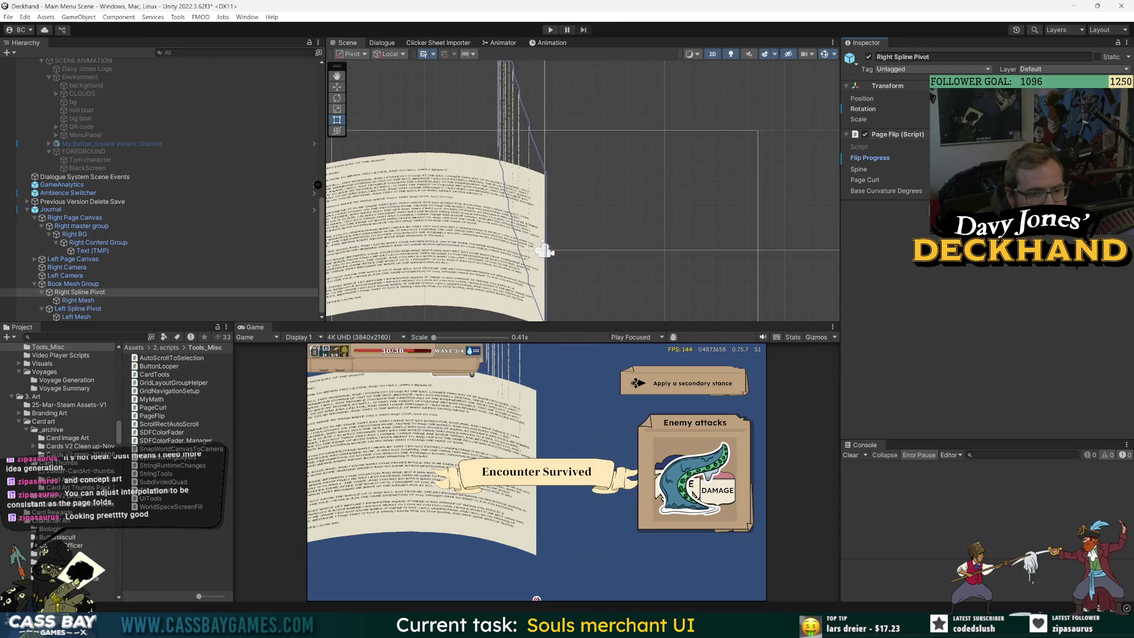
Step: Set the Right Mesh Subdivided Quad to 64 columns and begin editing its rows
left_click(78, 300)
left_click(894, 352)
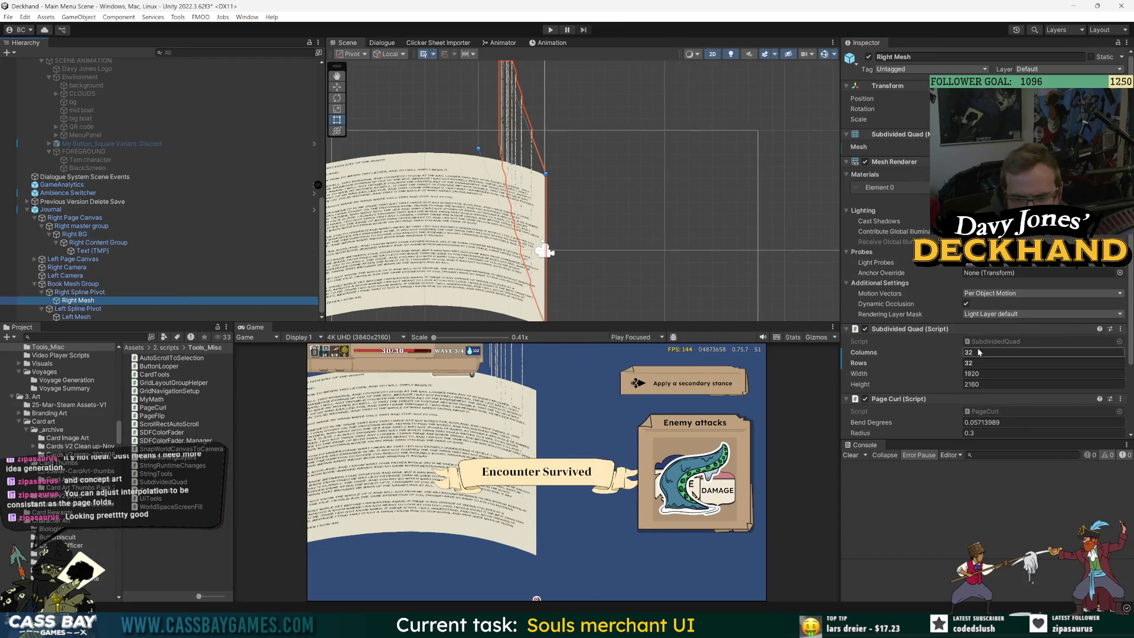
type("64")
key("Return")
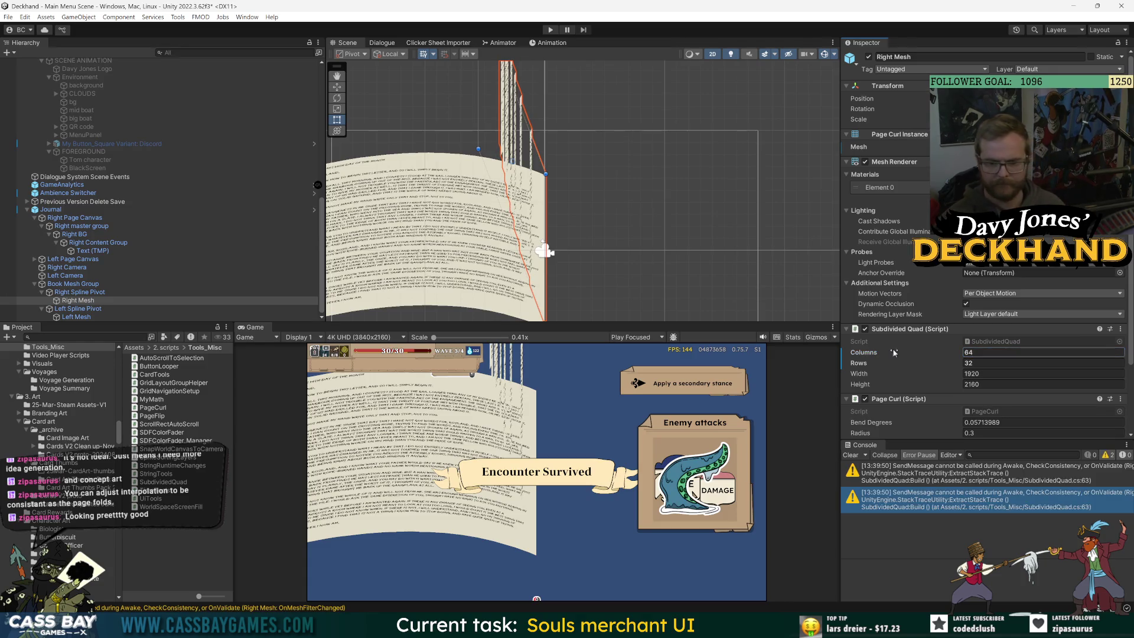
left_click(984, 363)
Step: Raise the Right Mesh subdivision to 64 rows, then to 128 columns and 128 rows
type("64")
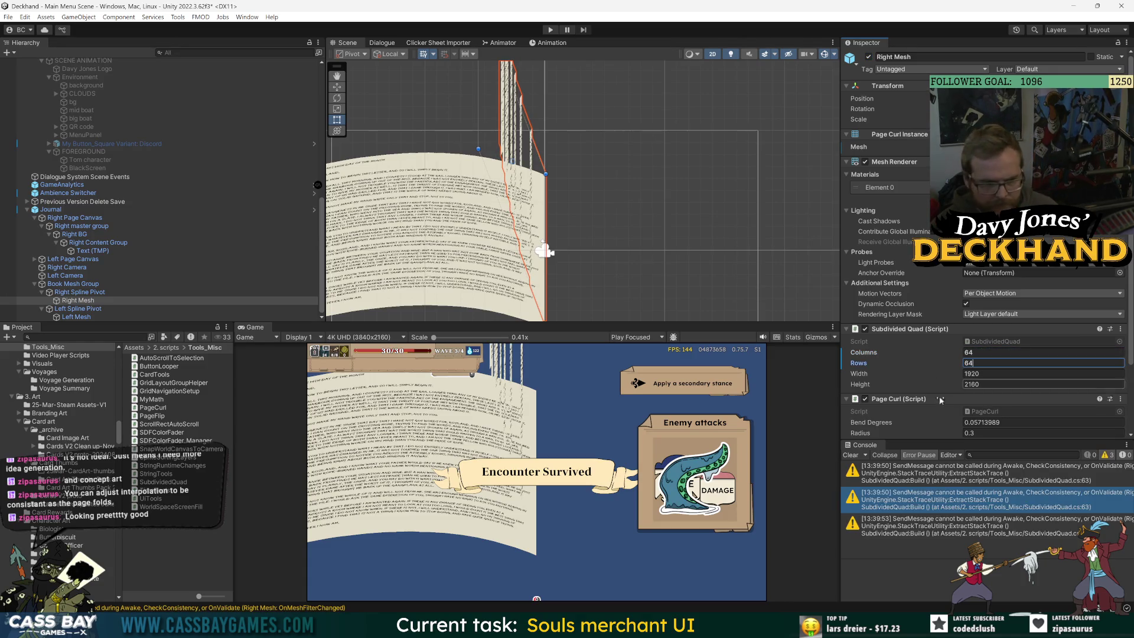
key("Return")
left_click(1004, 352)
type("128")
key("Return")
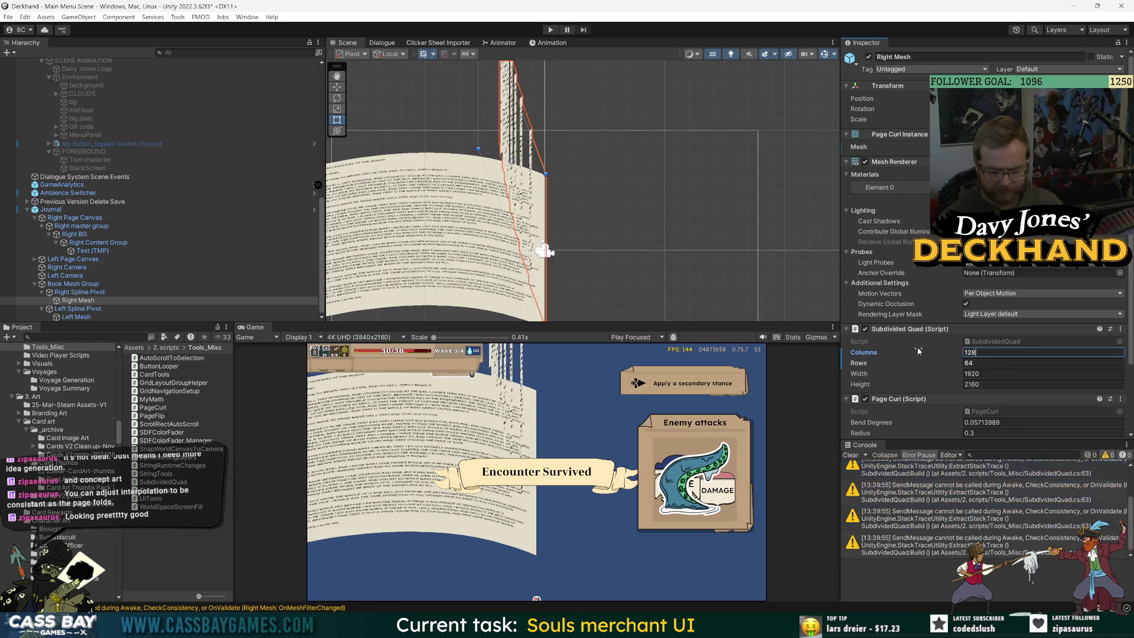
left_click(983, 363)
type("128")
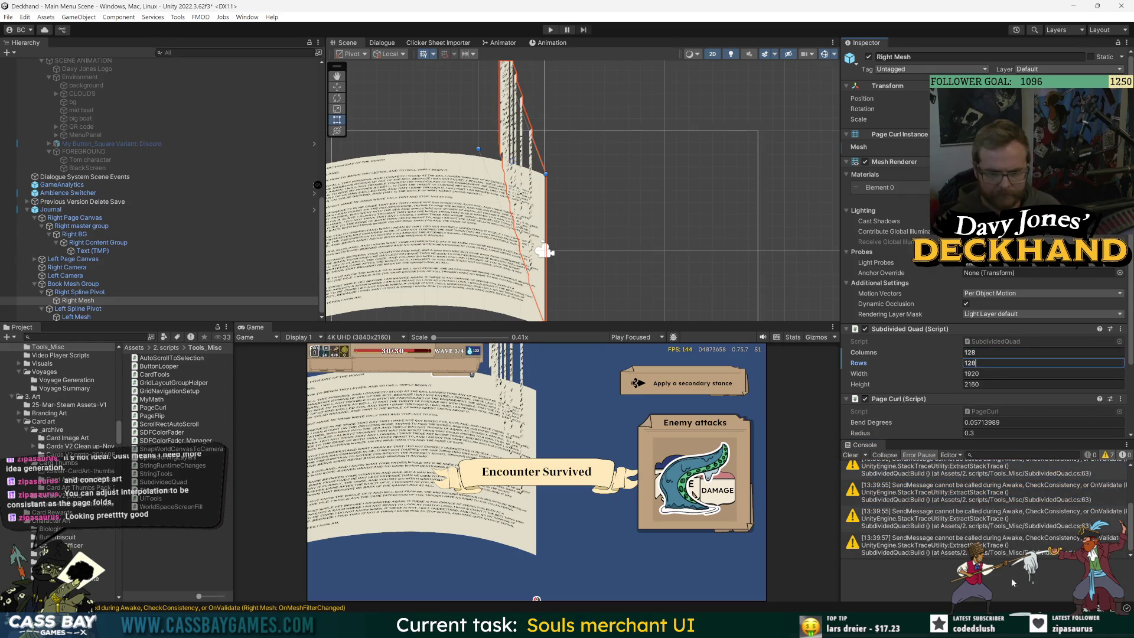
key("Return")
left_click(945, 545)
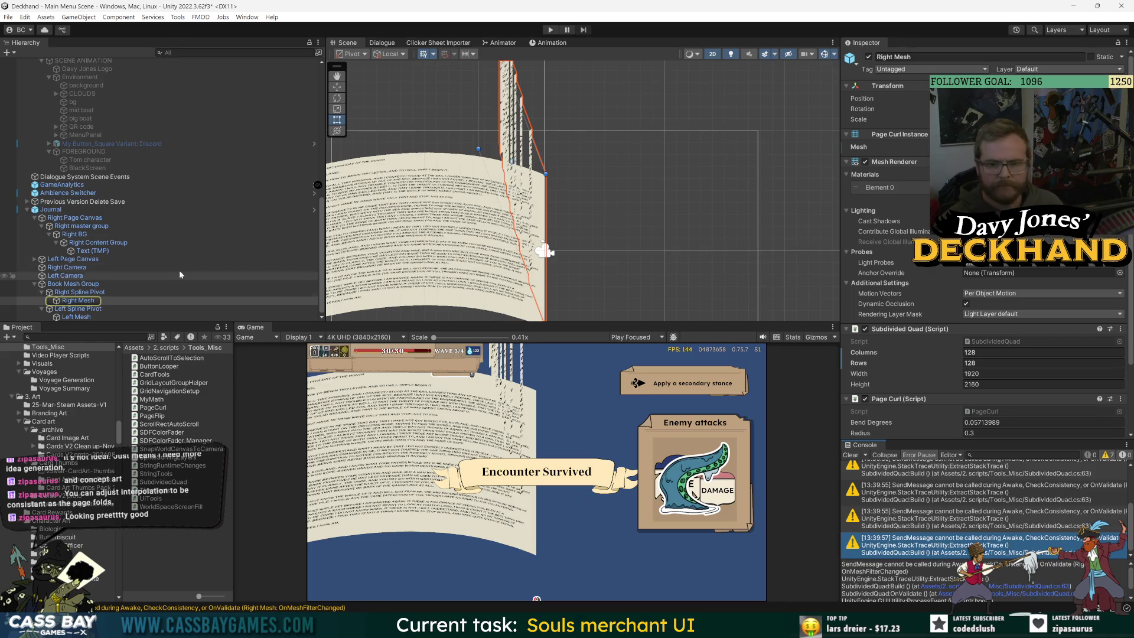
Step: Test the page fold with Right Spline Pivot's Flip Progress and centre the whole page
left_click(80, 292)
mouse_move(870, 158)
left_mouse_down()
mouse_move(898, 157)
mouse_move(866, 158)
left_mouse_up()
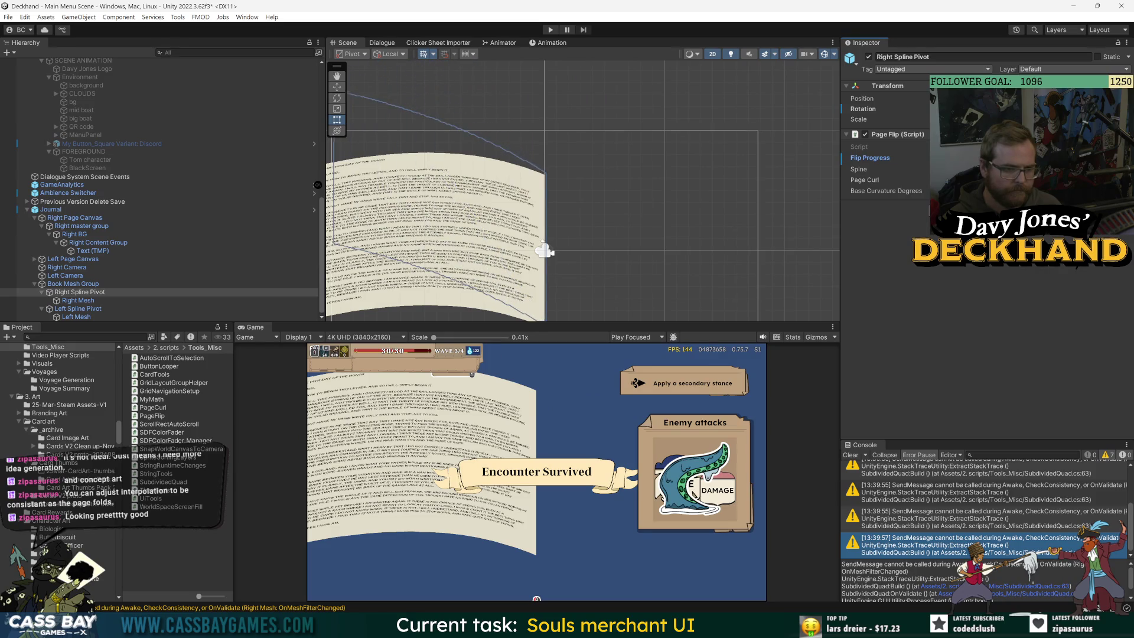
scroll(545, 251, "down", 3)
left_click_drag(544, 251, 644, 247)
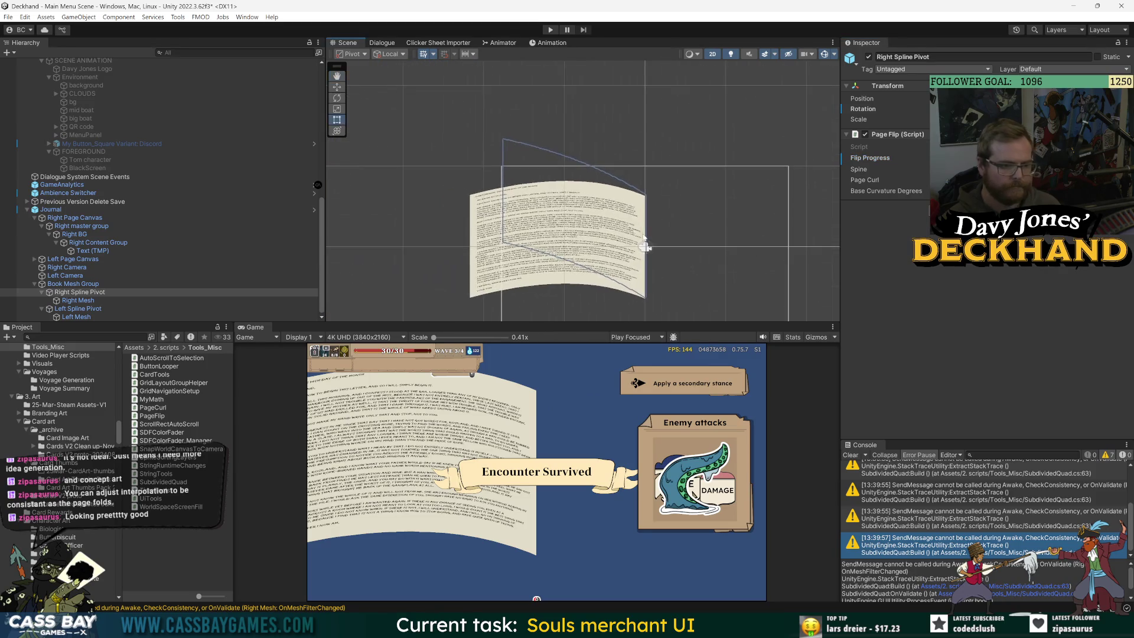
Step: Ping Right Mesh's Element 0 material, Journal Right Material, in the Materials 3D folder
left_click(86, 285)
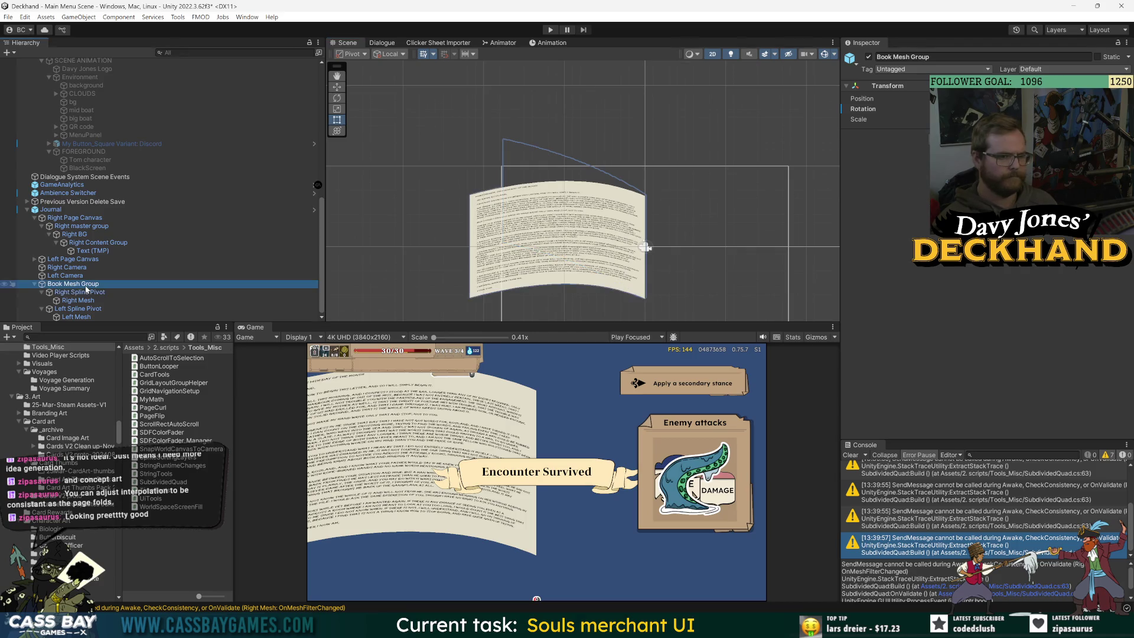
left_click(83, 293)
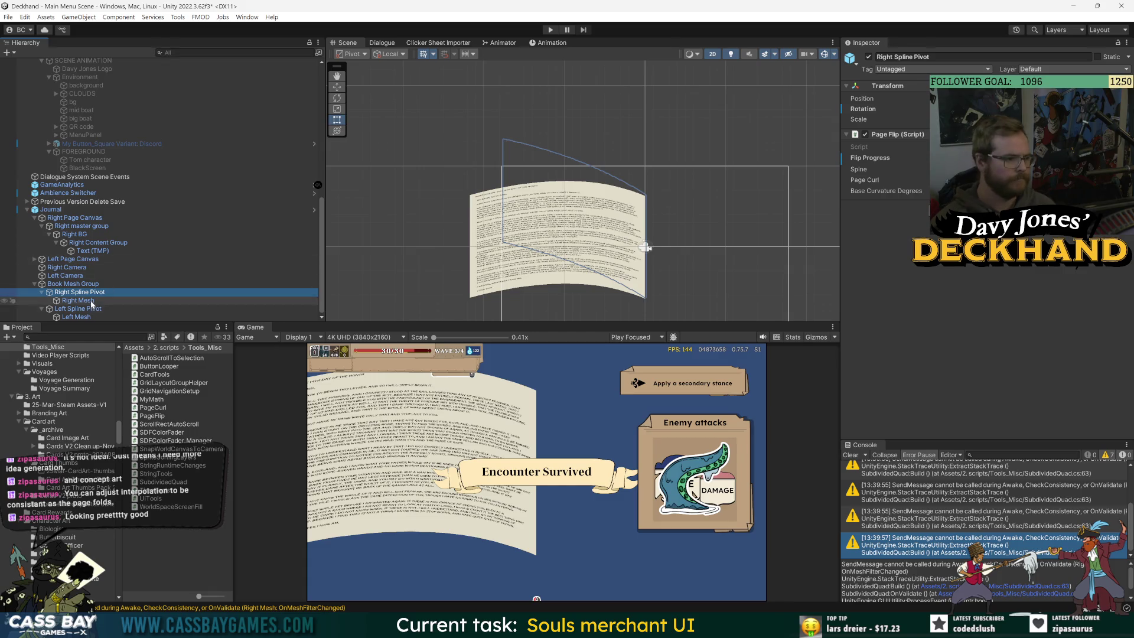
left_click(91, 301)
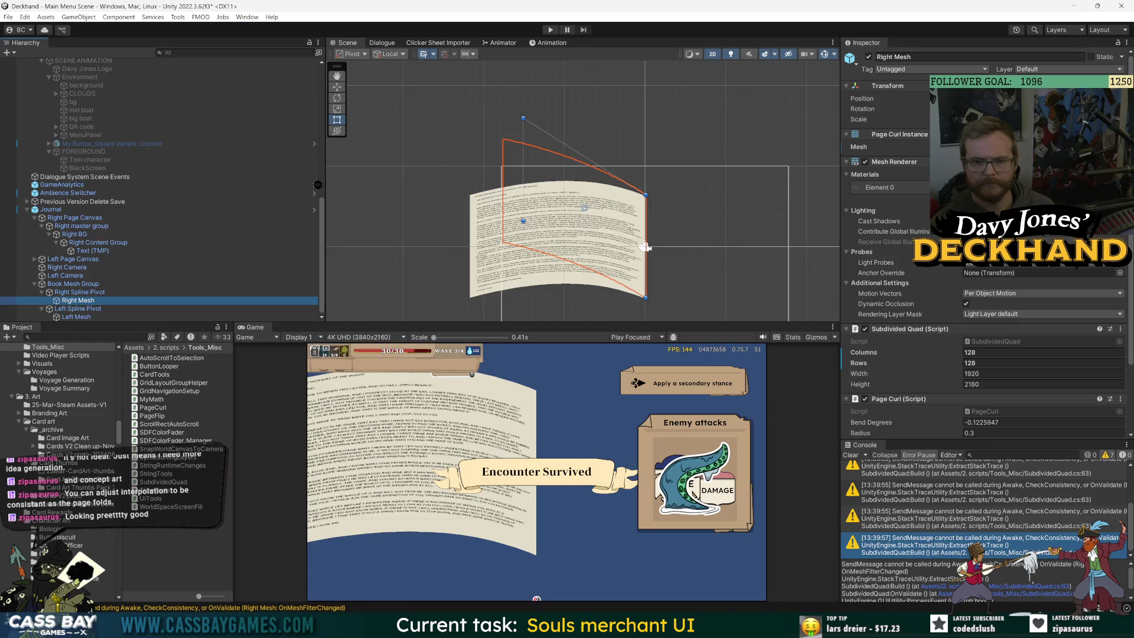
left_click(858, 146)
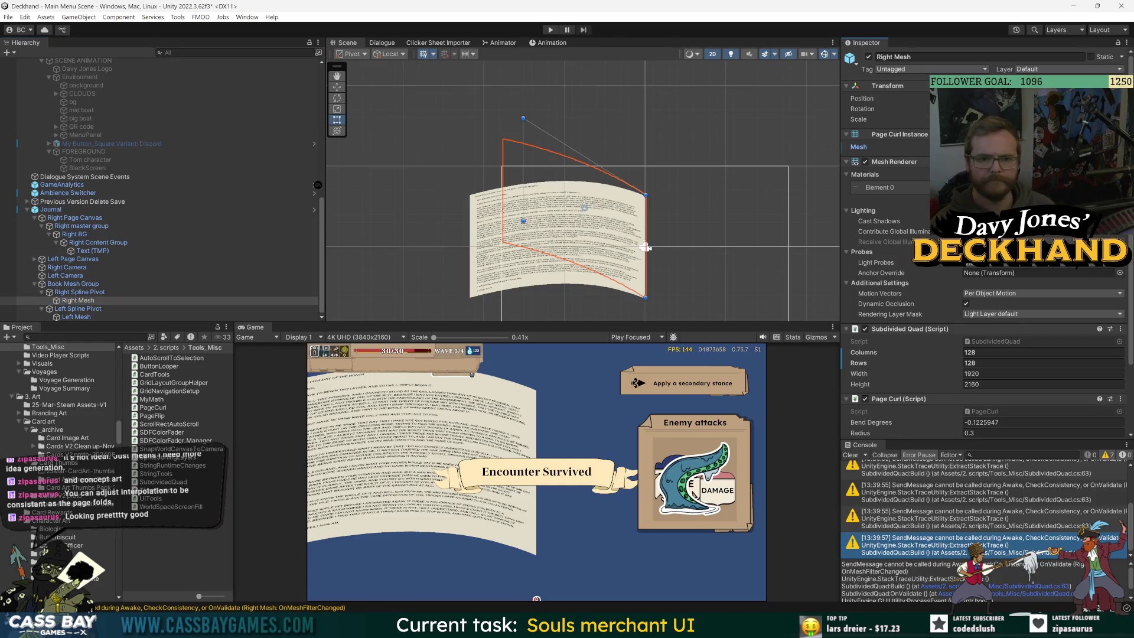
left_click(877, 187)
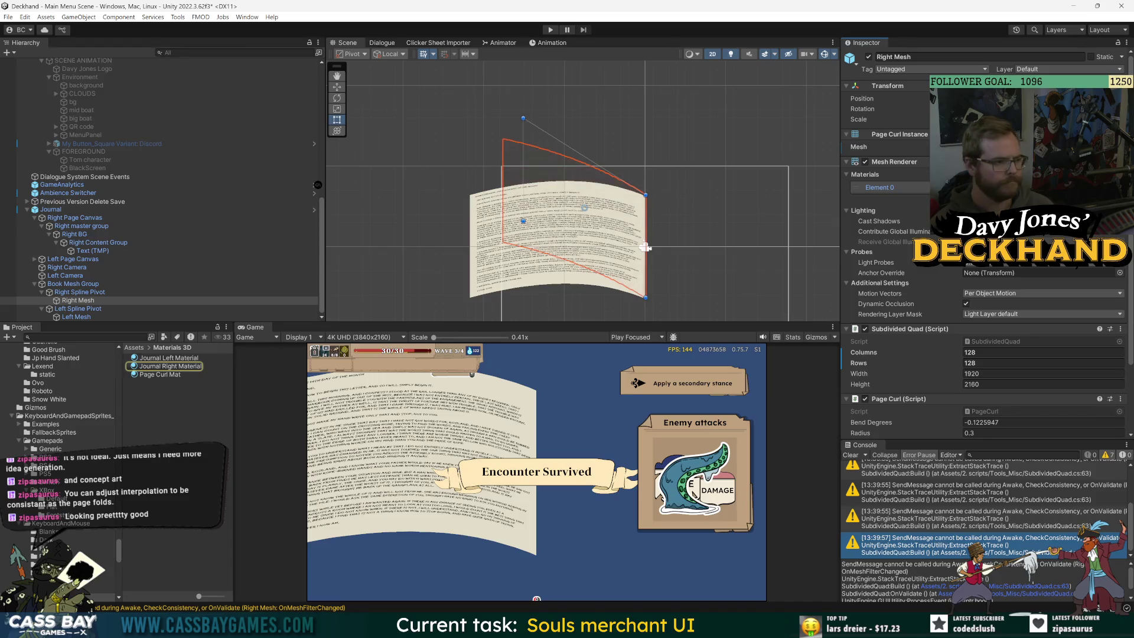
Step: Switch Journal Right Material to the Universal Render Pipeline/Unlit shader
left_click(170, 366)
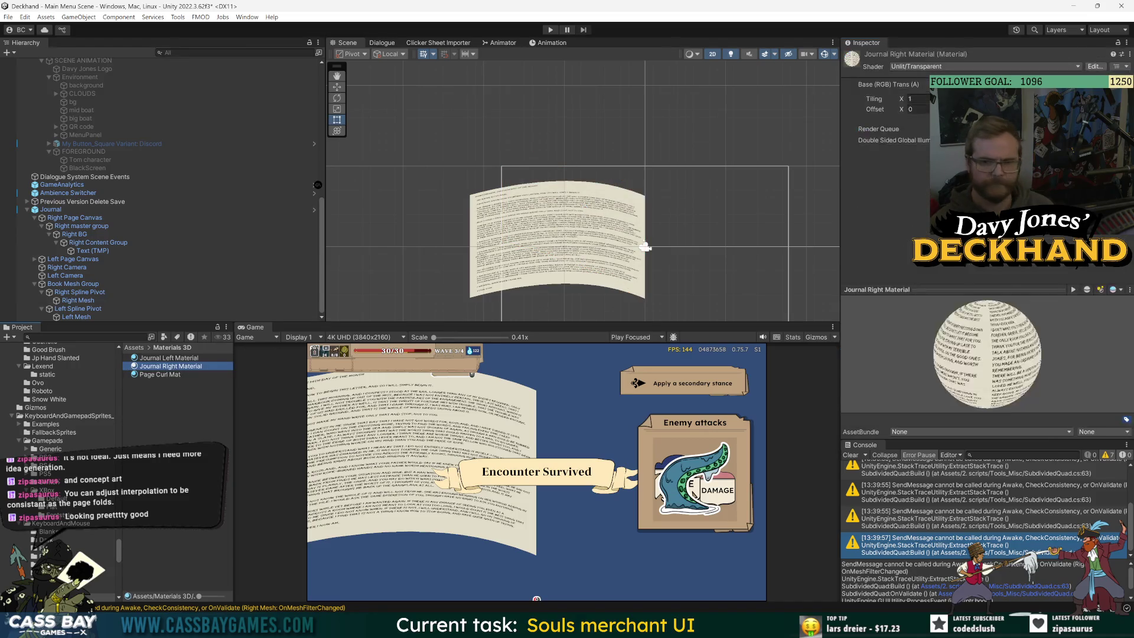
left_click(945, 67)
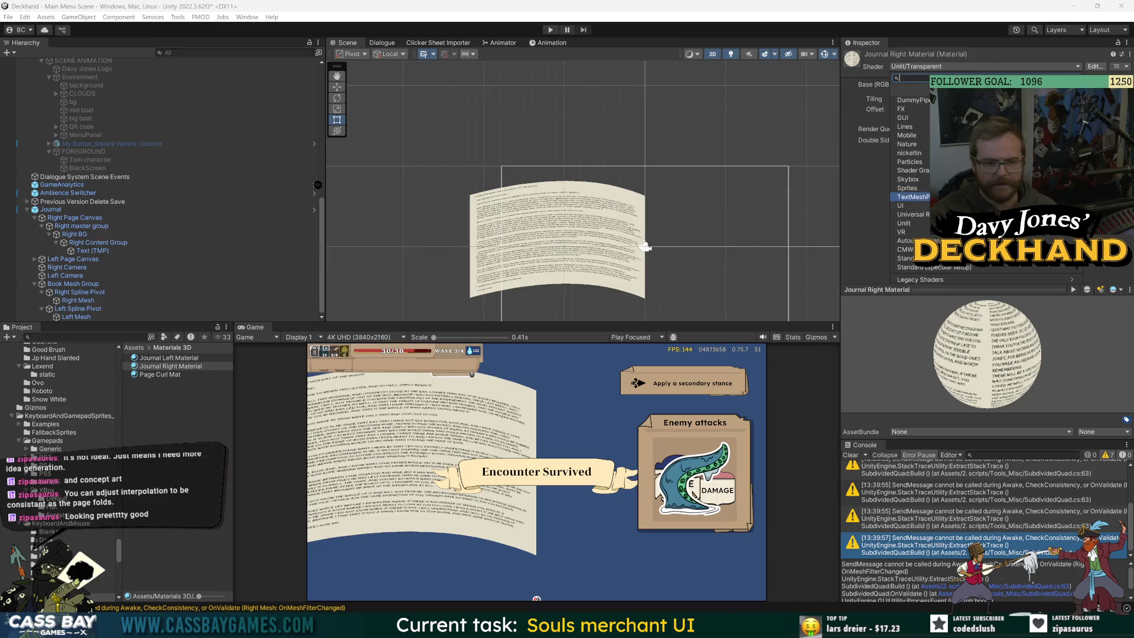
left_click(910, 215)
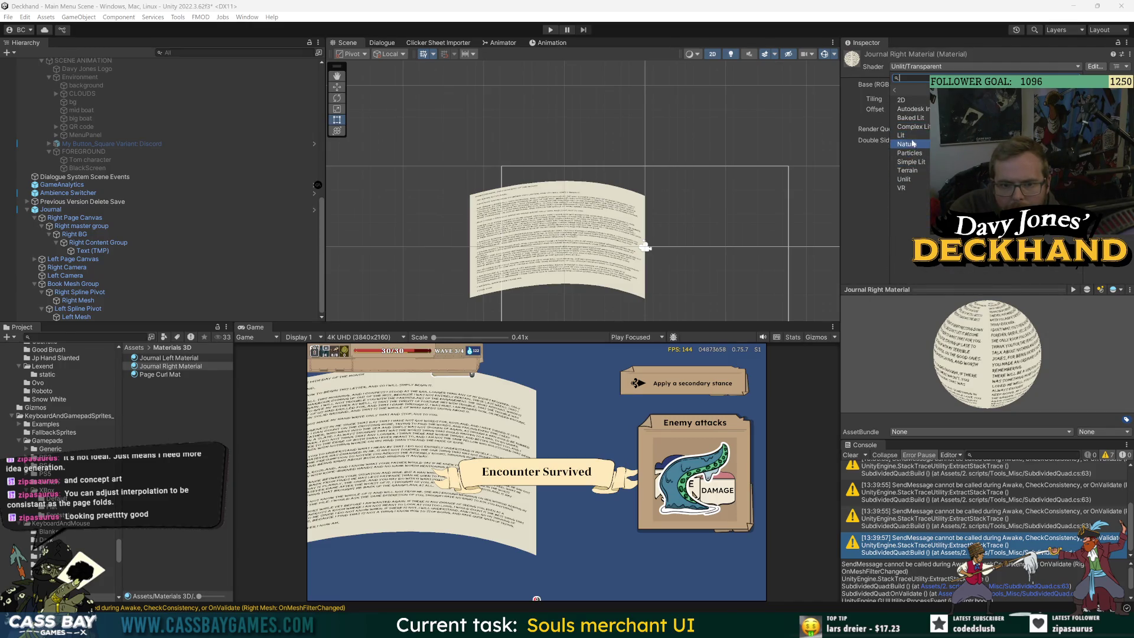
left_click(914, 179)
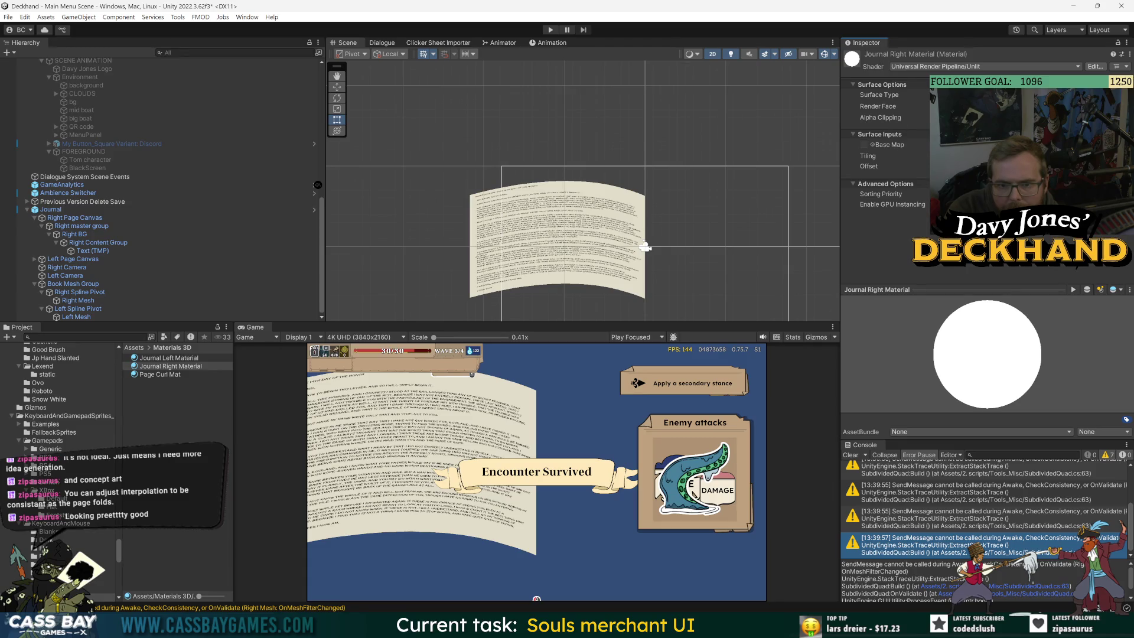
Step: Set Render Face Both, Surface Transparent, Base Map 3D_Journal Right, then flip the right page up
left_click(1004, 127)
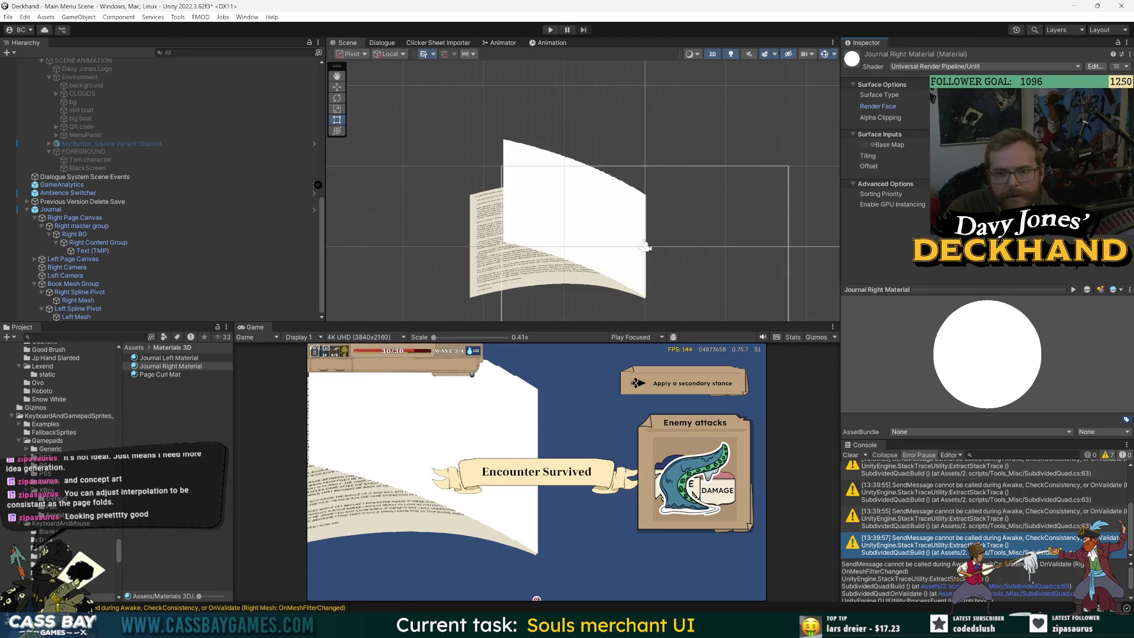
left_click(1004, 105)
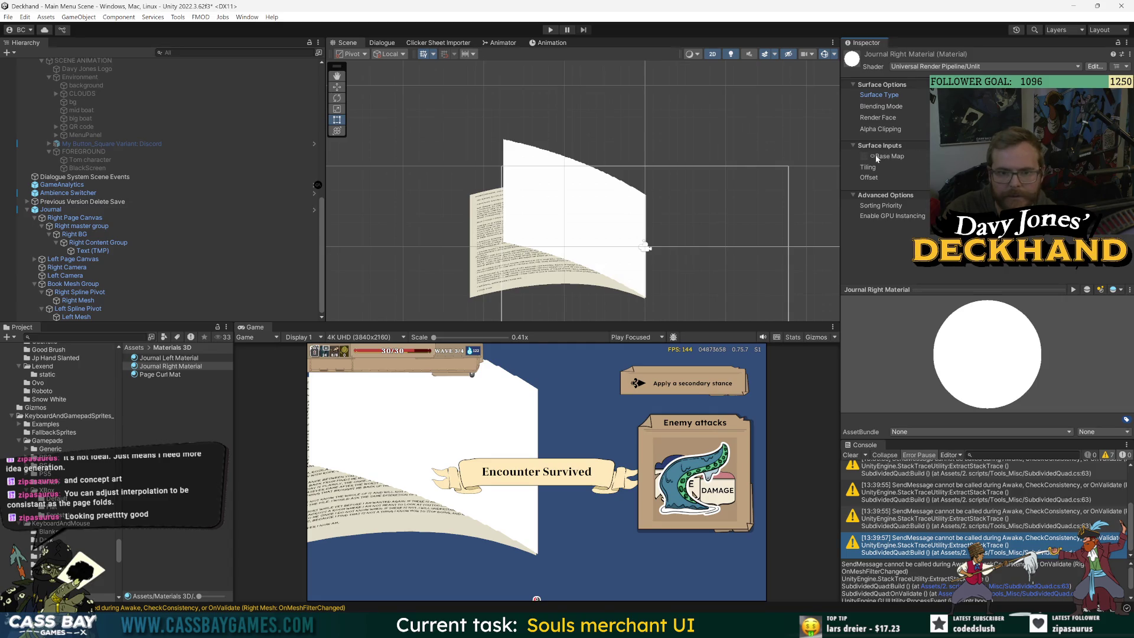
left_click(875, 157)
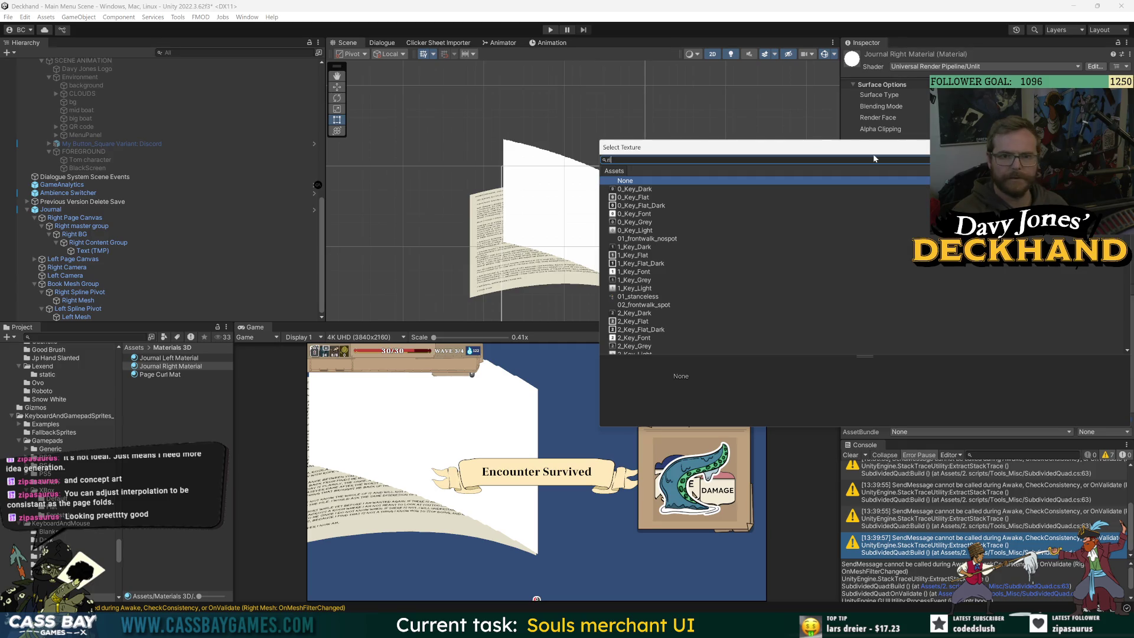
type("right")
double_click(646, 190)
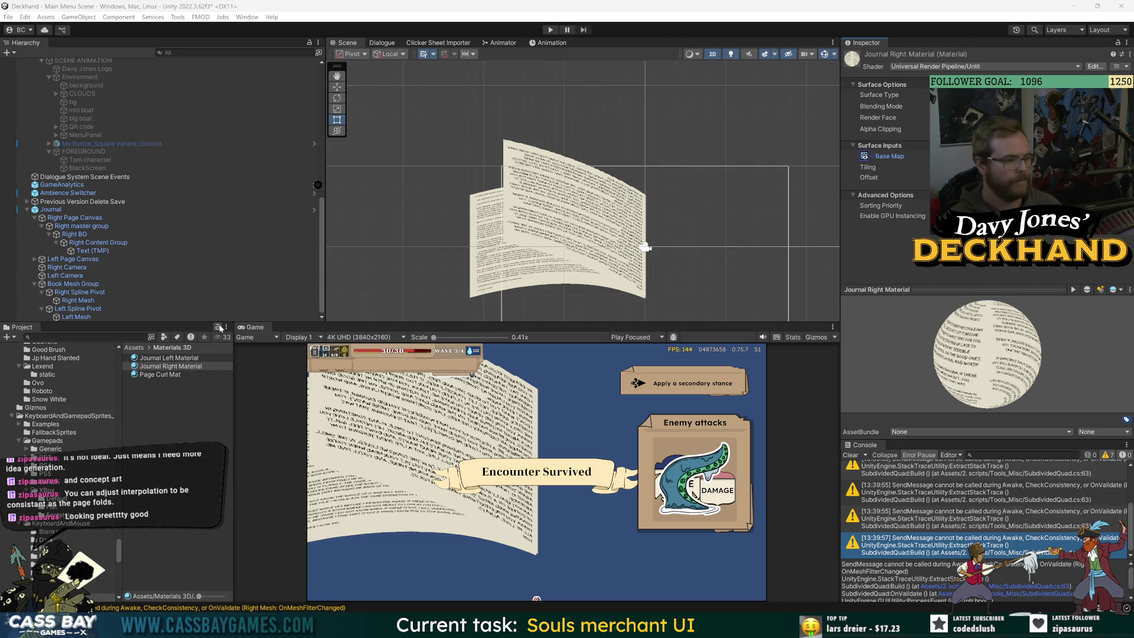
left_click(72, 294)
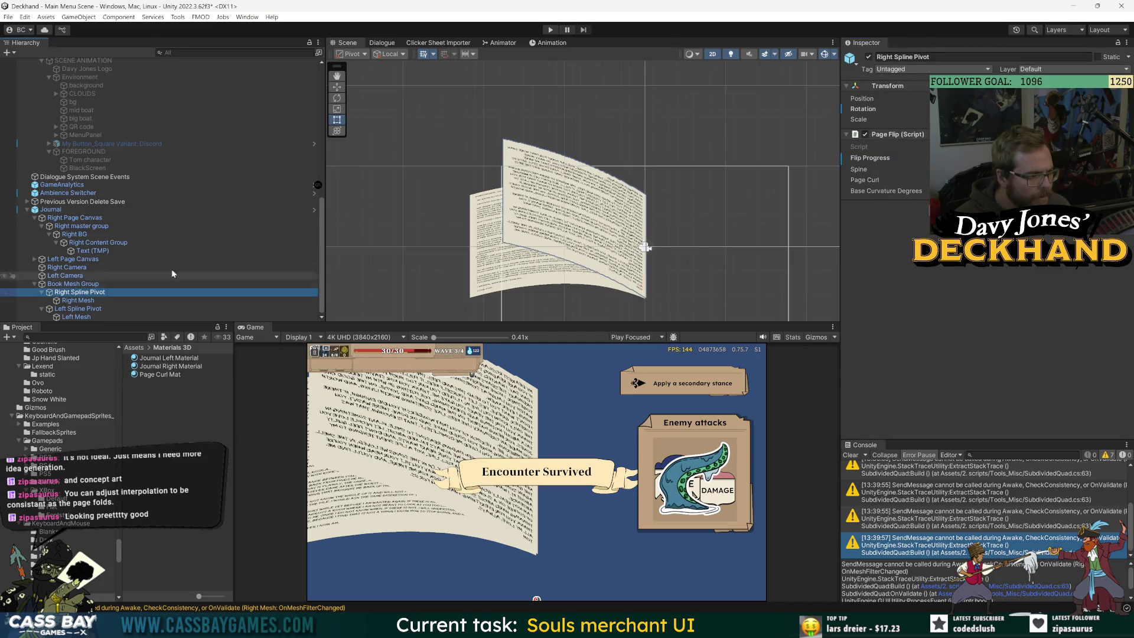
mouse_move(968, 158)
left_mouse_down()
mouse_move(1063, 158)
mouse_move(1016, 158)
left_mouse_up()
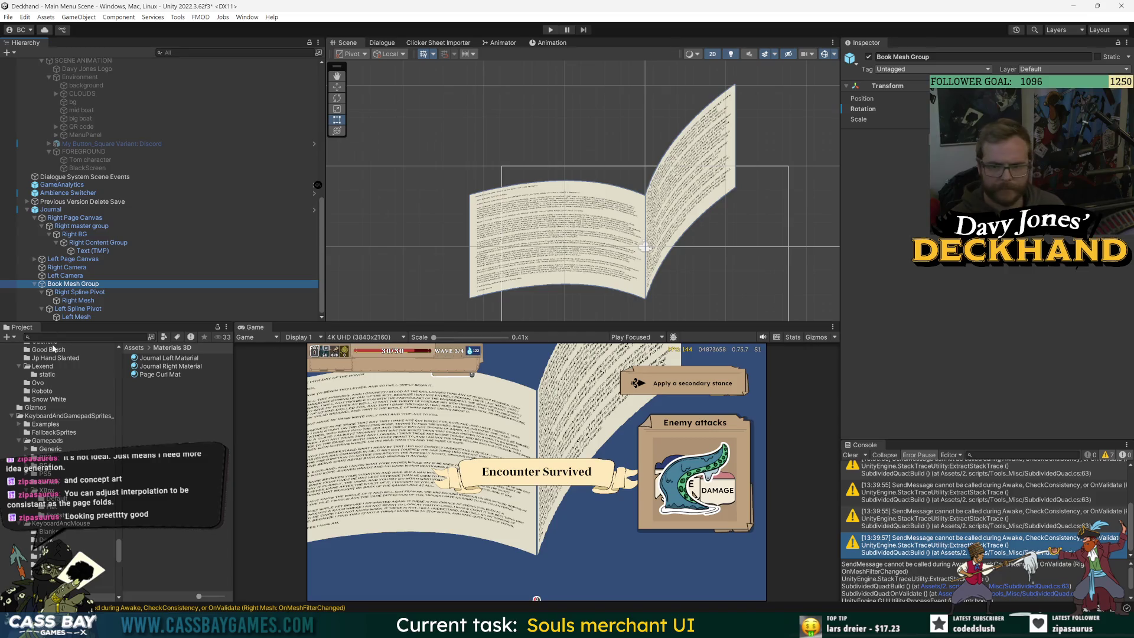
Step: Set the Right Mesh's subdivided quad grid to 32 columns and 32 rows
left_click(66, 292)
left_click(74, 301)
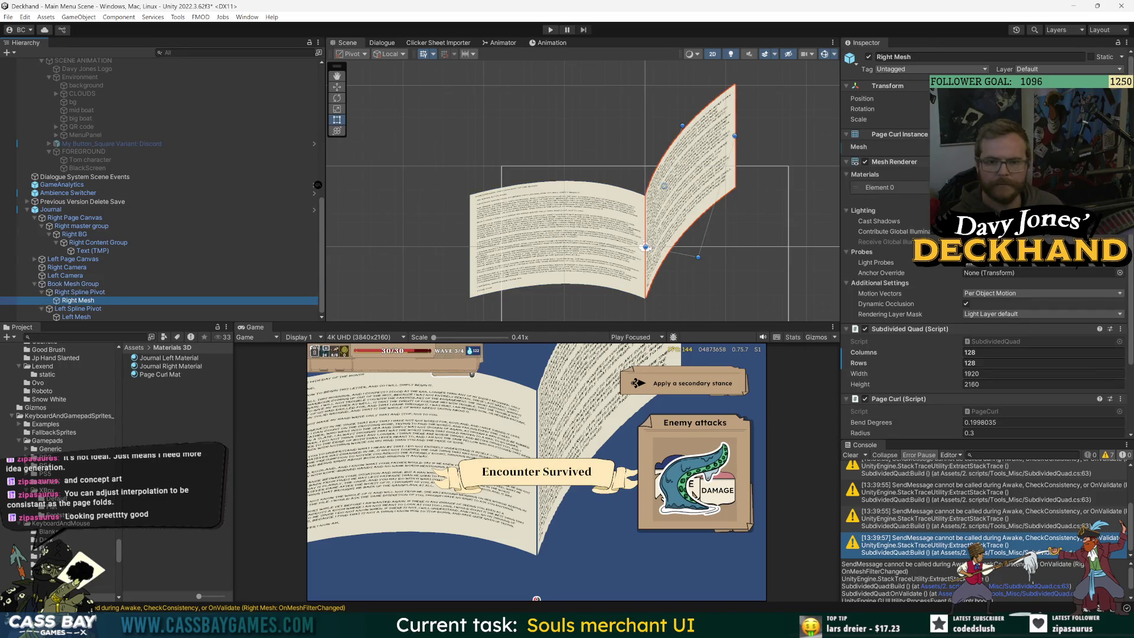
left_click(990, 352)
type("64")
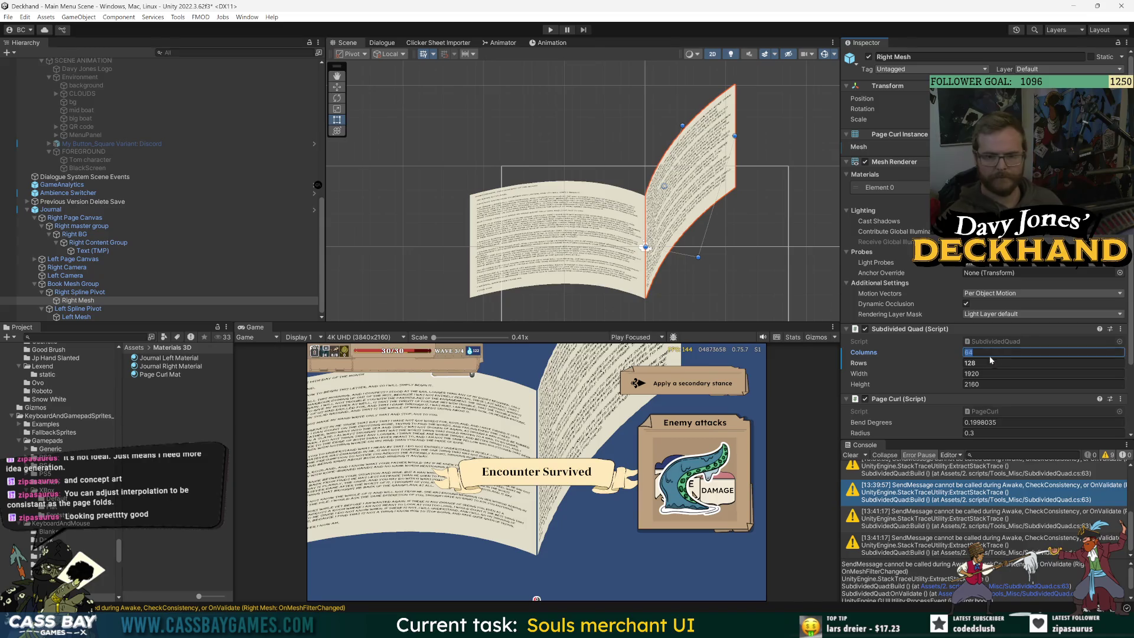
left_click(988, 362)
type("64")
left_click(898, 351)
type("32")
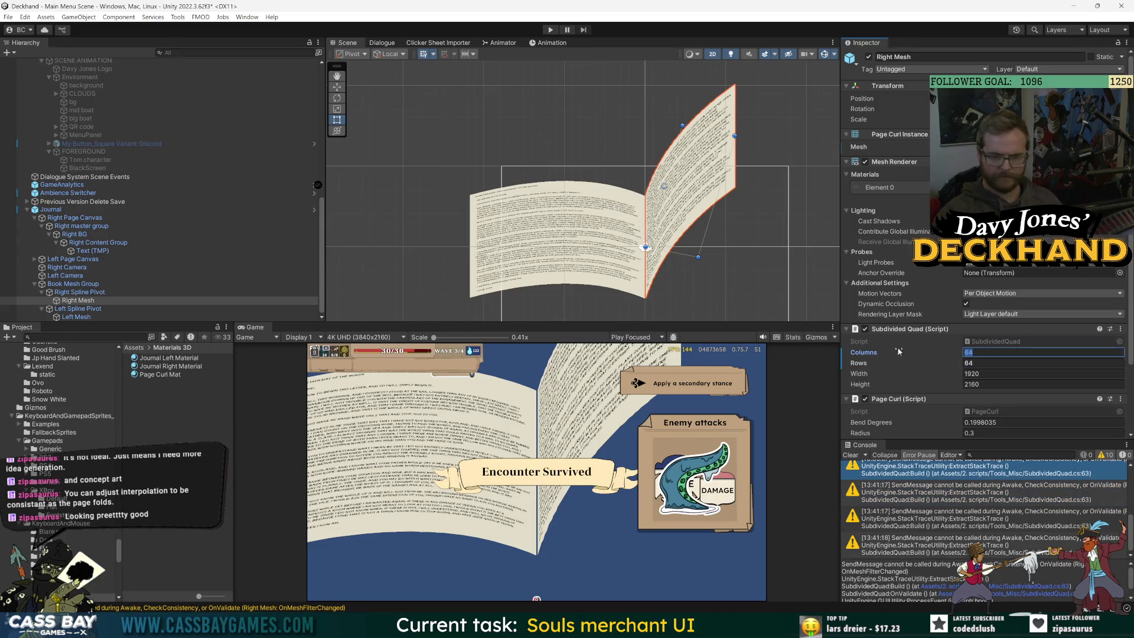
left_click(988, 363)
type("32")
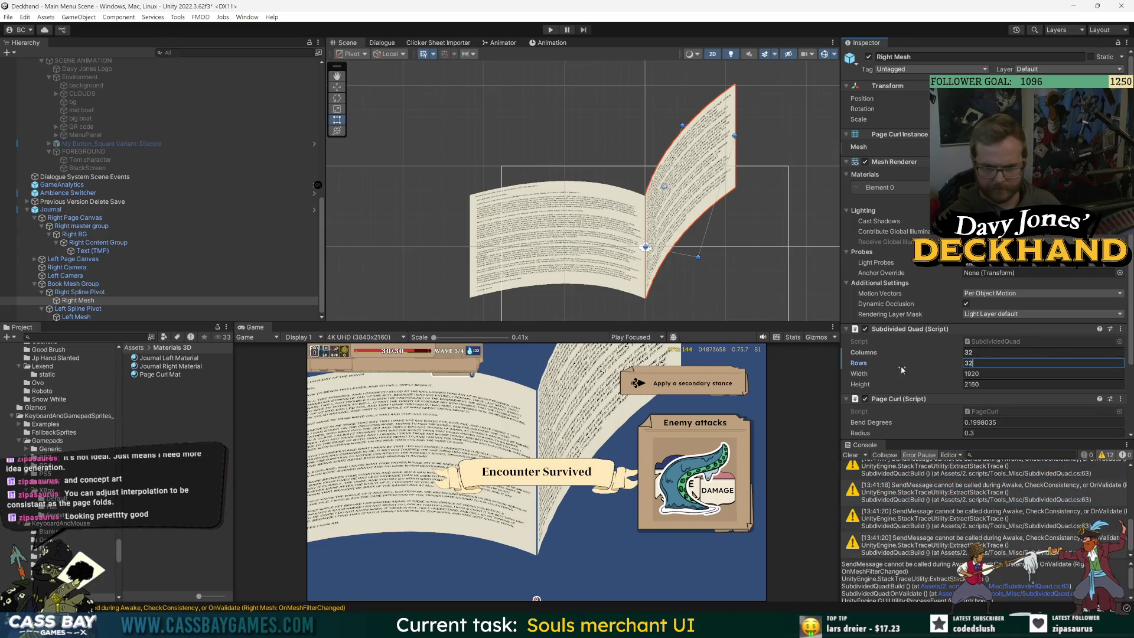
left_click(945, 545)
Step: Apply all overrides to the Journal prefab, then open the Journal prefab for editing
left_click(51, 209)
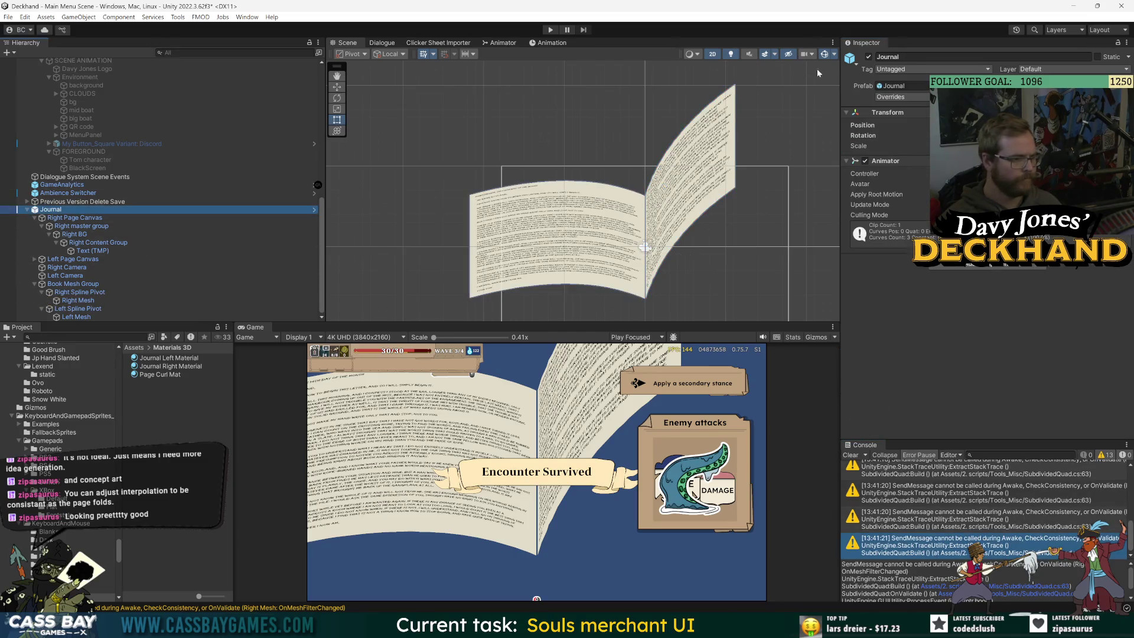
left_click(890, 97)
left_click(1014, 292)
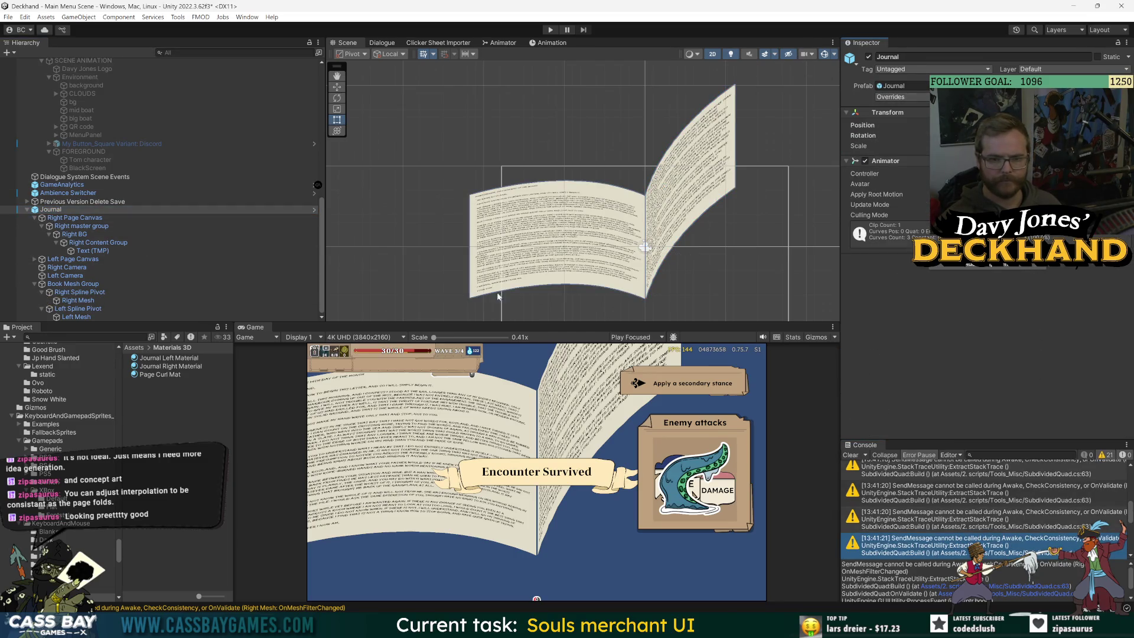
left_click(79, 291)
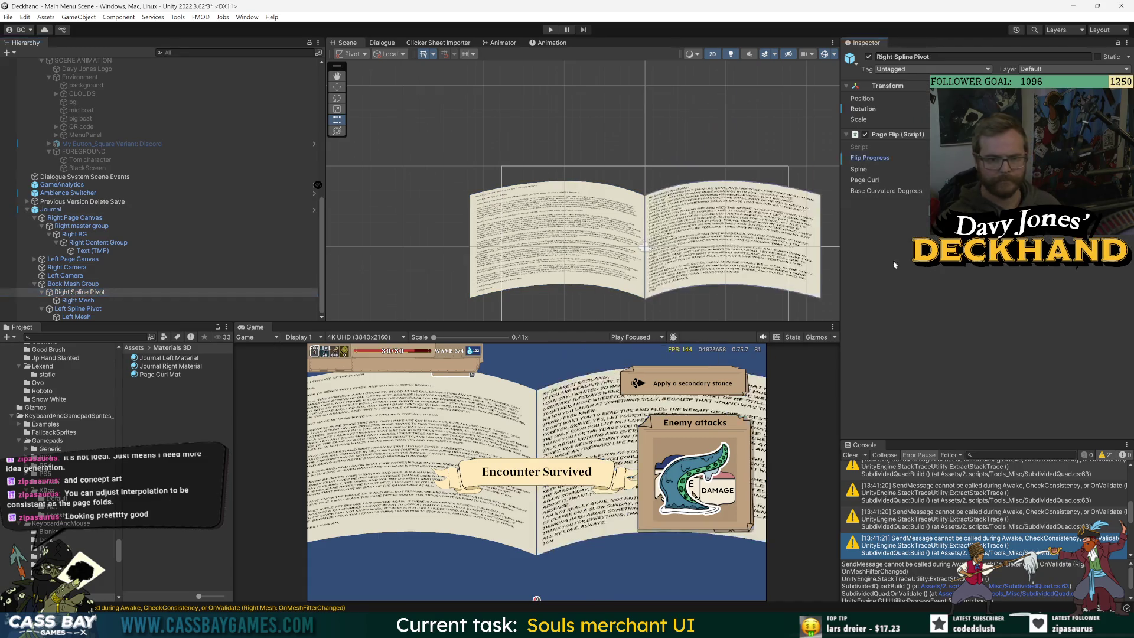
left_click(51, 209)
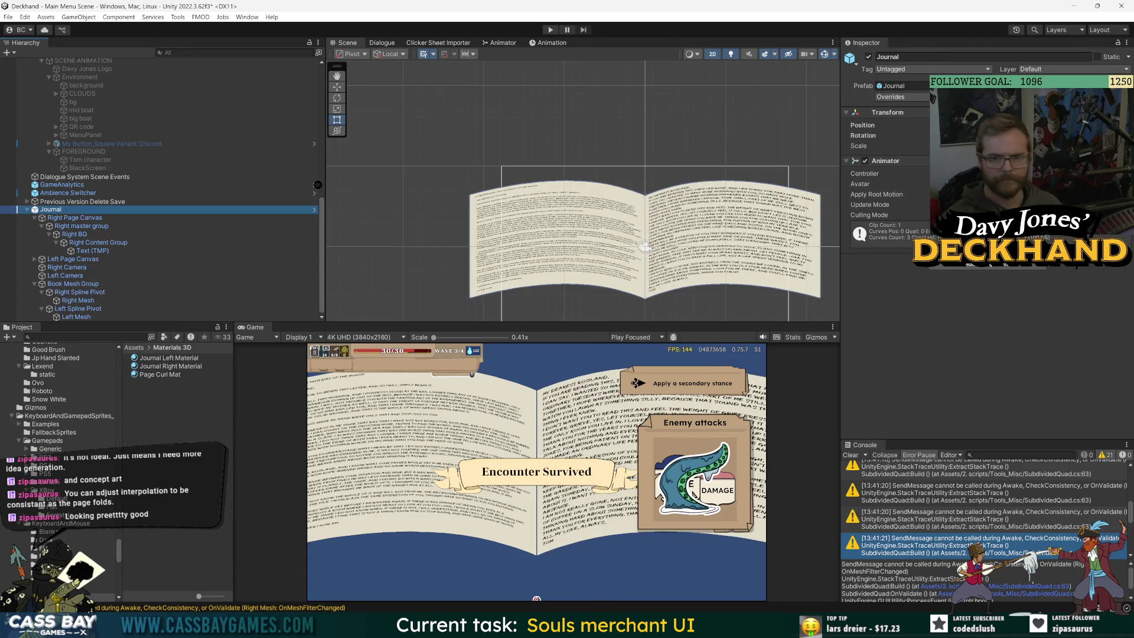
left_click(314, 209)
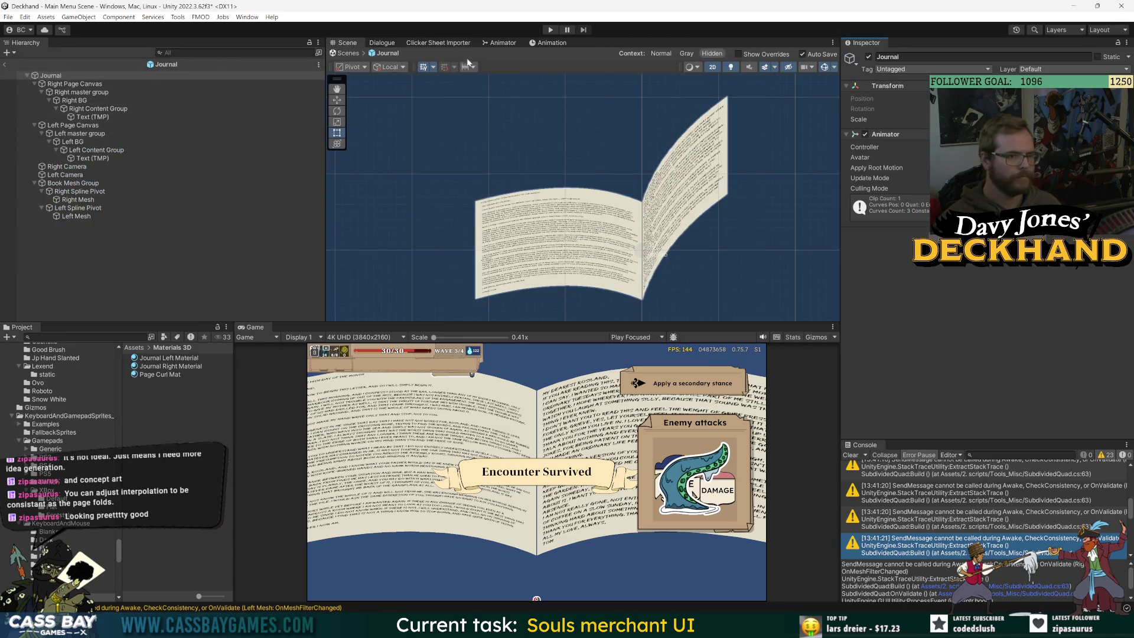
Step: Play the Journal_NextPage clip in the Animation window and scrub it to frame 33
left_click(549, 42)
left_click(372, 63)
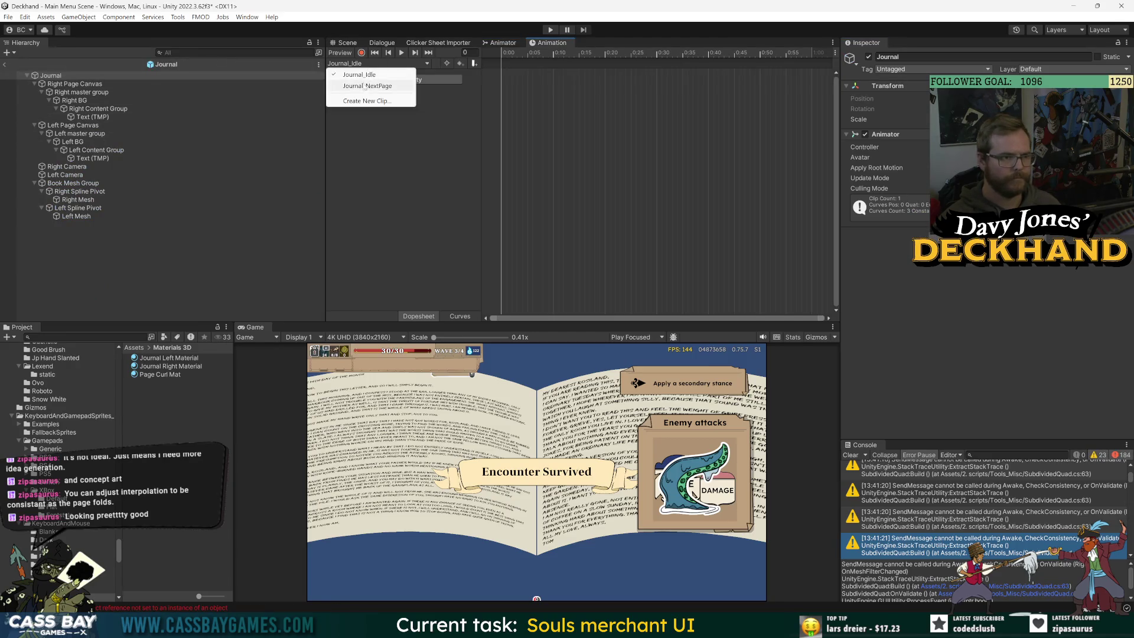
left_click(366, 86)
left_click(402, 53)
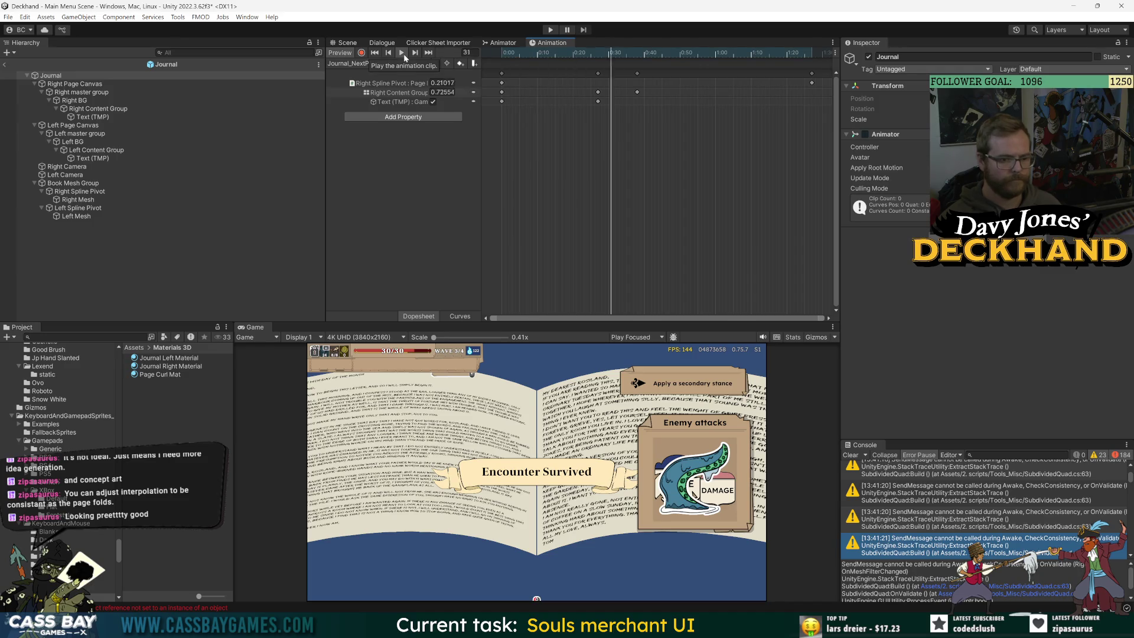
mouse_move(502, 52)
left_mouse_down()
mouse_move(678, 55)
mouse_move(617, 61)
mouse_move(630, 61)
left_mouse_up()
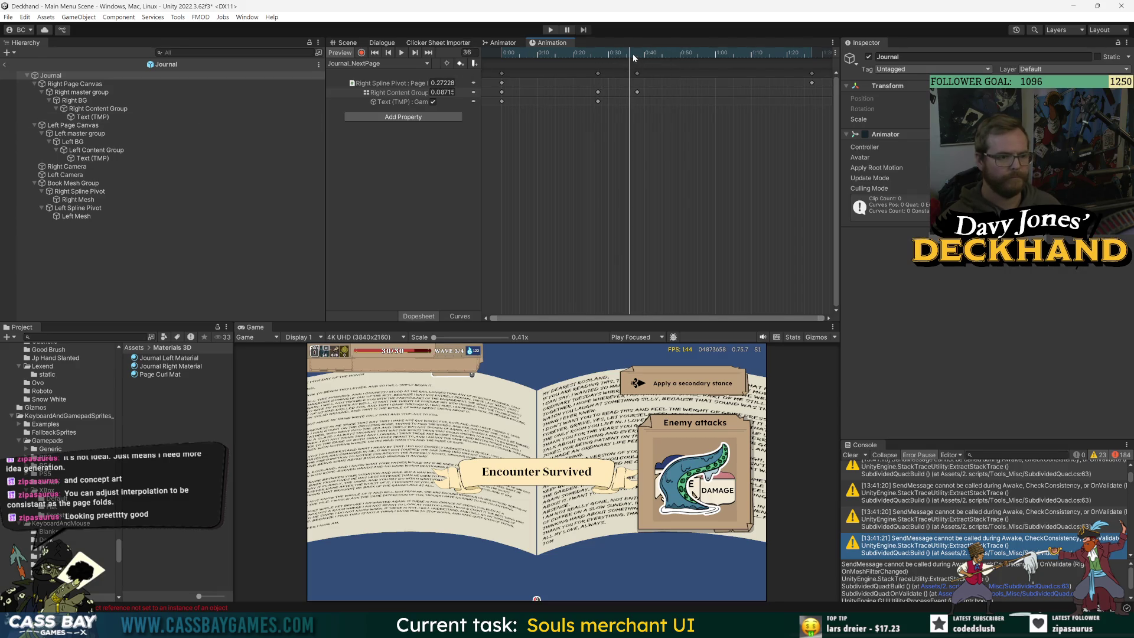
Step: Return to the full scene and replay Journal_NextPage with the Journal object selected
left_click(4, 64)
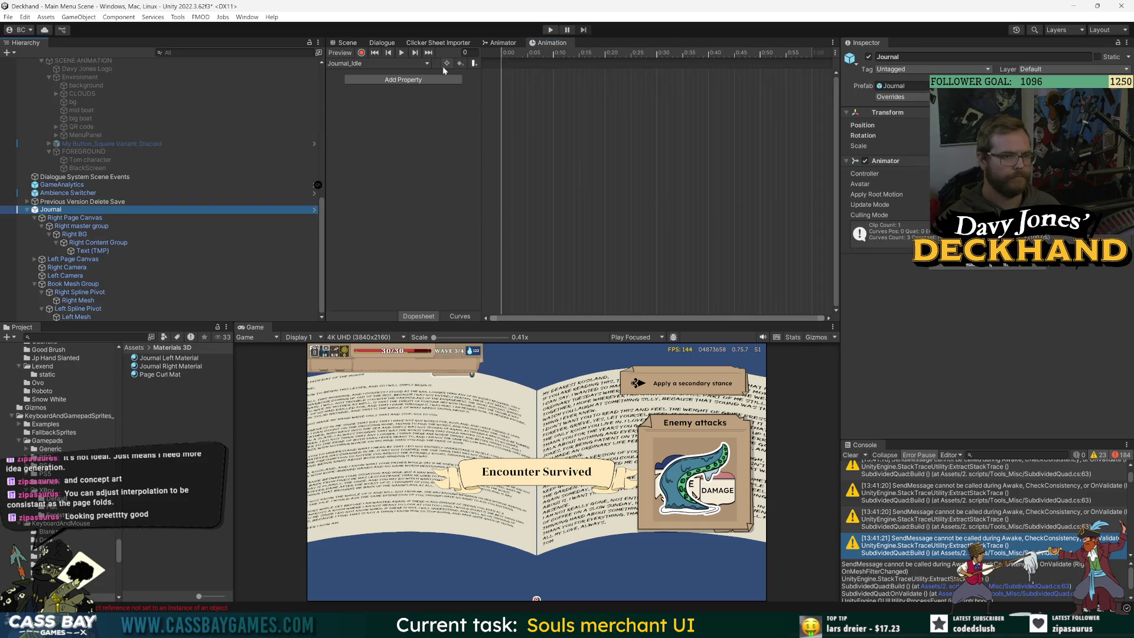
left_click(401, 63)
left_click(367, 85)
left_click(404, 53)
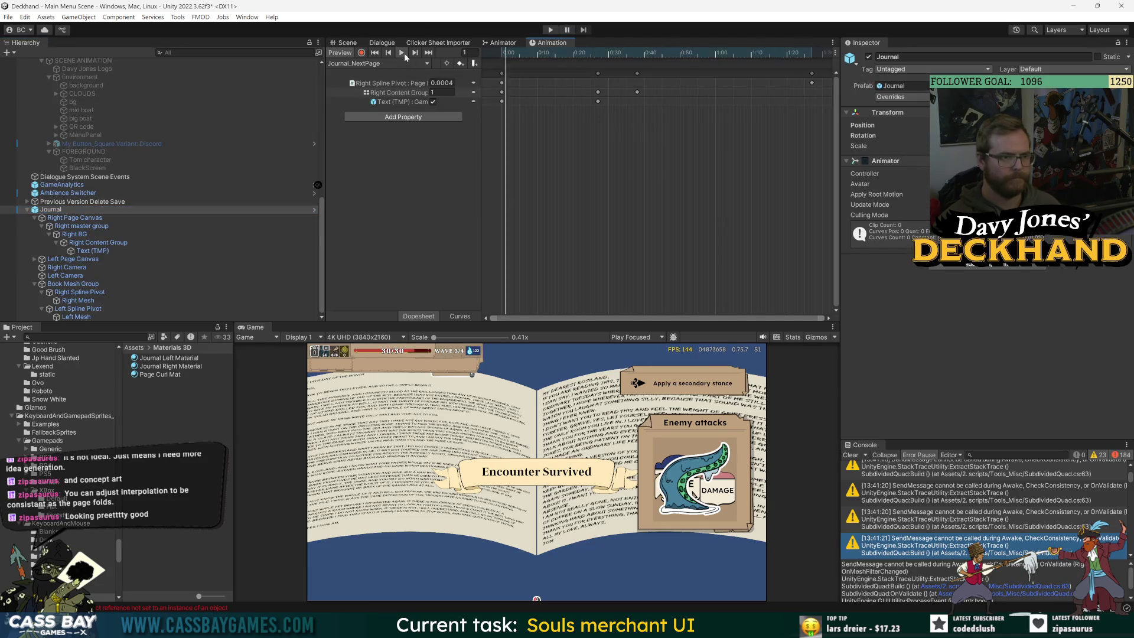
scroll(597, 237, "down", 3)
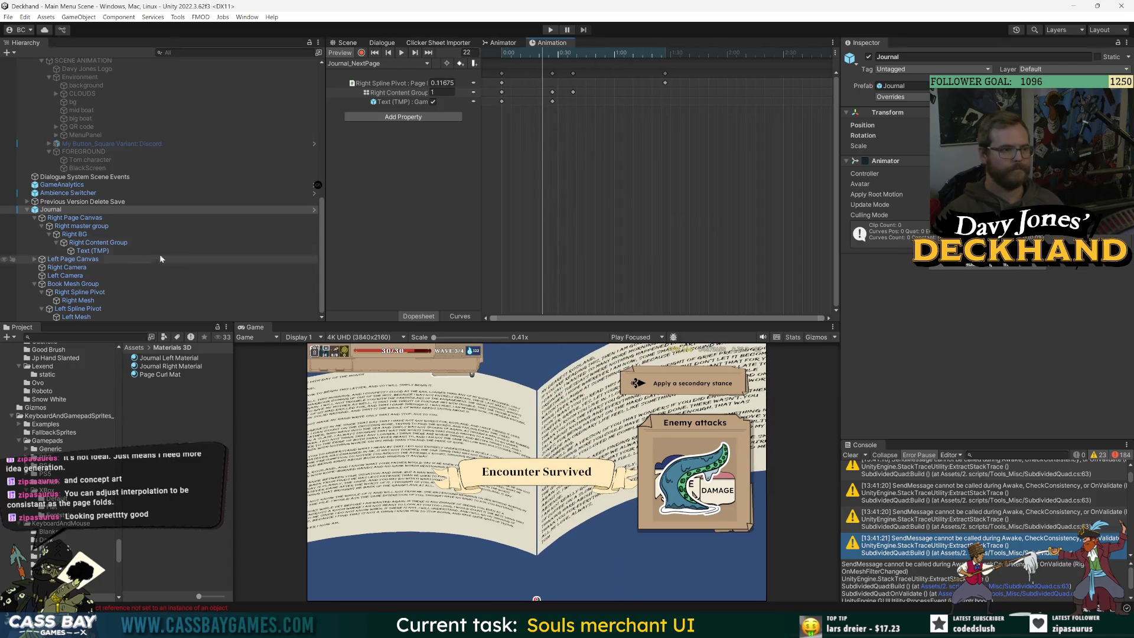
left_click(89, 160)
left_click(72, 206)
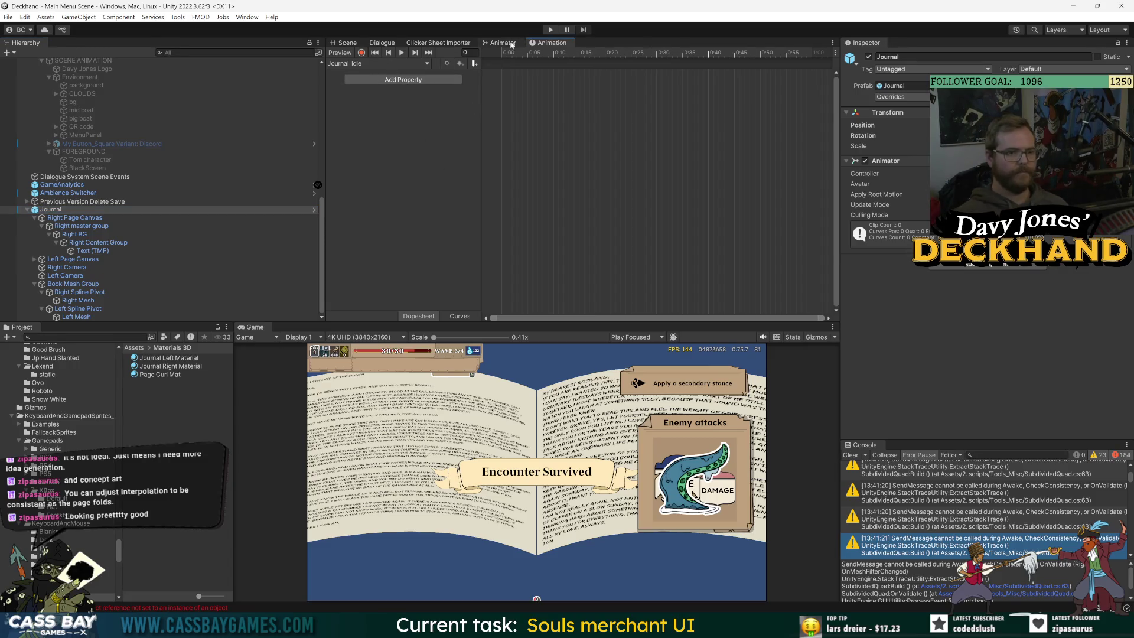
Step: Copy the three page-property keys from Journal_NextPage and paste them into Journal_Idle
mouse_move(551, 43)
left_mouse_down()
mouse_move(484, 329)
mouse_move(467, 329)
left_mouse_up()
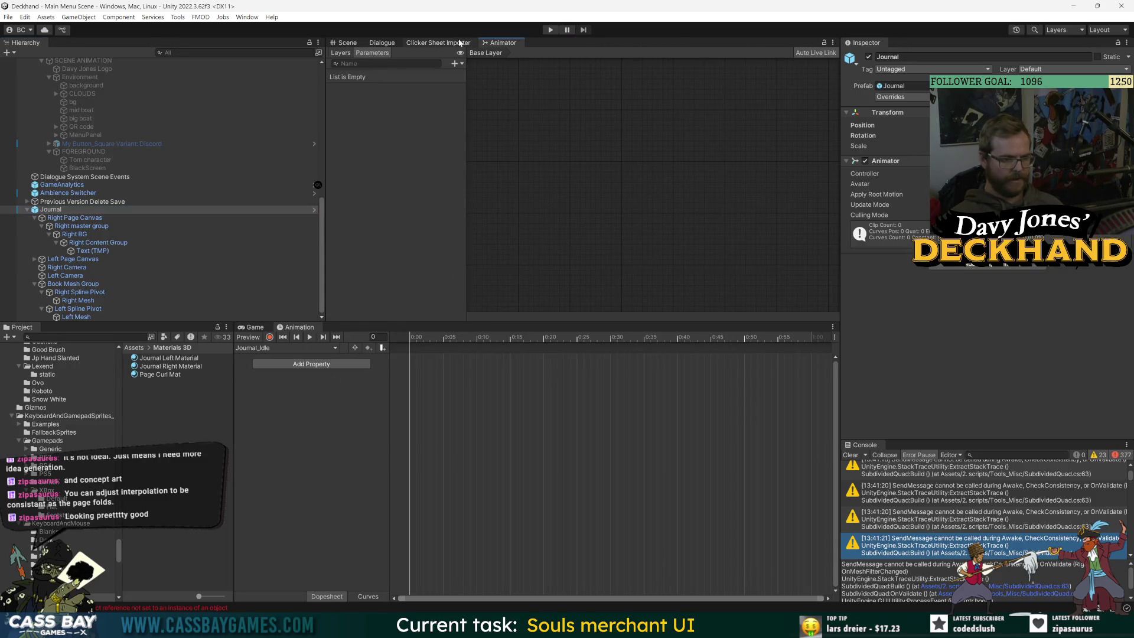
left_click(284, 347)
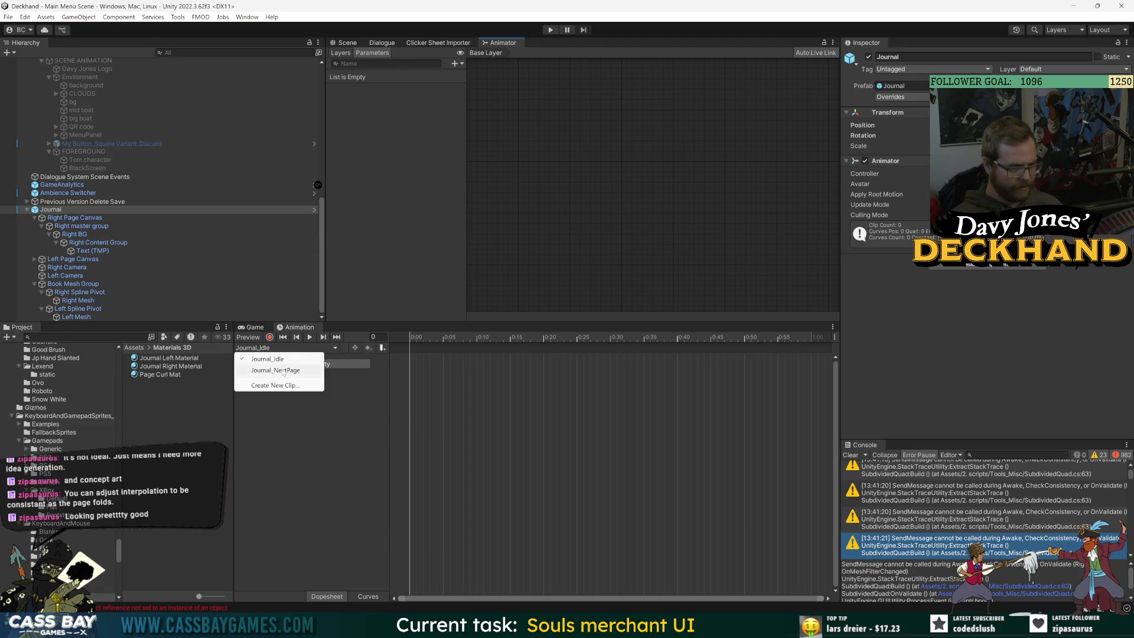
left_click(269, 376)
left_click(411, 358)
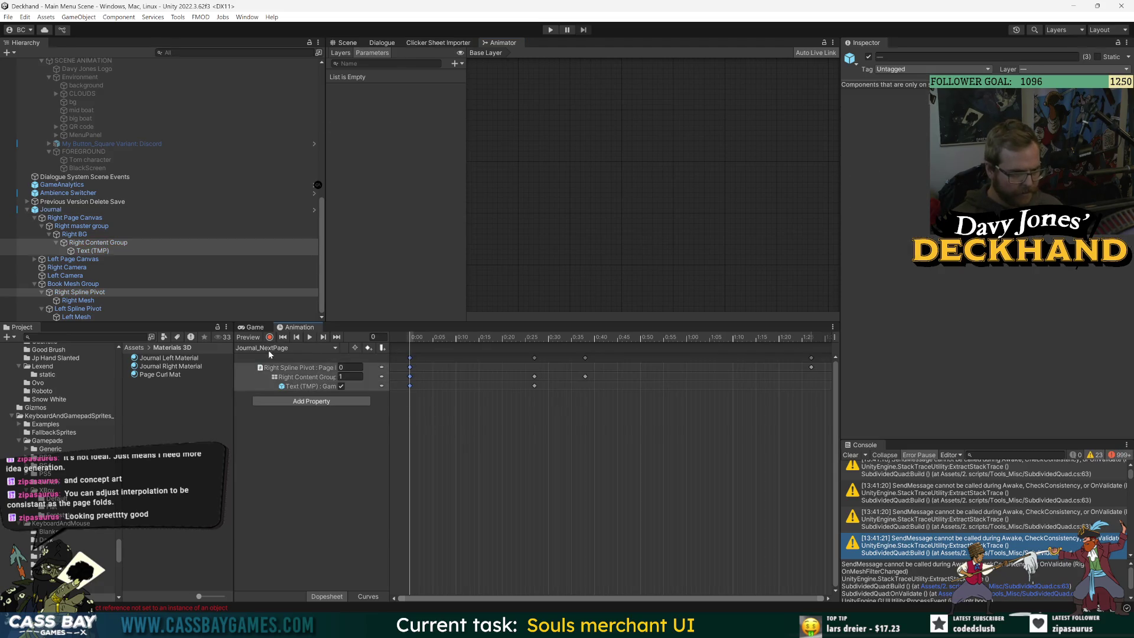
left_click(268, 349)
left_click(280, 356)
key("ctrl+v")
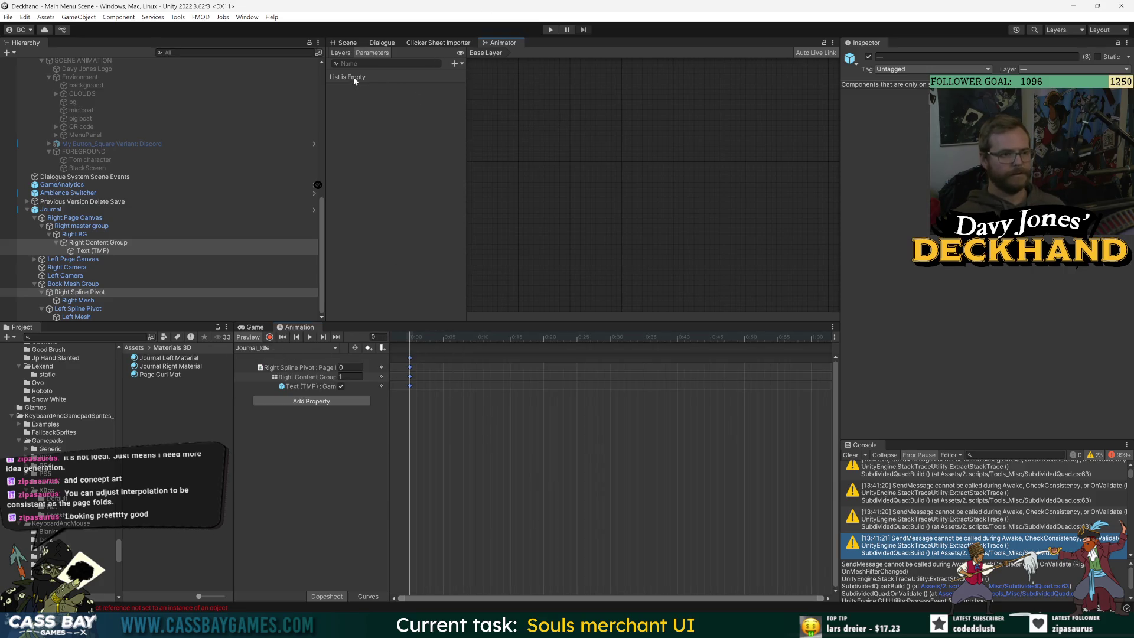
Step: Close the Animator panel and reopen it from the Window menu to show the Journal's state graph
right_click(516, 46)
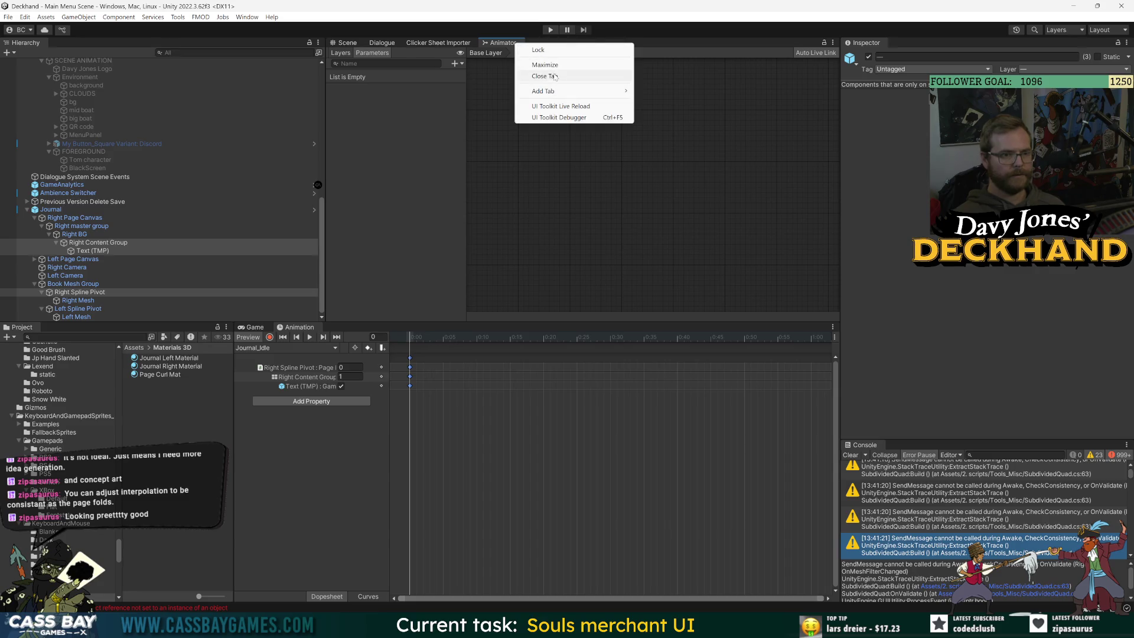
left_click(556, 77)
left_click(247, 17)
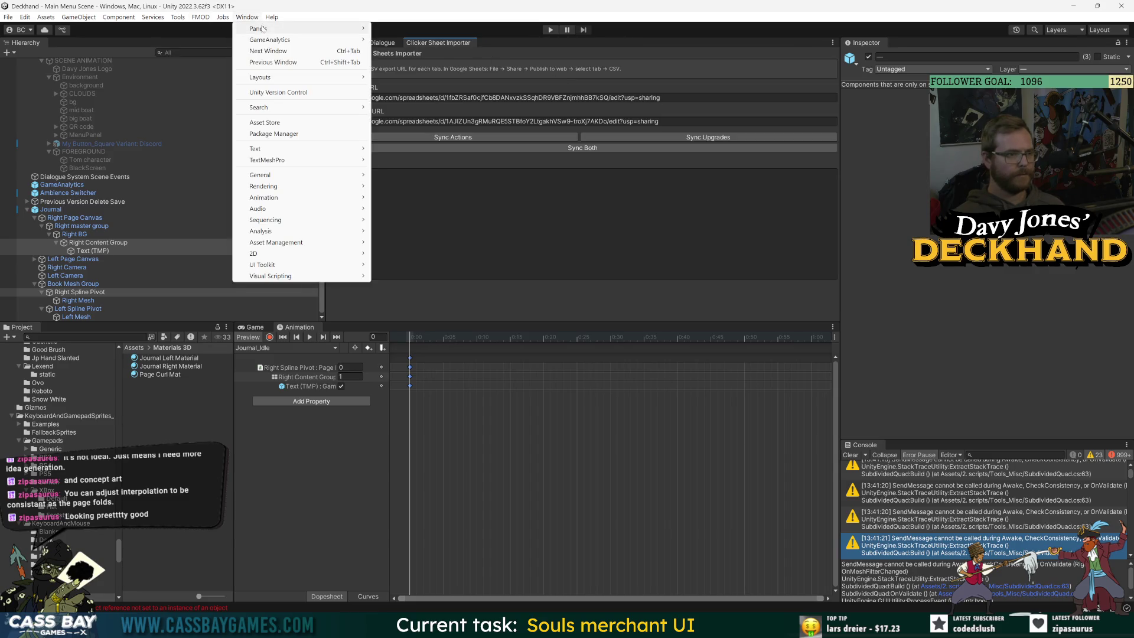
mouse_move(263, 29)
left_click(407, 53)
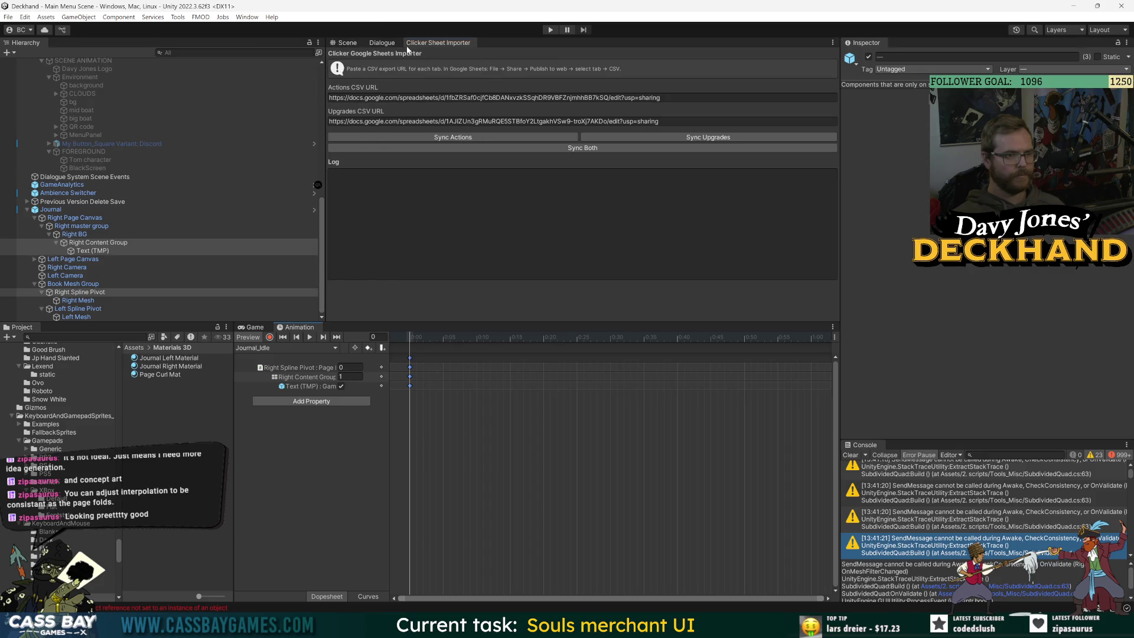
left_click(250, 18)
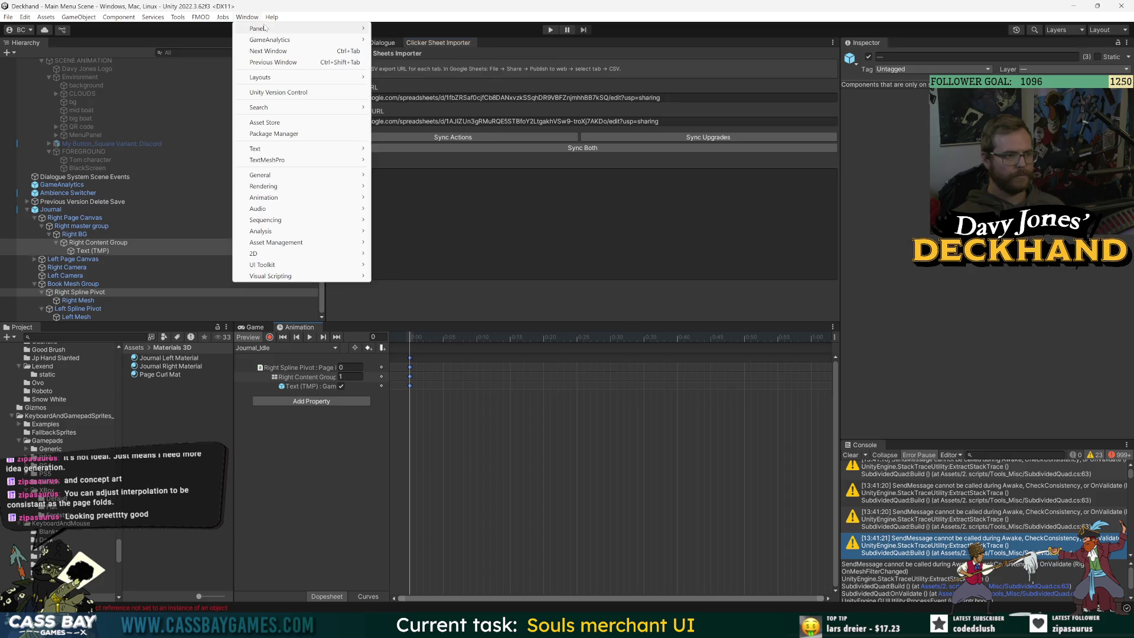
mouse_move(270, 202)
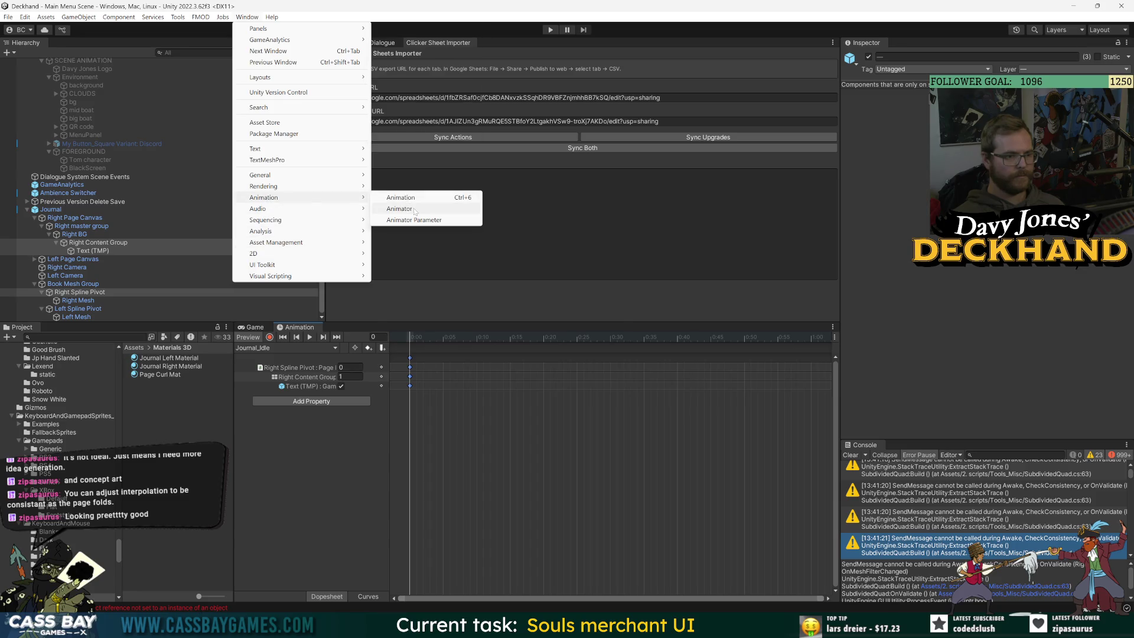
left_click(407, 209)
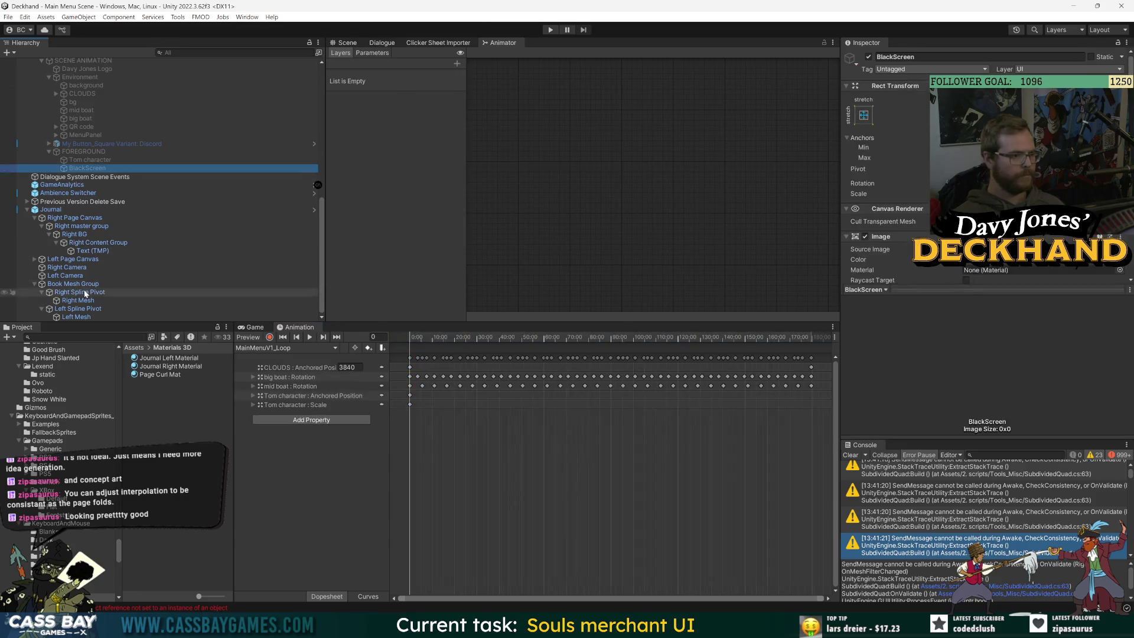
left_click(51, 209)
Step: Arrange the Animator graph so Journal_NextPage sits directly below Journal_Idle
left_click(578, 162)
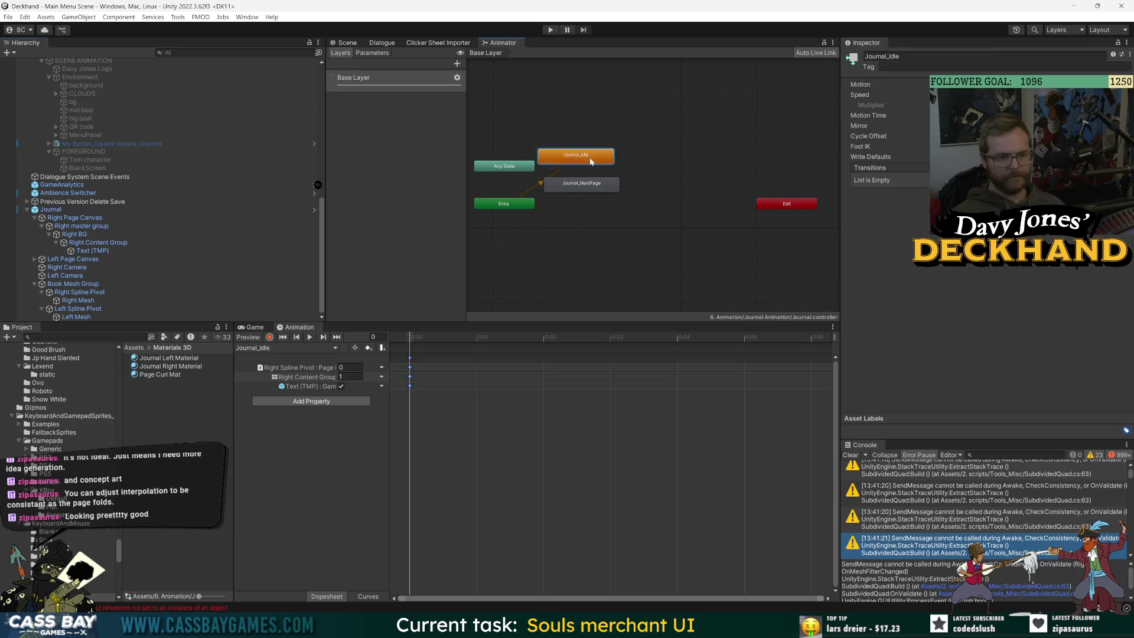
left_click_drag(577, 163, 648, 146)
left_click_drag(582, 184, 637, 198)
right_click(658, 147)
key("Escape")
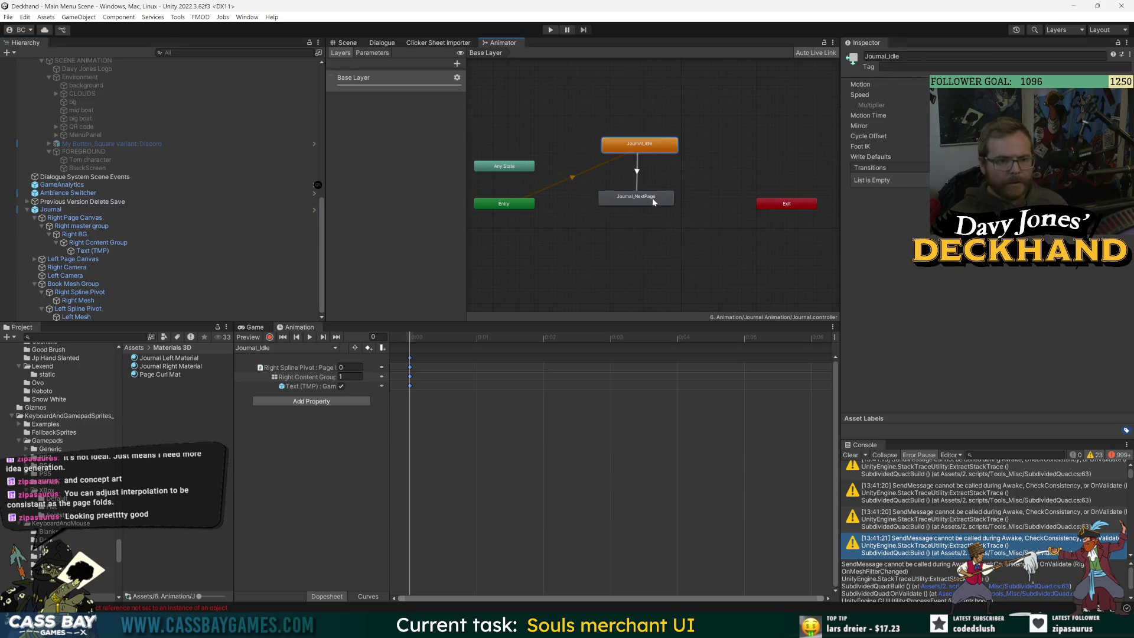
left_click(458, 64)
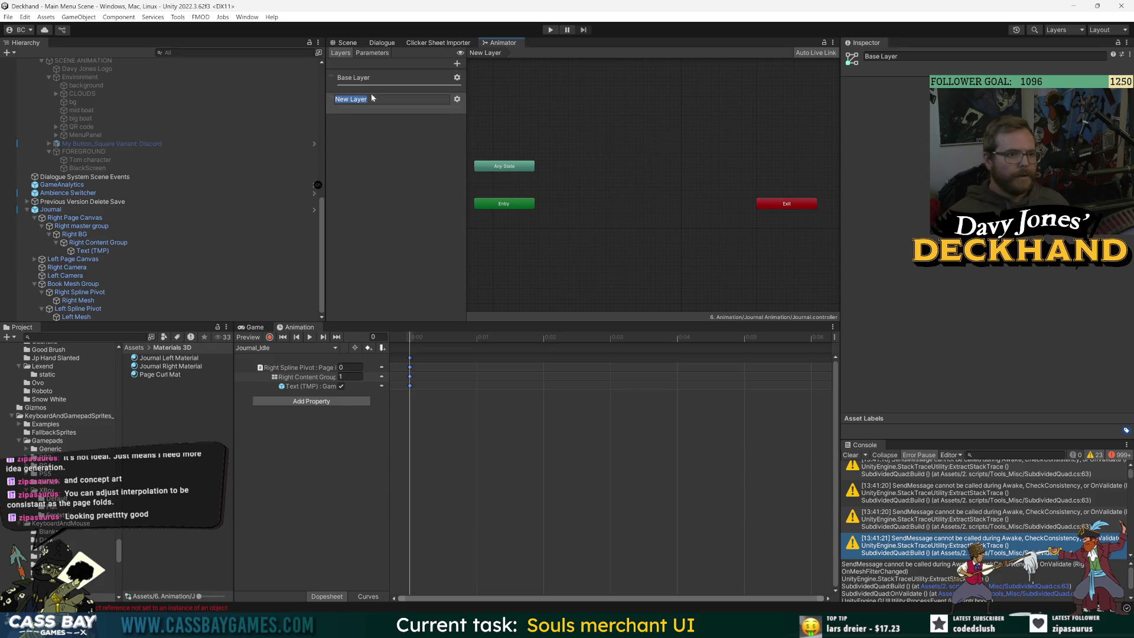
key("ctrl+z")
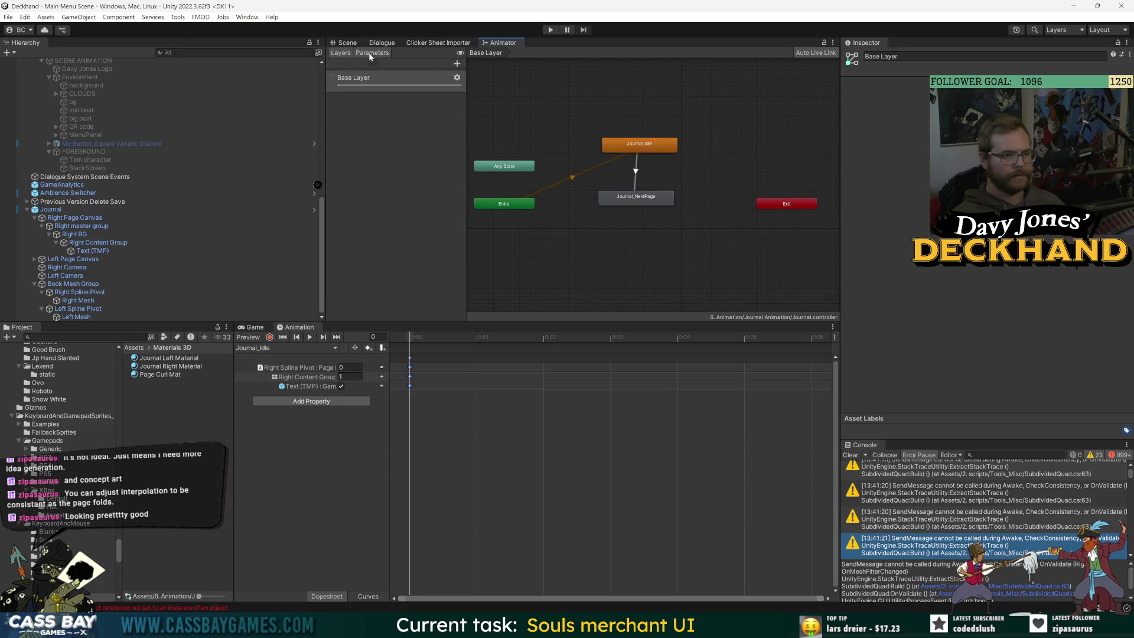
Step: Add a trigger parameter named Next to the Journal animator
left_click(372, 53)
left_click(457, 63)
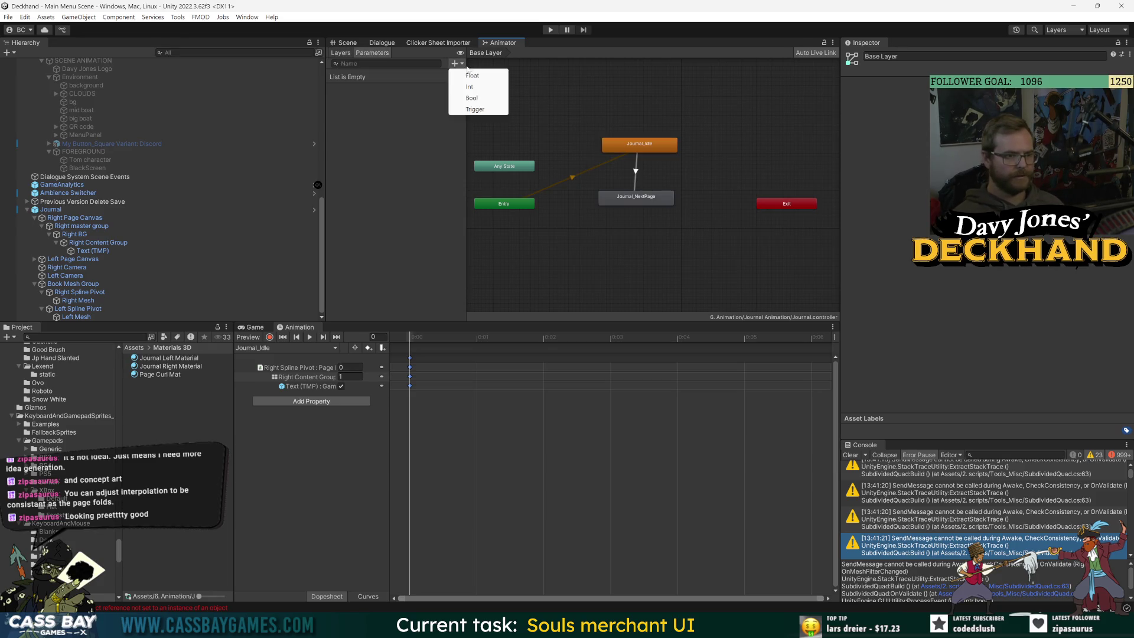
left_click(476, 109)
type("Next")
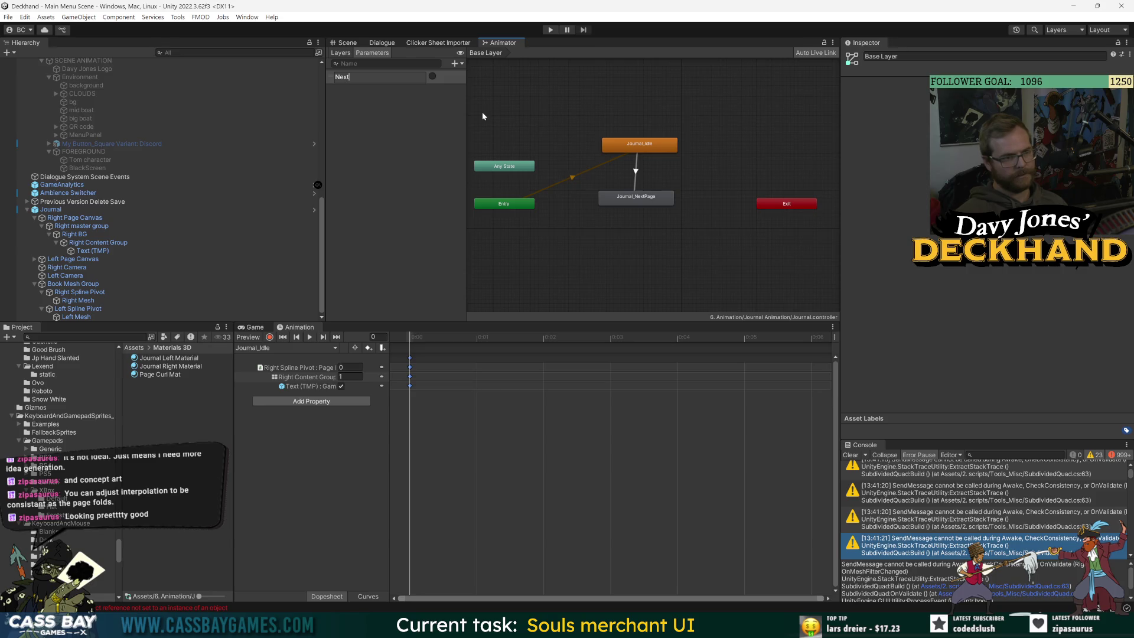
left_click(455, 63)
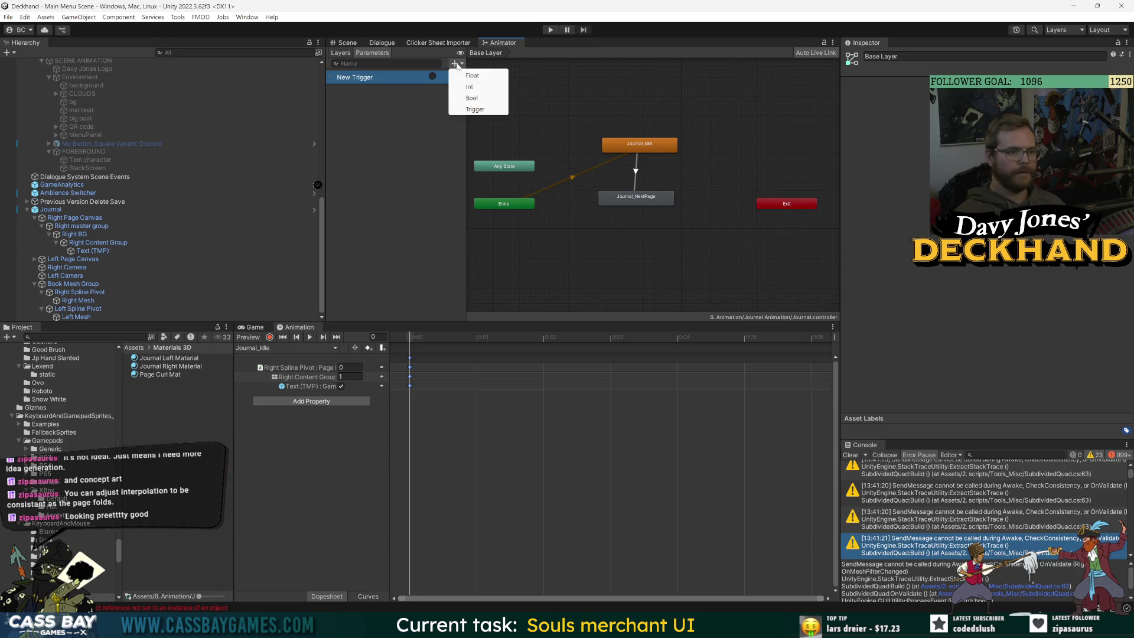
left_click(467, 97)
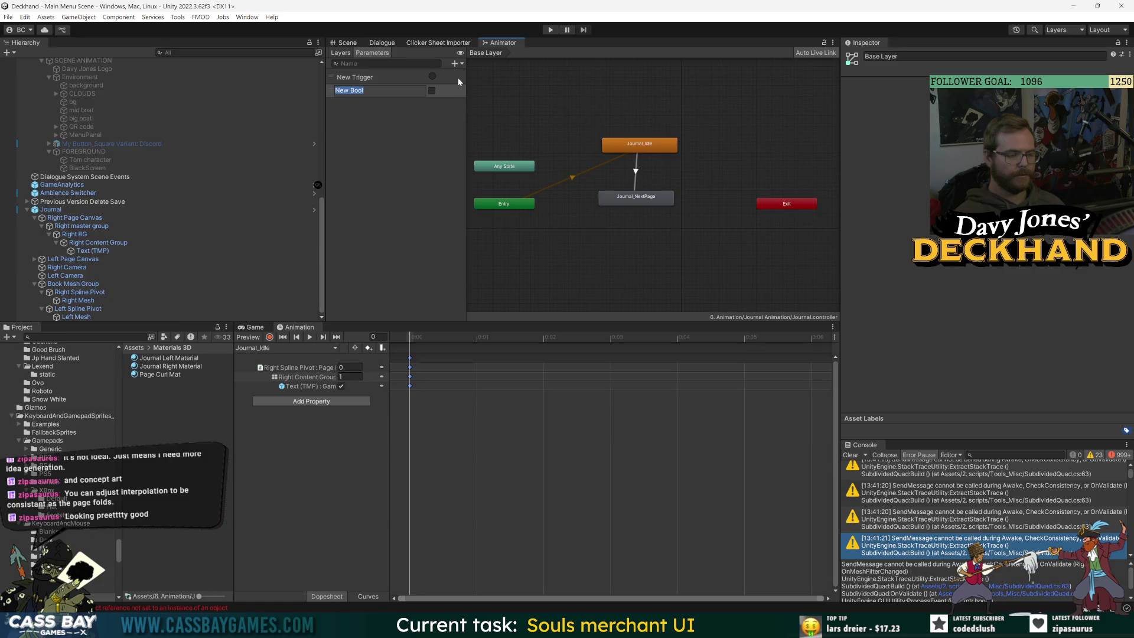
key("ctrl+z")
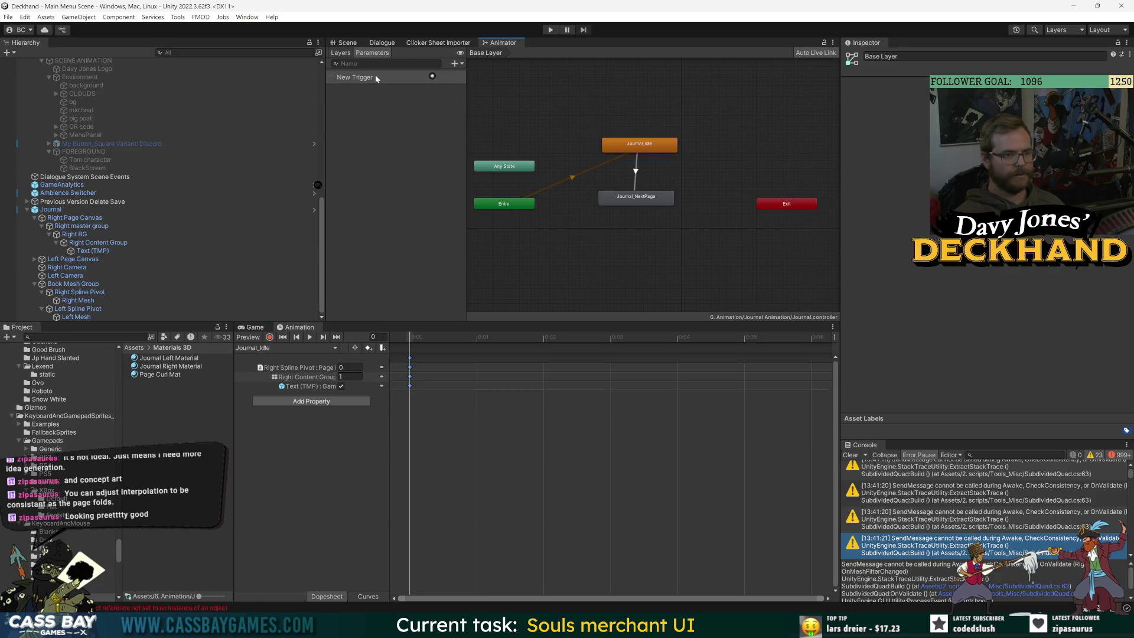
key("ctrl+z")
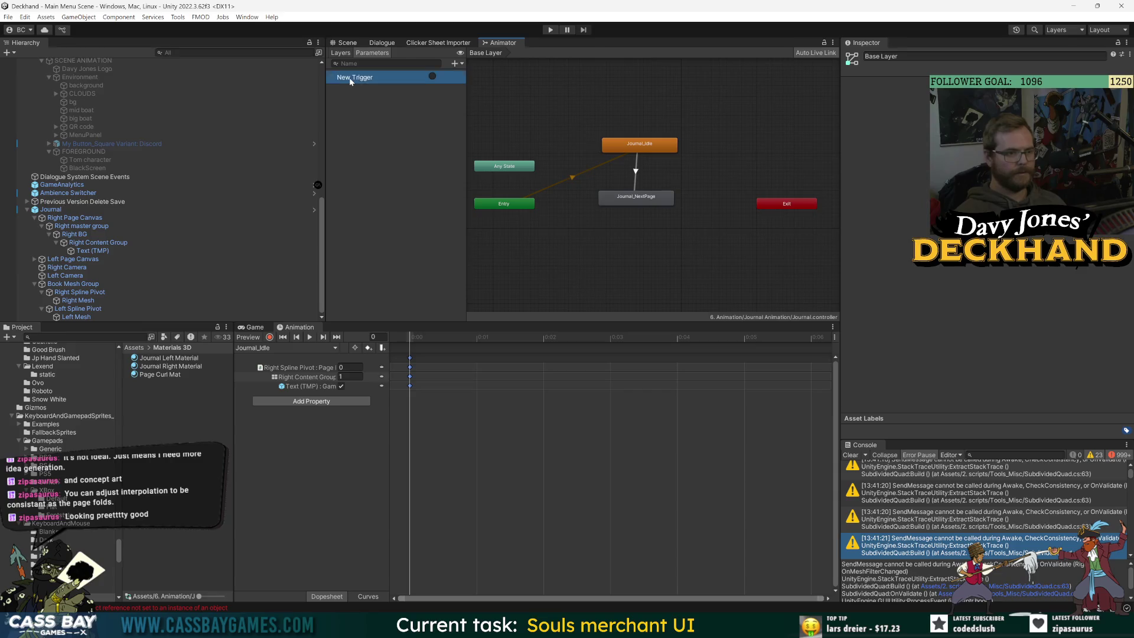
left_click(367, 78)
left_click(342, 77)
type("Next")
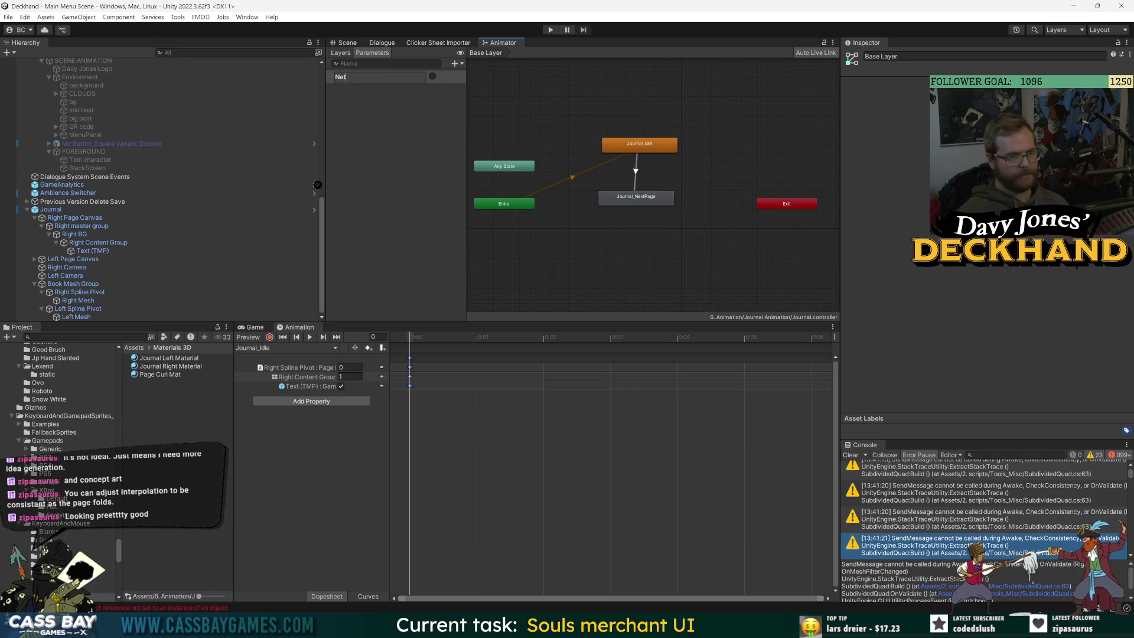
key("Return")
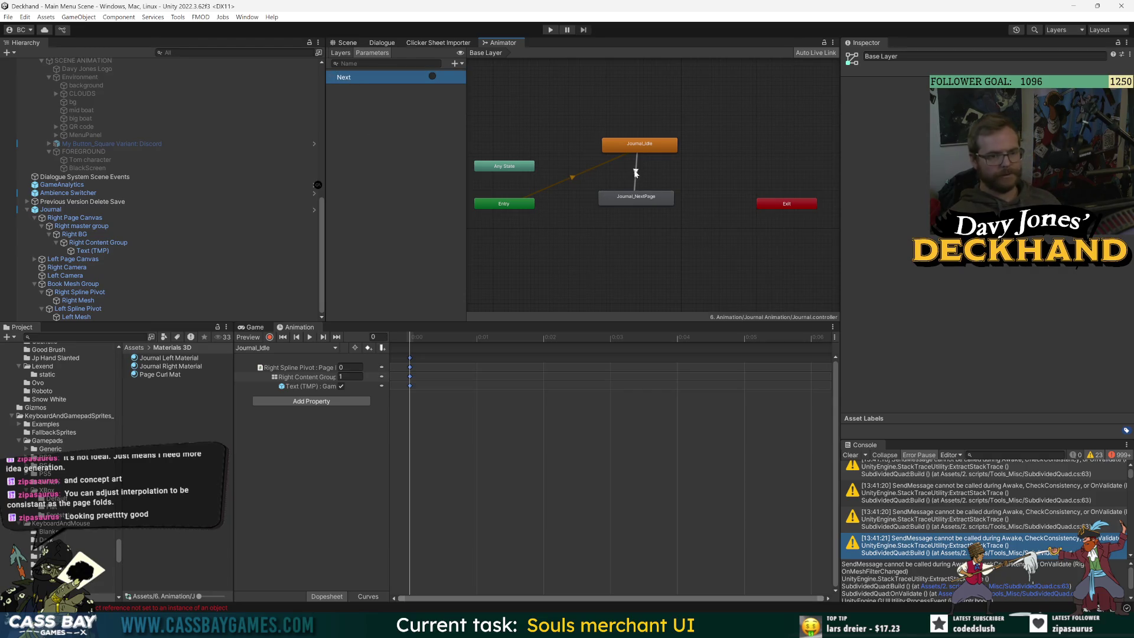
left_click(635, 173)
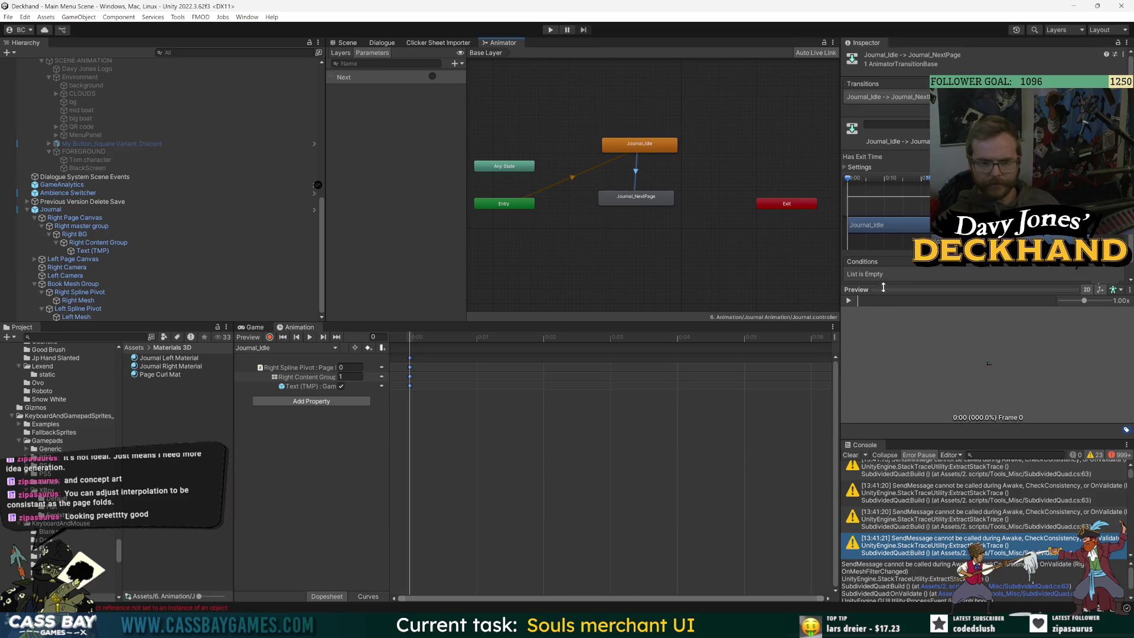
Step: Give the Journal_Idle→Journal_NextPage transition a Next condition and turn off Has Exit Time
left_click_drag(883, 287, 857, 342)
left_click(1105, 286)
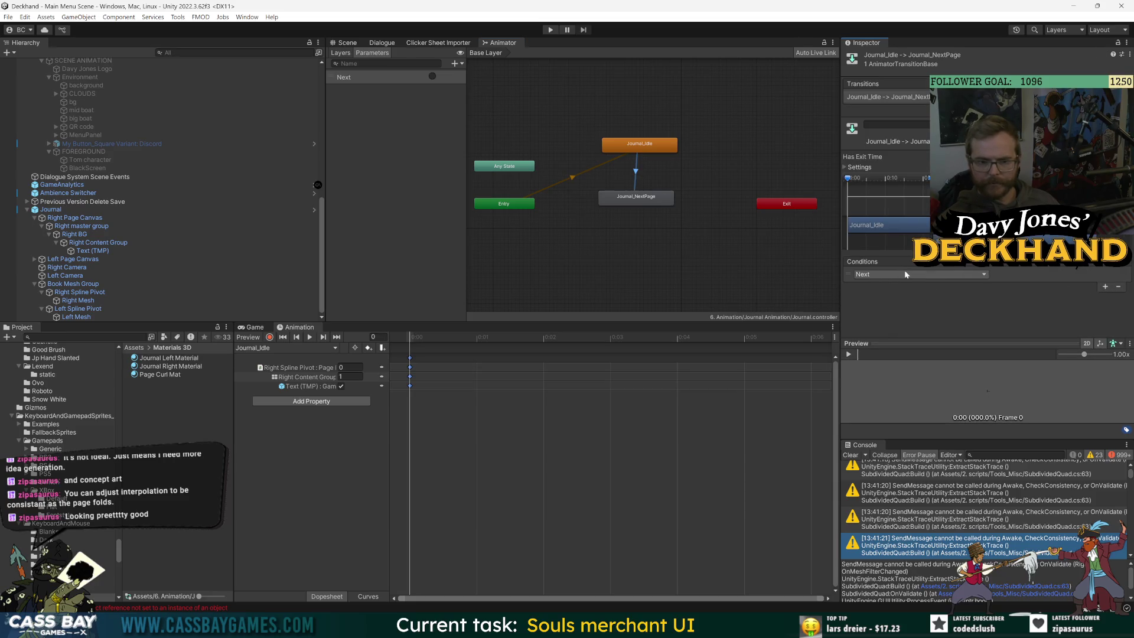
left_click(849, 167)
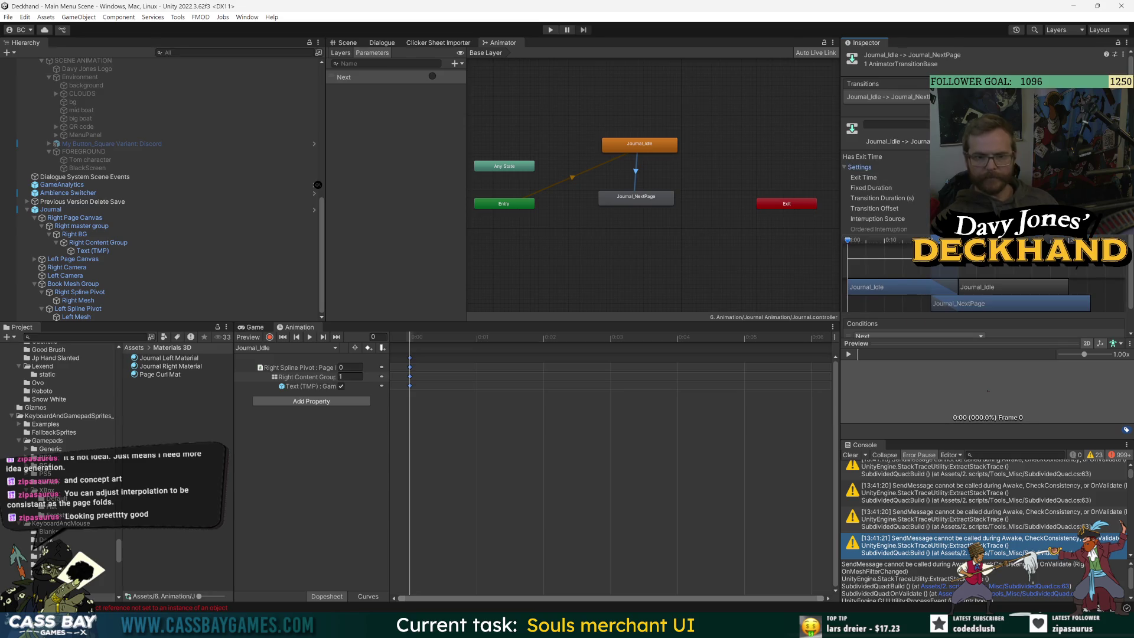
left_click(863, 157)
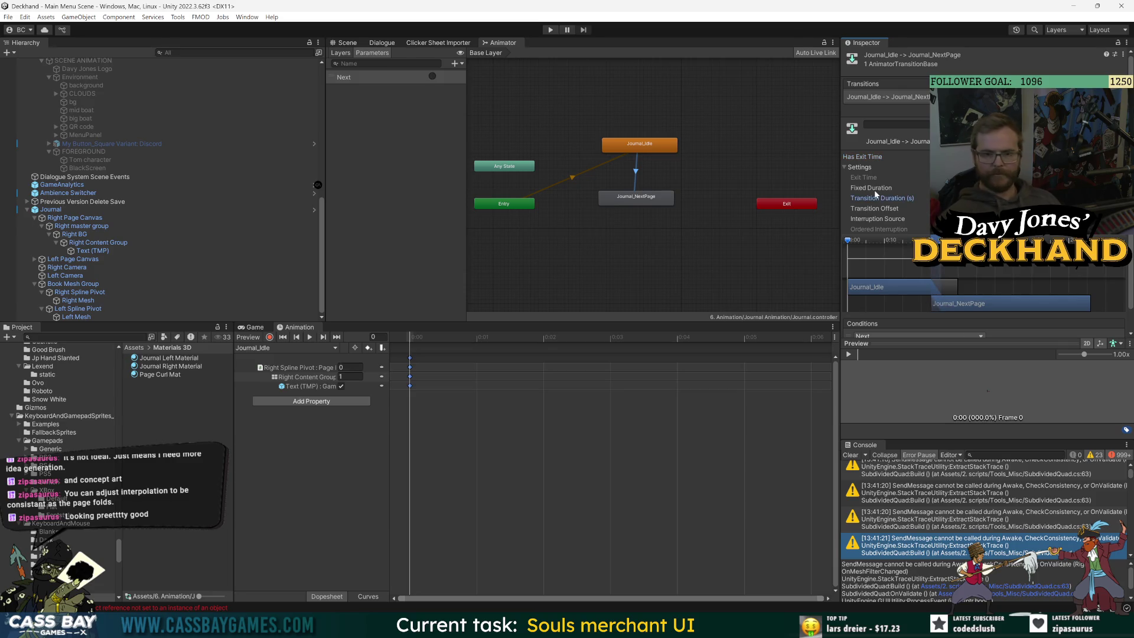
scroll(875, 196, "down", 2)
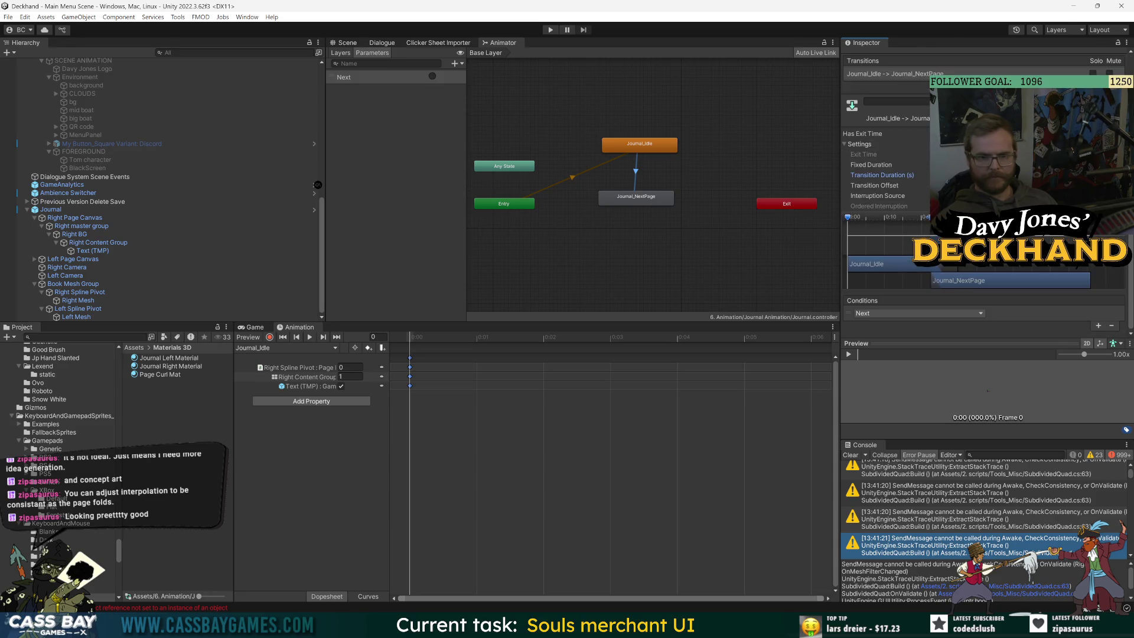
left_click(672, 195)
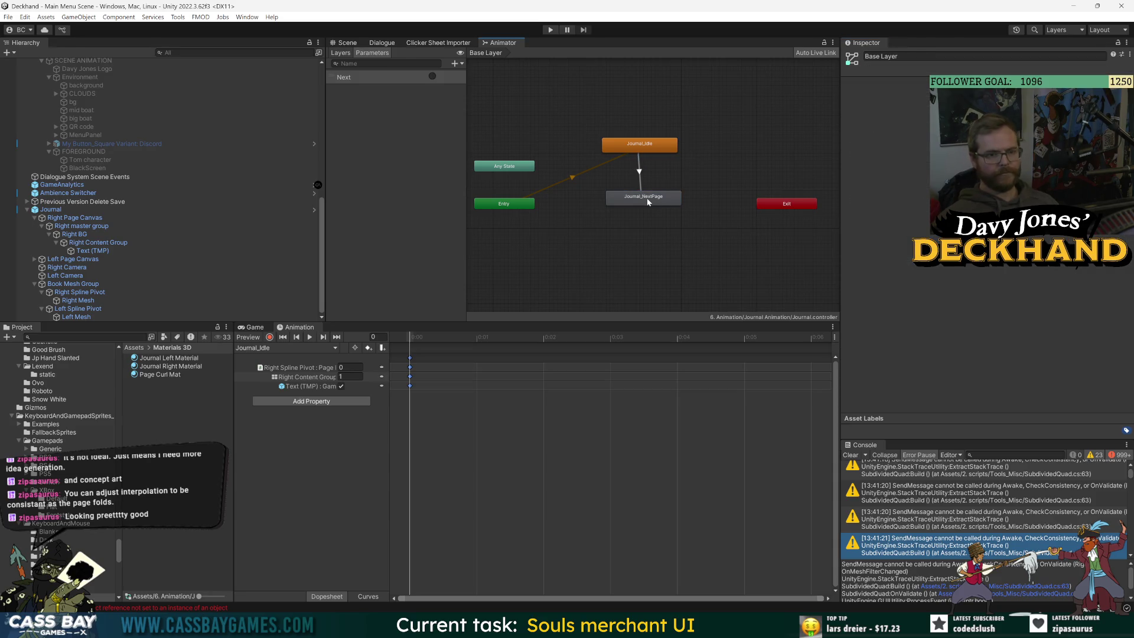
left_click_drag(648, 200, 652, 204)
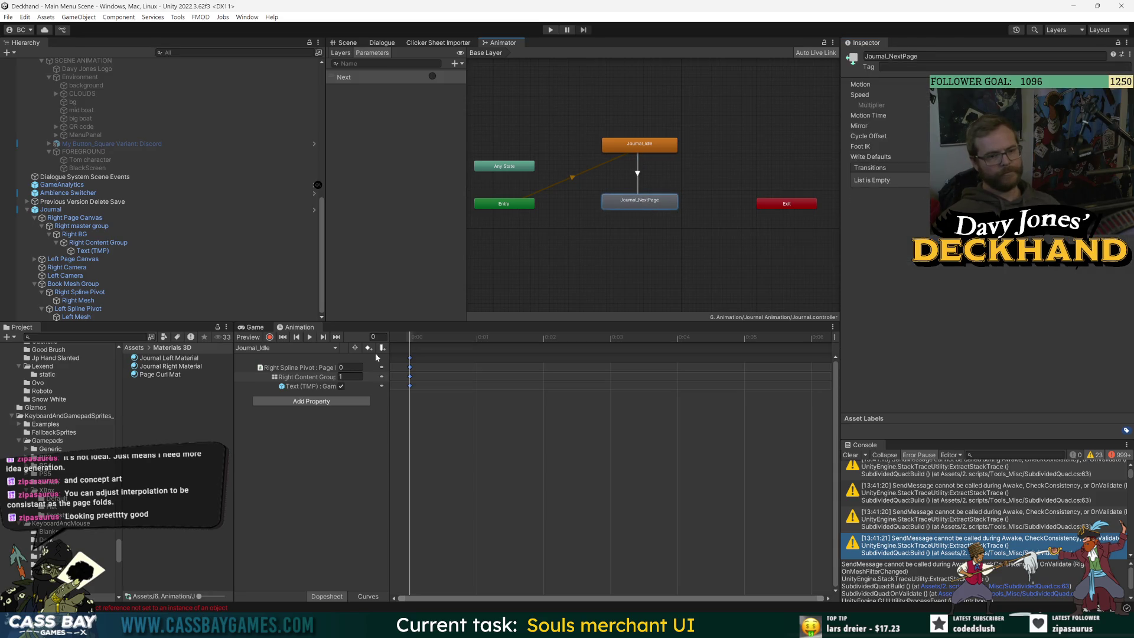
Step: Save a new clip named Journal_FadeInNewPage in the Journal Animation folder
left_click(285, 348)
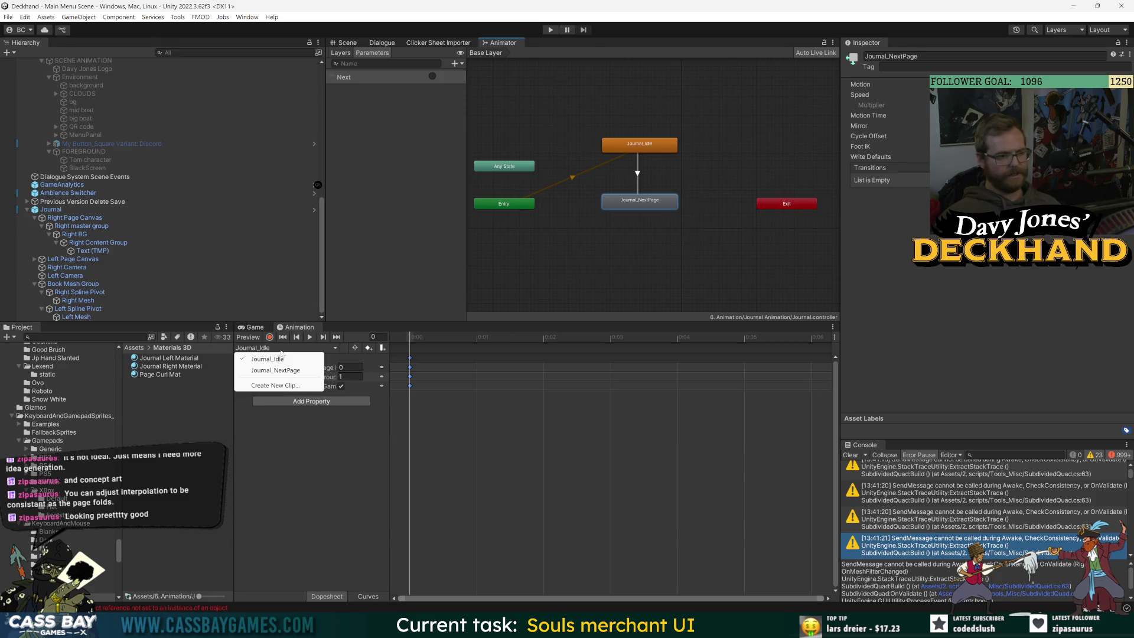
left_click(260, 384)
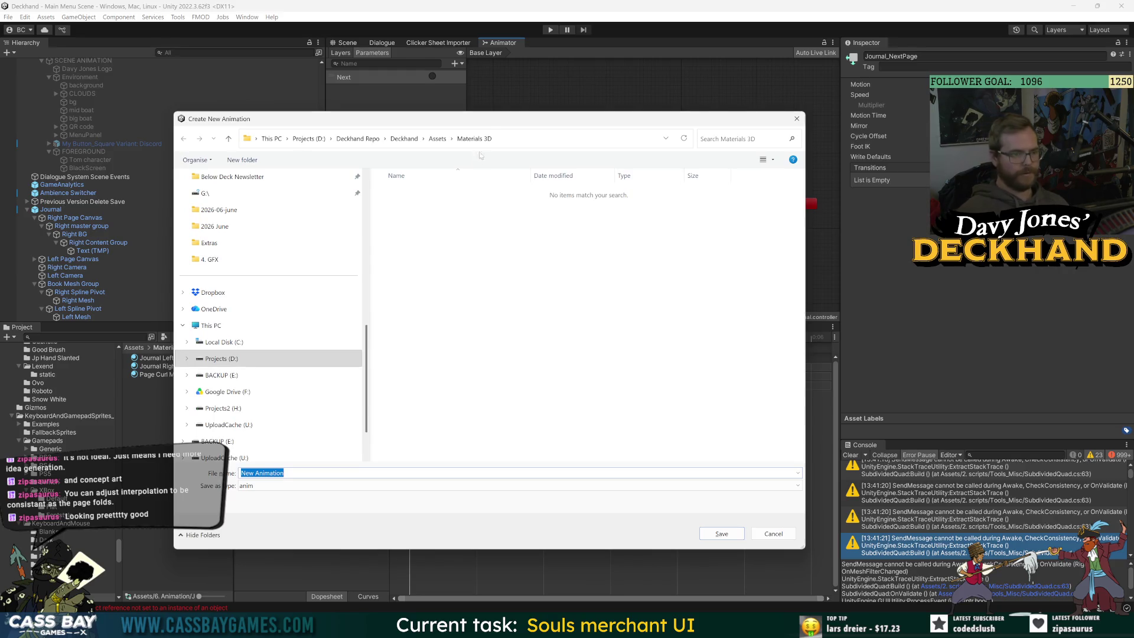
left_click(450, 138)
left_click(440, 374)
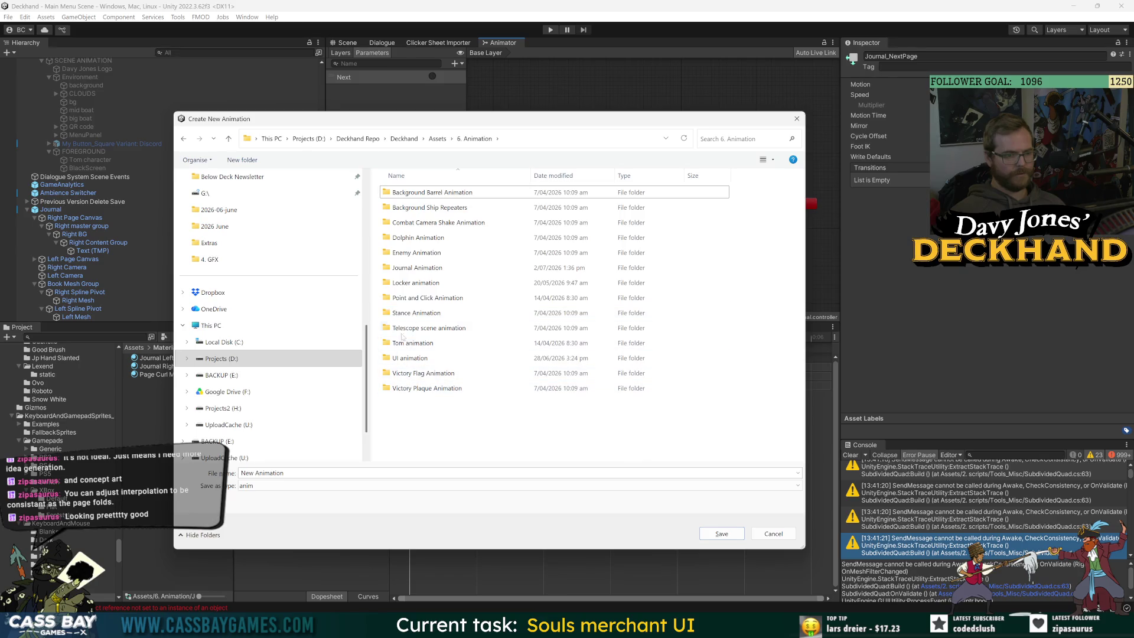
double_click(401, 269)
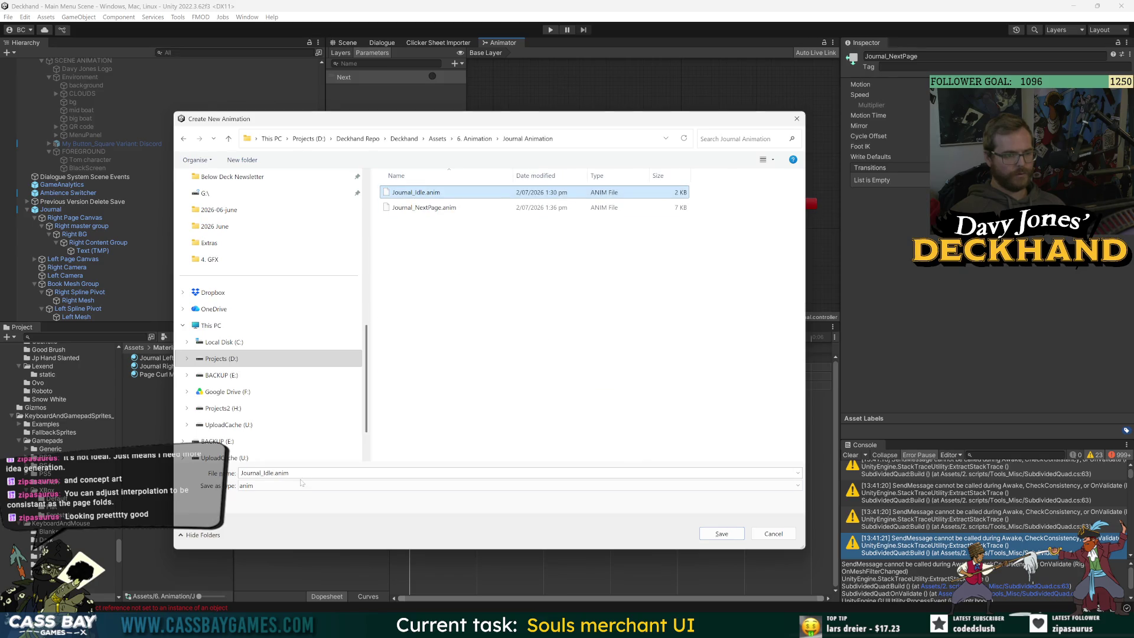
left_click(414, 192)
left_click_drag(263, 473, 449, 492)
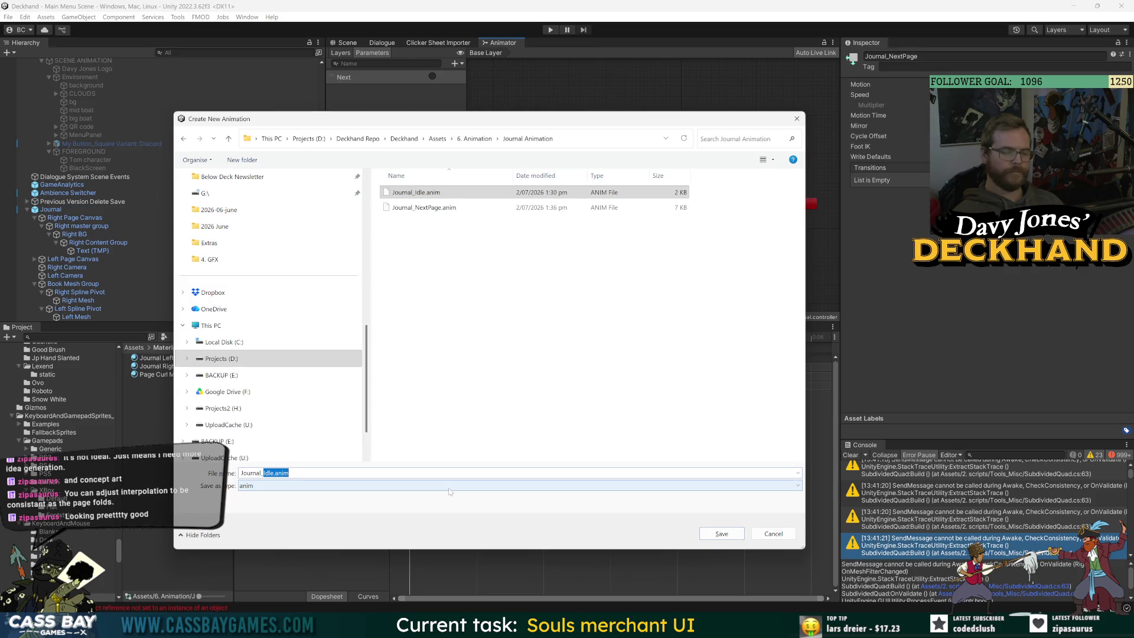
type("FadeInNewPage")
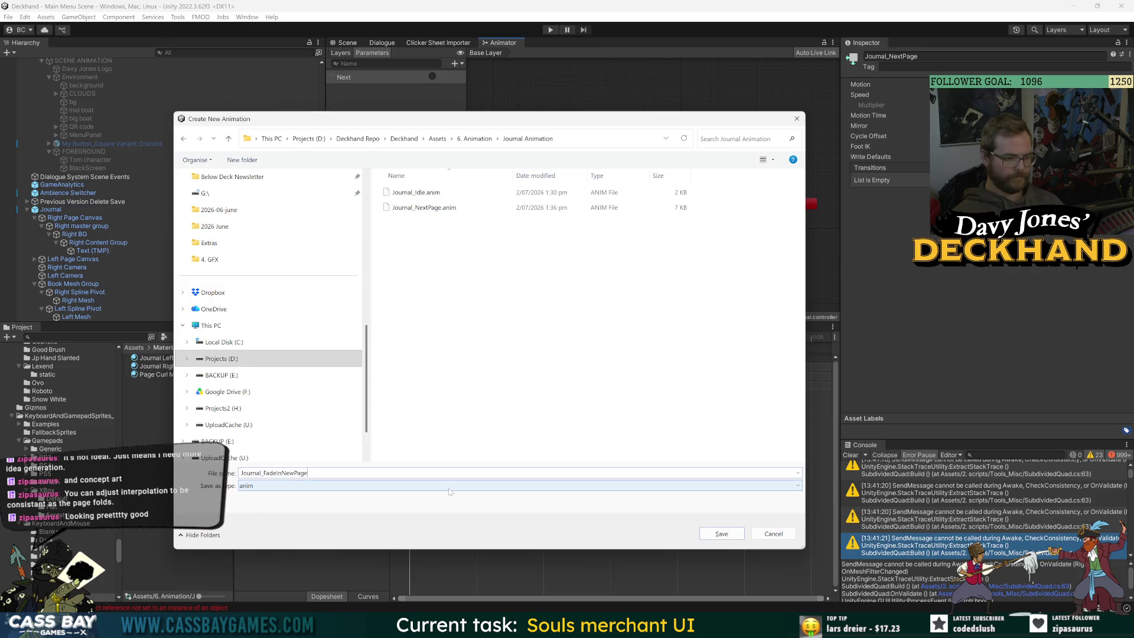
key("Return")
Step: Place Journal_FadeInNewPage beside Journal_NextPage and start a transition from Journal_NextPage
left_click_drag(656, 225, 730, 175)
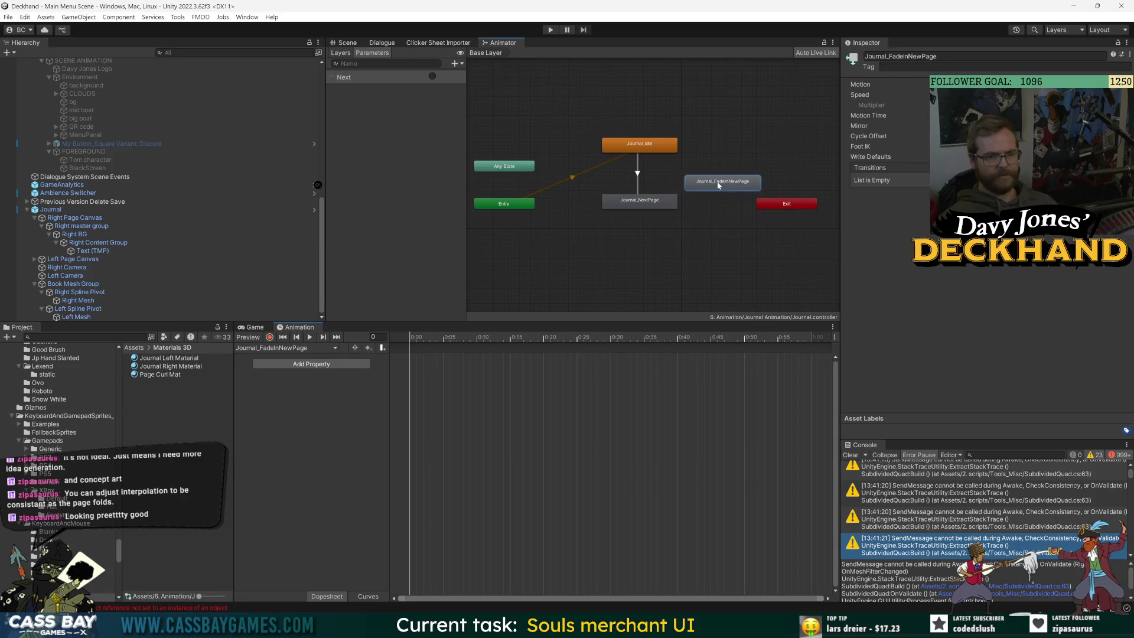
right_click(668, 196)
left_click(700, 202)
Step: Connect Journal_NextPage to Journal_FadeInNewPage and set the transition's Exit Time to 1
left_click(709, 176)
left_click(683, 193)
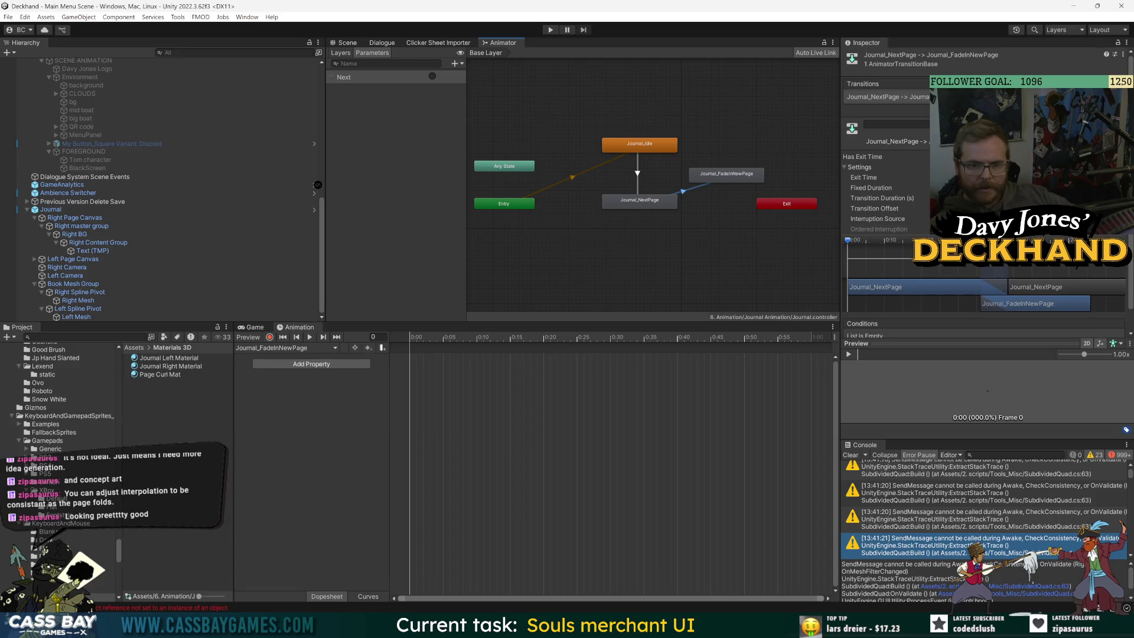
left_click(1004, 177)
type("0")
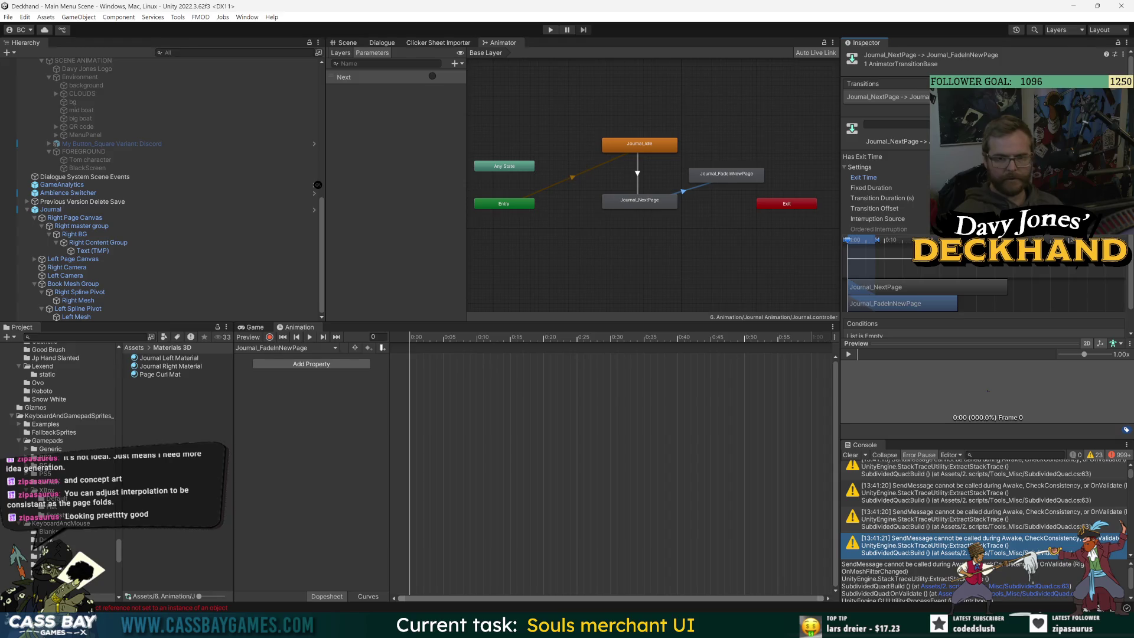
type("1")
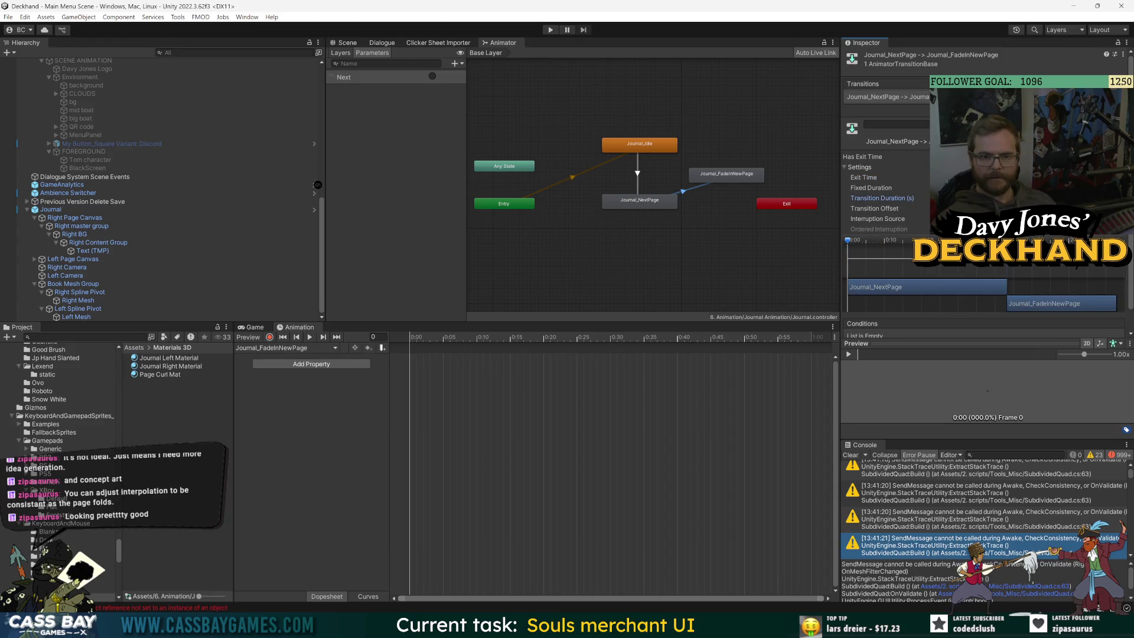
Step: Select the Journal_FadeInNewPage state, enable recording and show the Journal_Idle clip
left_click(735, 172)
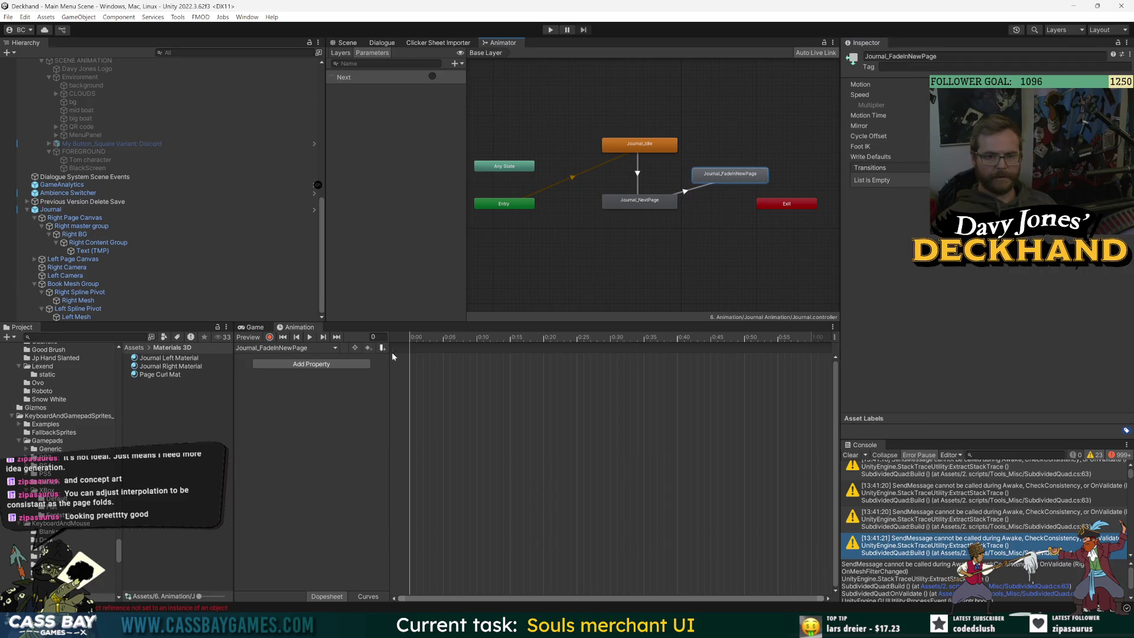
left_click(269, 337)
left_click(291, 349)
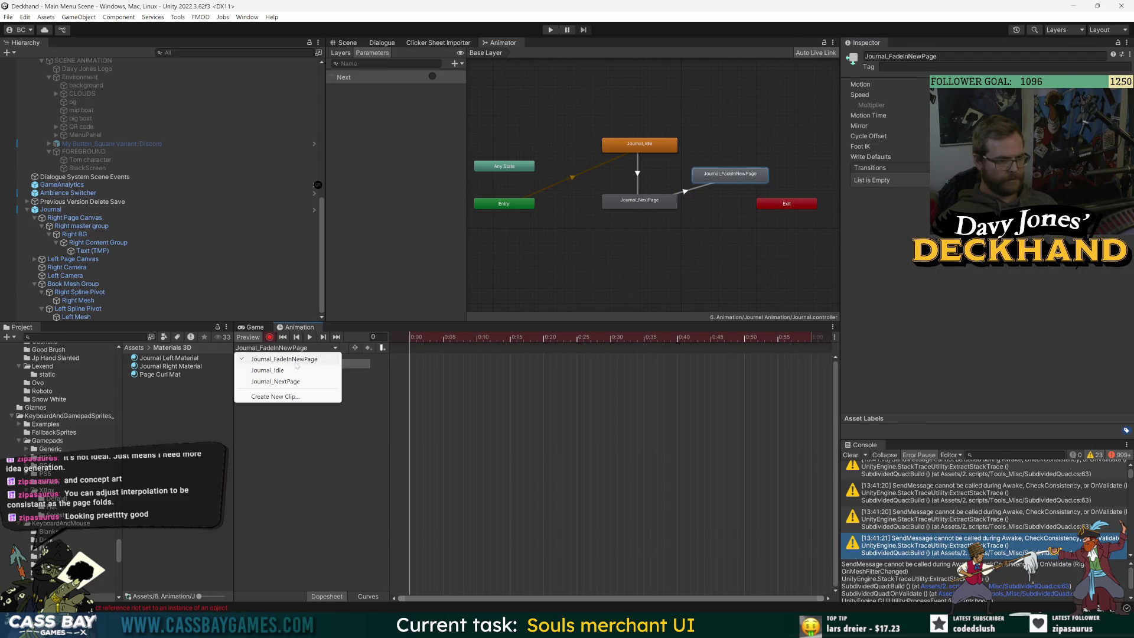
left_click(289, 370)
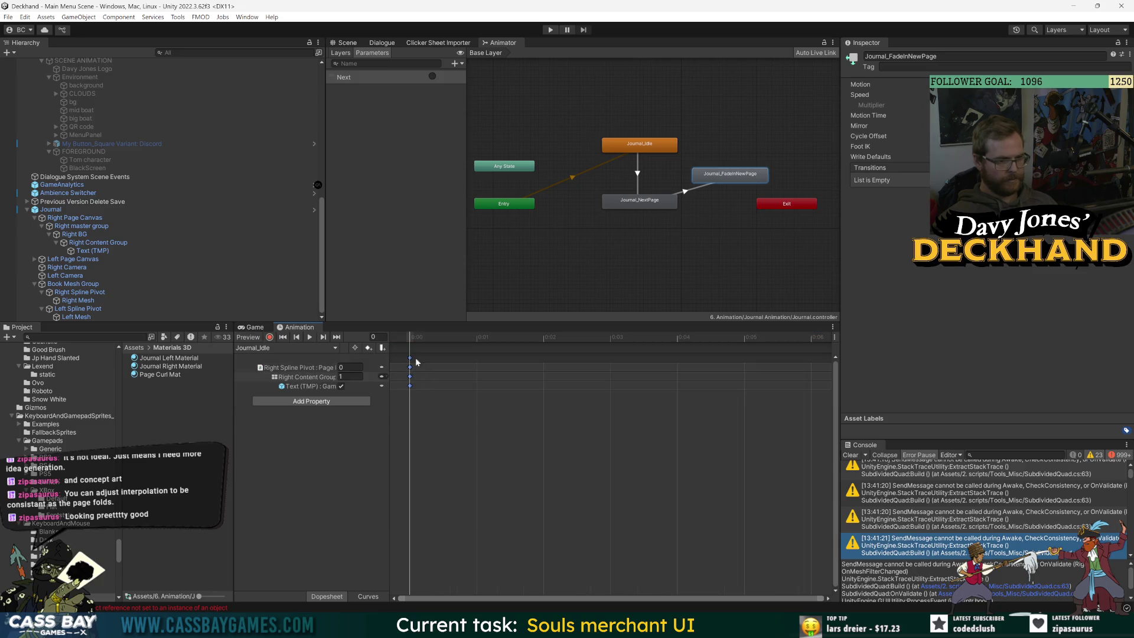
Step: In Journal_FadeInNewPage, move the three page-property keys from 0:29 to 0:30
left_click(292, 348)
left_click(304, 348)
left_click(276, 348)
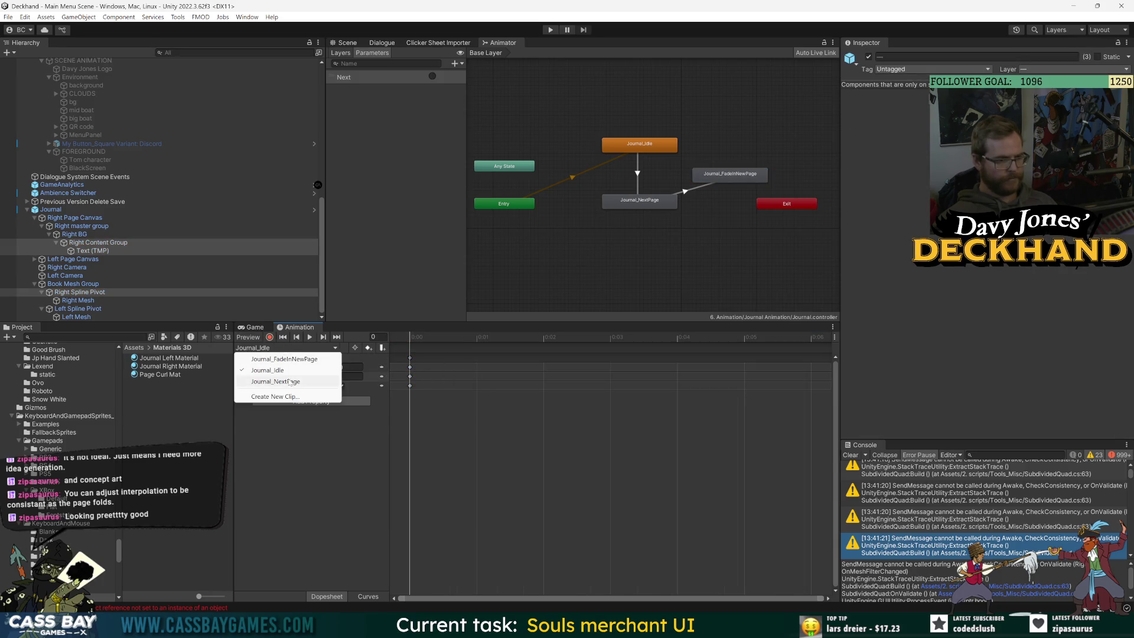
left_click(290, 382)
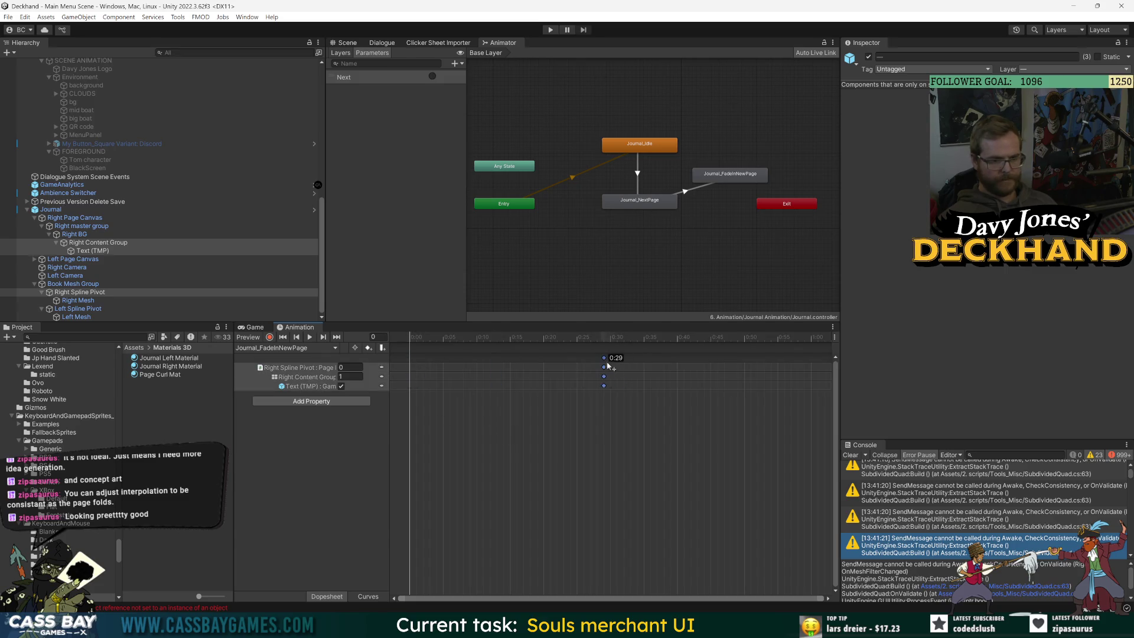
left_click_drag(609, 366, 615, 366)
Step: In Journal_NextPage, go to the final keyframe at frame 87 and set Right Content Group to 0
left_click(299, 349)
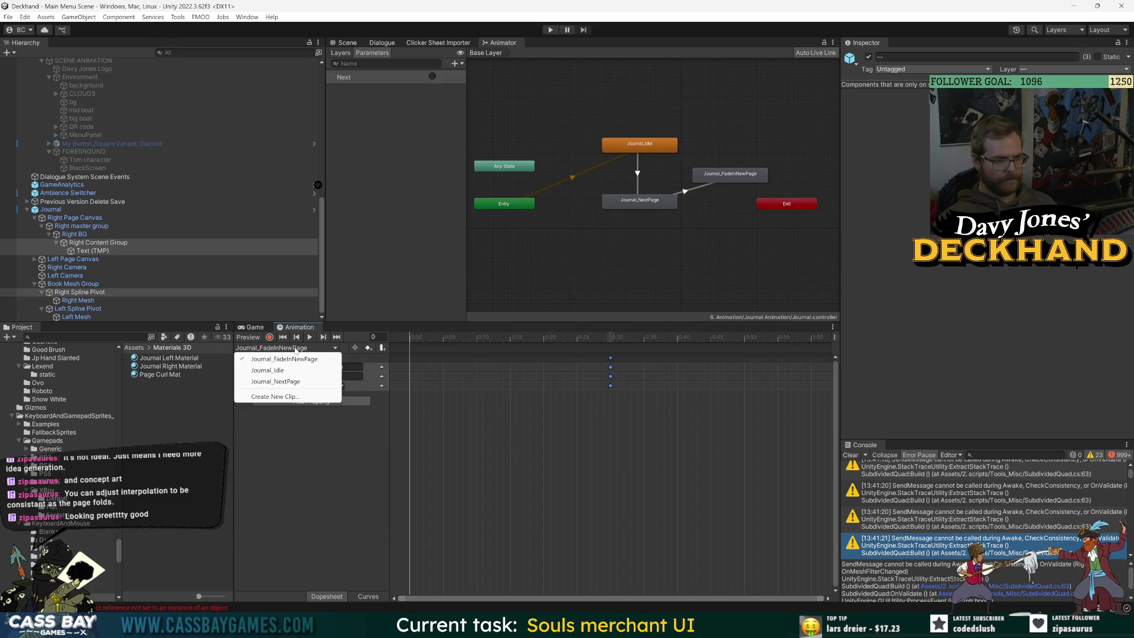
left_click(281, 382)
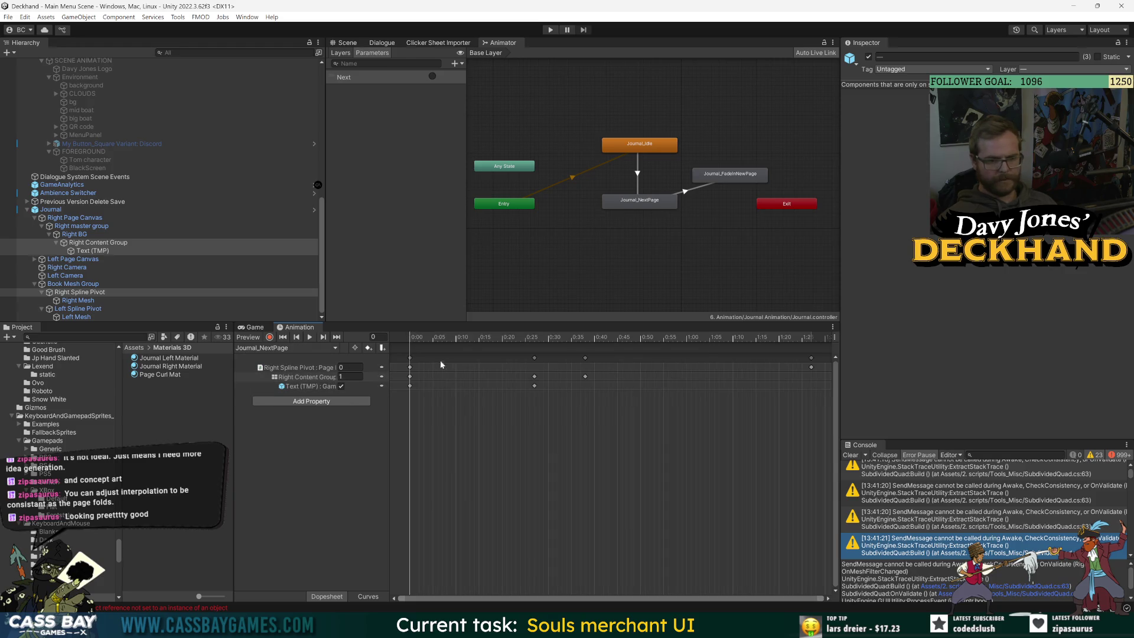
left_click(410, 358)
left_click(323, 337)
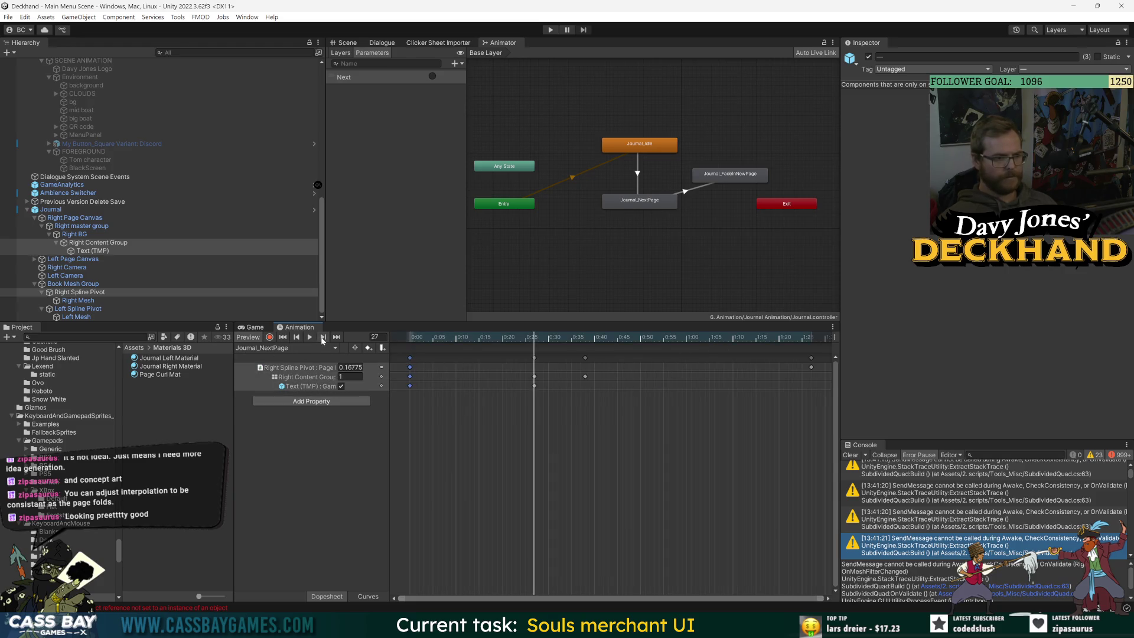
left_click(323, 337)
left_click(323, 337)
left_click(798, 335)
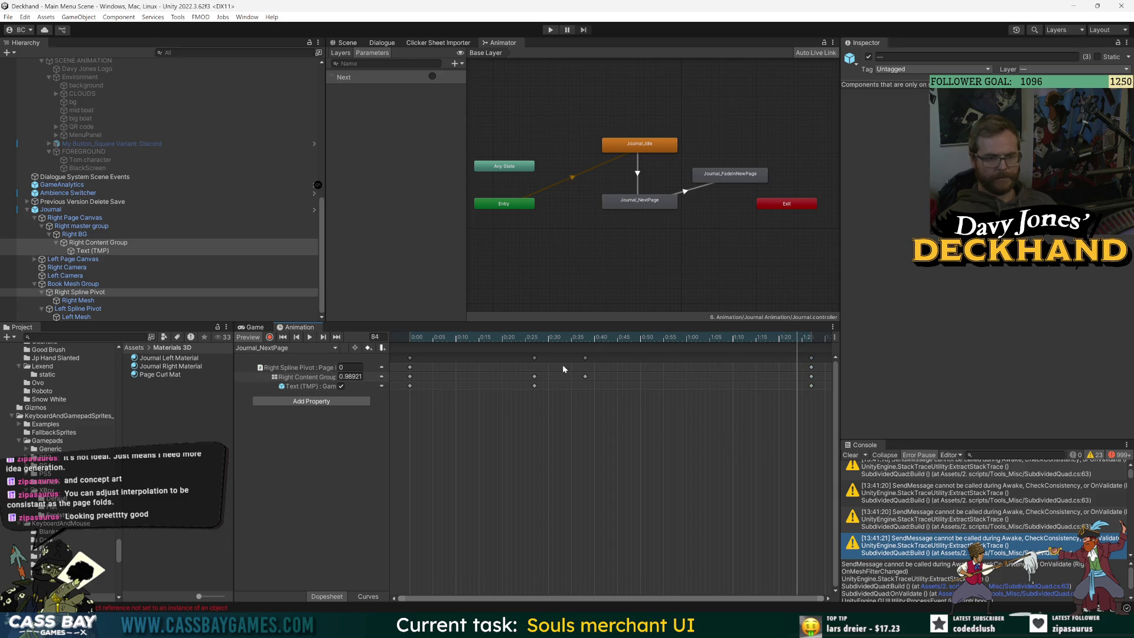
left_click(337, 340)
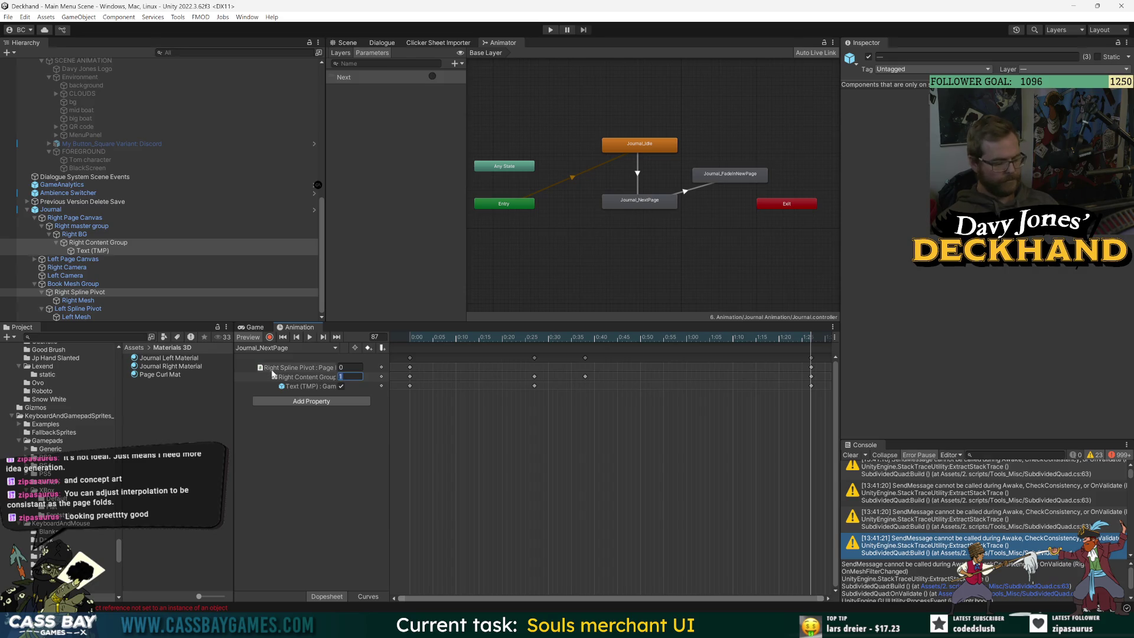
type("0")
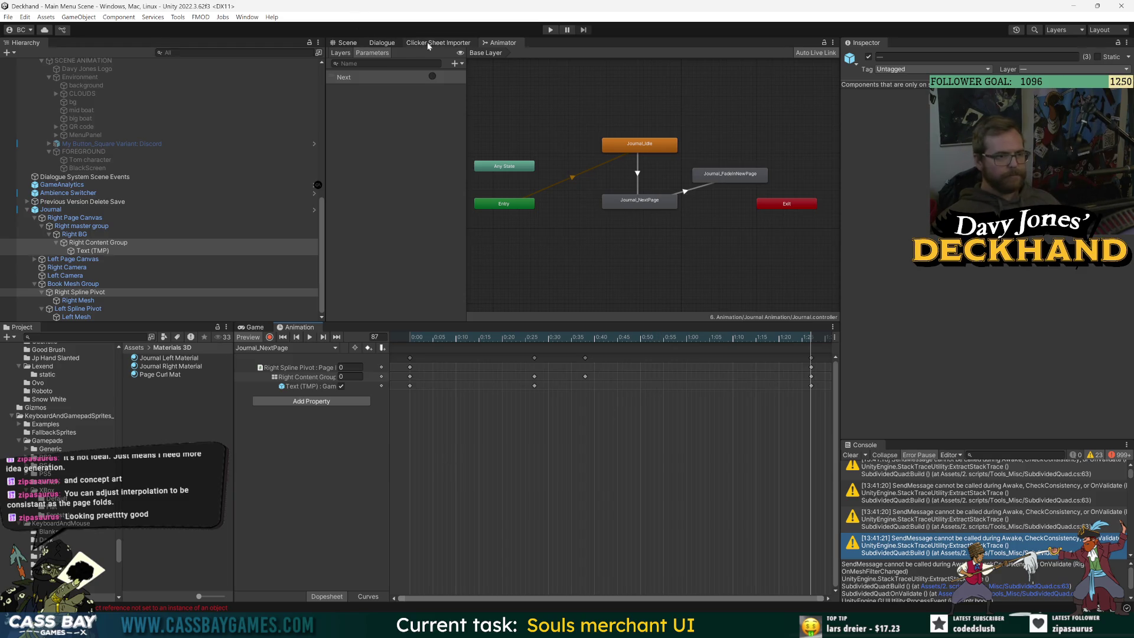
Step: Show the open book in the Scene view, scrub Journal_NextPage, and start recording with Journal selected
left_click(346, 43)
mouse_move(811, 358)
left_mouse_down()
mouse_move(482, 357)
mouse_move(638, 357)
mouse_move(416, 364)
mouse_move(366, 383)
left_mouse_up()
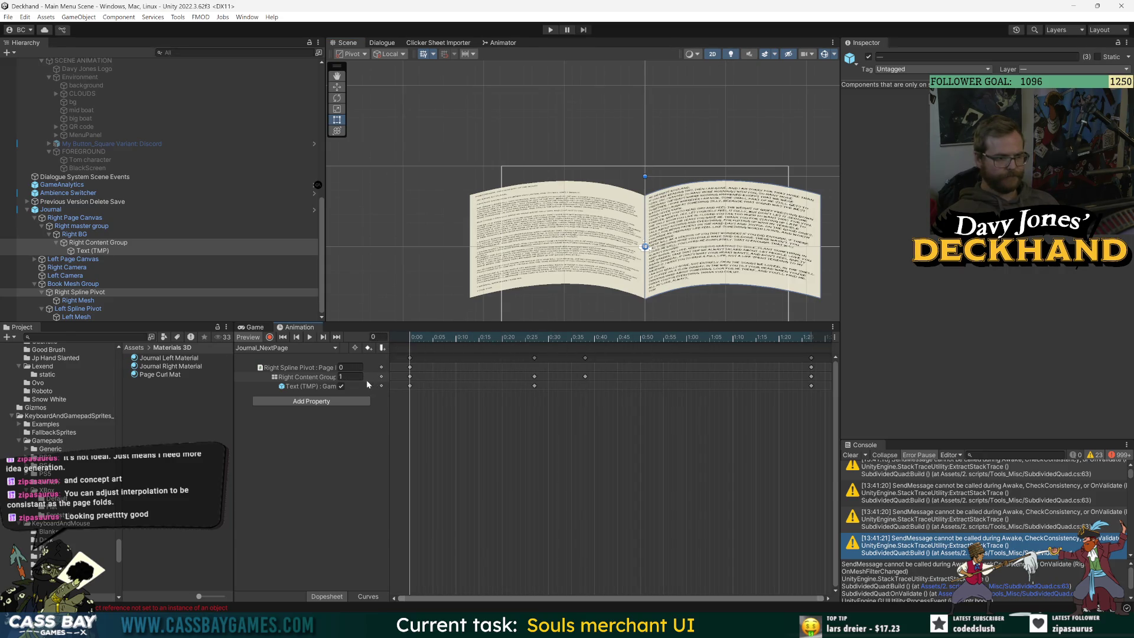
left_click(298, 367)
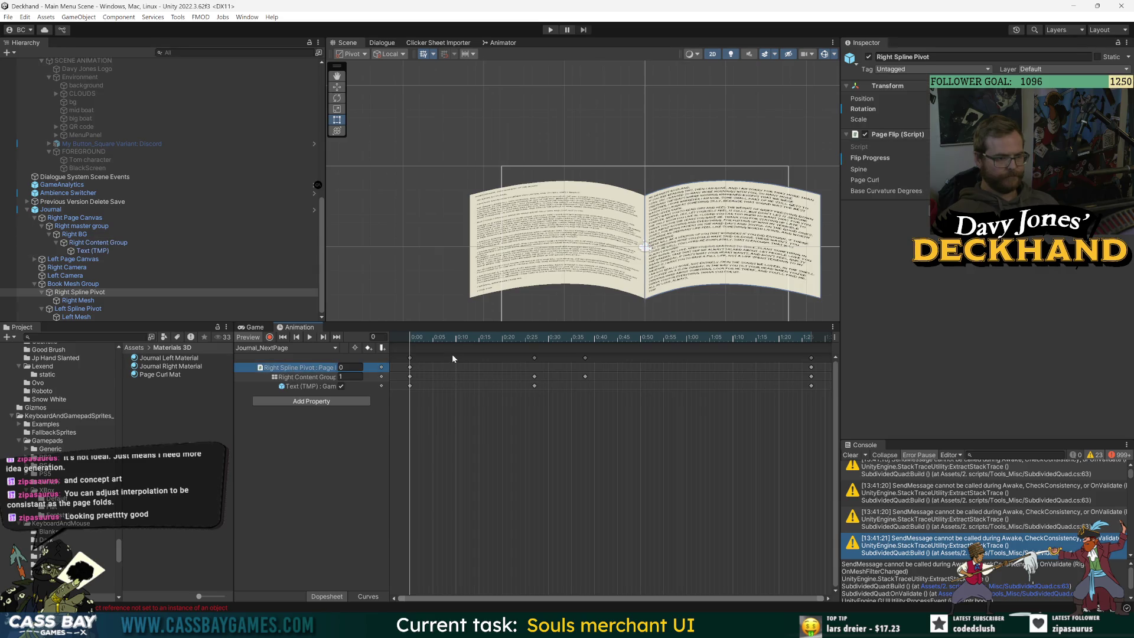
mouse_move(413, 338)
left_mouse_down()
mouse_move(711, 355)
mouse_move(483, 352)
left_mouse_up()
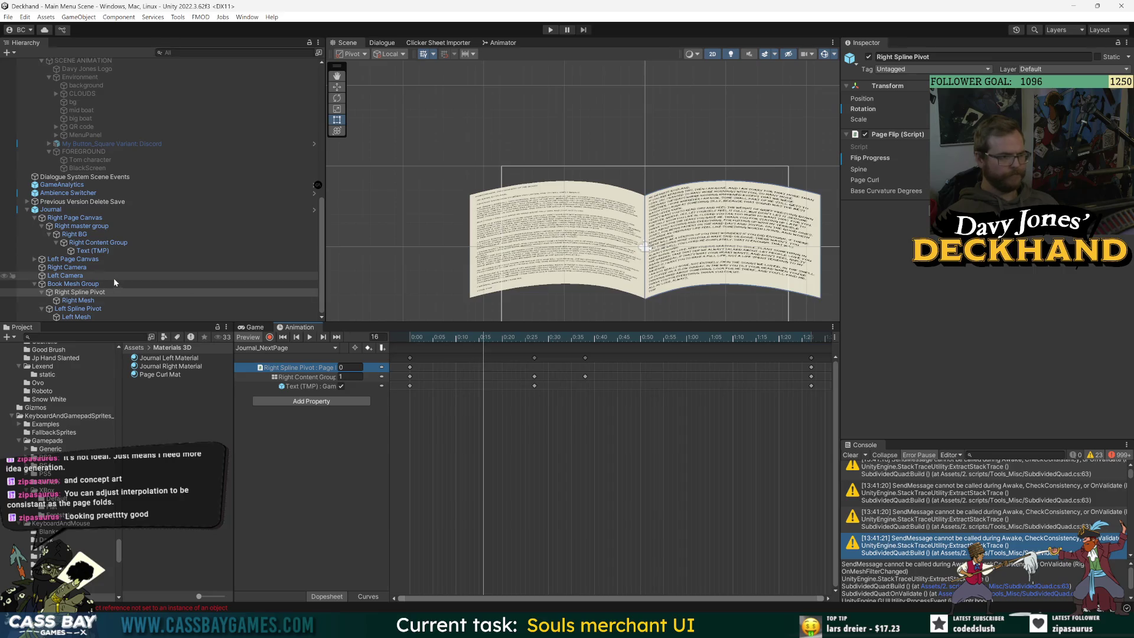
left_click(51, 209)
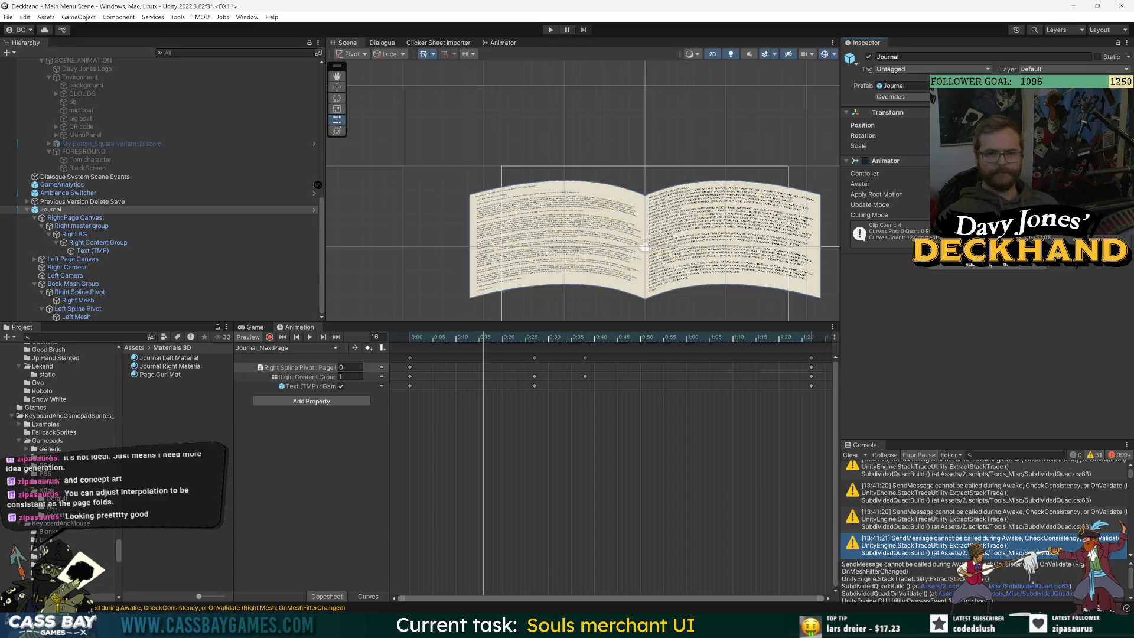
mouse_move(458, 338)
left_mouse_down()
mouse_move(415, 338)
mouse_move(780, 342)
mouse_move(810, 361)
left_mouse_up()
left_click(366, 368)
left_click(269, 336)
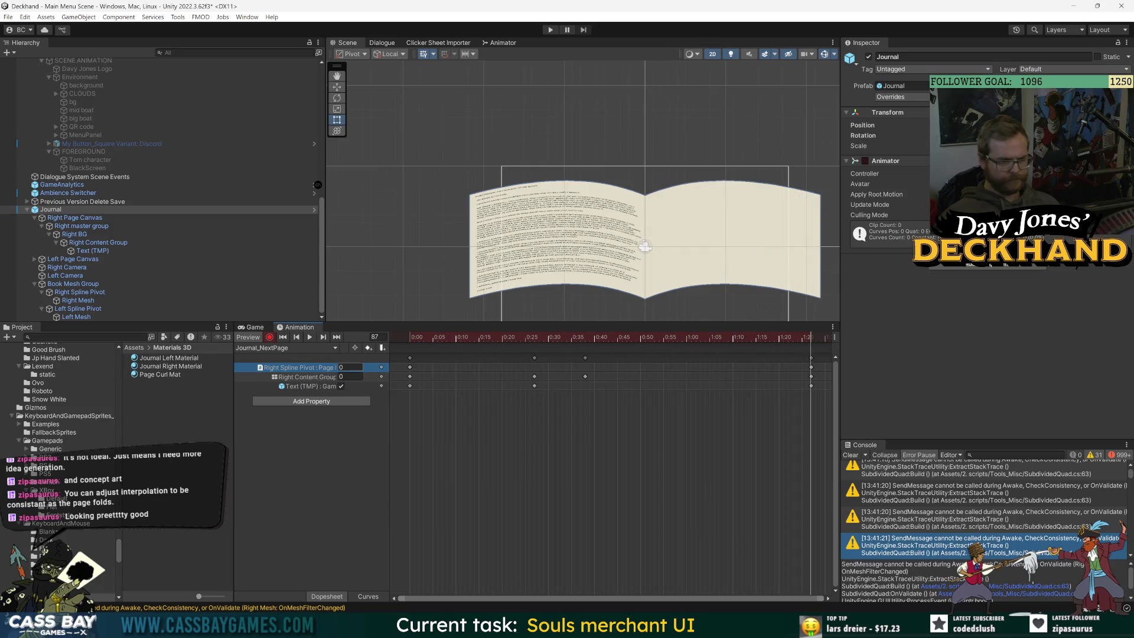
Step: Enter 0.73 for Right Spline Pivot : Page at frame 87
left_click(350, 367)
type(".9")
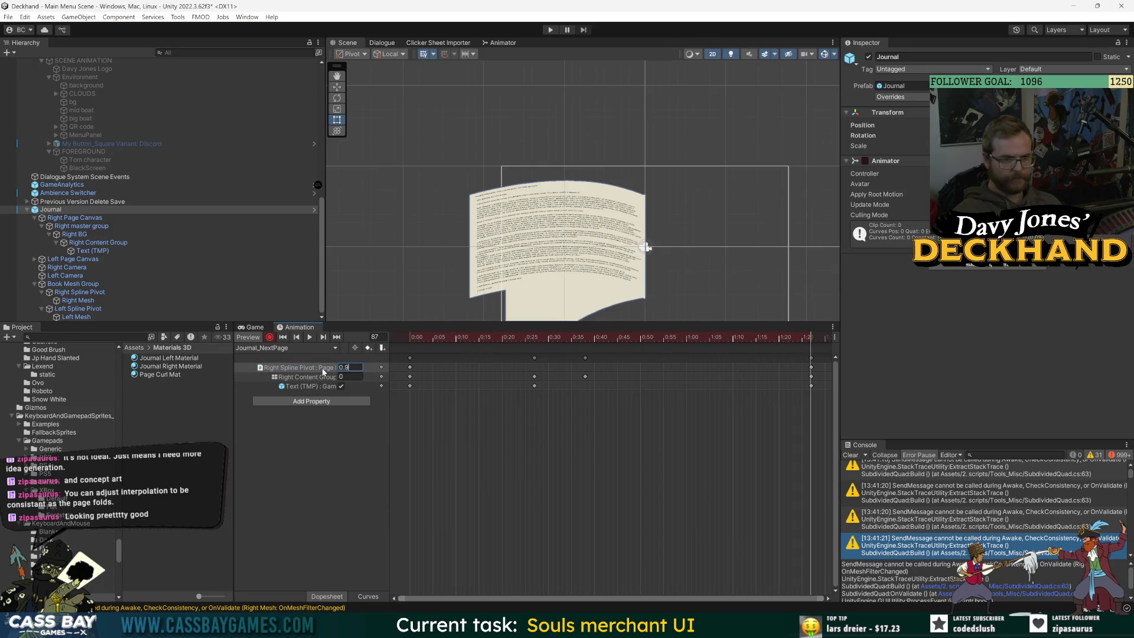
key("BackSpace")
type("7")
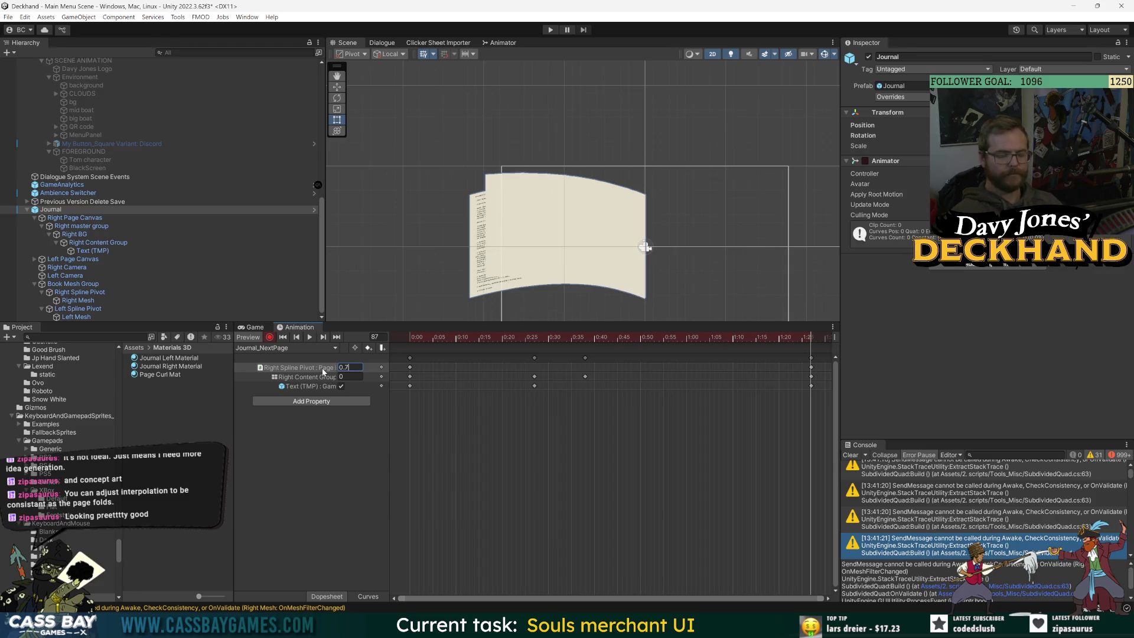
type("5")
key("BackSpace")
type("3")
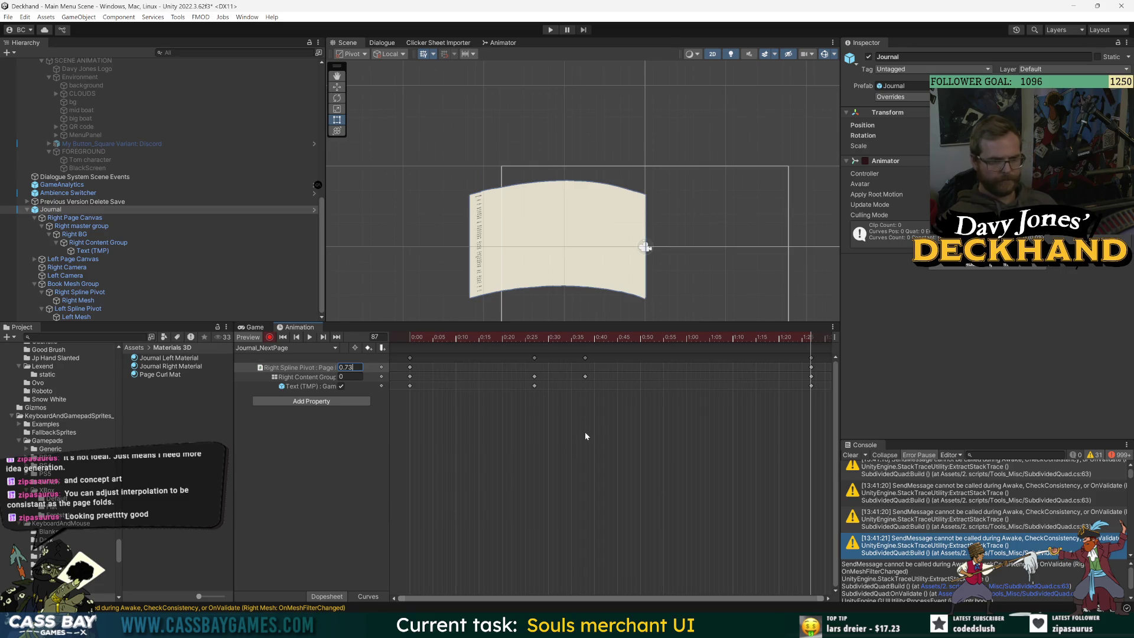
Step: Scrub the clip to check the page fold, then open the Journal prefab for editing
mouse_move(566, 339)
left_mouse_down()
mouse_move(508, 338)
mouse_move(812, 351)
mouse_move(464, 348)
mouse_move(811, 360)
left_mouse_up()
left_click(411, 338)
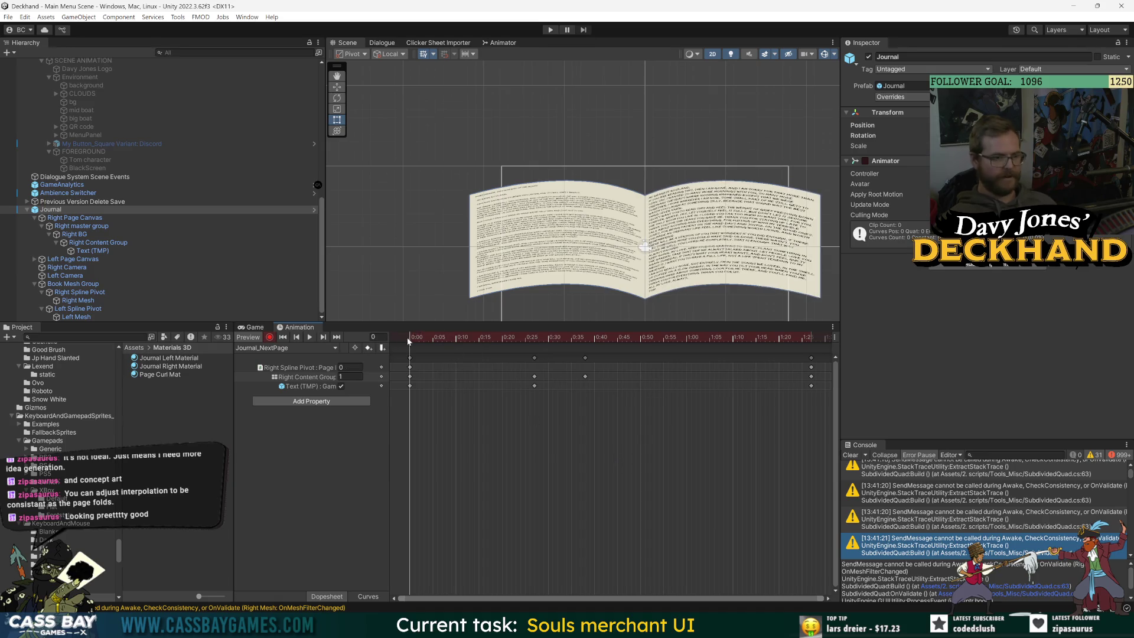
mouse_move(408, 341)
left_mouse_down()
mouse_move(788, 340)
mouse_move(410, 340)
mouse_move(719, 369)
mouse_move(409, 366)
left_mouse_up()
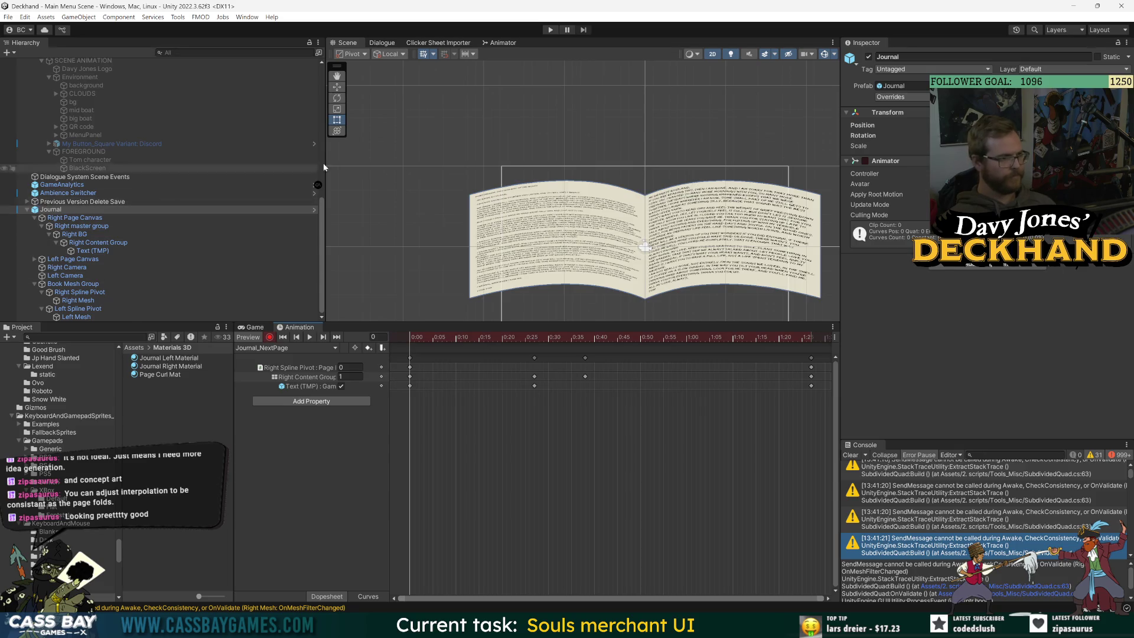
left_click(314, 209)
Step: Duplicate the Book Mesh Group and rename the copy 'Book Mesh Group UNDERLAY'
left_click(95, 150)
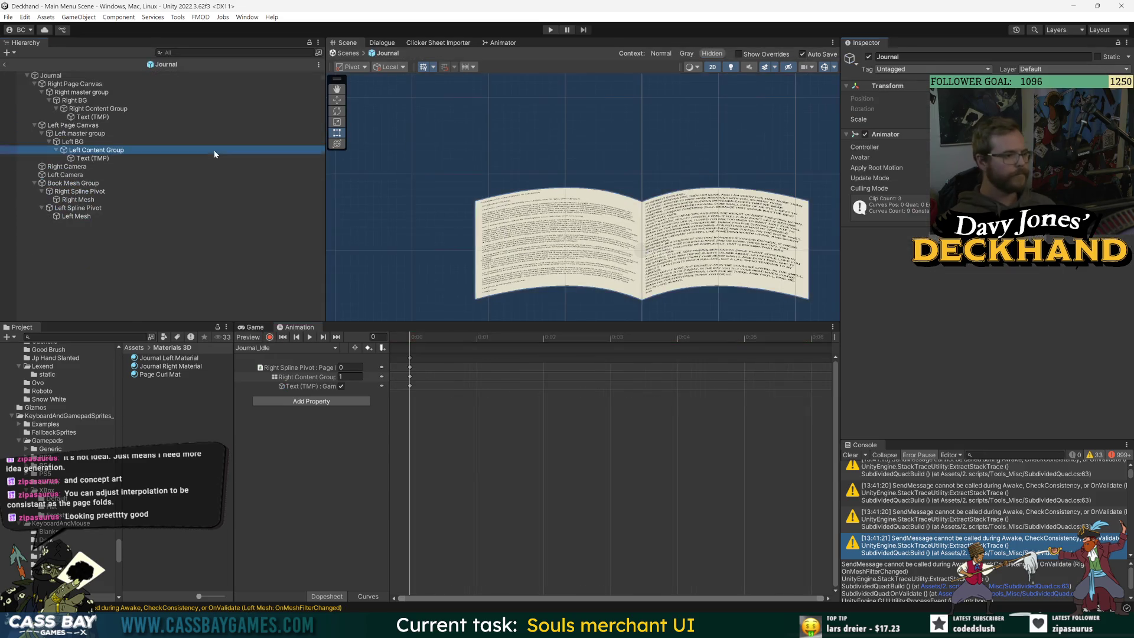
left_click(34, 125)
left_click(34, 150)
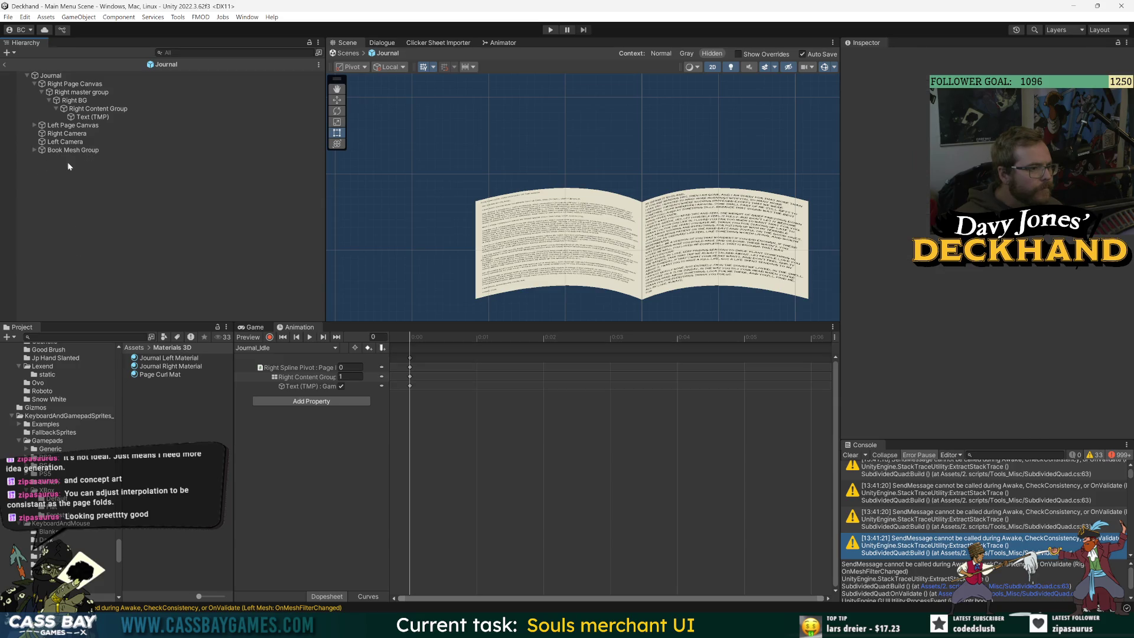
left_click(67, 150)
key("ctrl+d")
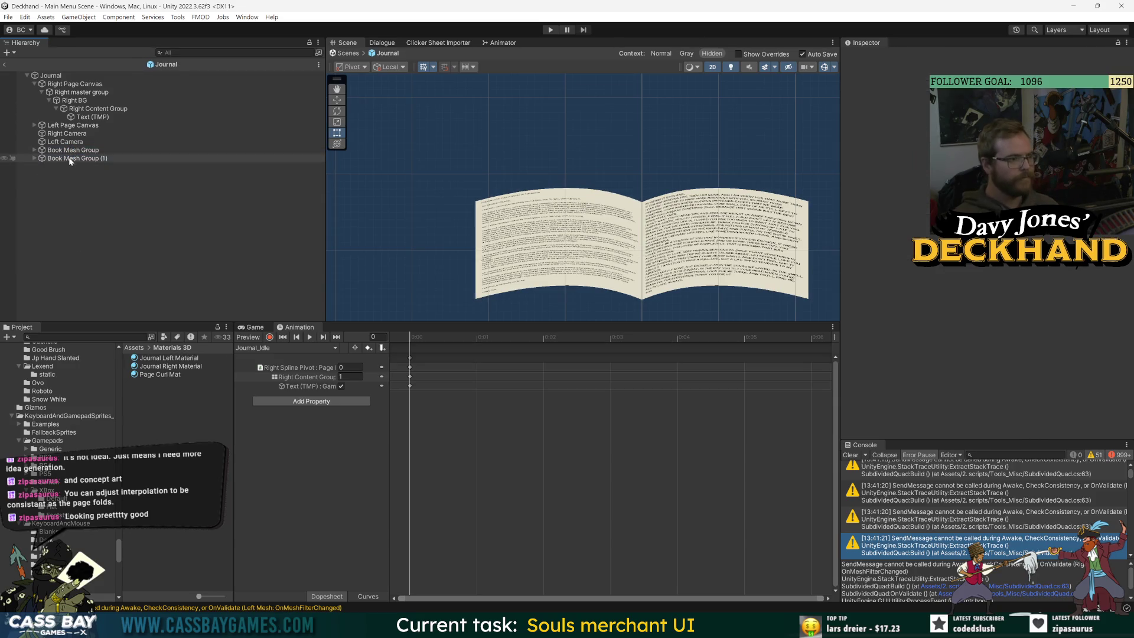
left_click(83, 158)
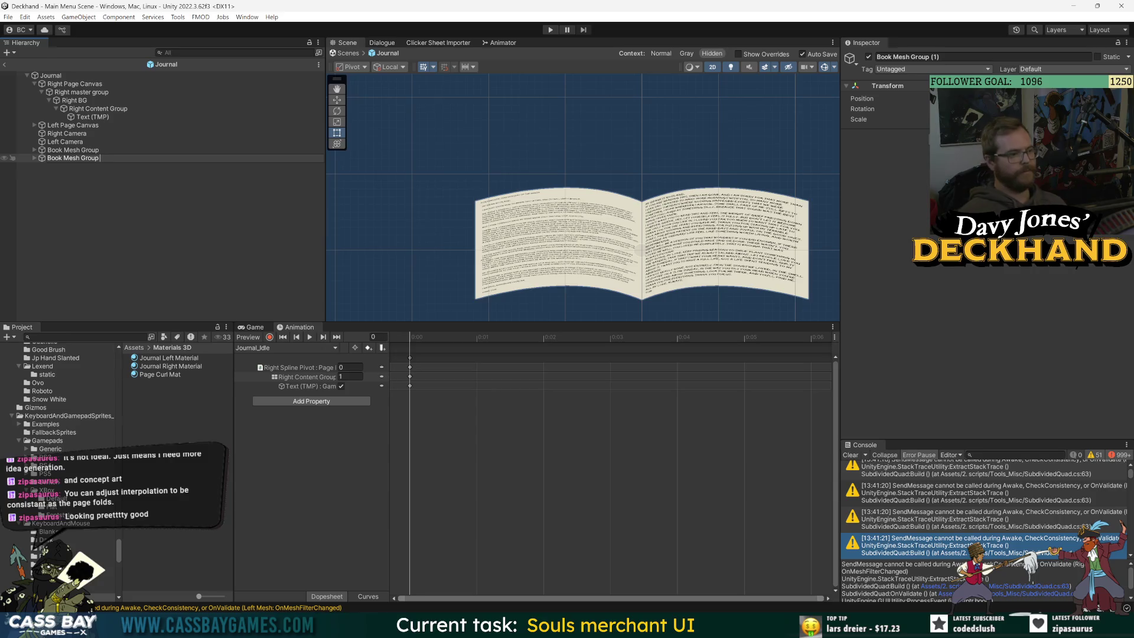
key("BackSpace")
key("BackSpace")
type("UNDERLAY")
key("Return")
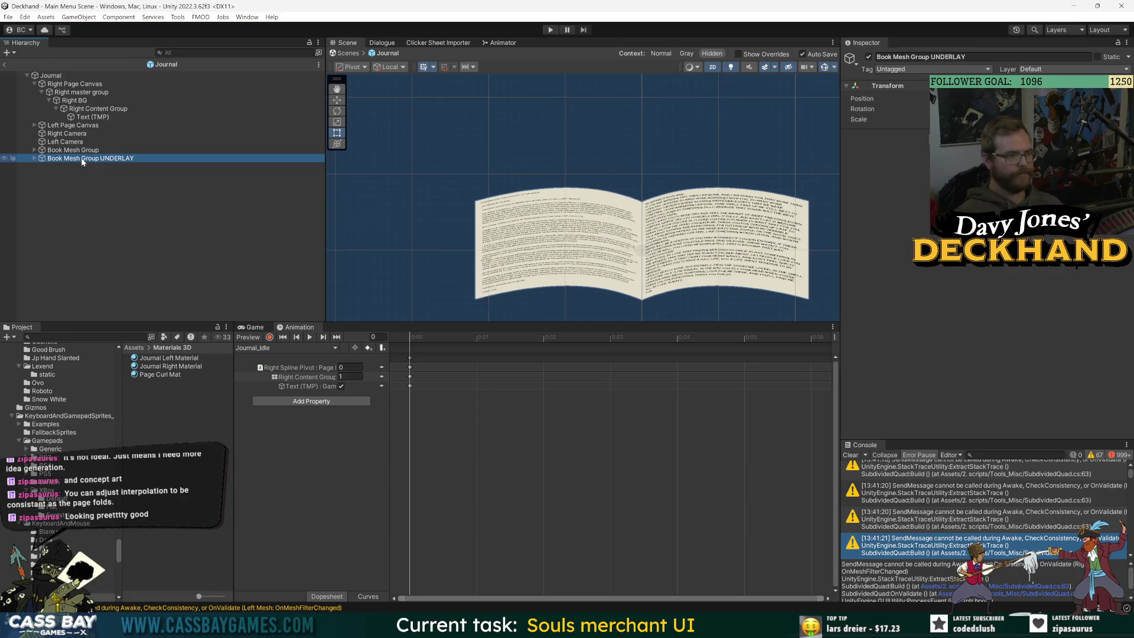
Step: Expand both groups and compare their Right Spline Pivots and the underlay's Right Mesh
key("Right")
left_click(83, 167)
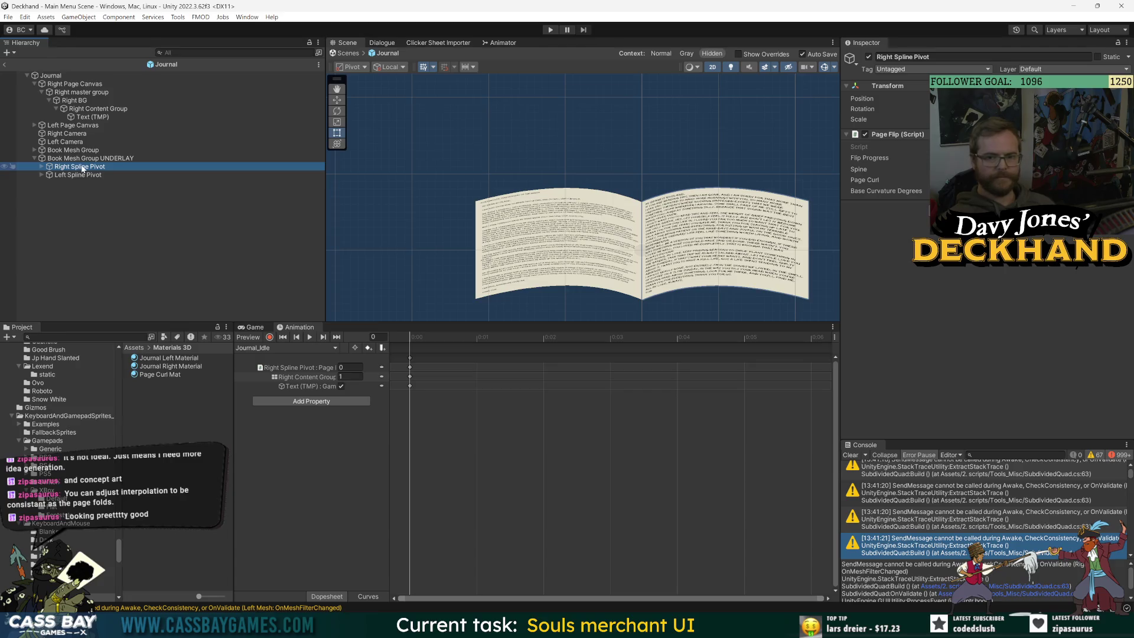
left_click(33, 158)
left_click(79, 182)
left_click(65, 150)
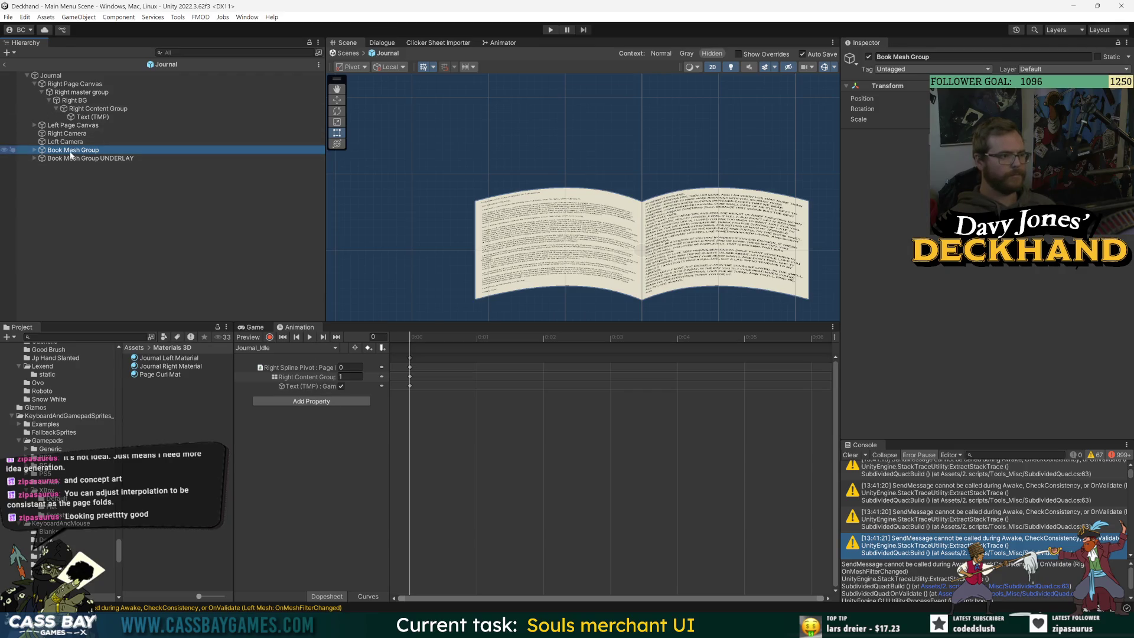
left_click(34, 150)
left_click(80, 159)
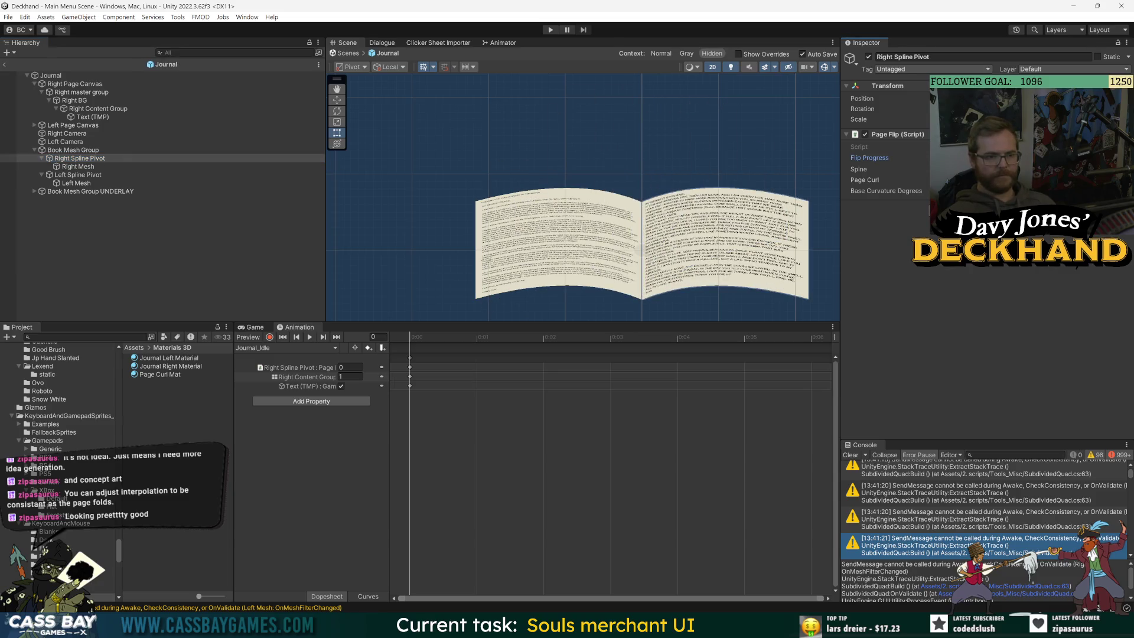
left_click(108, 208)
left_click(34, 192)
left_click(75, 199)
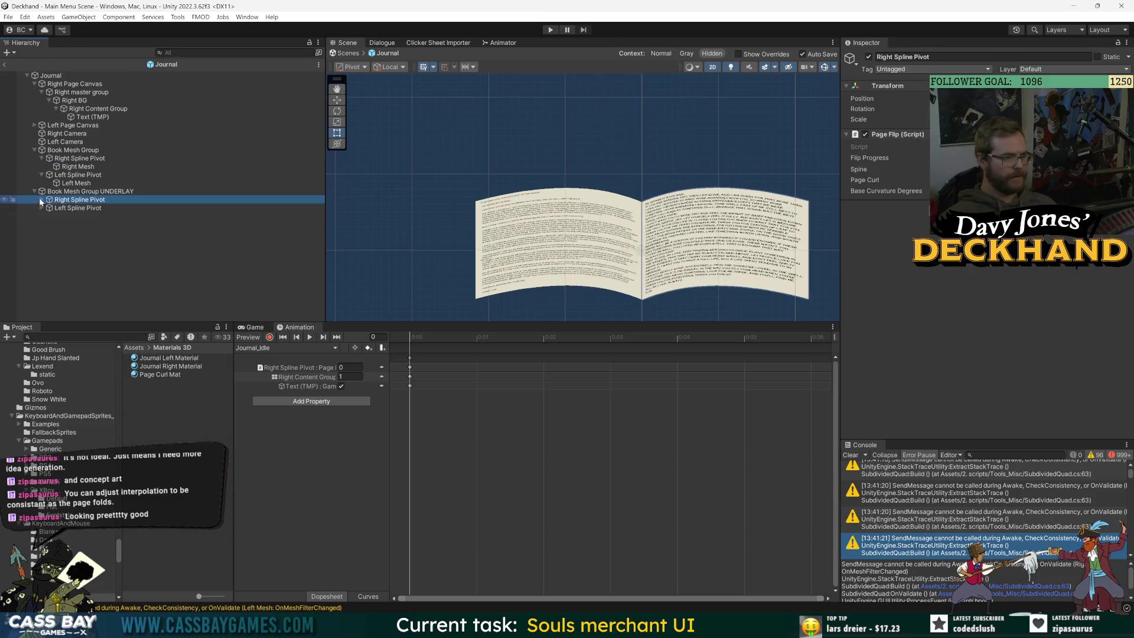
left_click(73, 209)
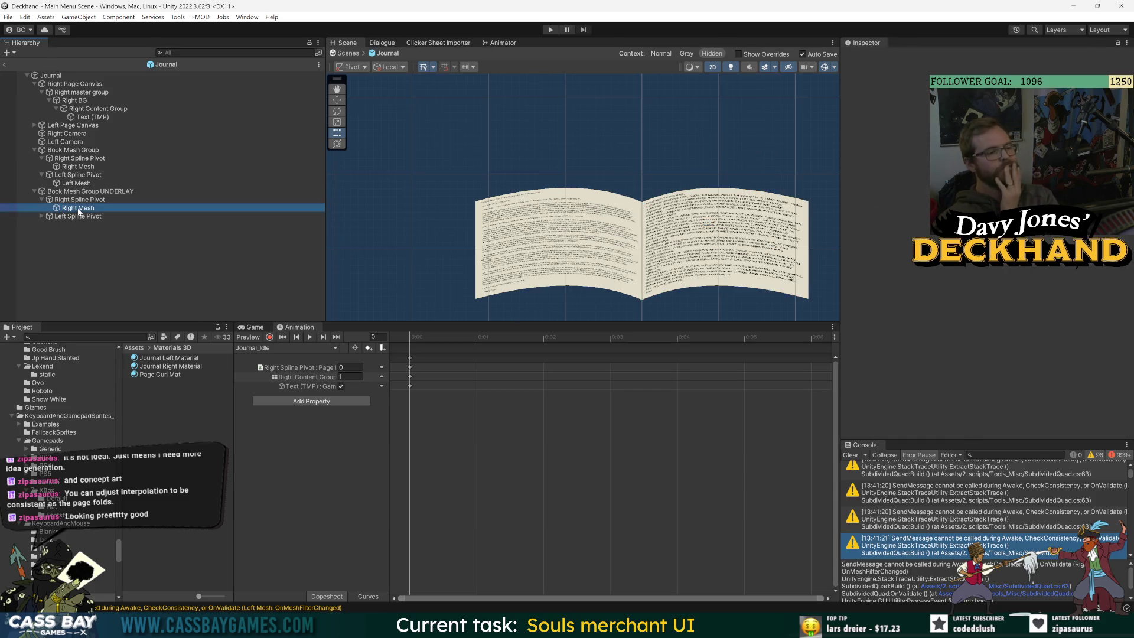
Step: Widen the project asset list and inspect the Journal Right Material and Right BG
left_click(82, 265)
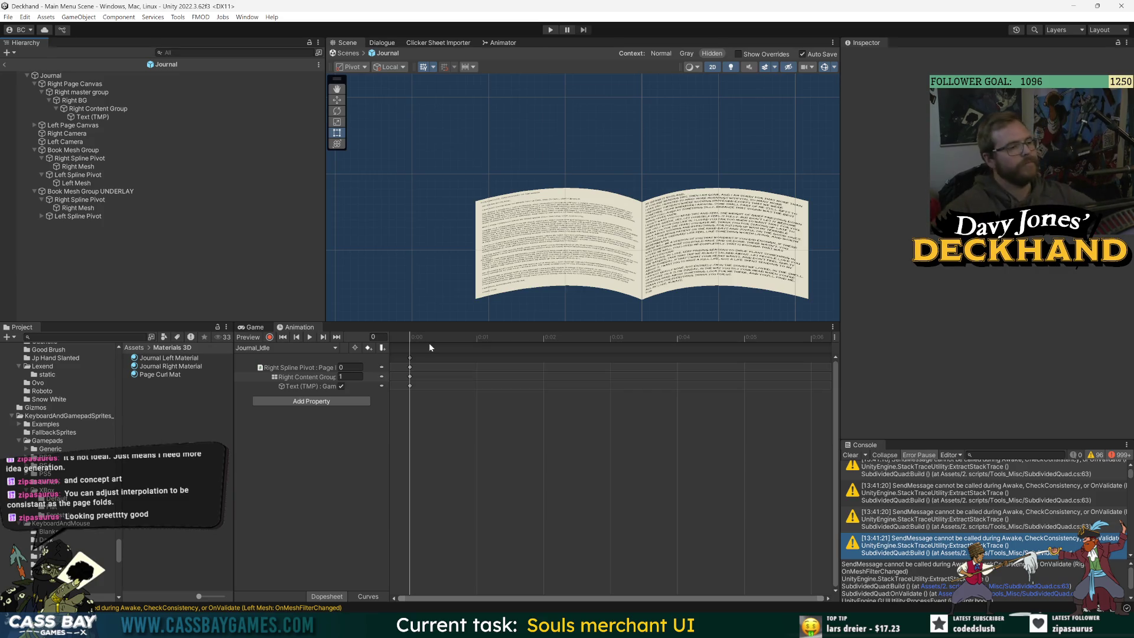
left_click(65, 195)
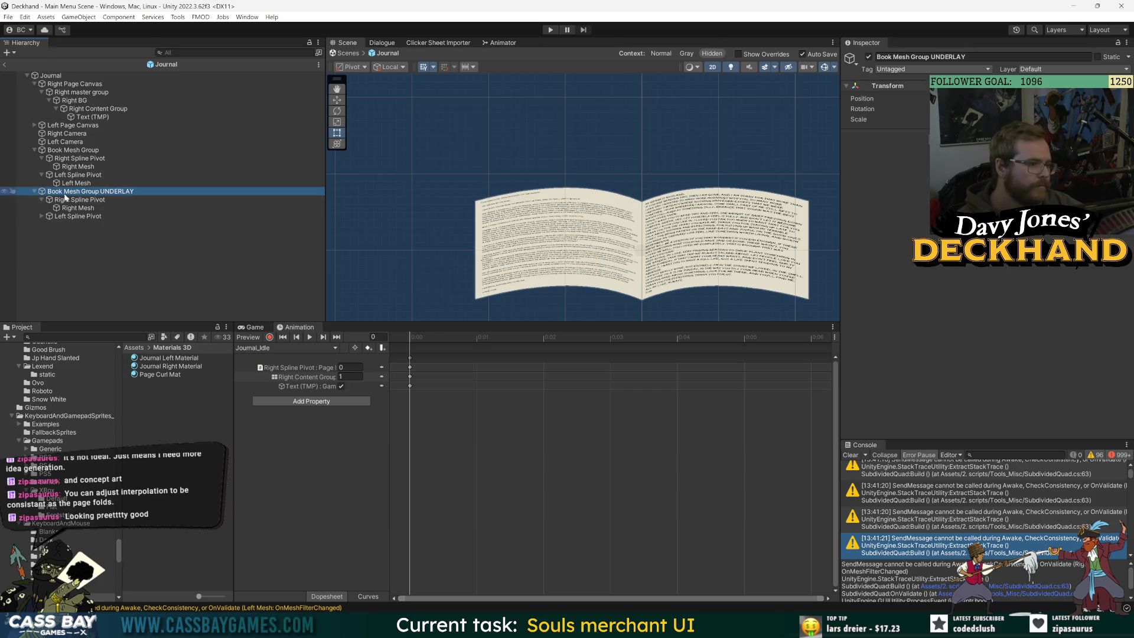
left_click_drag(230, 400, 345, 399)
left_click(177, 367)
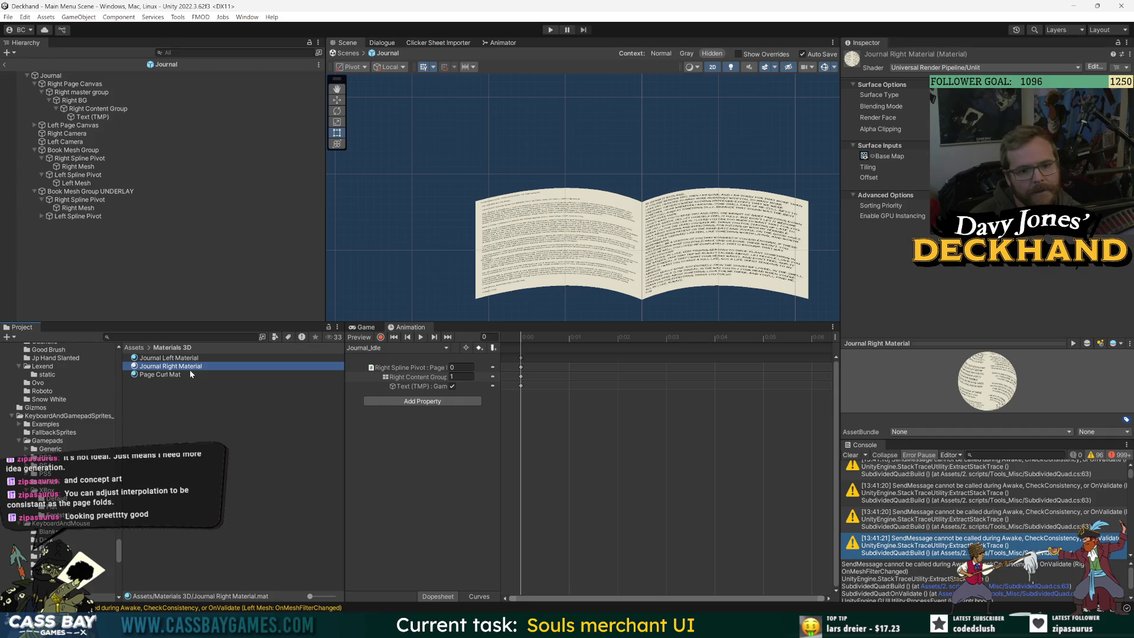
left_click(74, 100)
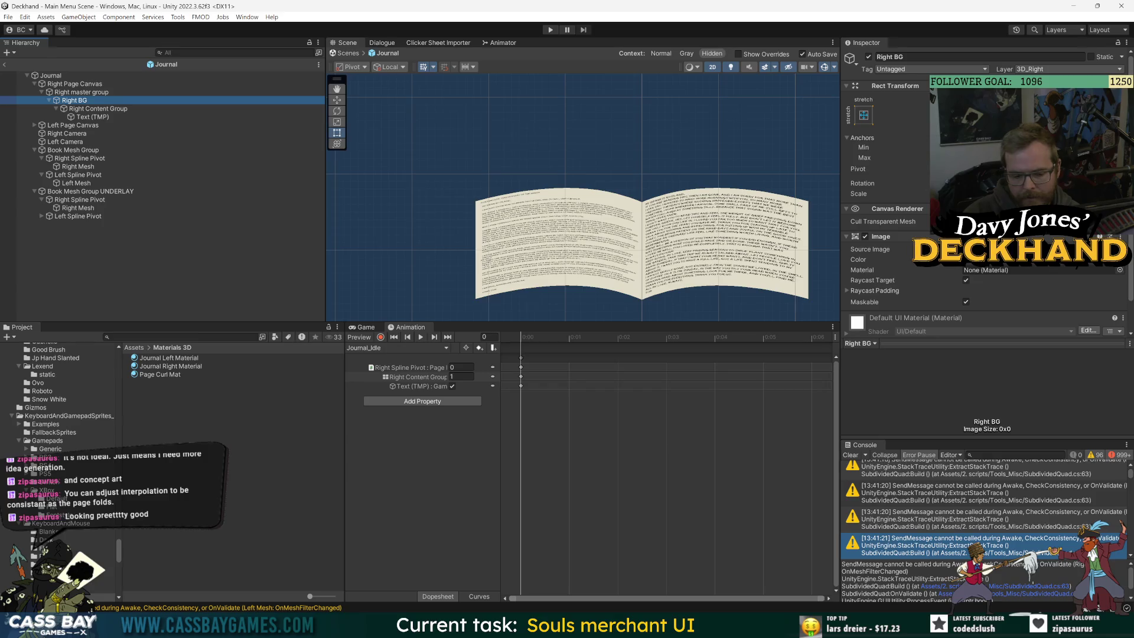
Step: Enlarge the Scene view, then inspect the underlay's Right Spline Pivot and Right Mesh
left_click_drag(725, 323, 726, 431)
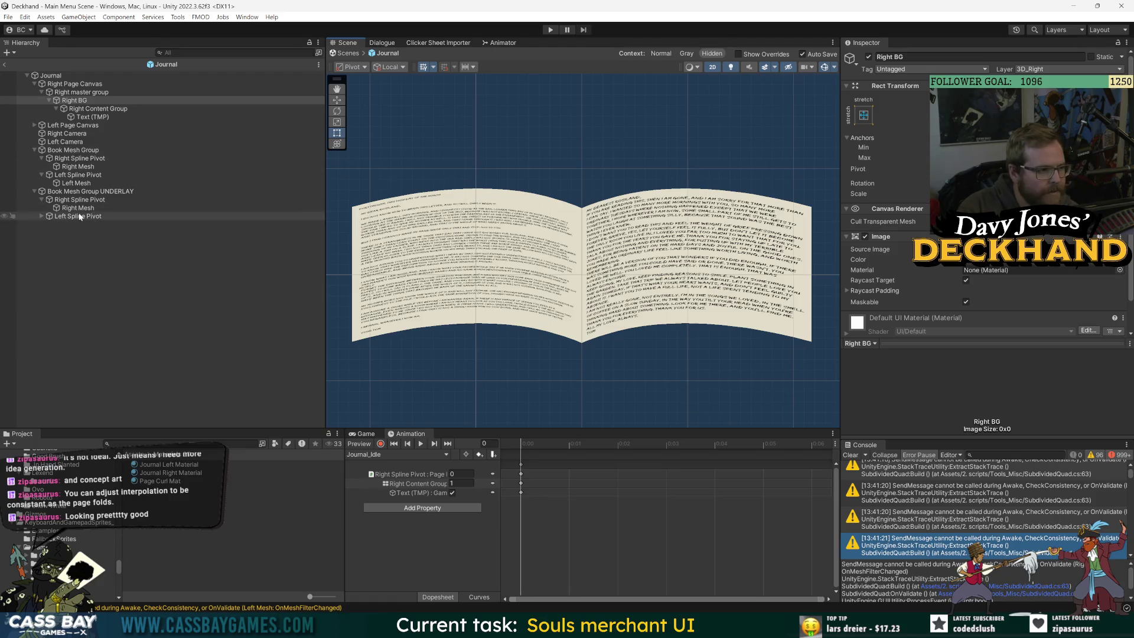
left_click(148, 191)
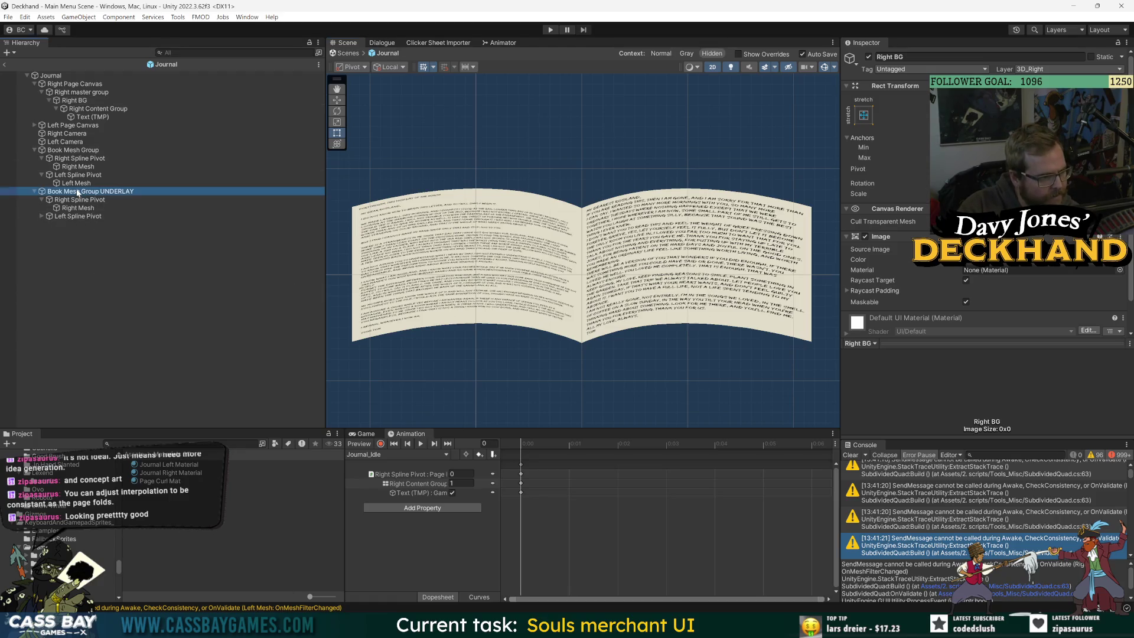
left_click(248, 199)
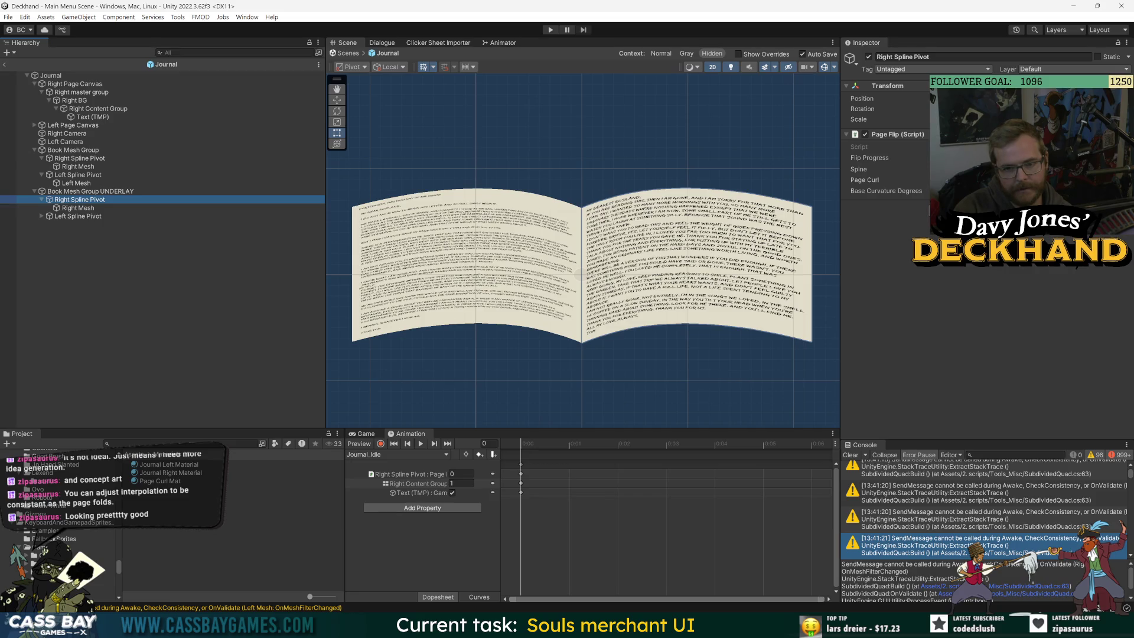
left_click(78, 207)
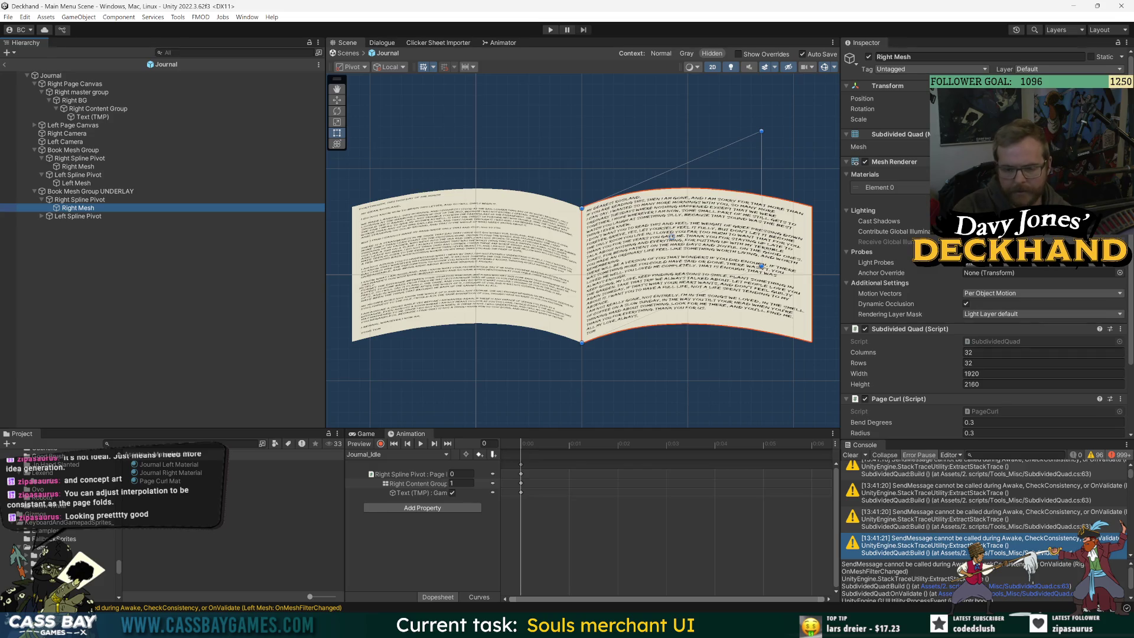
left_click(945, 188)
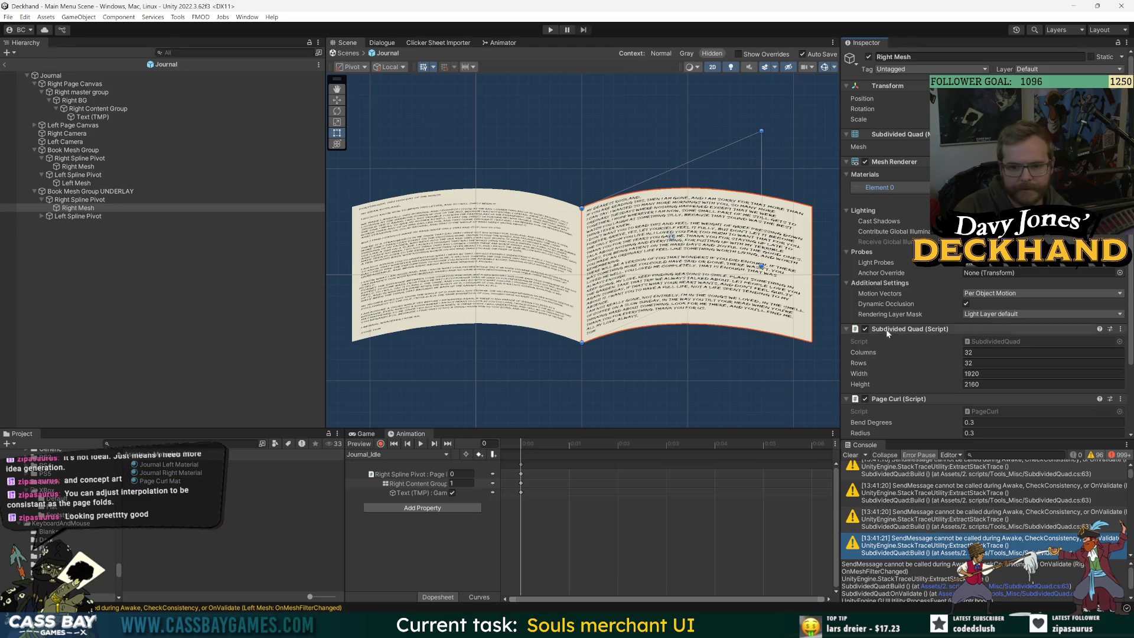
scroll(887, 370, "down", 3)
scroll(890, 394, "up", 3)
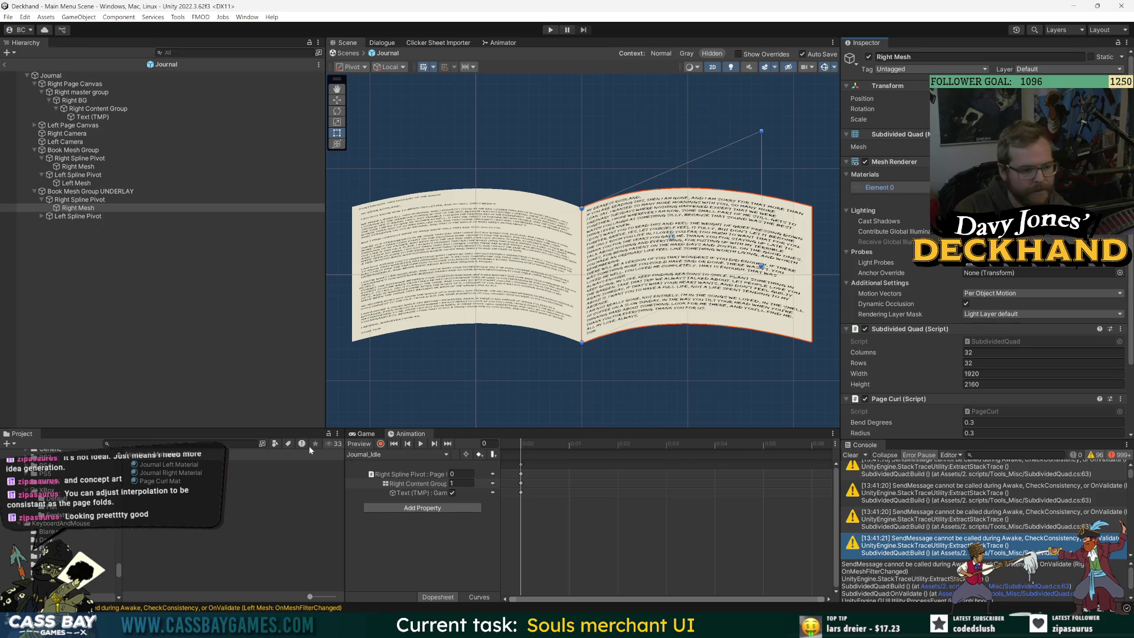
left_click(217, 421)
left_click(73, 150)
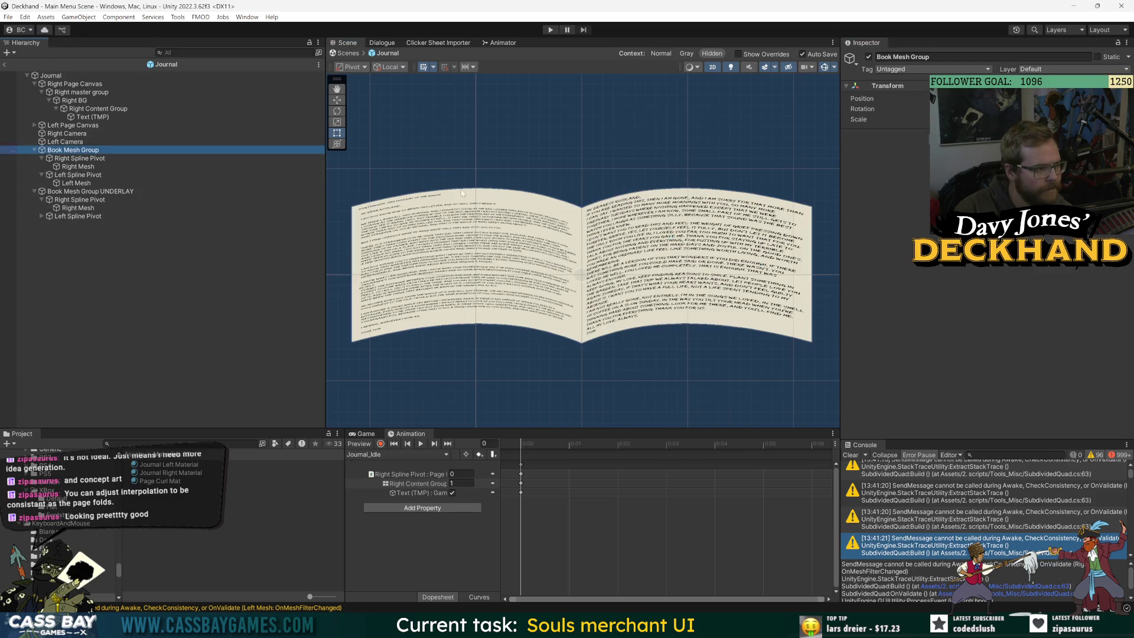
left_click(80, 158)
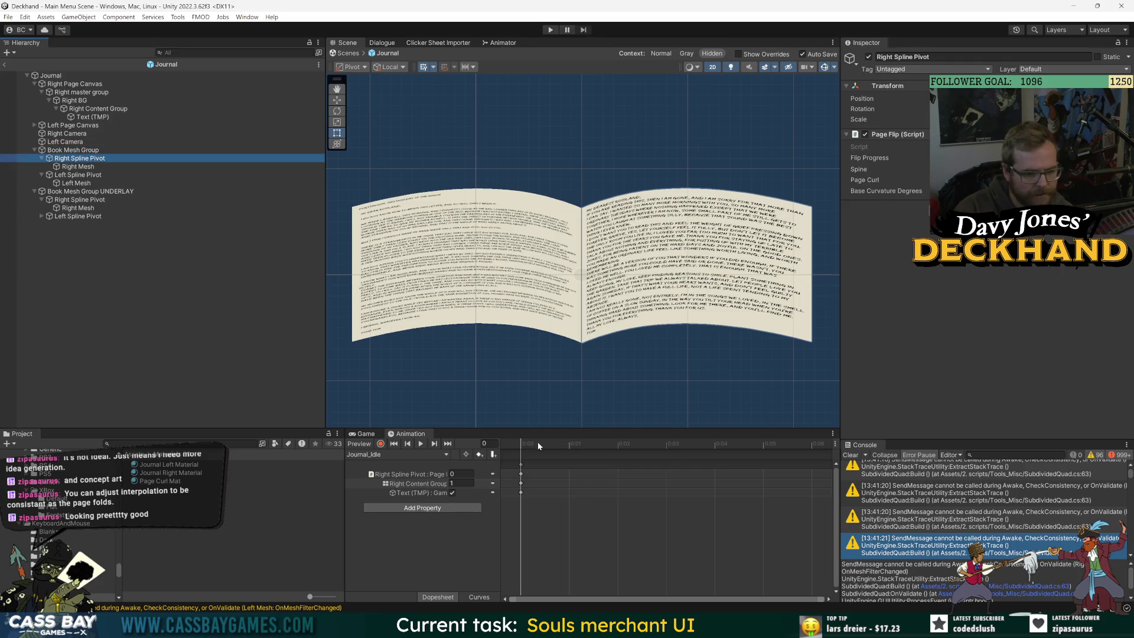
mouse_move(617, 444)
left_mouse_down()
mouse_move(706, 445)
mouse_move(414, 455)
left_mouse_up()
scroll(522, 335, "down", 3)
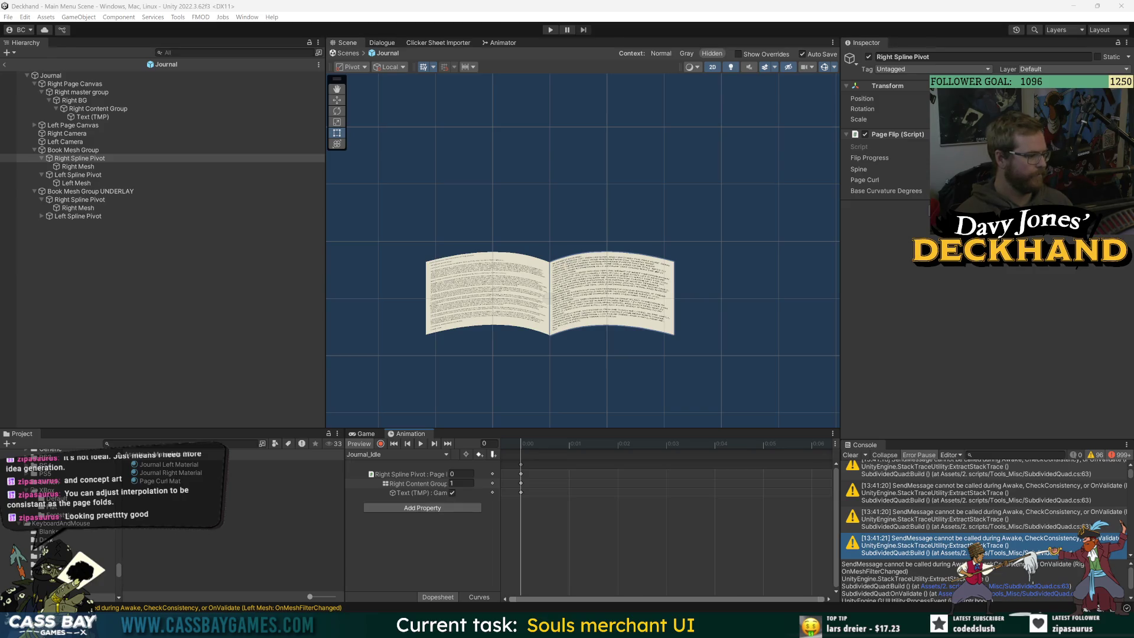
Step: Collapse the Right group, Right Page Canvas and both Book Mesh Groups; inspect Right and Left Cameras
left_click(130, 235)
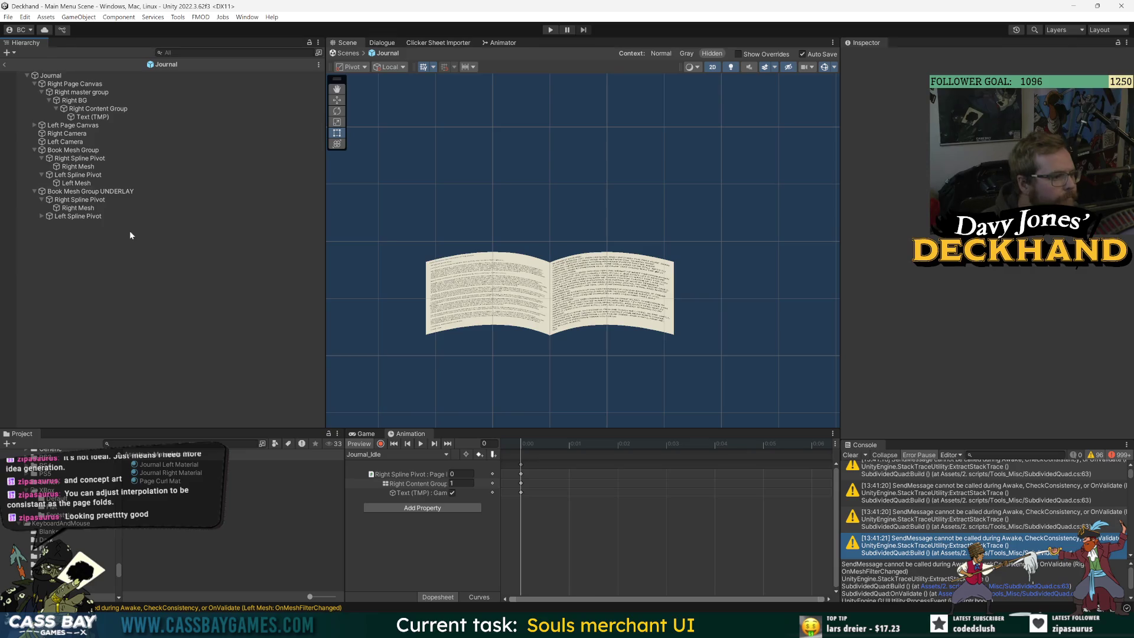
left_click(42, 92)
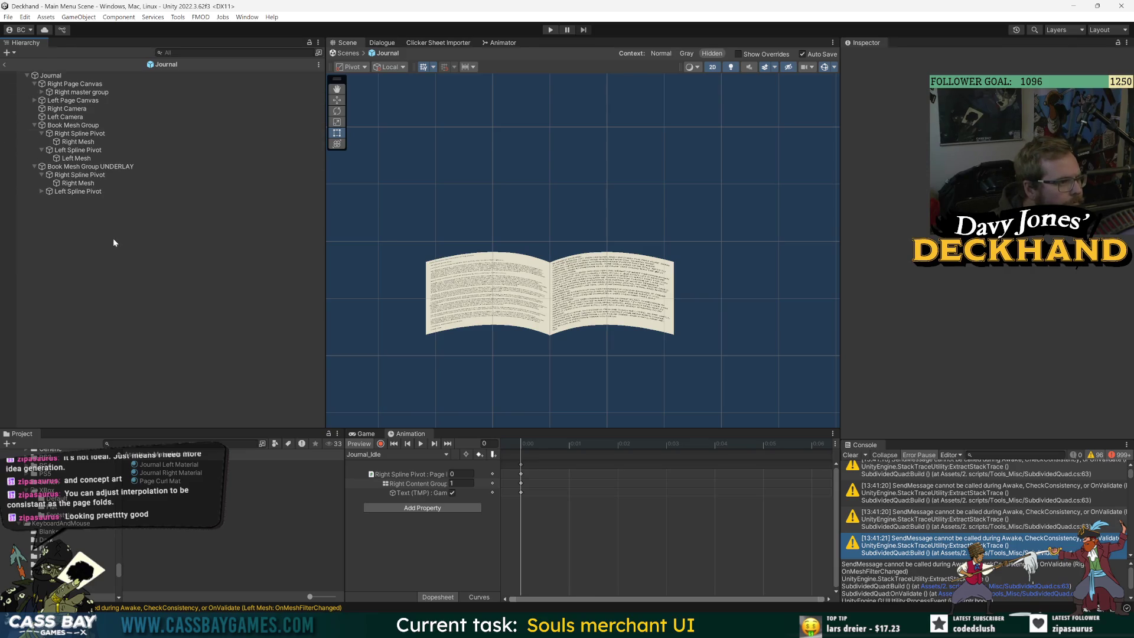
left_click(34, 84)
left_click(34, 158)
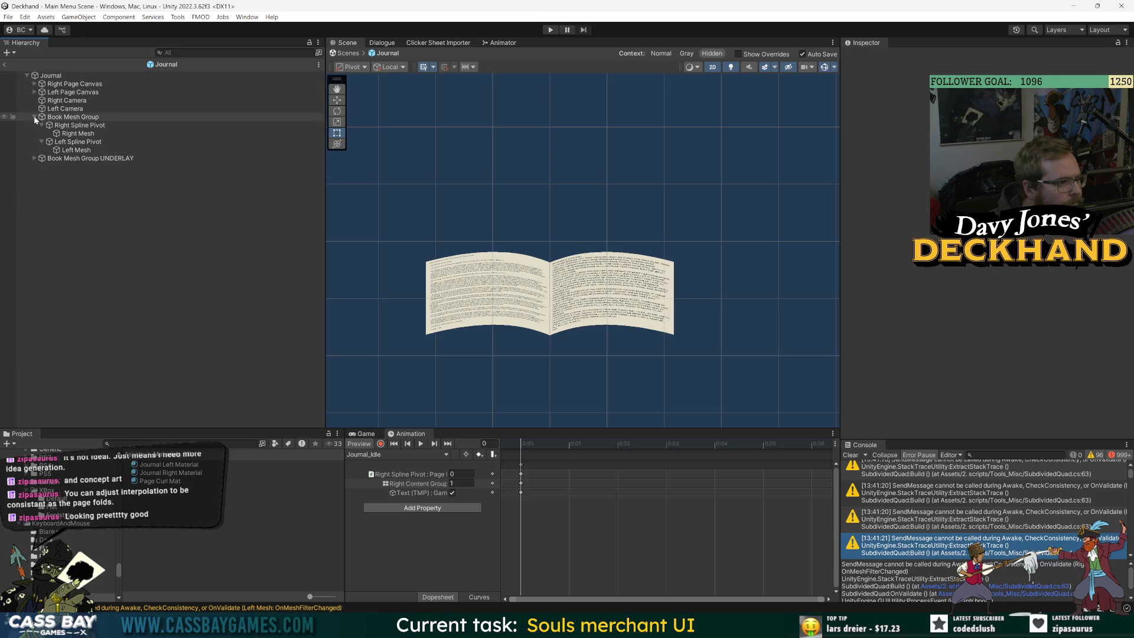
left_click(34, 117)
left_click(65, 101)
left_click(62, 109)
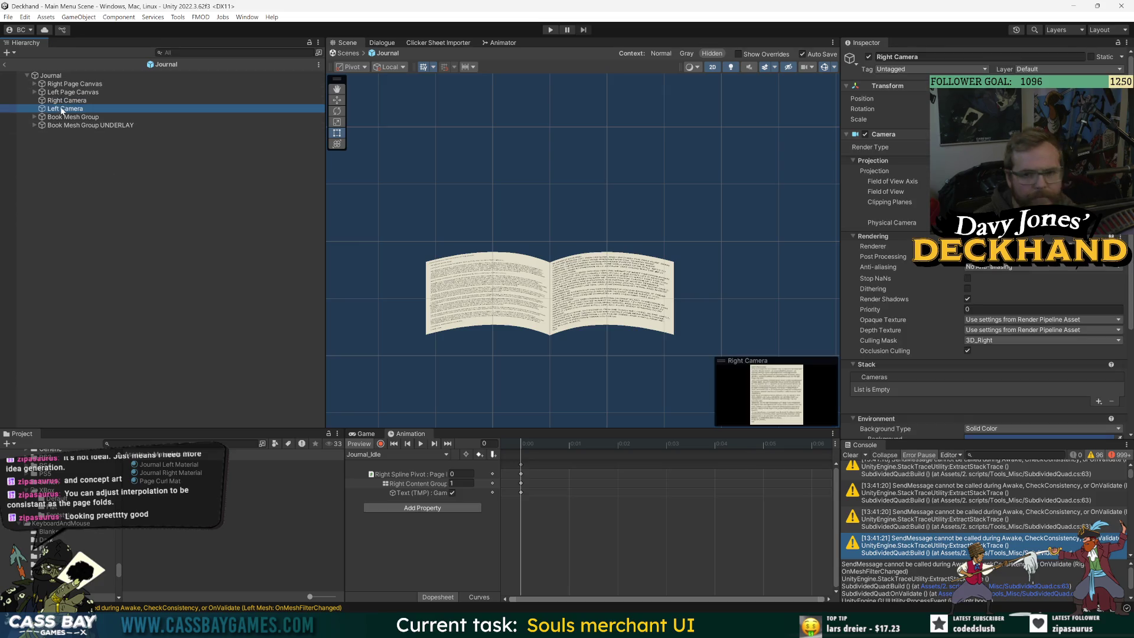
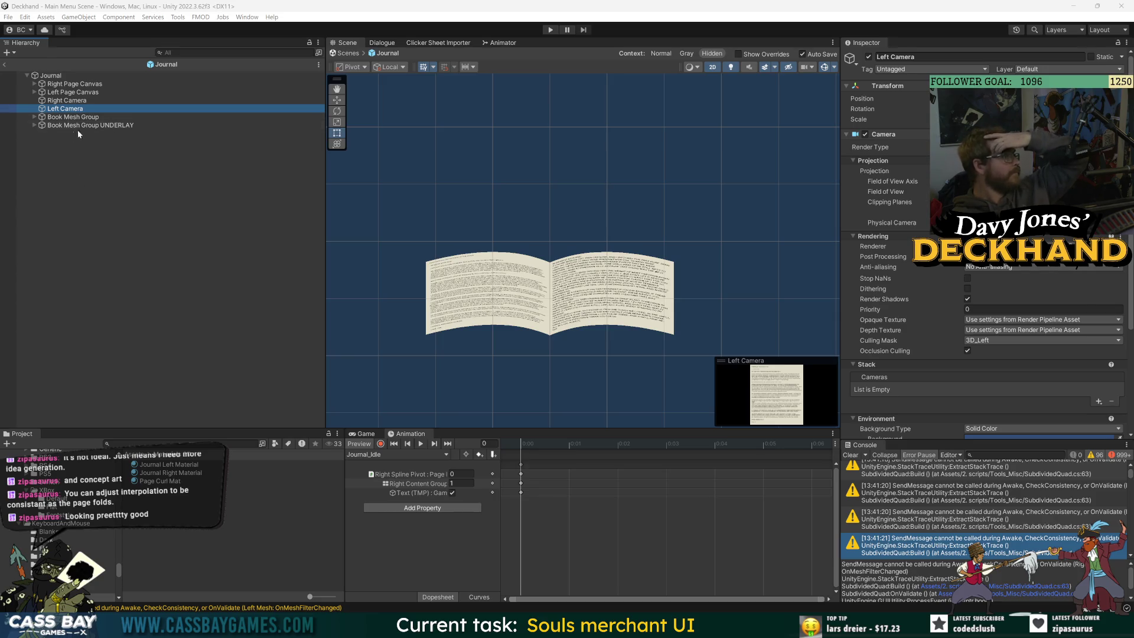
Step: Expand Book Mesh Group UNDERLAY and rename its right spline pivot to Right Underlay Spline
left_click(40, 126)
left_click(34, 125)
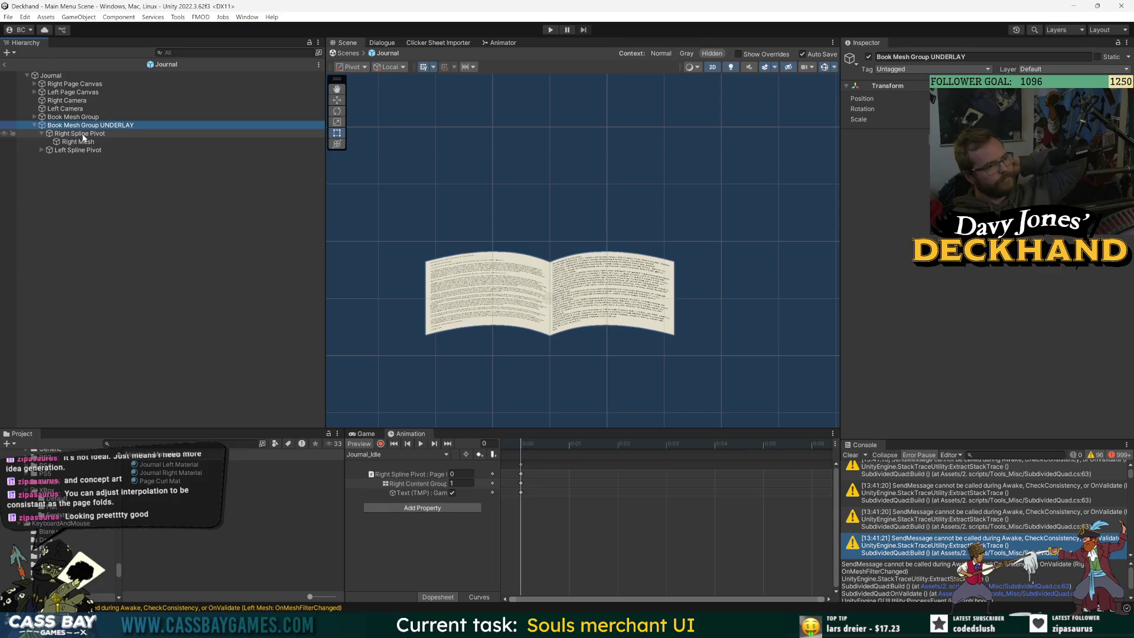
left_click(84, 135)
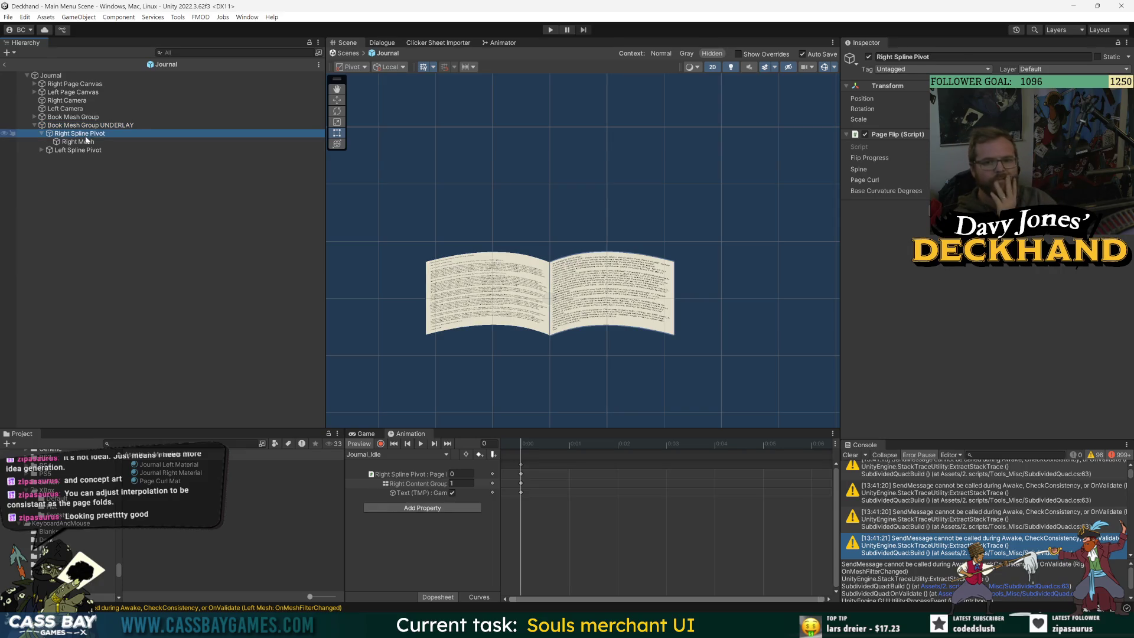
left_click(82, 142)
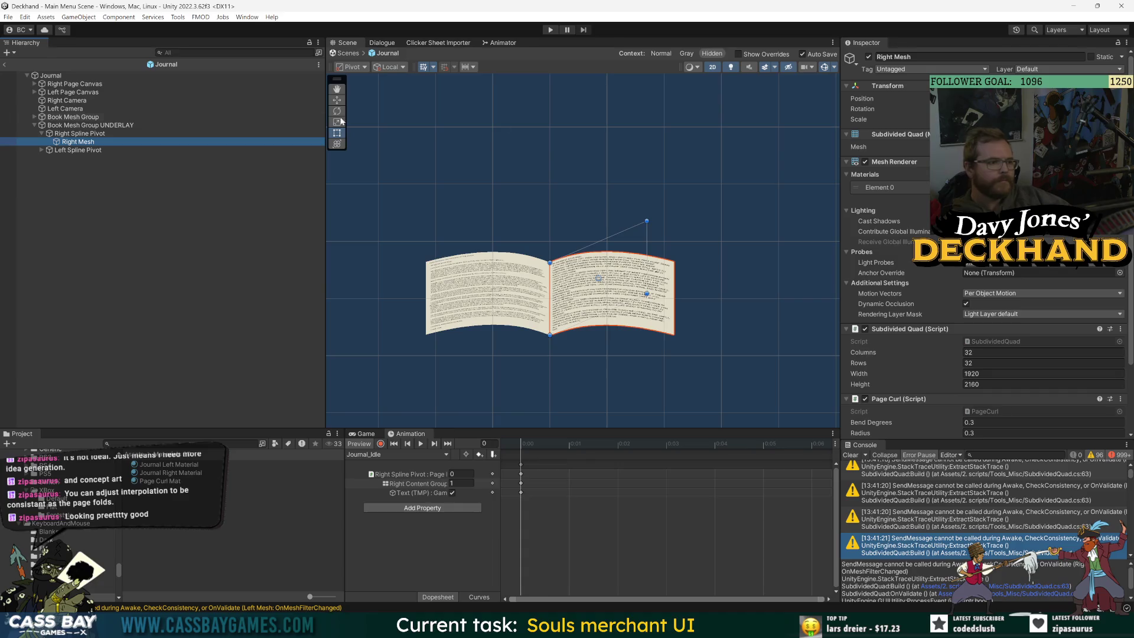
left_click(86, 135)
key("F2")
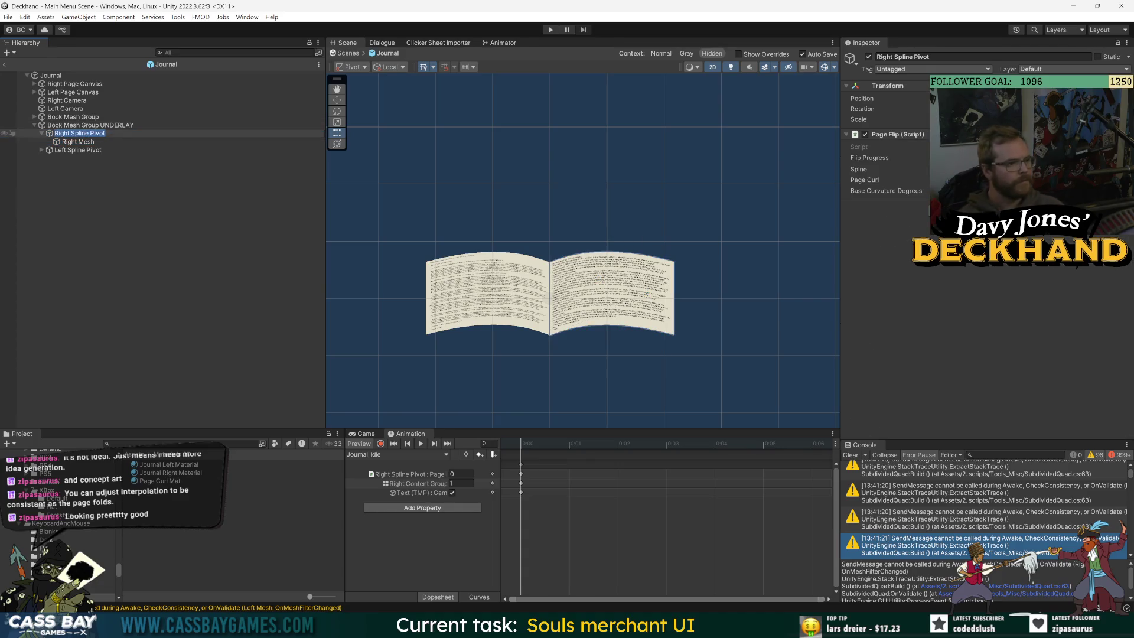
type("Right Underlay")
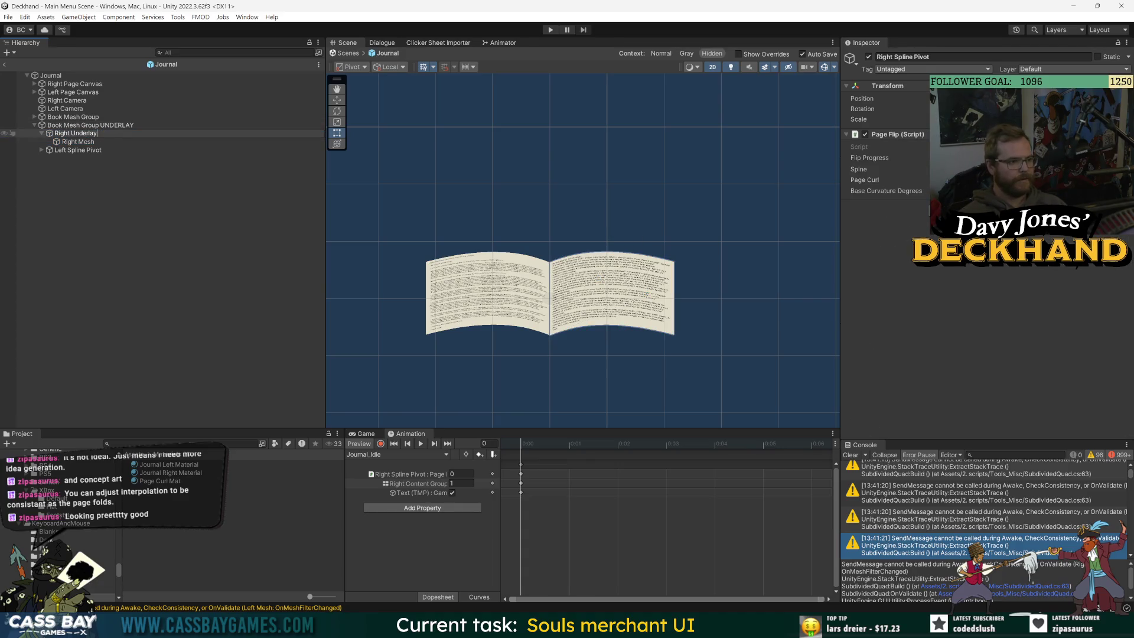
key("Return")
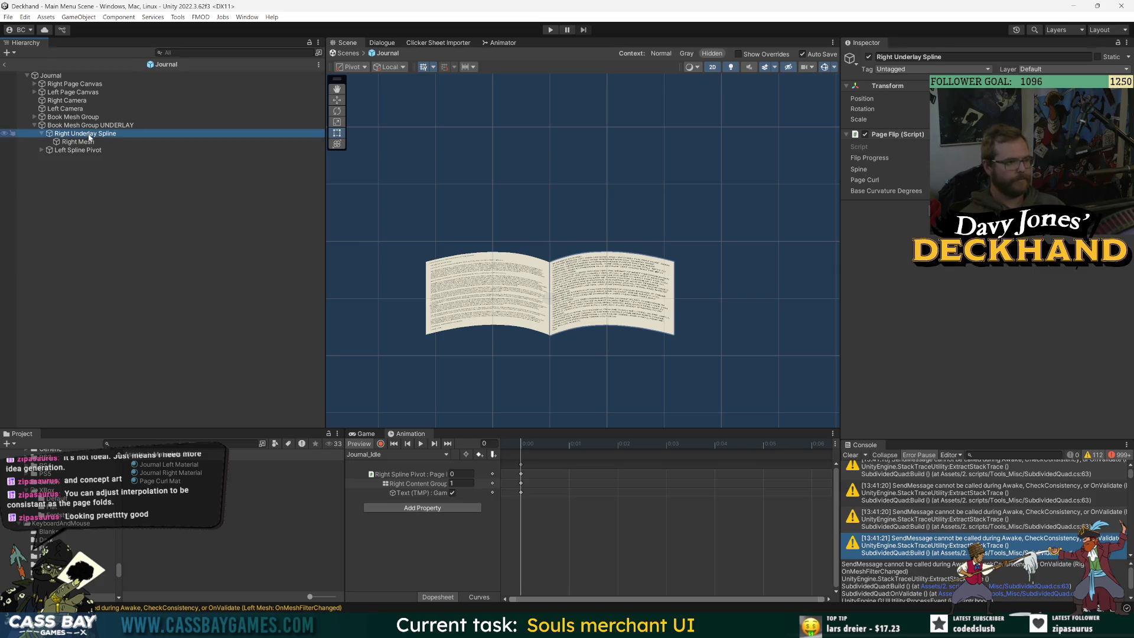
Step: Rename the left spline pivot to Left Underlay Spline and expand it to show its mesh
left_click(66, 151)
key("F2")
type("Left Under")
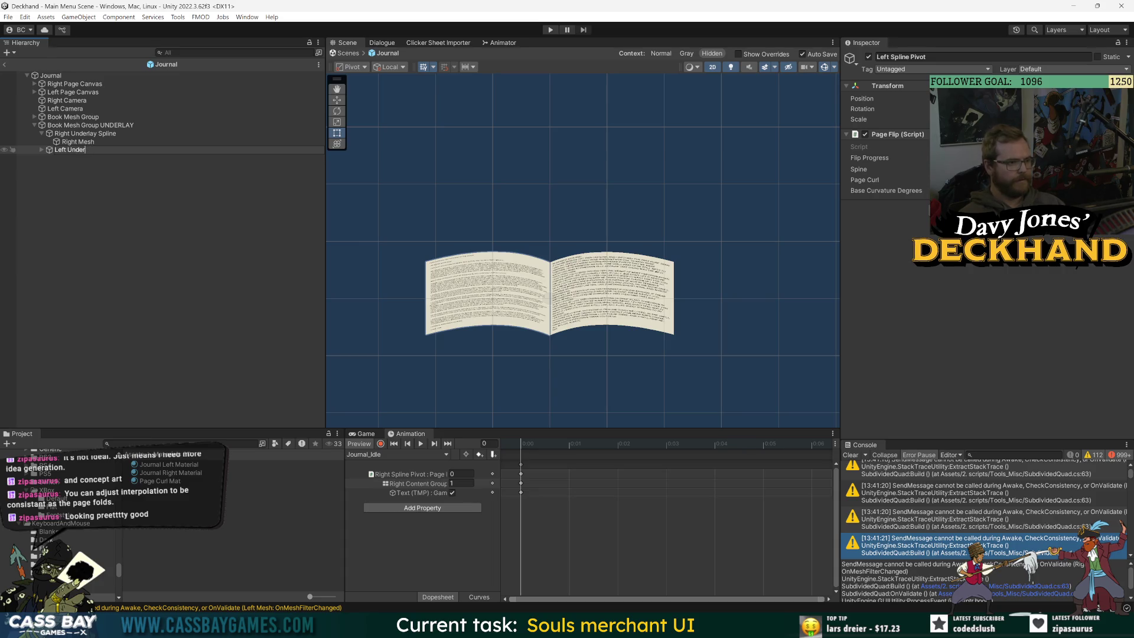
type("e")
key("Return")
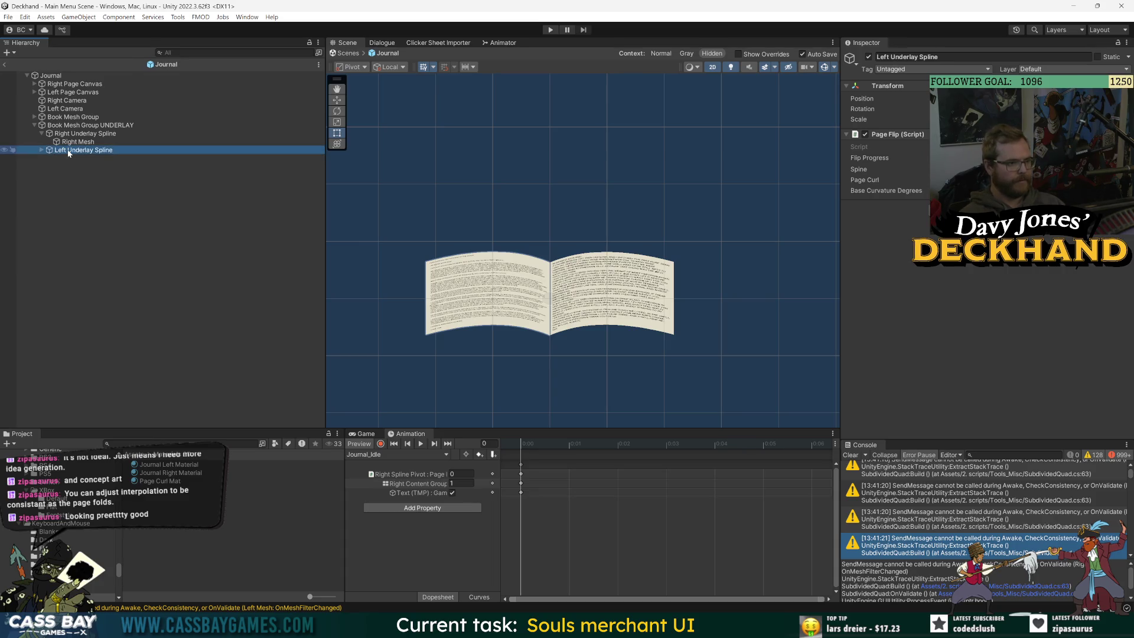
left_click(41, 150)
Step: Inspect the underlay Left Mesh, its Left Underlay Spline parent, and the Left Page Canvas's Left group
left_click(72, 158)
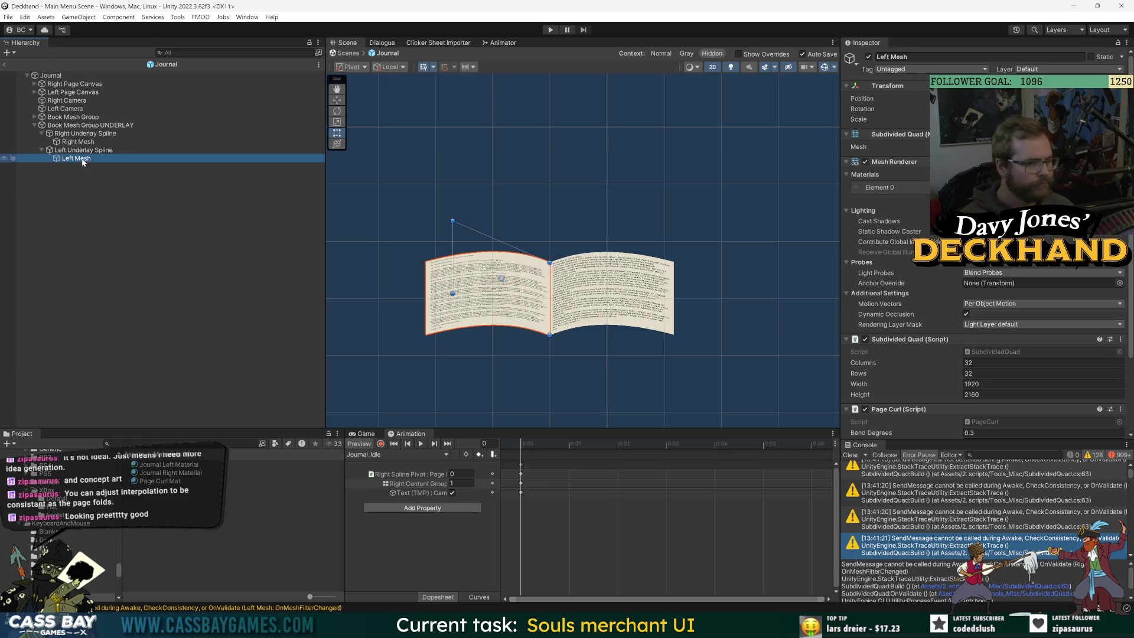
scroll(1004, 340, "down", 3)
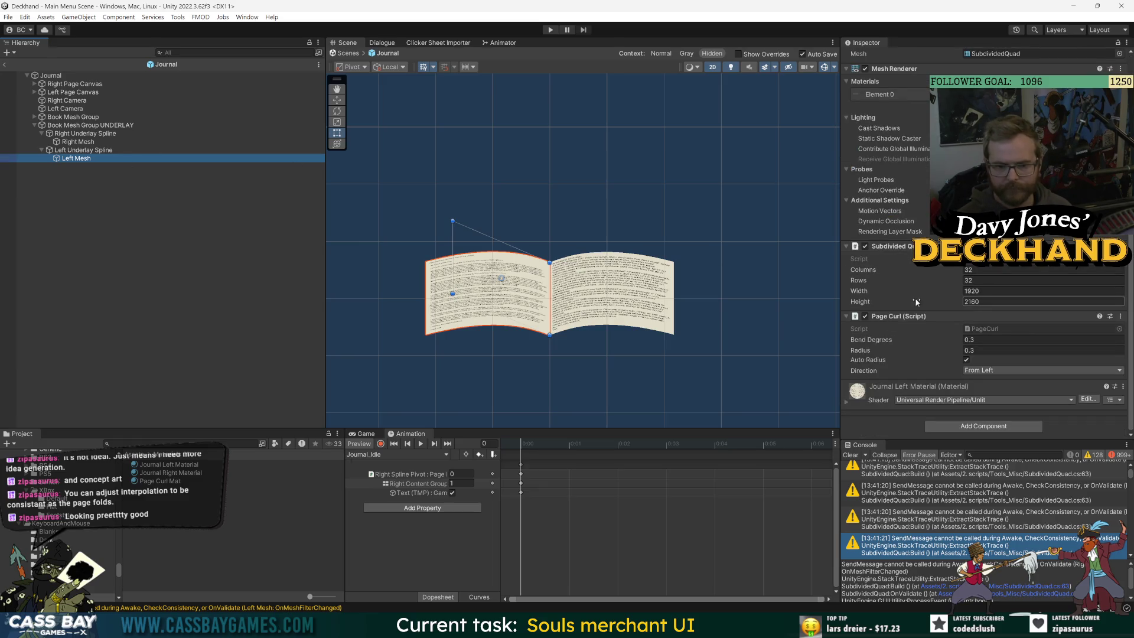
left_click(157, 260)
left_click(76, 159)
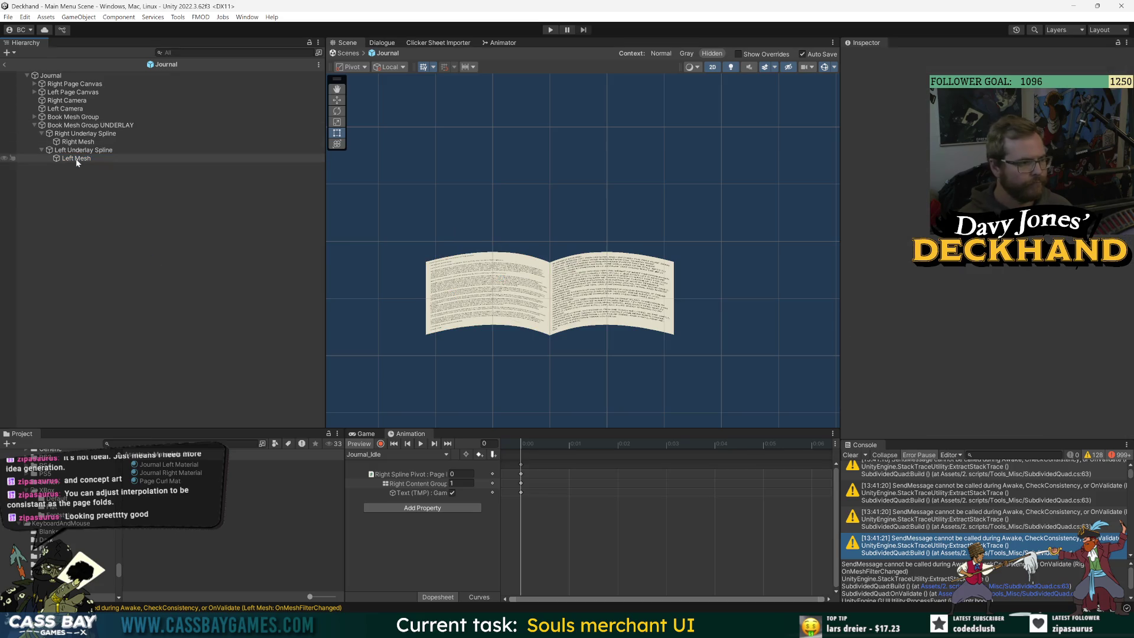
key("Up")
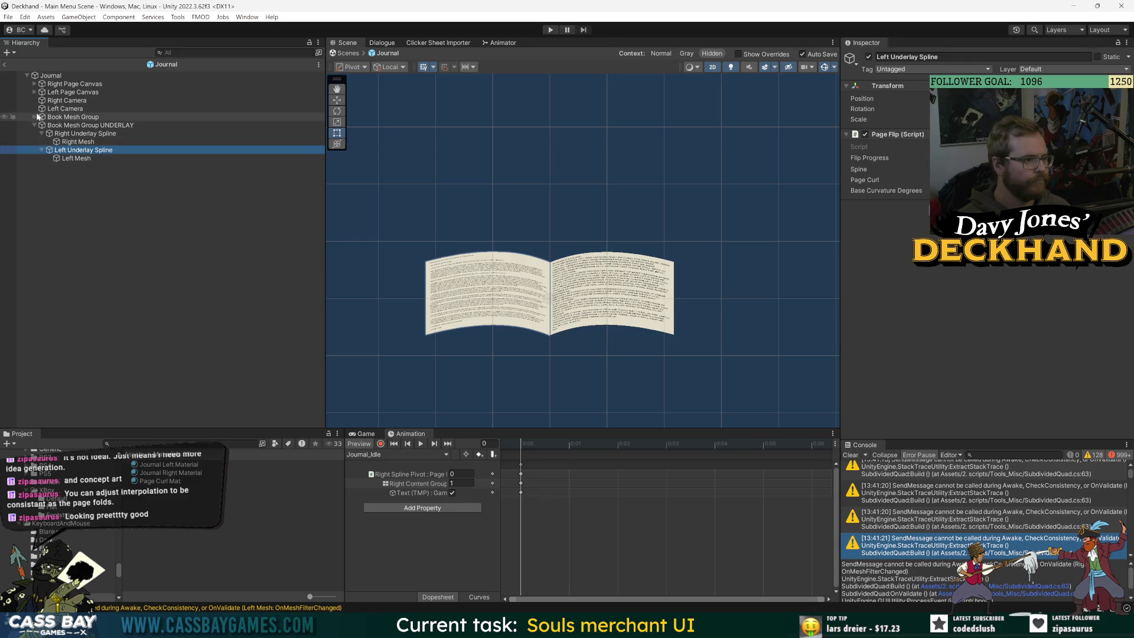
left_click(35, 93)
left_click(75, 101)
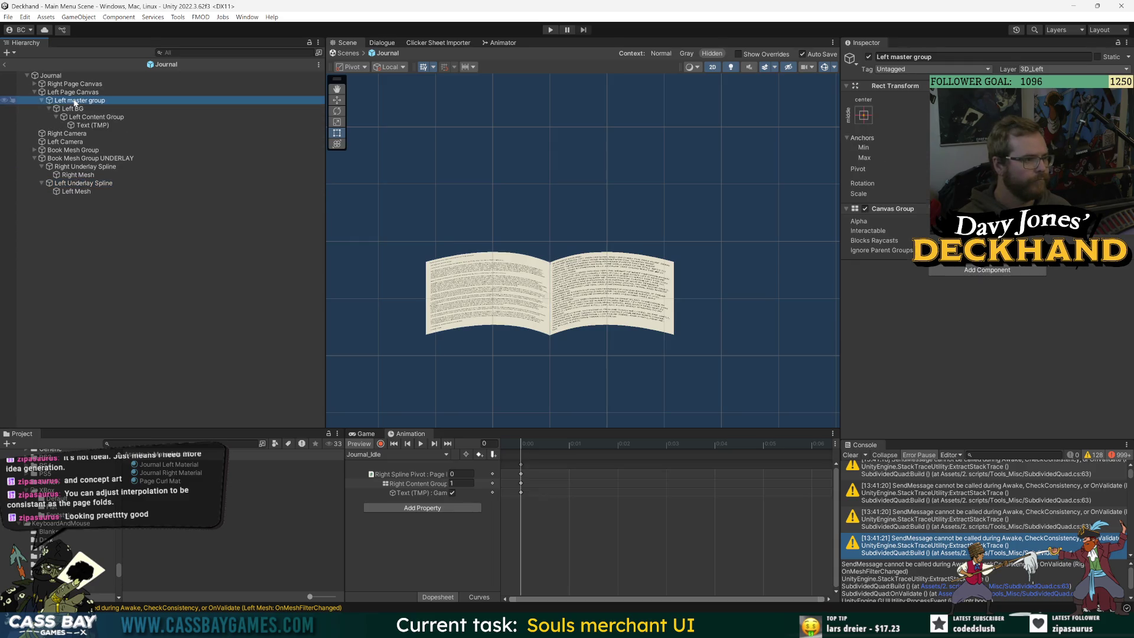
Step: Scrub the main book Left Spline Pivot's Flip Progress to lift the left page partway
left_click(34, 150)
left_click(77, 175)
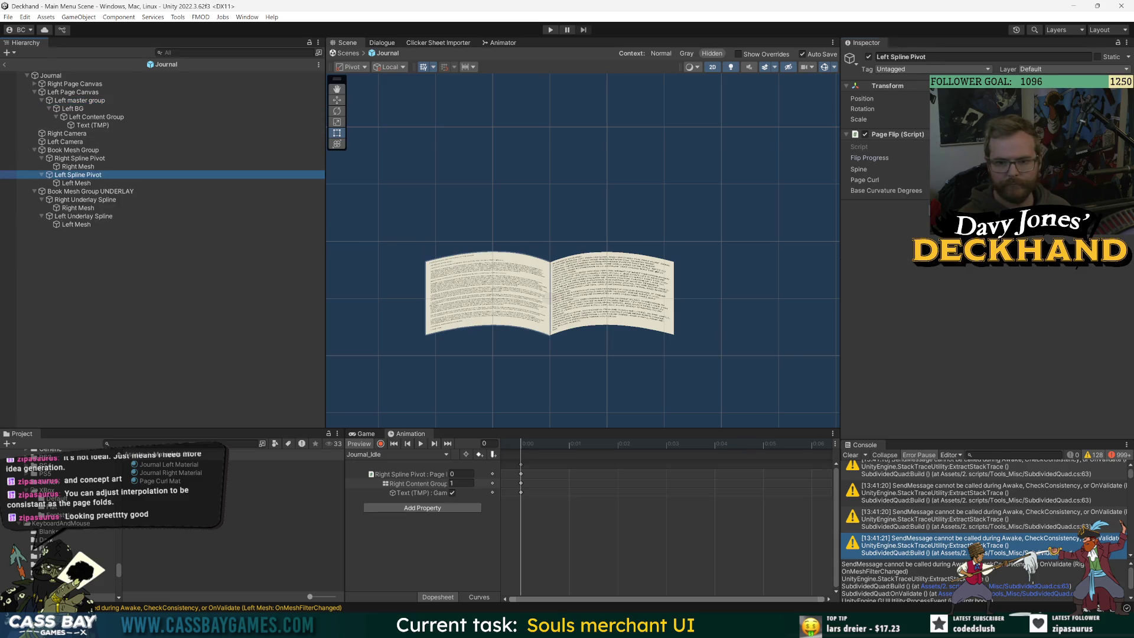
left_click_drag(870, 158, 892, 158)
left_click(84, 216)
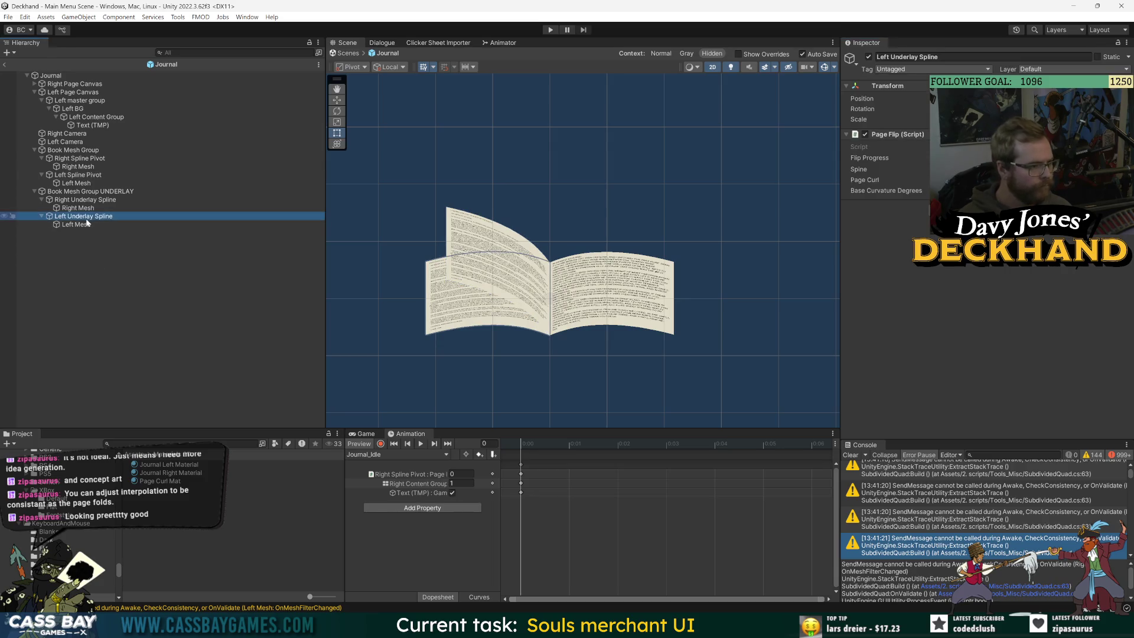
left_click(76, 224)
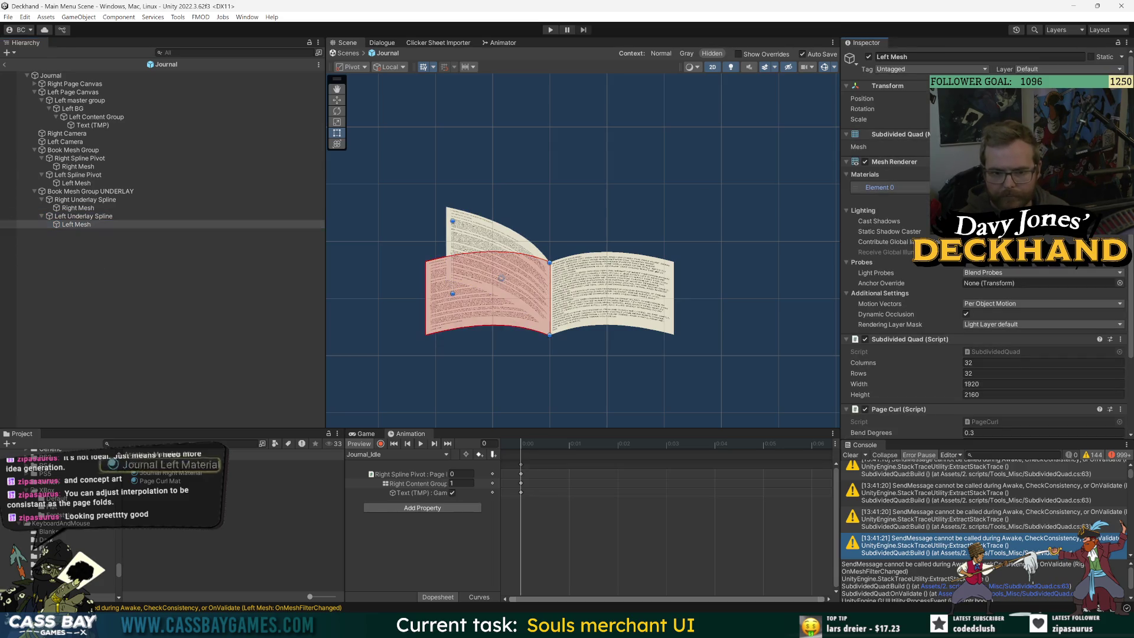
Step: Duplicate Journal Left Material and name the copy Journal Left Material Underlay
left_click(186, 465)
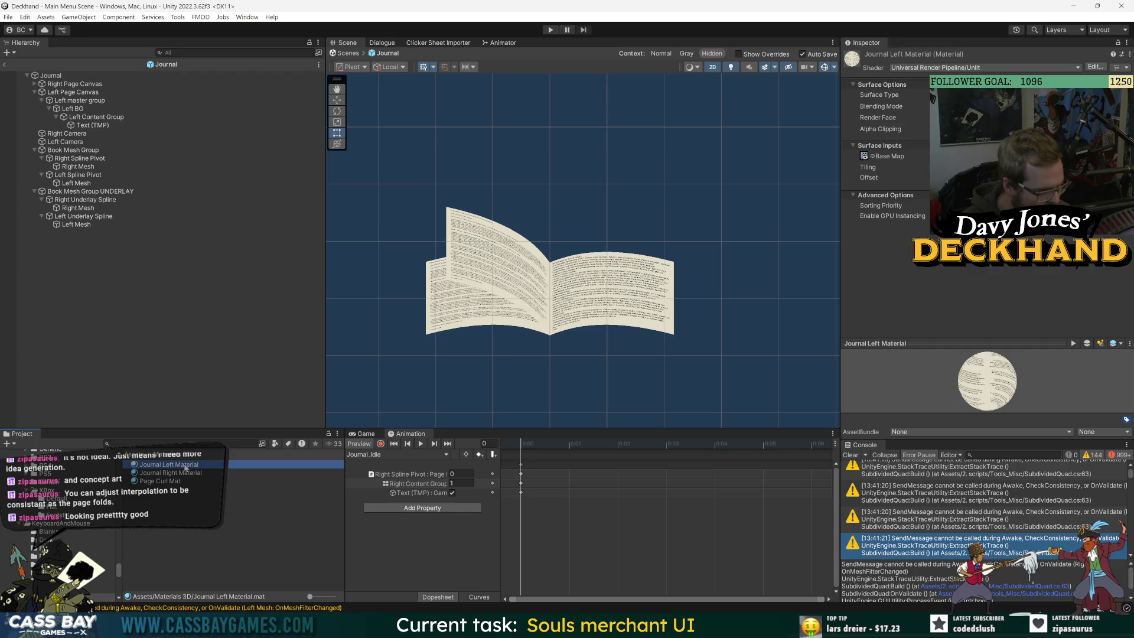
key("ctrl+d")
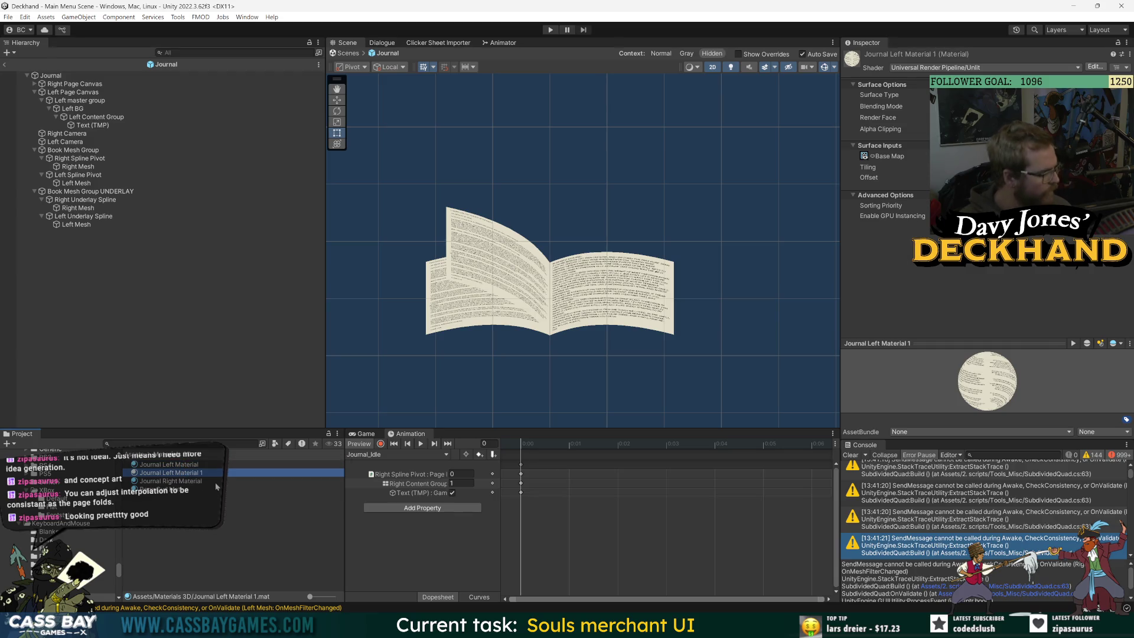
key("F2")
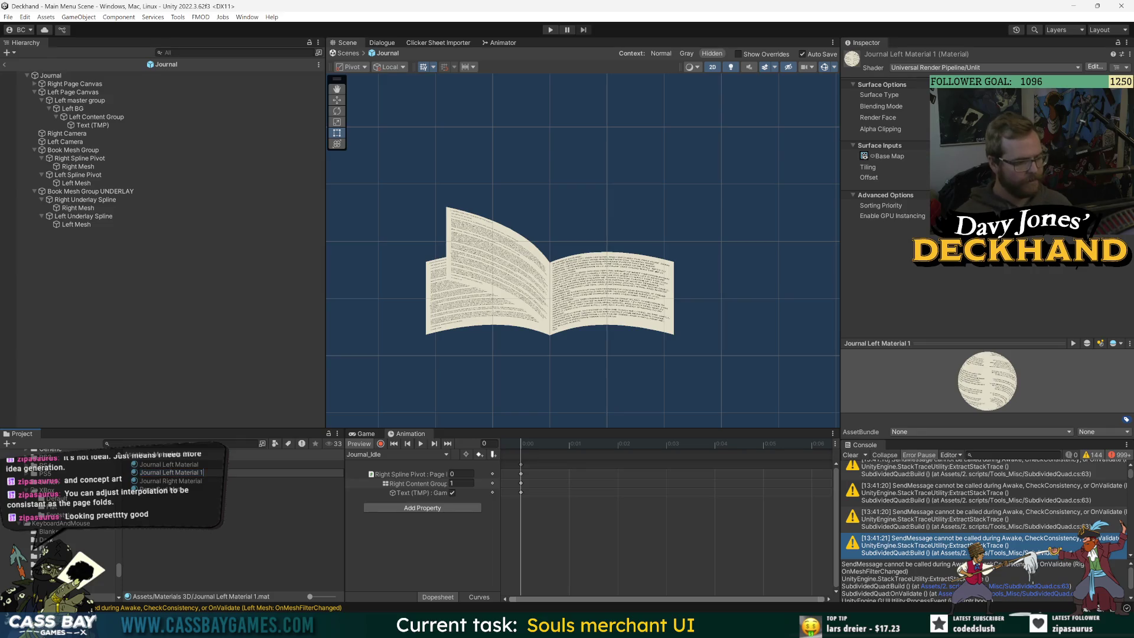
type("Underla")
key("Return")
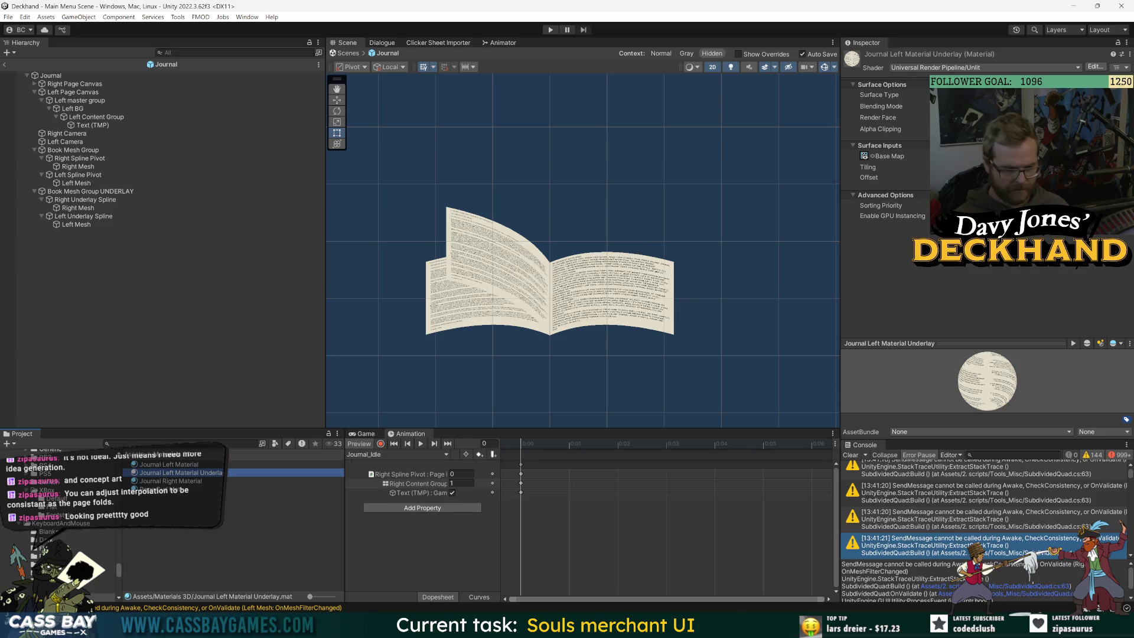
mouse_move(819, 624)
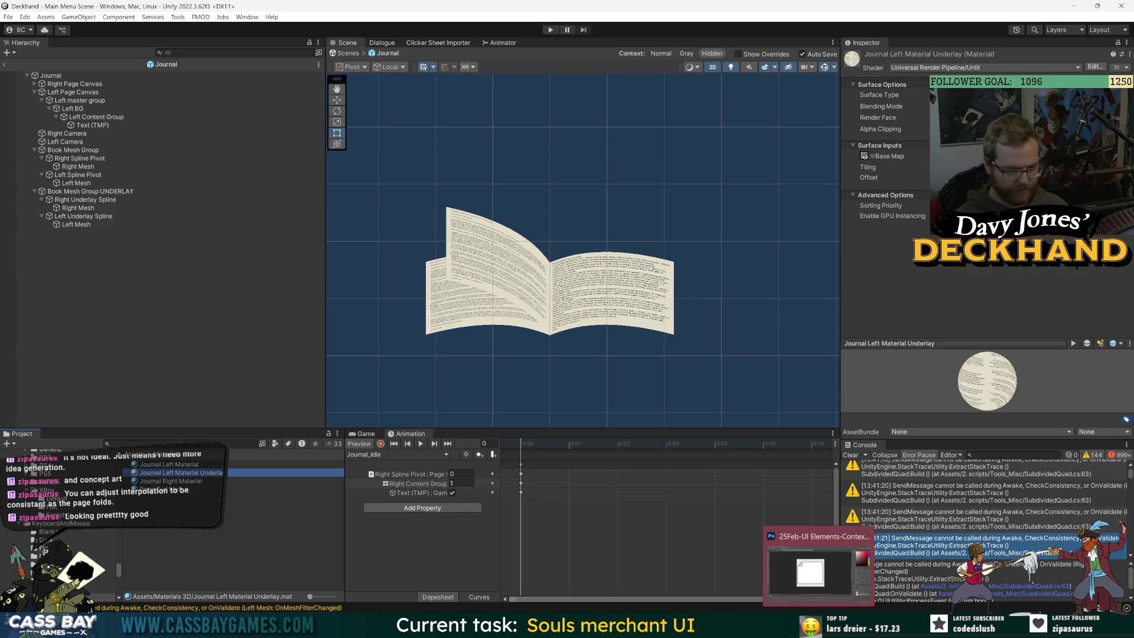
Step: In Photoshop, create a new 2048 × 2048 document starting from the 3840 × 2160 preset
left_click(818, 567)
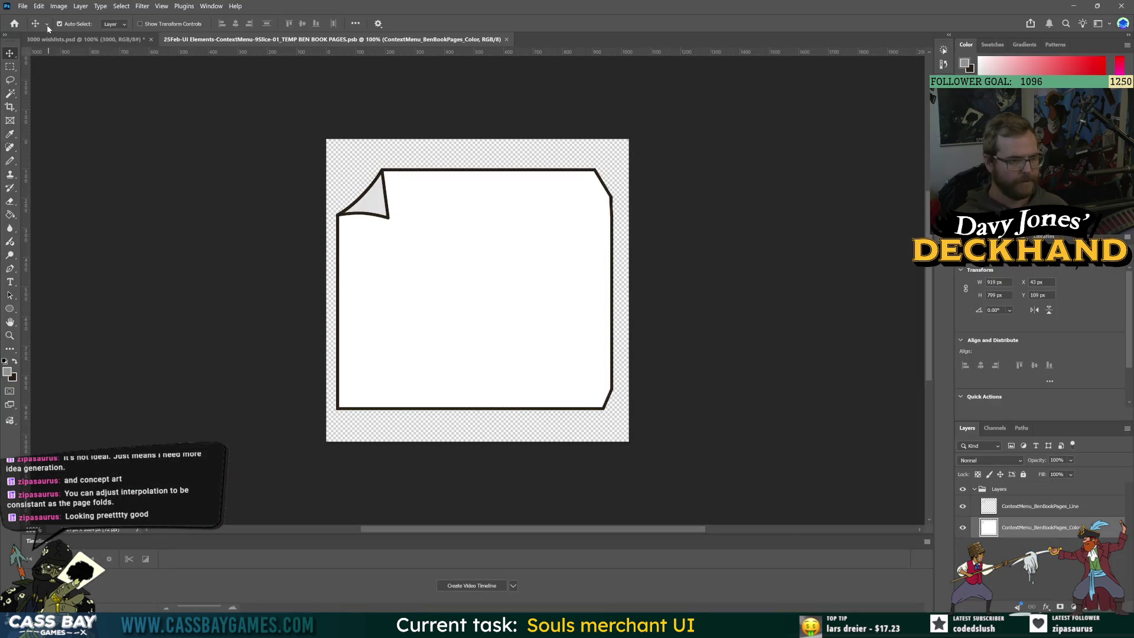
left_click(22, 6)
left_click(19, 18)
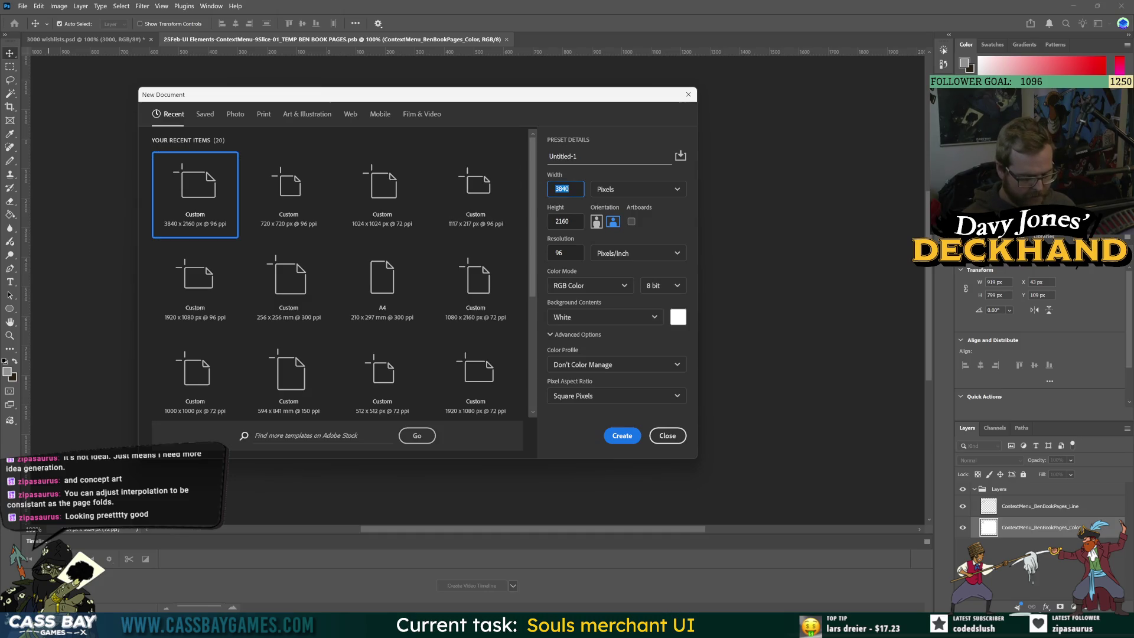
left_click(195, 194)
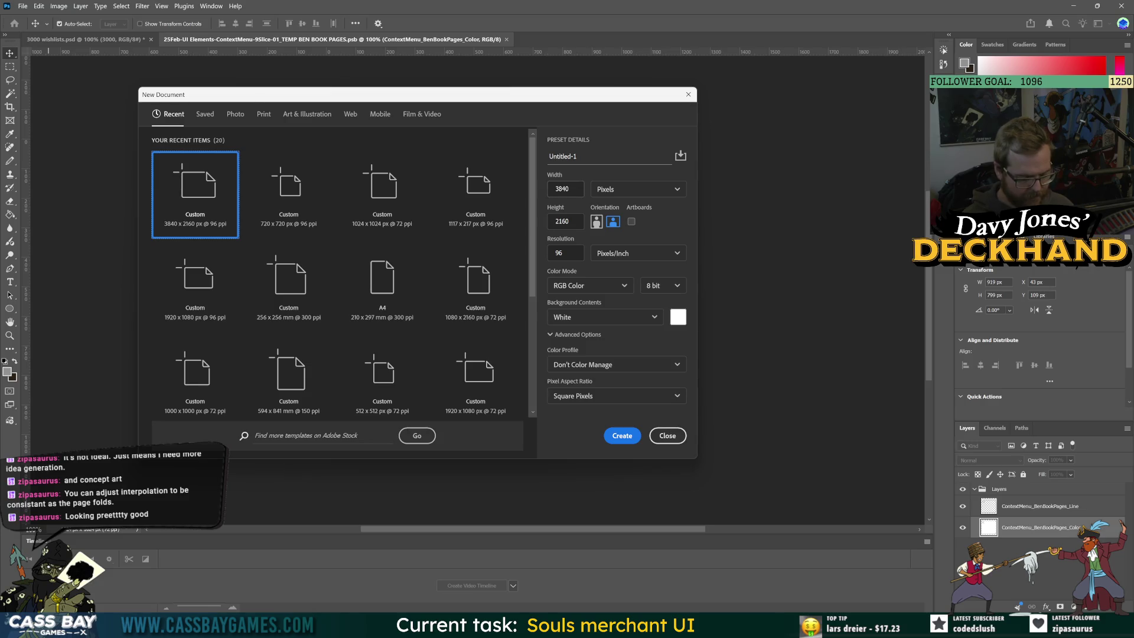
left_click(565, 189)
type("2048")
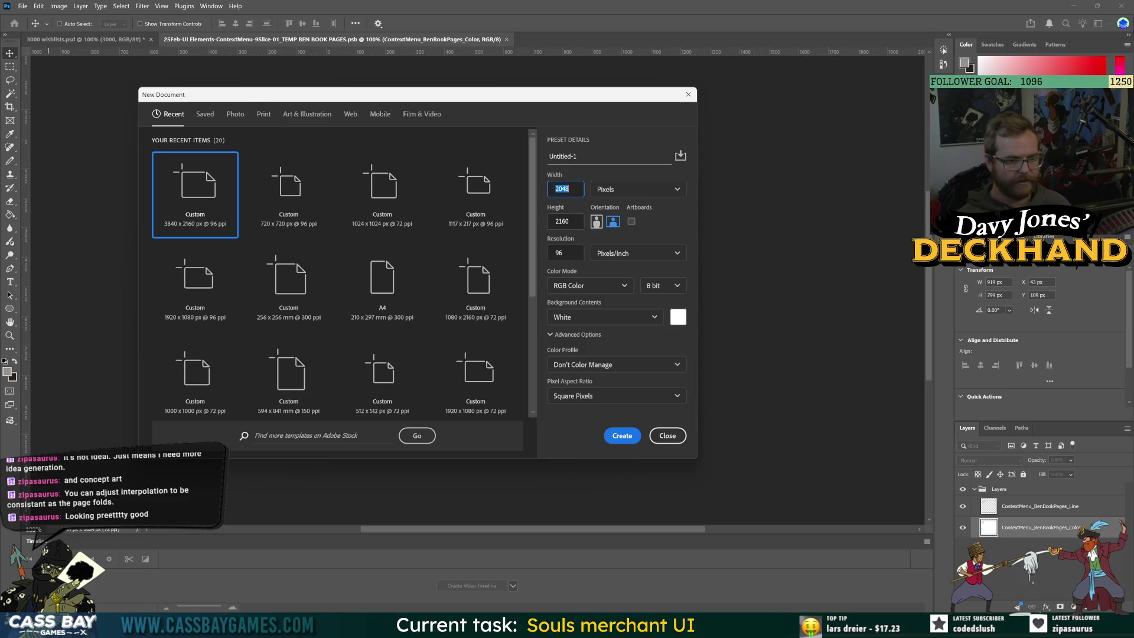
key("Tab")
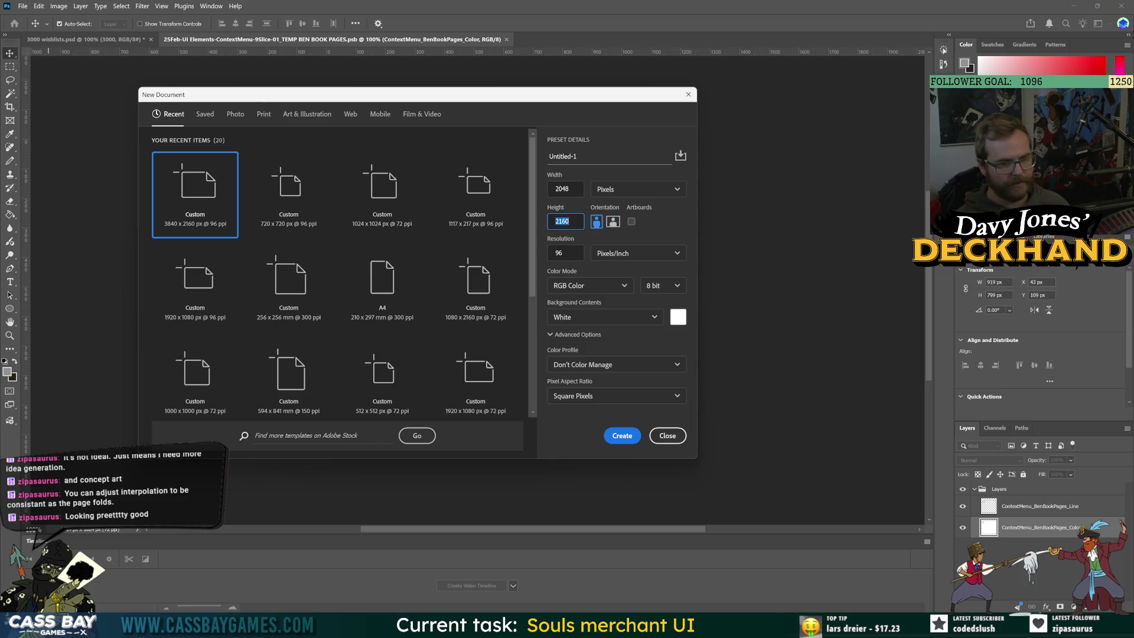
type("2048")
key("Tab")
left_click(622, 435)
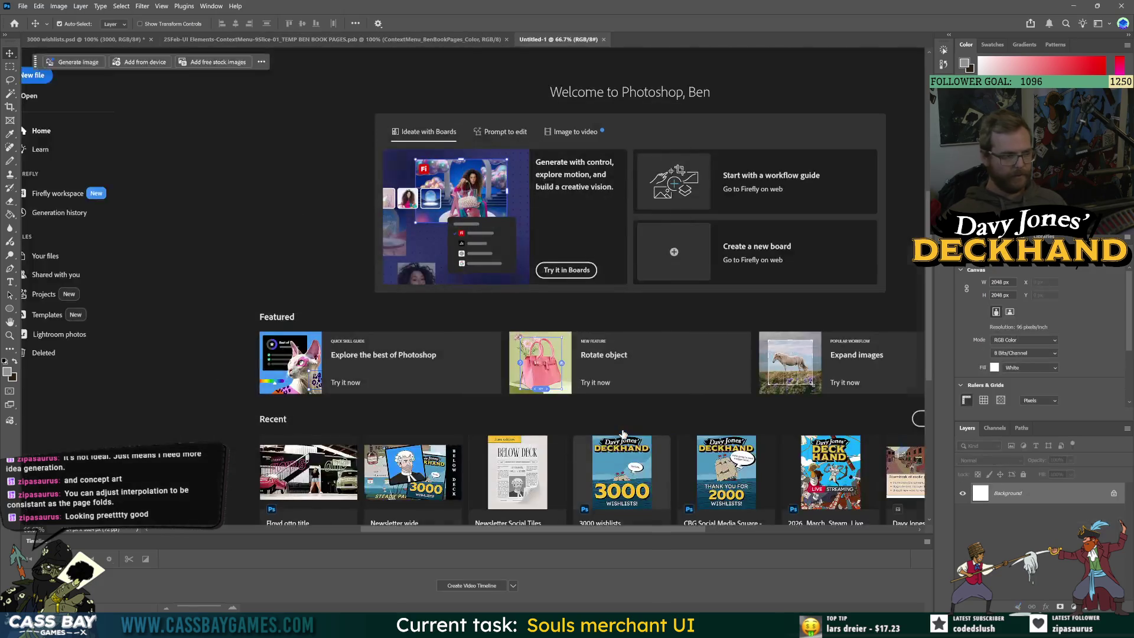
Step: Start saving the image and choose the Deckhand project's Assets folder as the location
left_click(21, 6)
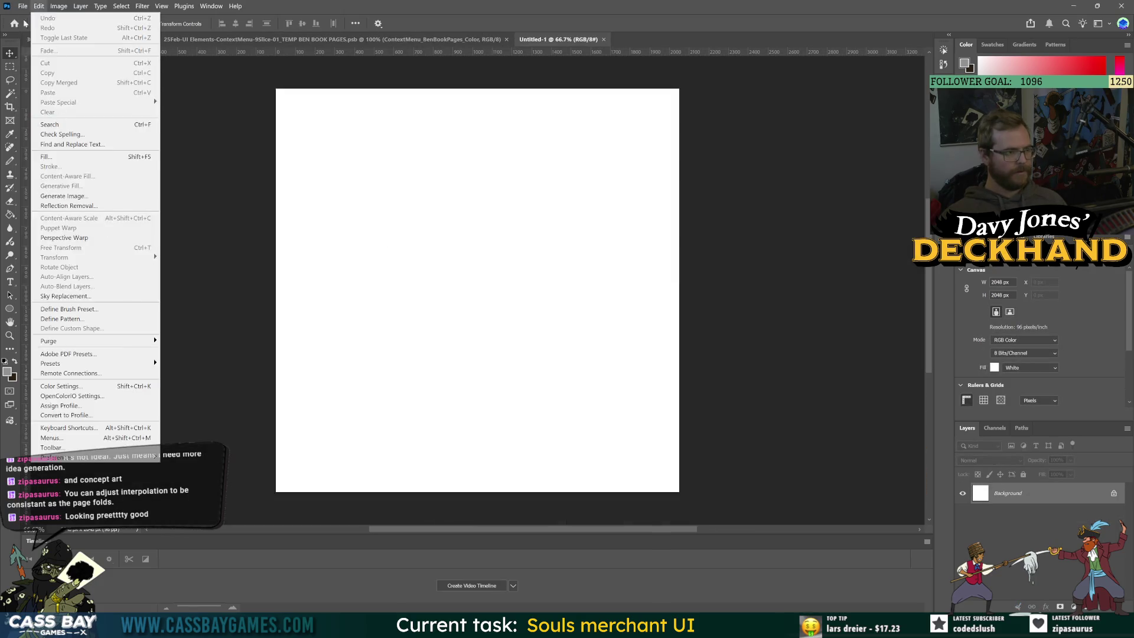
left_click(52, 129)
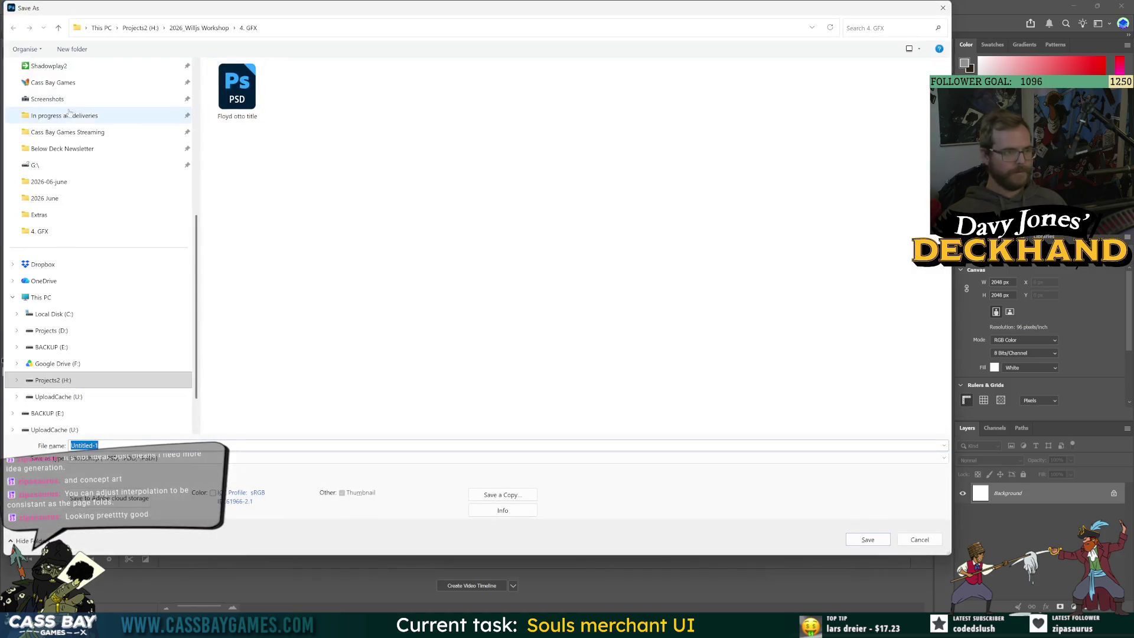
left_click(143, 150)
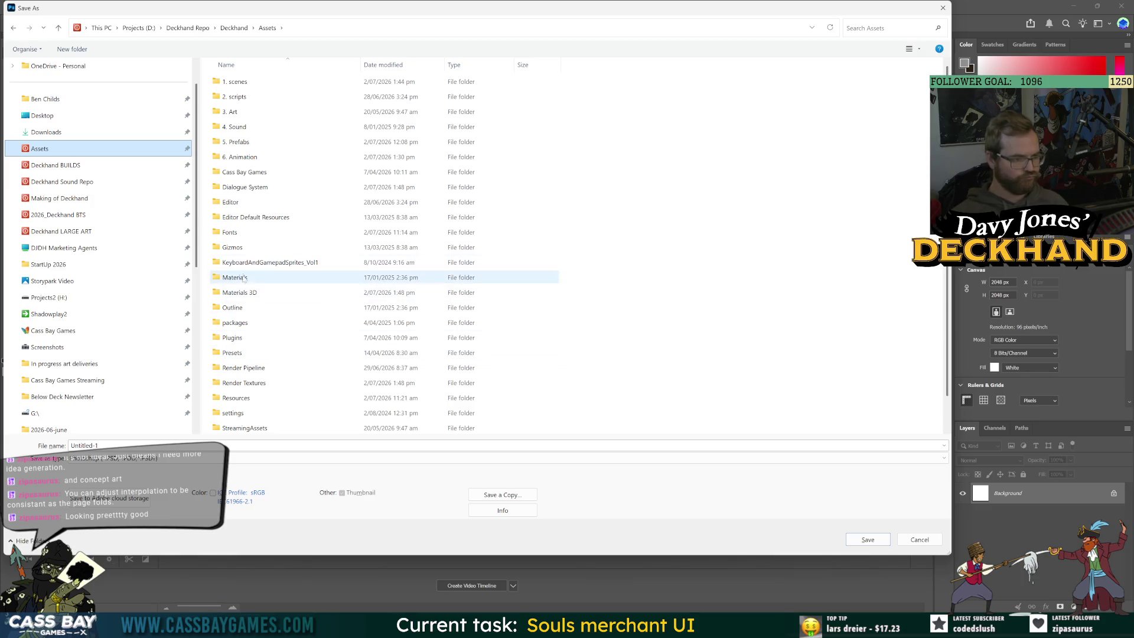
scroll(242, 383, "down", 1)
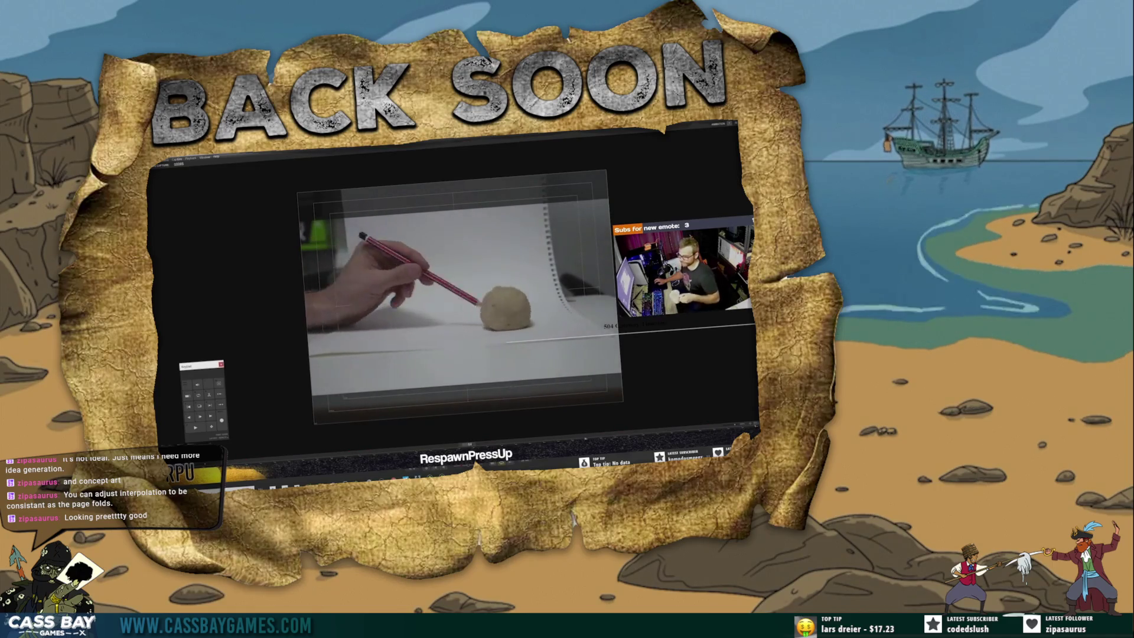
key("alt+Tab")
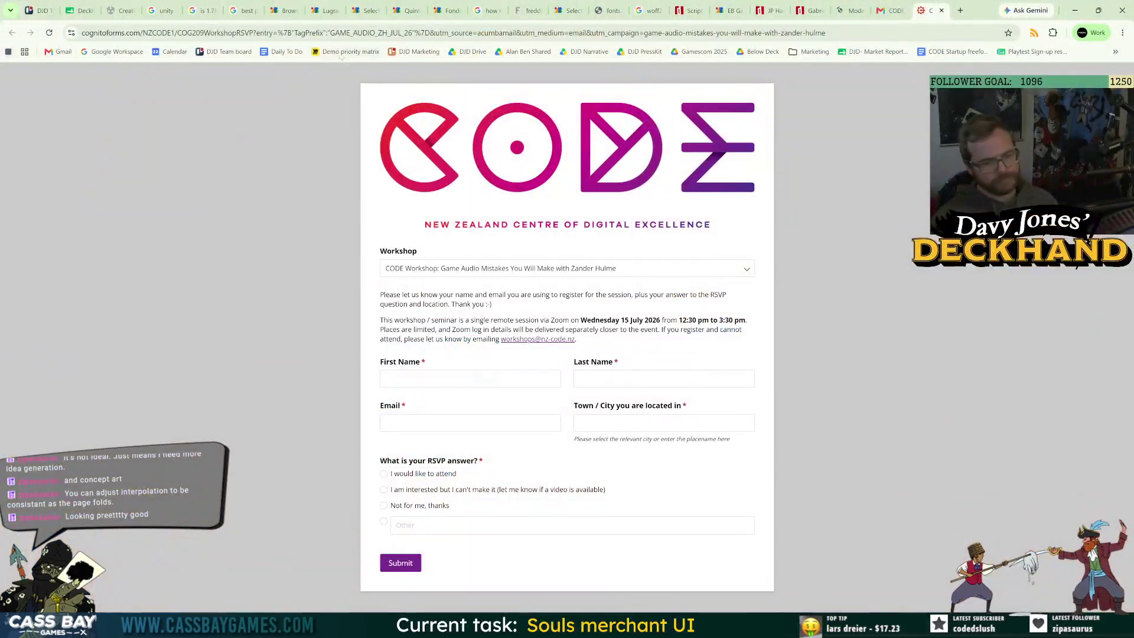
left_click(341, 32)
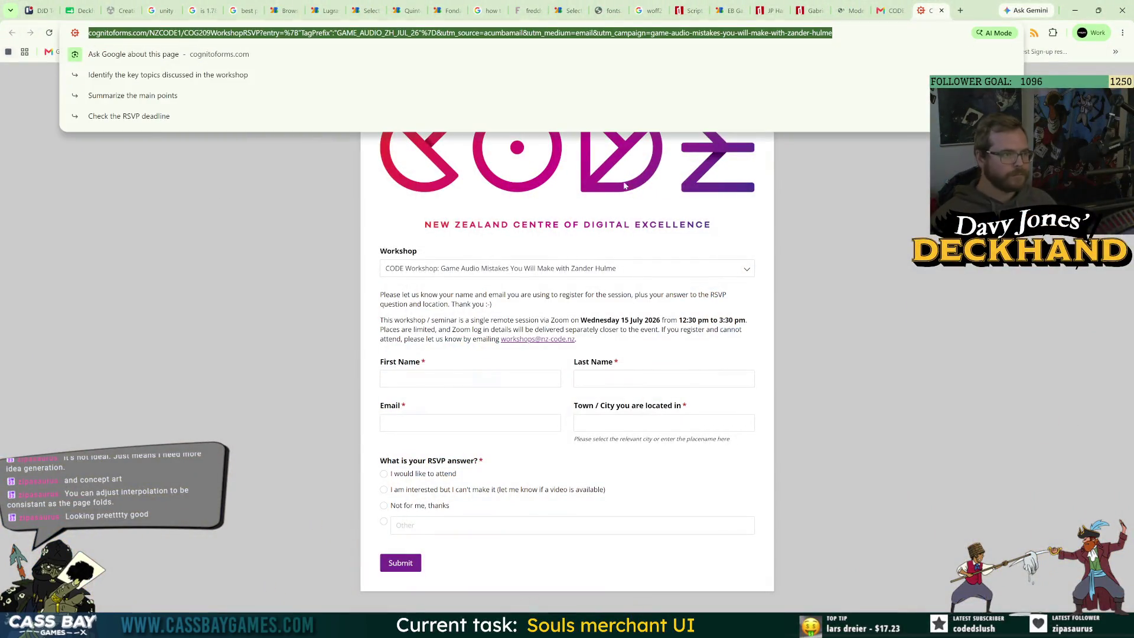
left_click(930, 292)
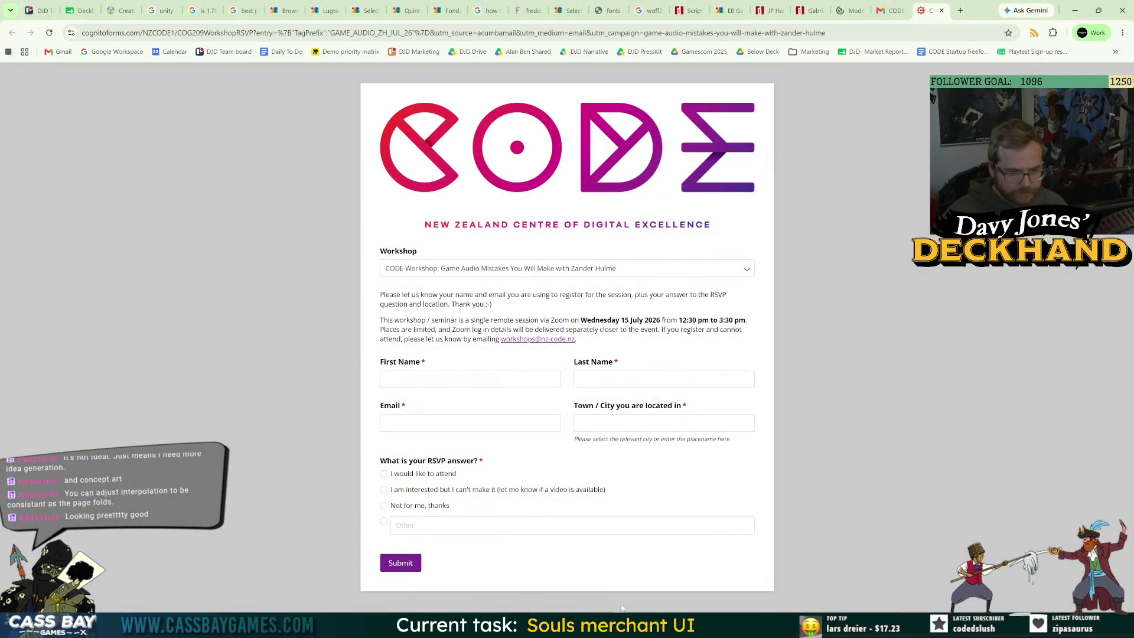
mouse_move(591, 625)
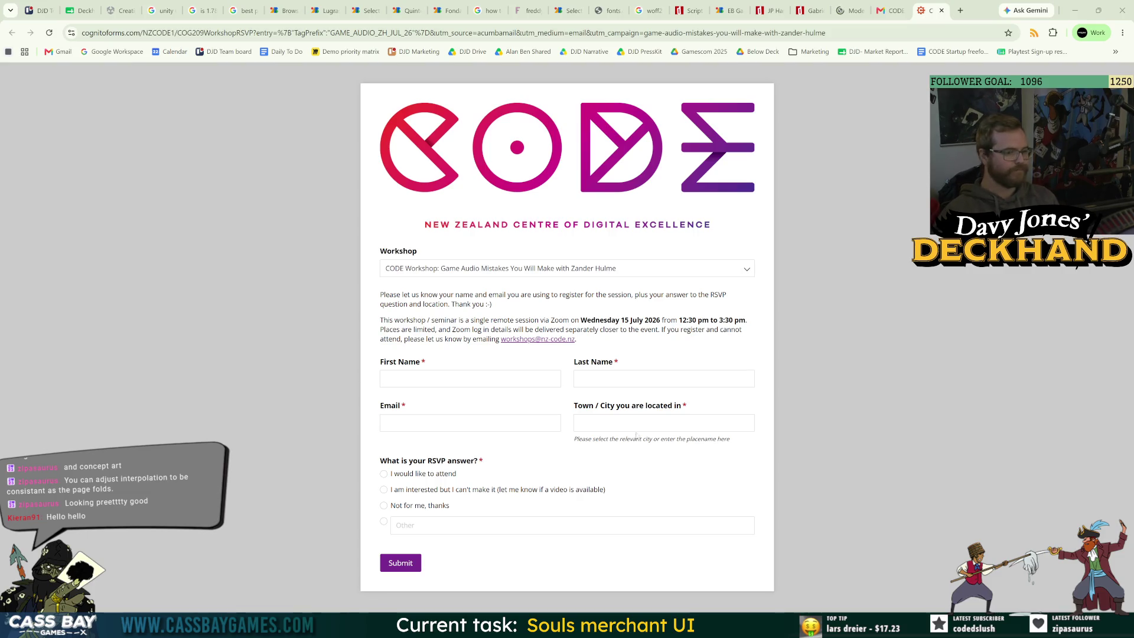
key("alt+Tab")
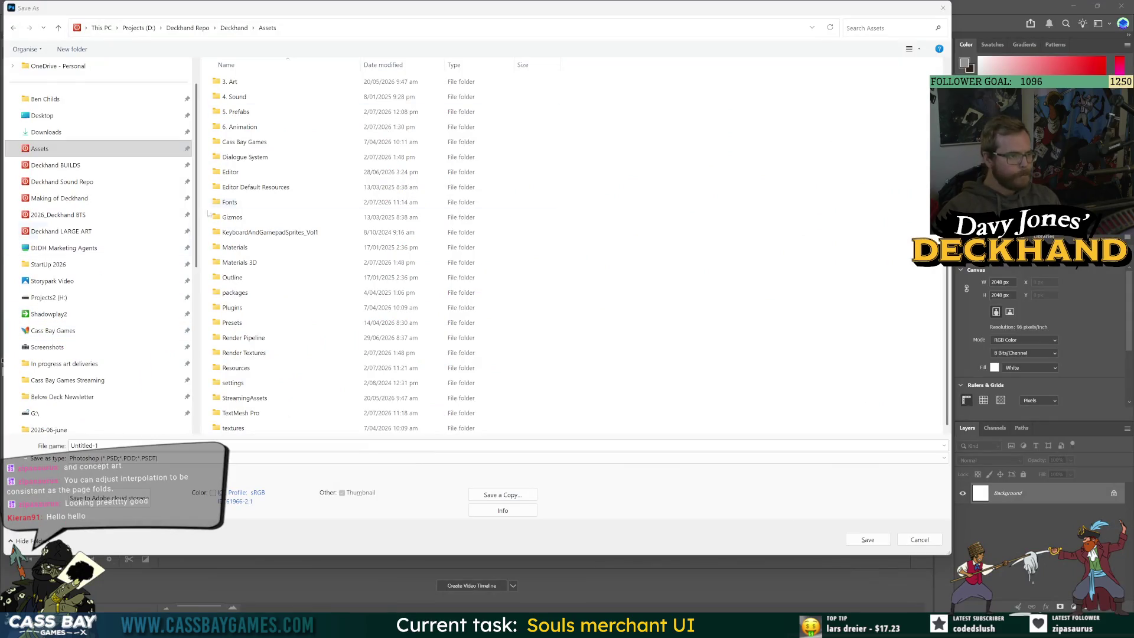
Step: Create a Textures folder inside 3. Art and save the image there as 'Paper textures'
double_click(230, 83)
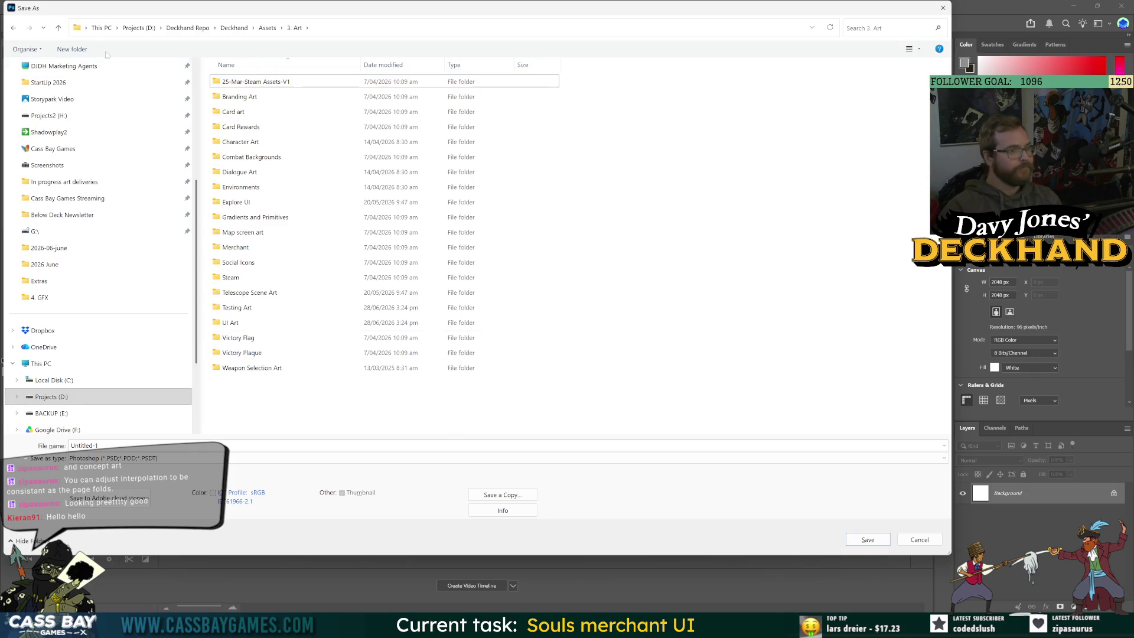
left_click(72, 49)
type("Textures")
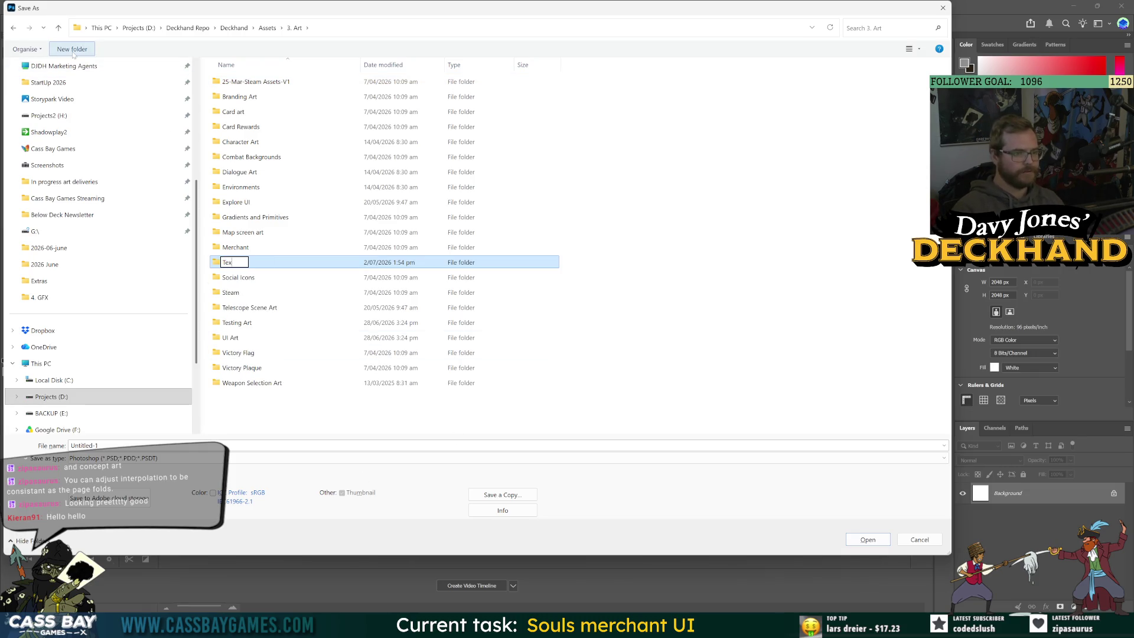
key("Return")
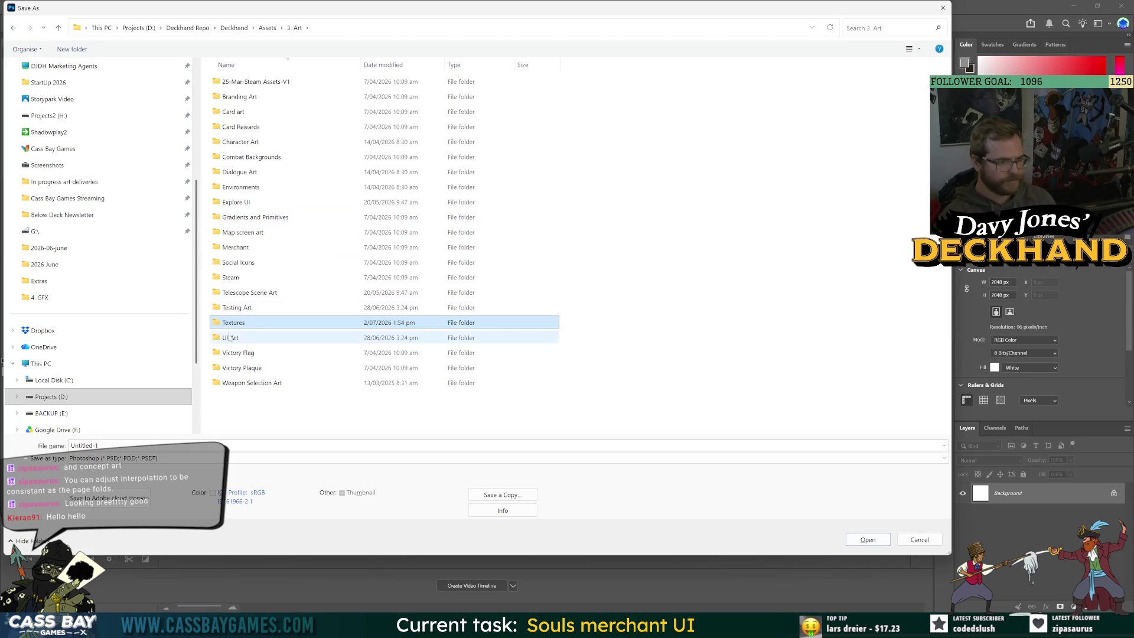
key("Return")
type("Paper textures")
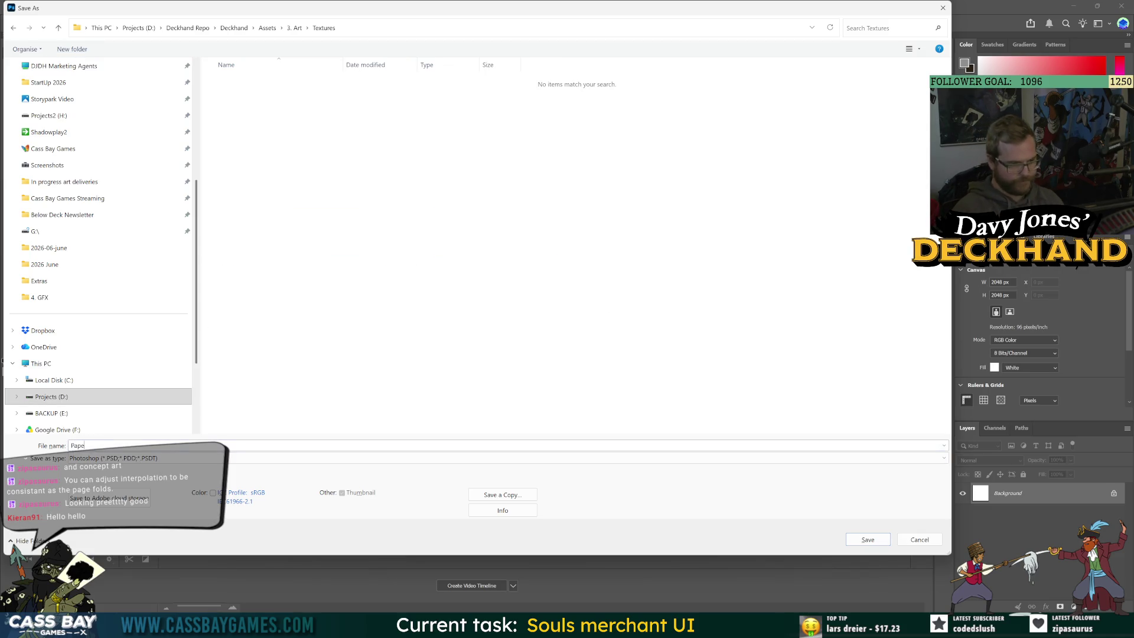
key("Return")
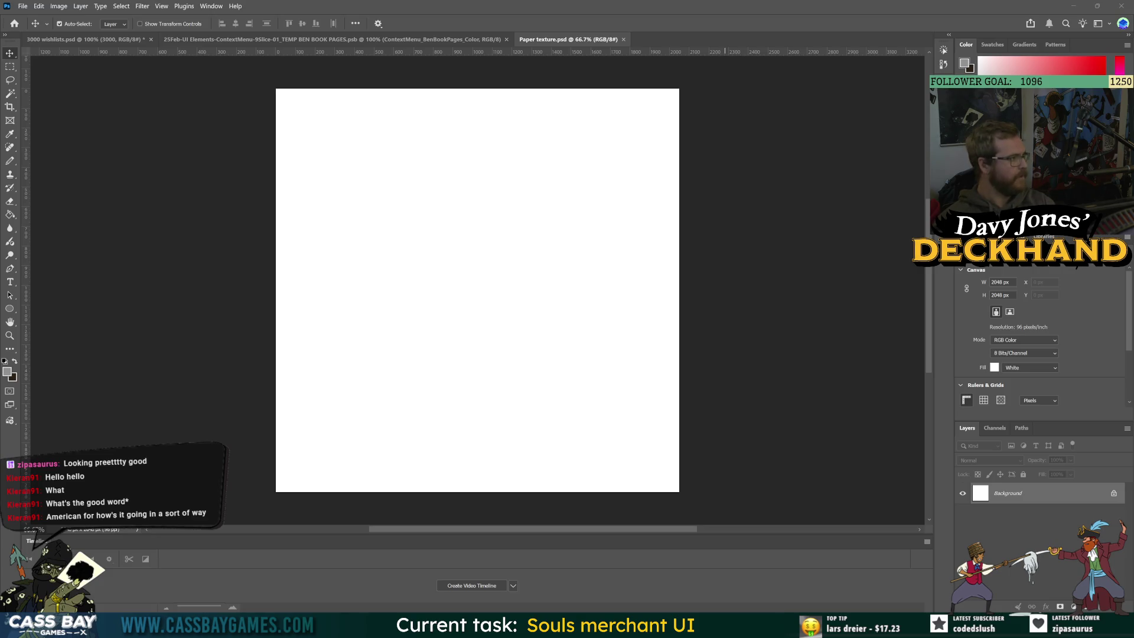
Step: Start and cancel a screen snip, then return to the Unity editor
key("super+shift+s")
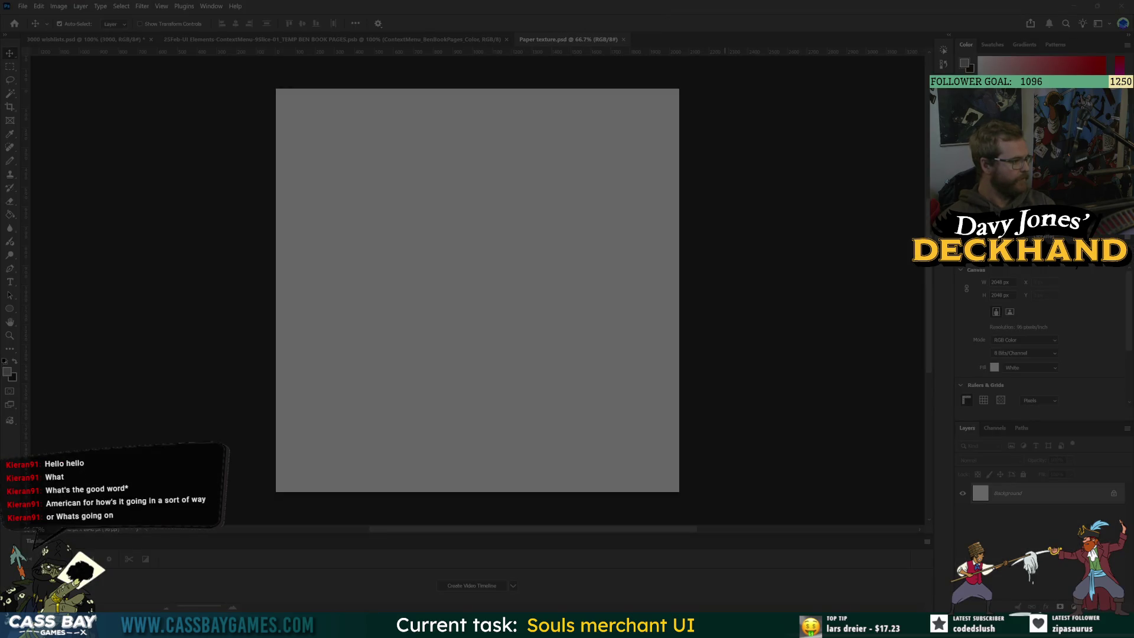
key("Escape")
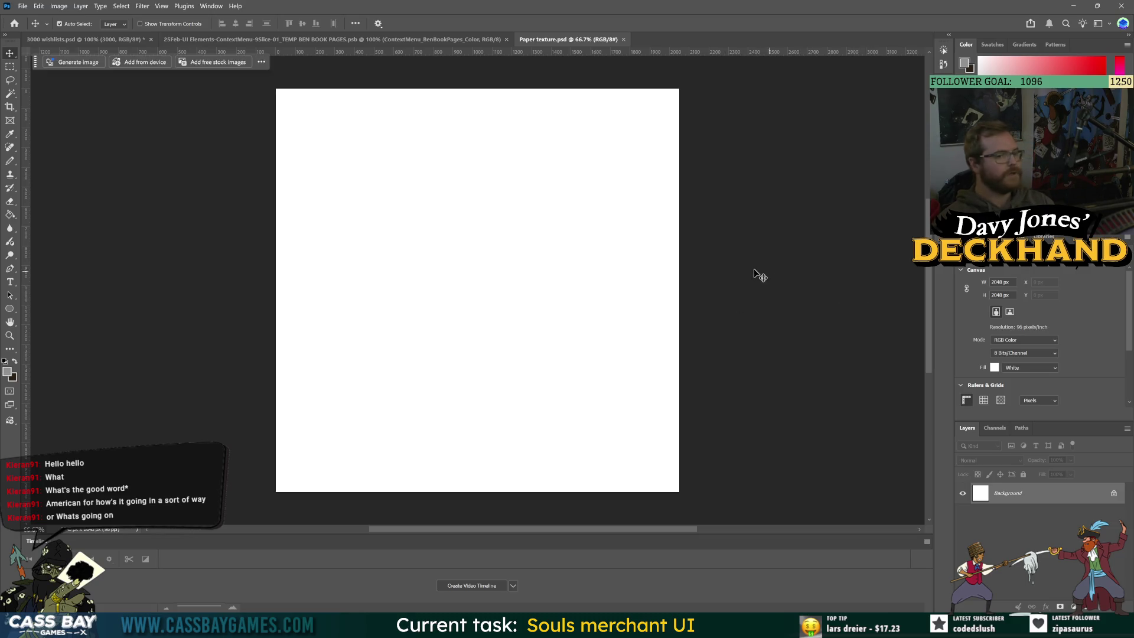
key("alt+Tab")
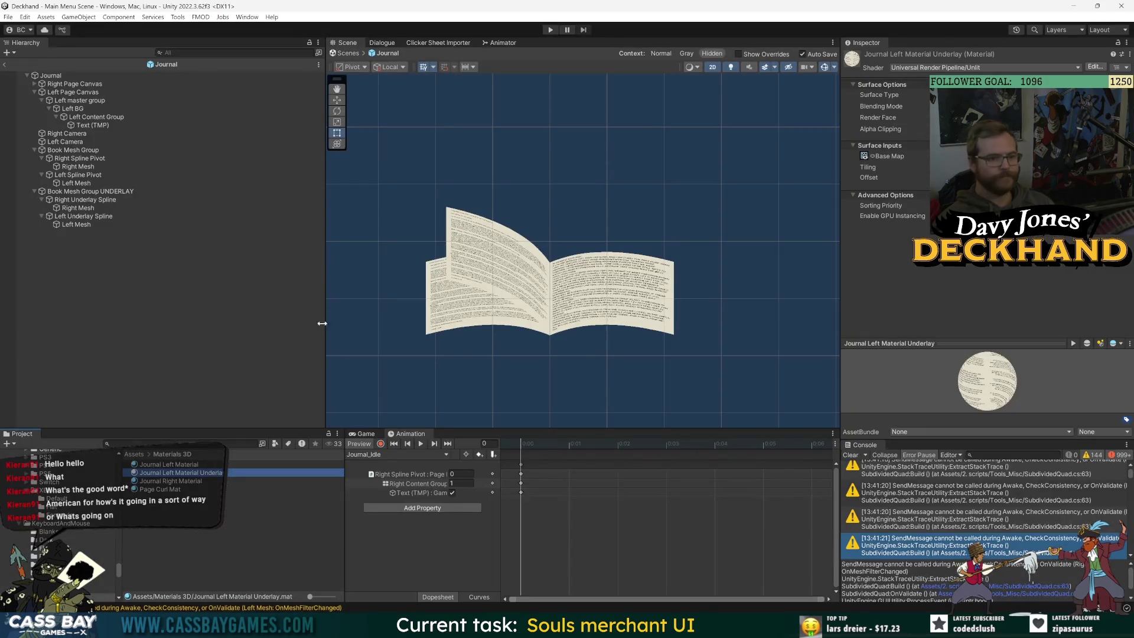
Step: Load the Journal_NextPage clip, scrub midway to preview the page flip, then clear the selection
left_click(378, 454)
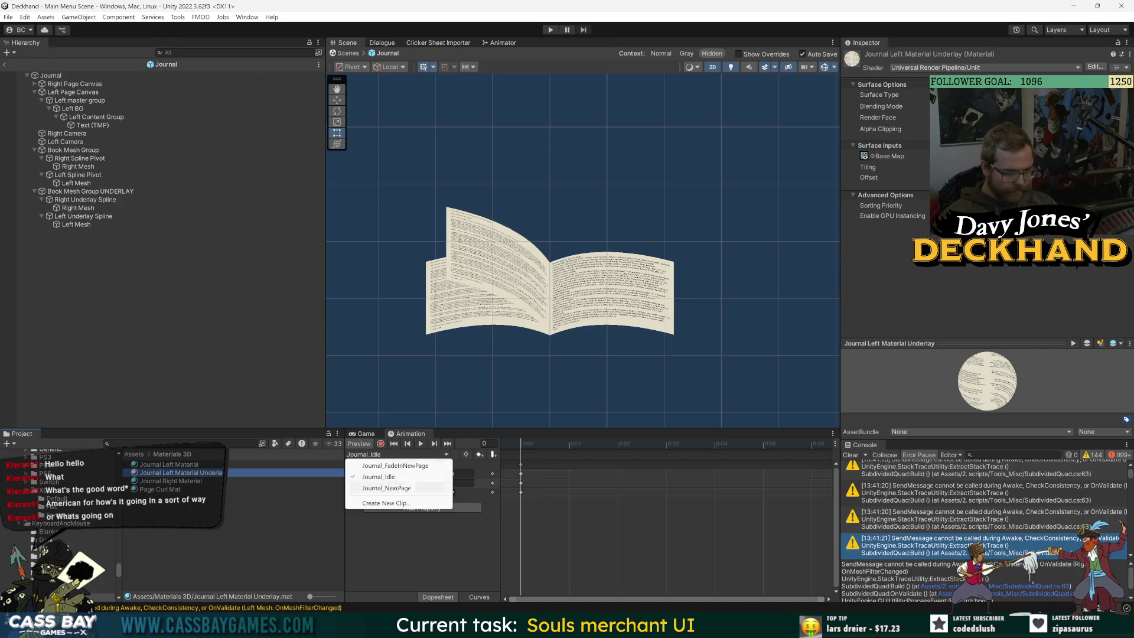
left_click(408, 489)
mouse_move(702, 447)
left_mouse_down()
mouse_move(716, 448)
mouse_move(589, 451)
mouse_move(732, 470)
mouse_move(603, 466)
mouse_move(738, 463)
mouse_move(587, 473)
mouse_move(781, 495)
mouse_move(524, 478)
mouse_move(656, 486)
mouse_move(569, 487)
mouse_move(657, 496)
mouse_move(766, 491)
mouse_move(662, 476)
mouse_move(521, 483)
left_mouse_up()
scroll(567, 266, "up", 5)
scroll(517, 282, "down", 3)
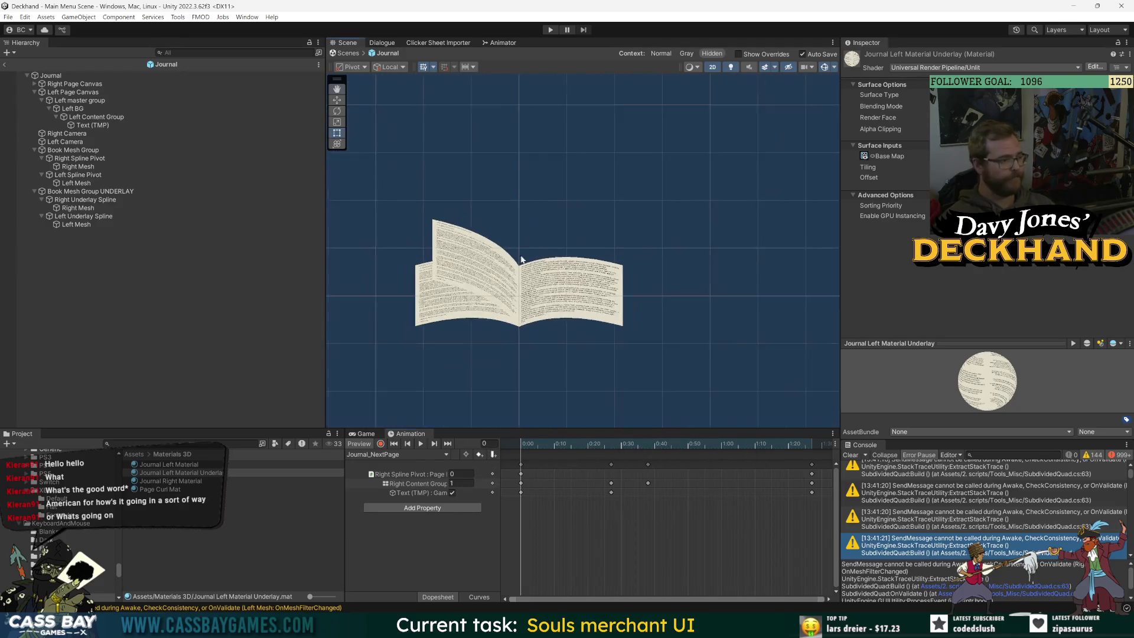
scroll(634, 265, "up", 5)
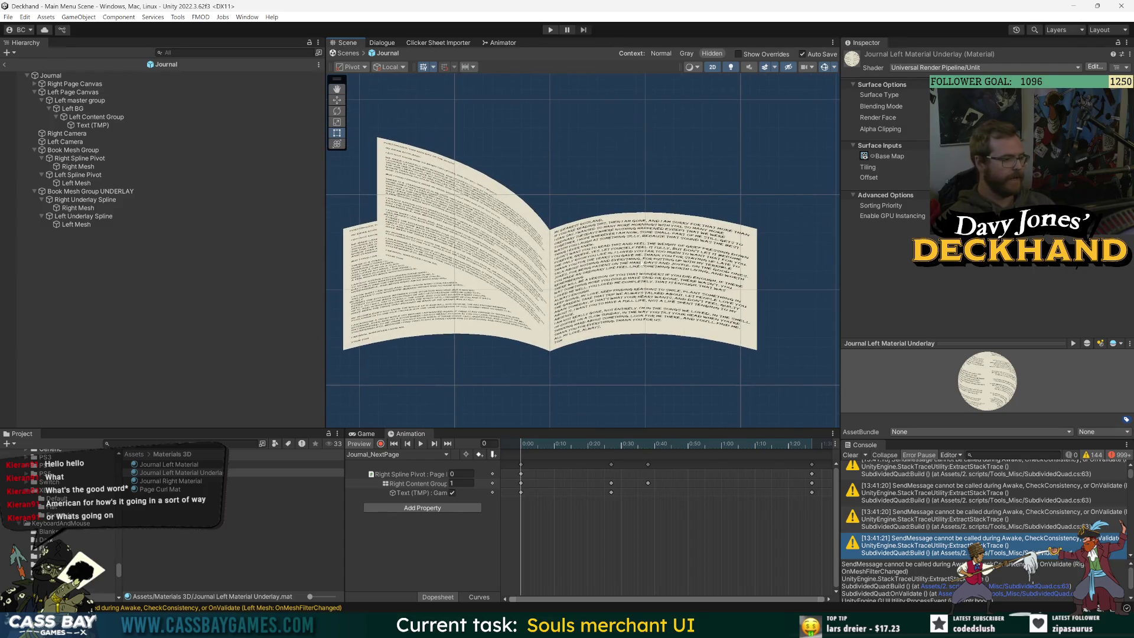
left_click(161, 263)
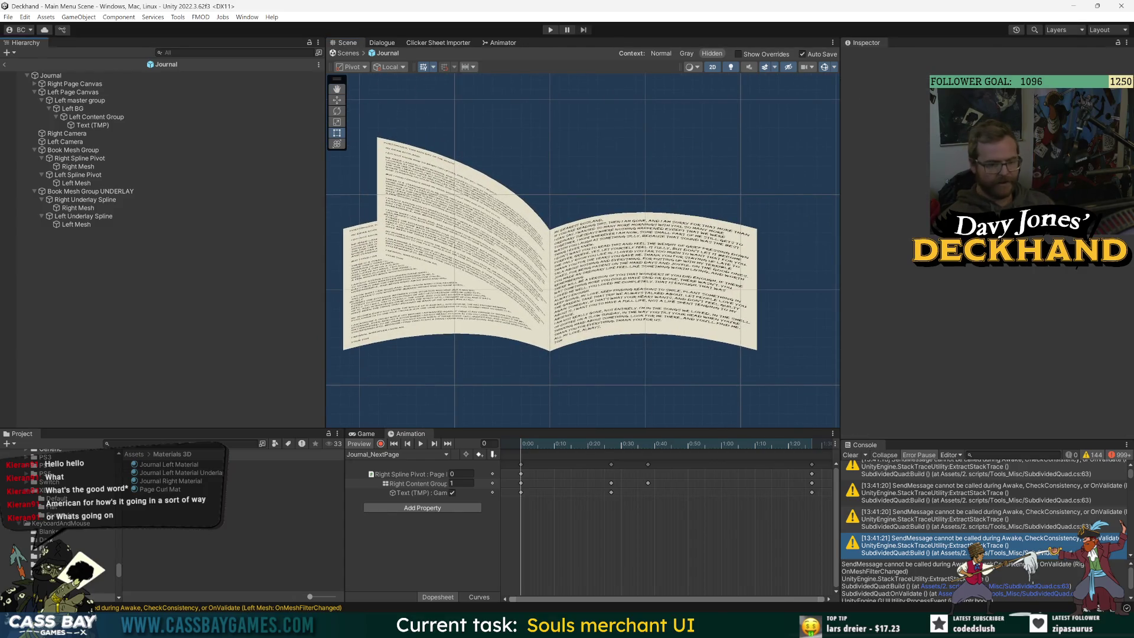
mouse_move(750, 624)
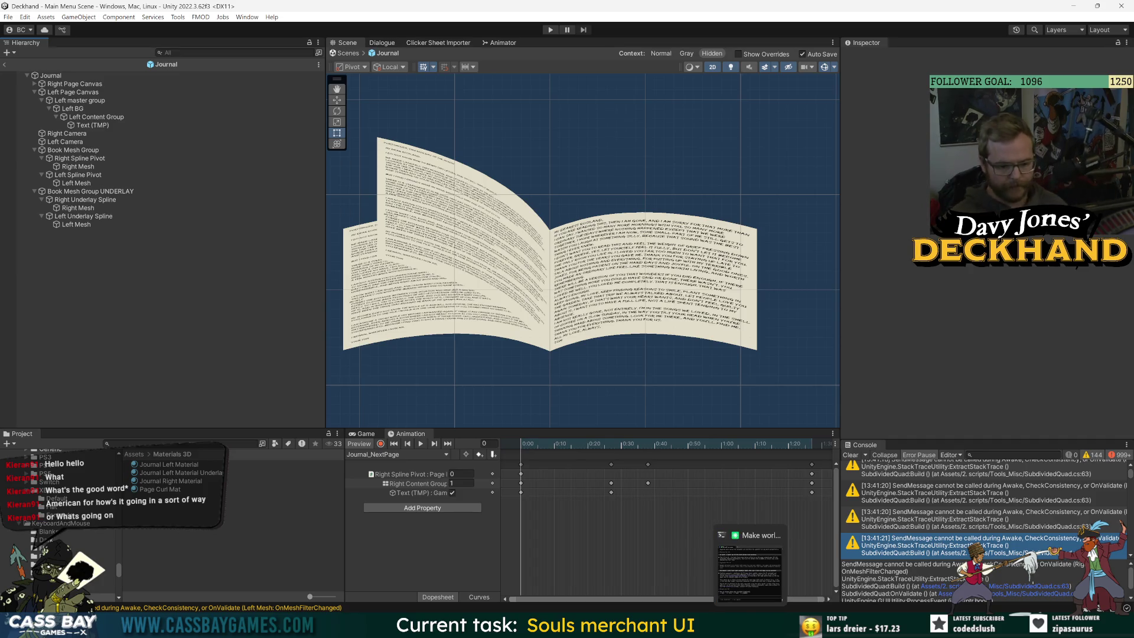
key("alt+Tab")
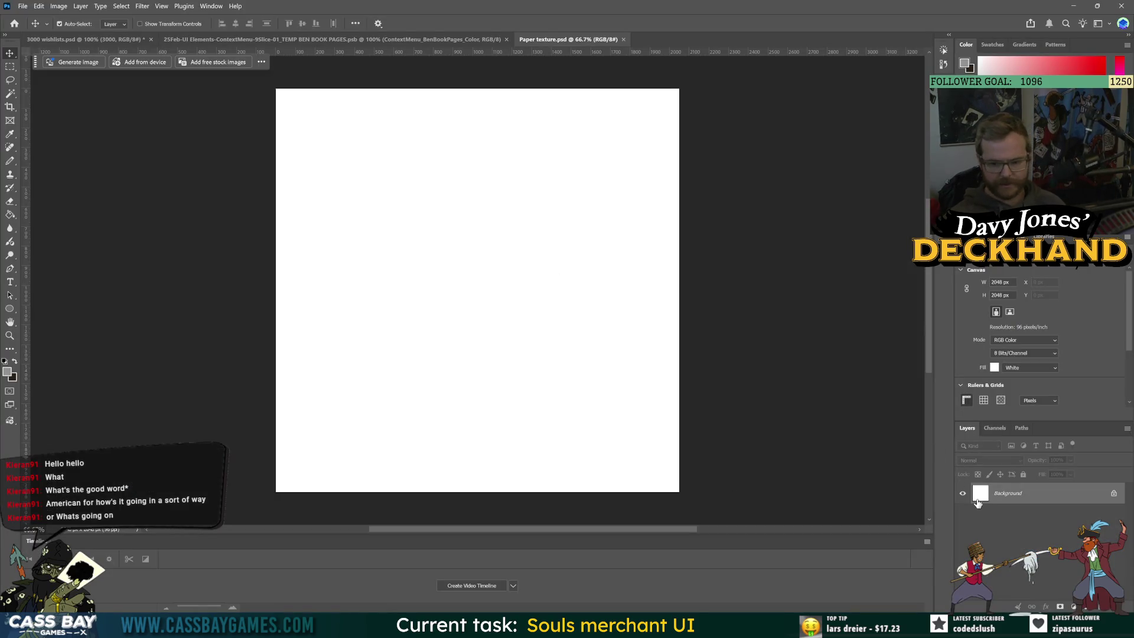
Step: Convert the locked Background into Layer 0 and save the paper texture file
double_click(977, 497)
key("Return")
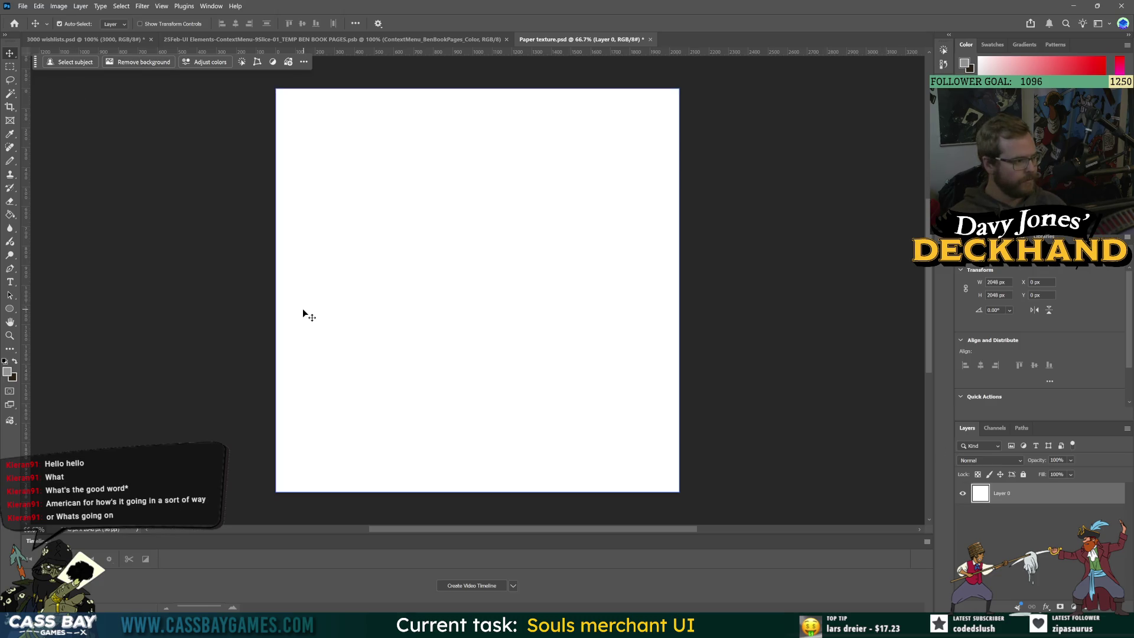
key("ctrl+s")
left_click(639, 139)
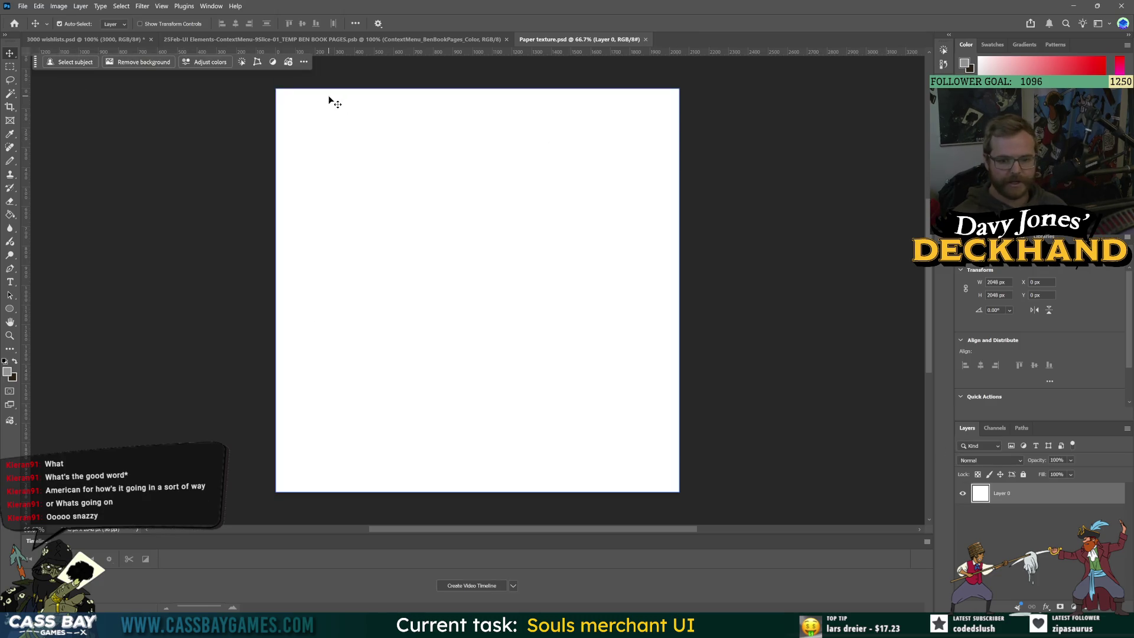
Step: Try a size 8 pencil mark on the canvas, then switch to a size 9 eraser
key("b")
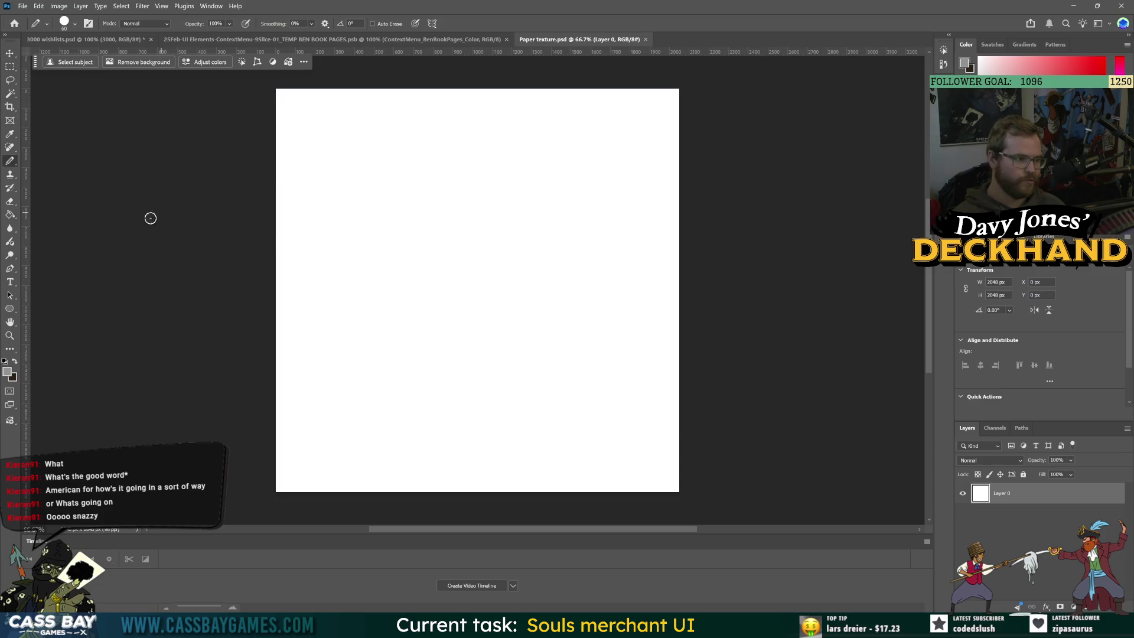
key("bracketleft")
key("bracketleft")
key("bracketleft")
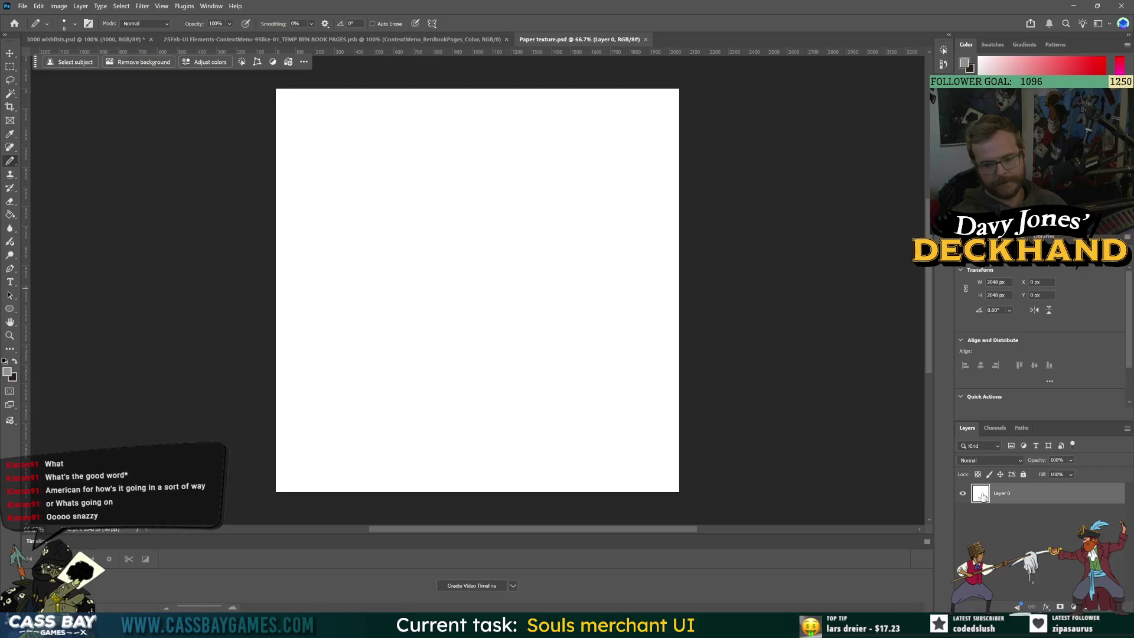
left_click(312, 168)
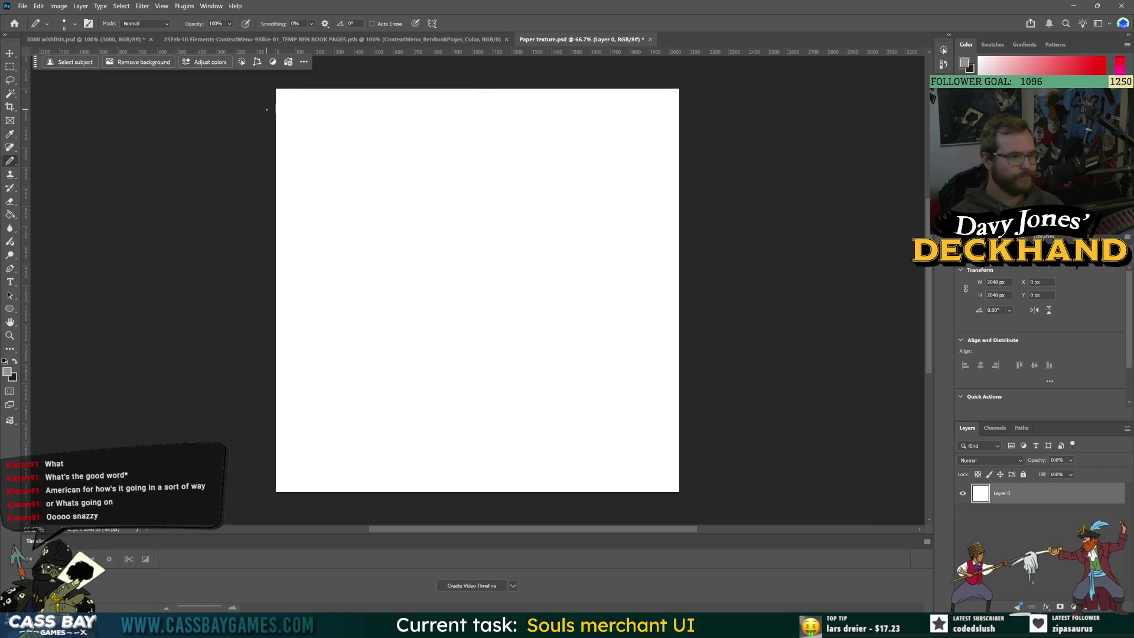
key("e")
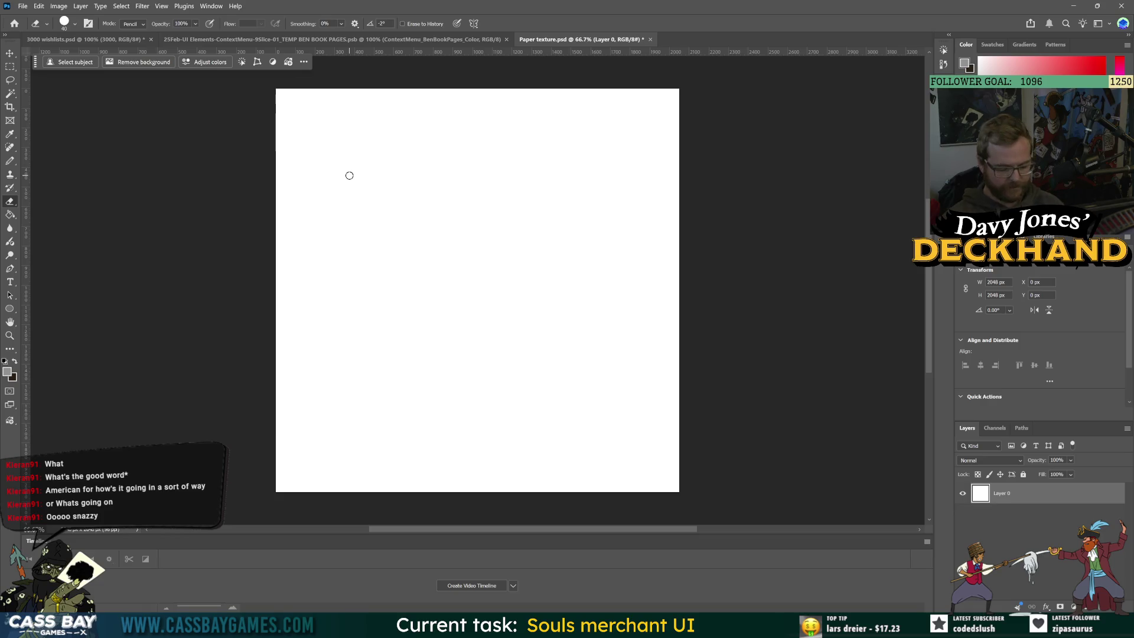
key("bracketleft")
key("bracketleft")
key("bracketleft")
scroll(354, 172, "up", 1)
scroll(243, 109, "down", 1)
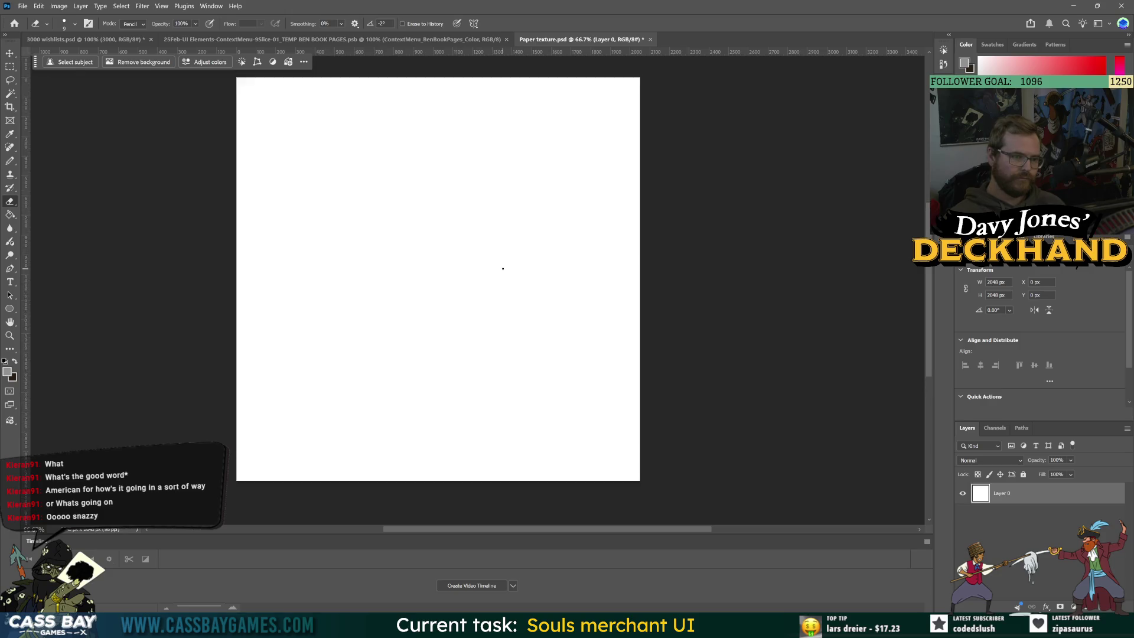
scroll(504, 269, "down", 1)
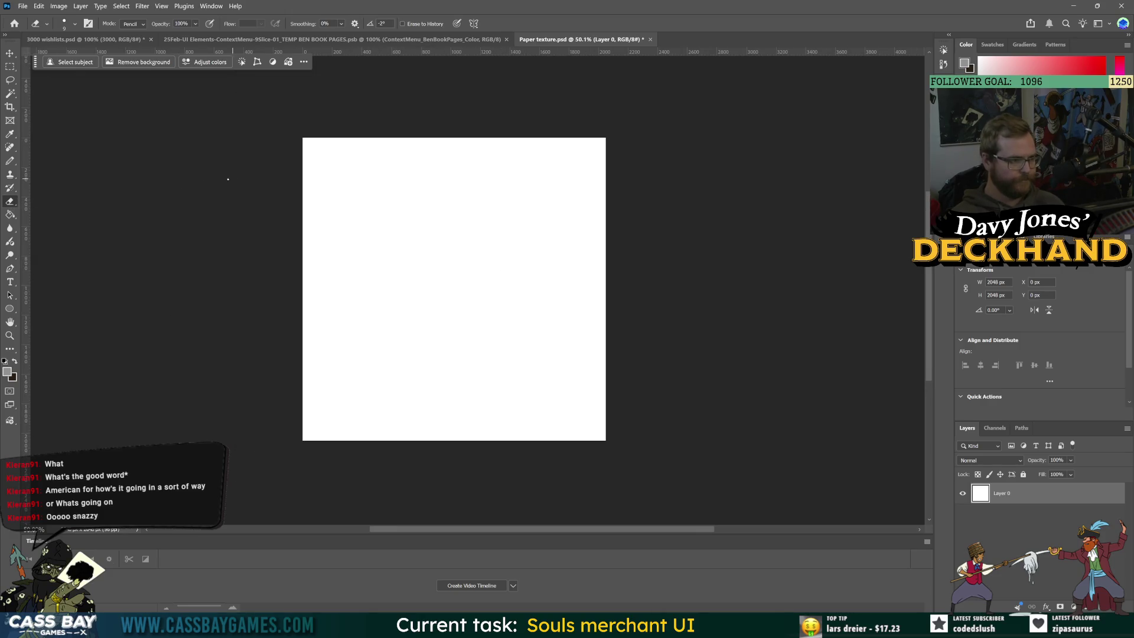
Step: Draw a 100 px light grey pencil stroke across the canvas top, then undo it
left_click(7, 372)
left_click(167, 152)
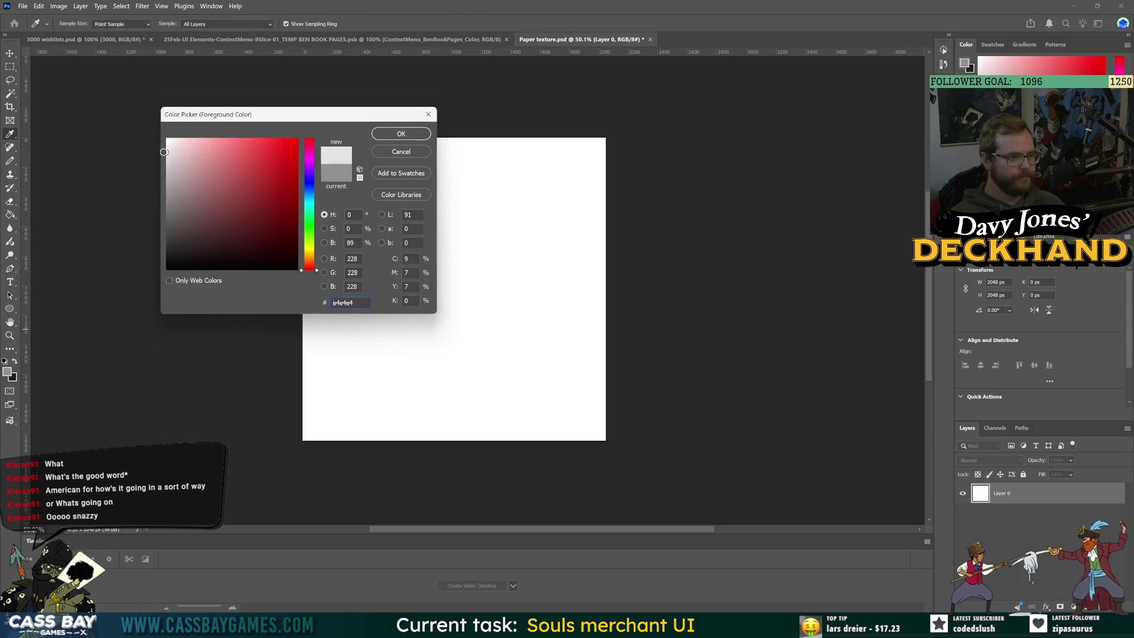
left_click(391, 135)
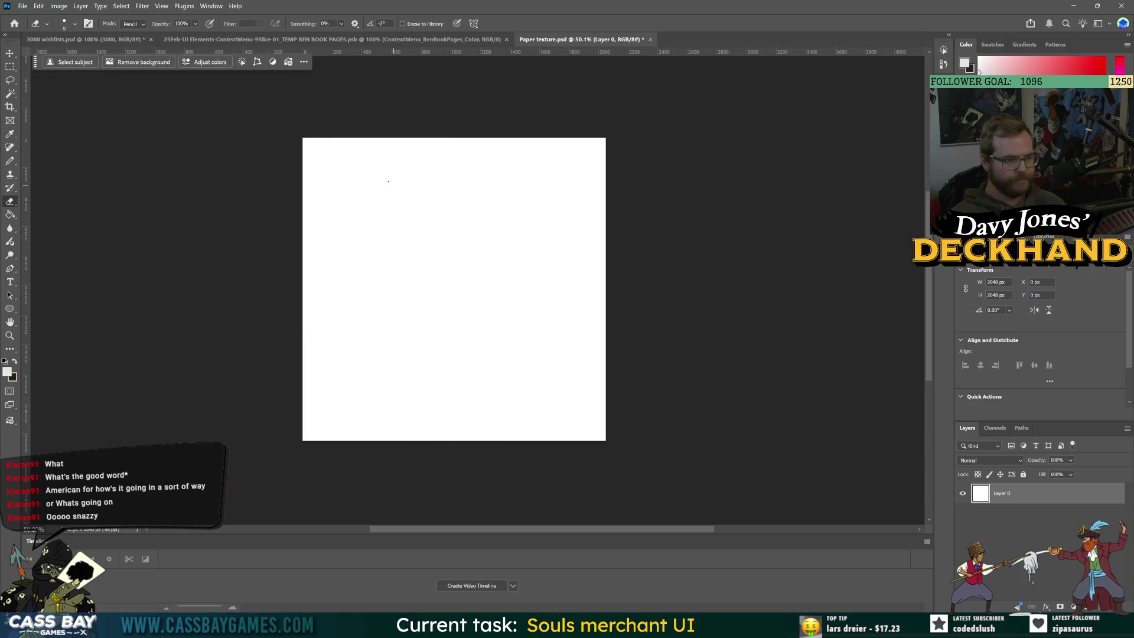
key("b")
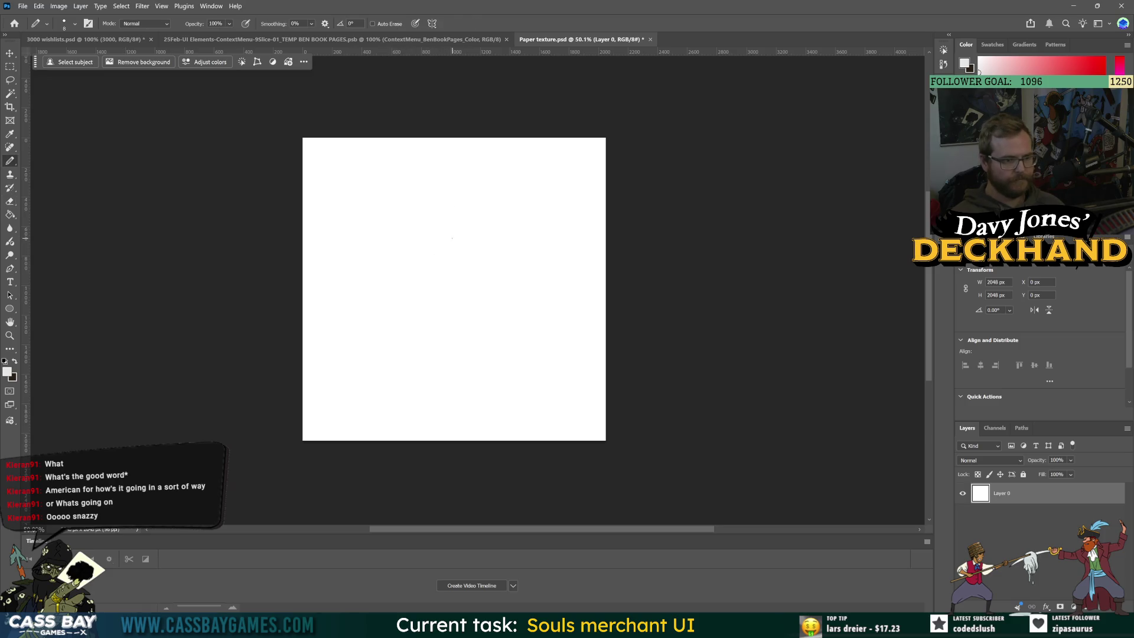
key("bracketright")
key("bracketright")
key("bracketright")
left_click_drag(334, 181, 608, 171)
key("ctrl+z")
key("ctrl+shift+z")
key("ctrl+z")
Step: With a near-white foreground, draw three faint streaks at the top, bottom and top-right
left_click(9, 370)
left_click(167, 140)
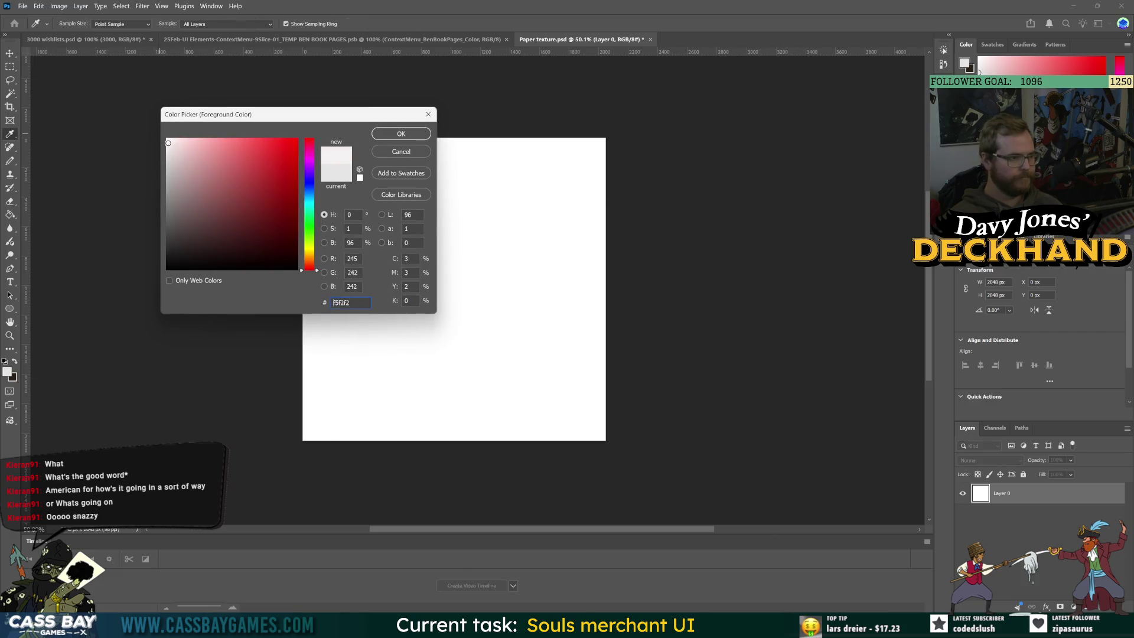
left_click(412, 139)
left_click_drag(324, 192, 475, 258)
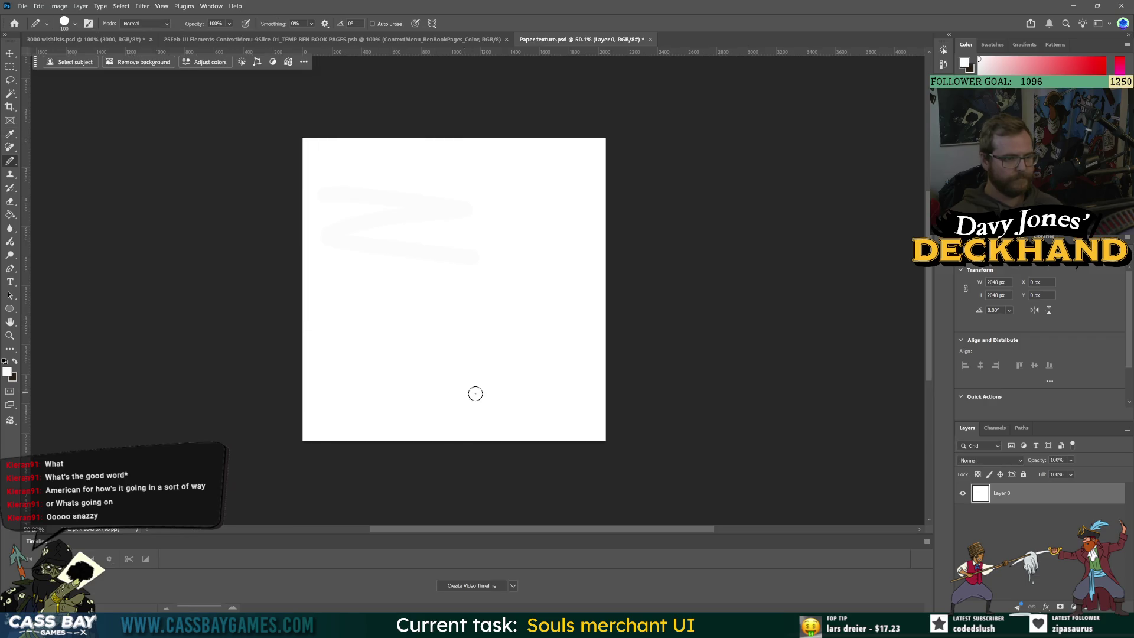
left_click_drag(496, 354, 437, 416)
left_click_drag(539, 190, 596, 178)
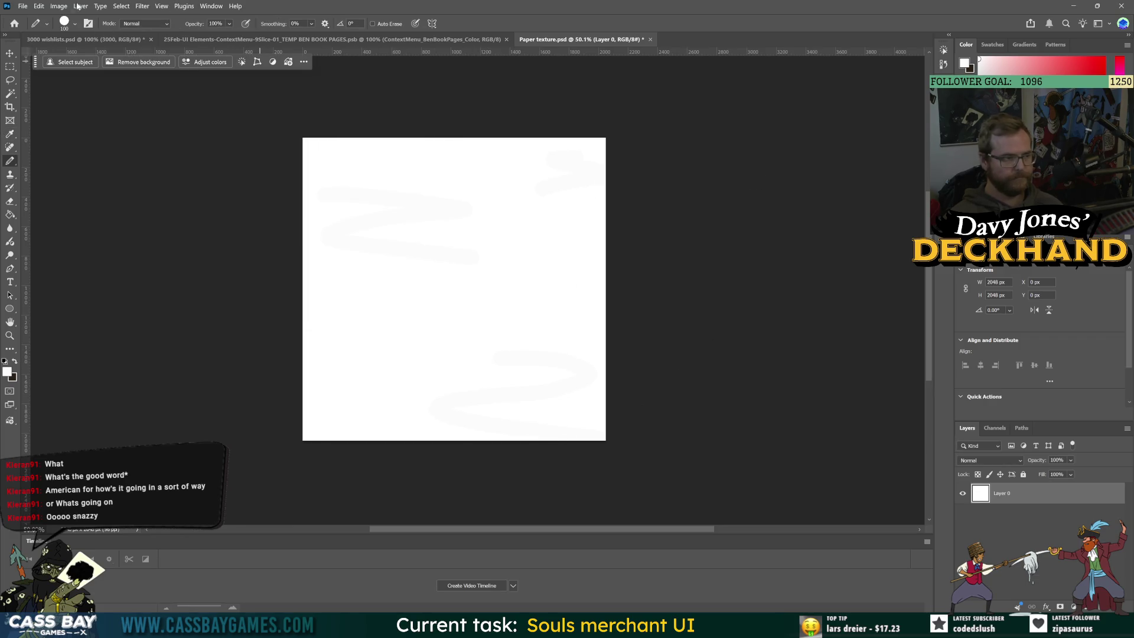
Step: Save the paper texture and return to the Unity editor
left_click(22, 6)
left_click(51, 118)
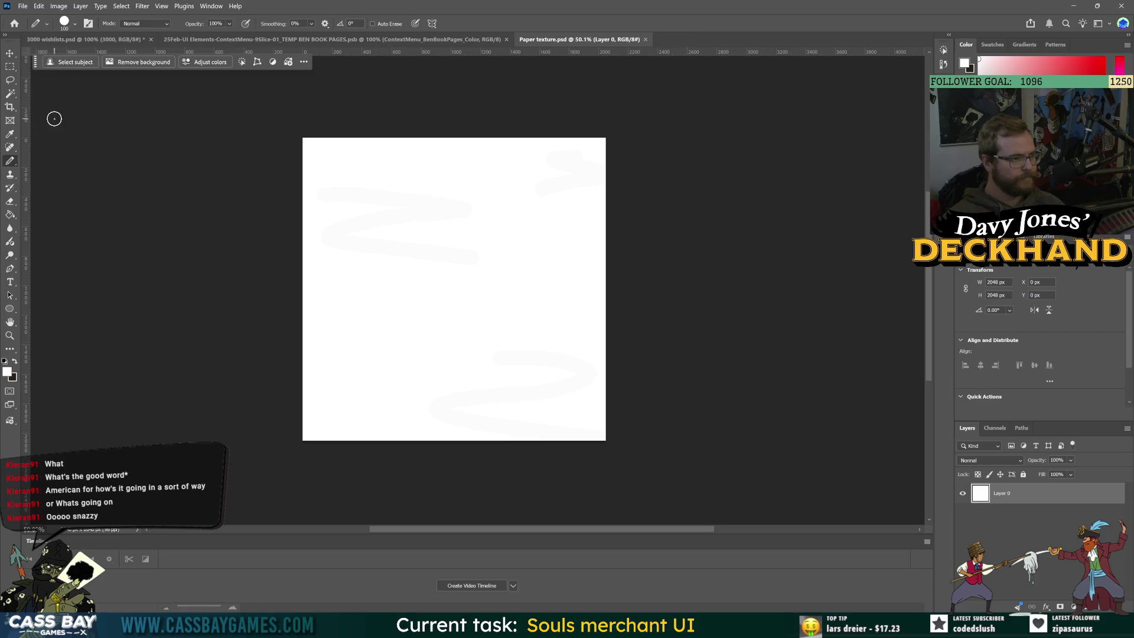
key("alt+Tab")
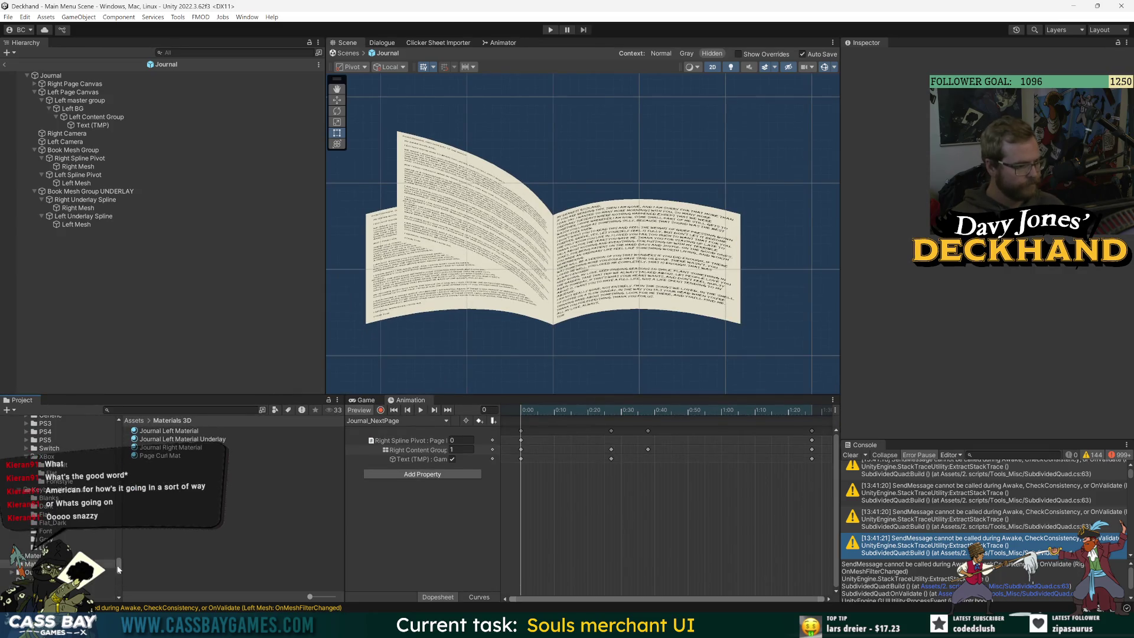
Step: Enlarge the Project panel, open 3. Art > Textures and select the Paper texture
scroll(41, 444, "up", 10)
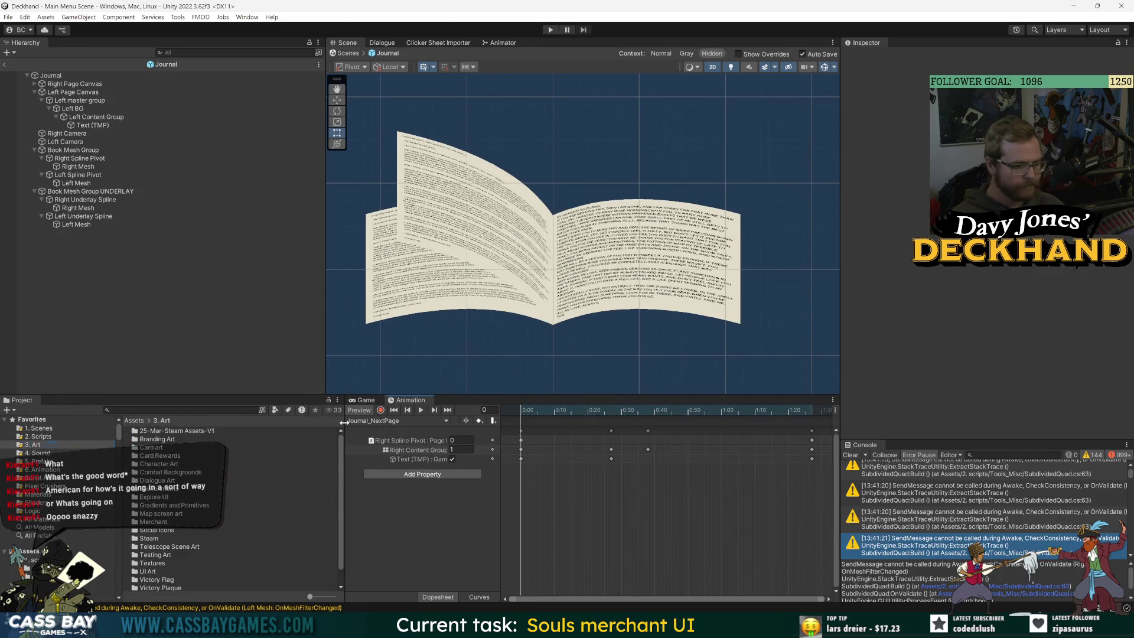
left_click_drag(344, 444, 358, 444)
left_click_drag(479, 396, 472, 321)
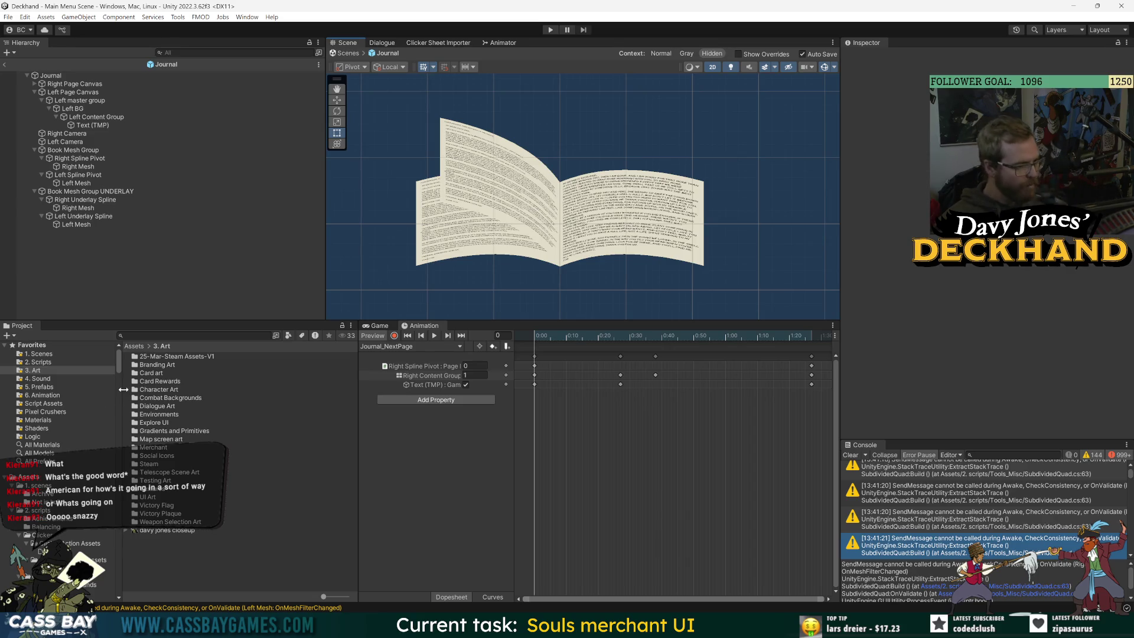
left_click(149, 335)
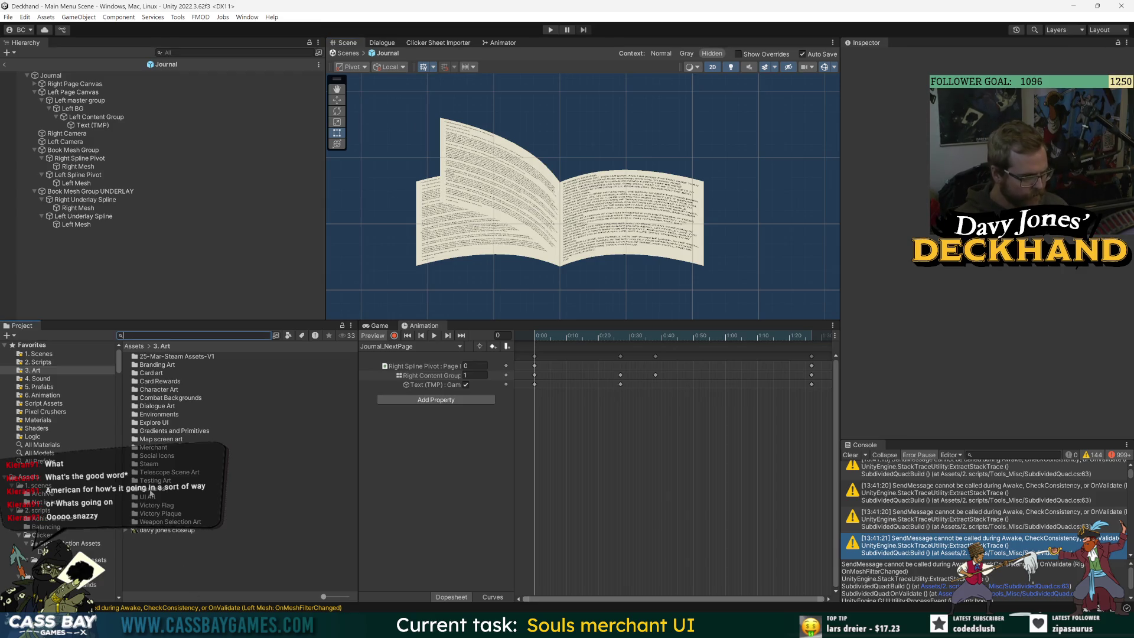
left_click(151, 498)
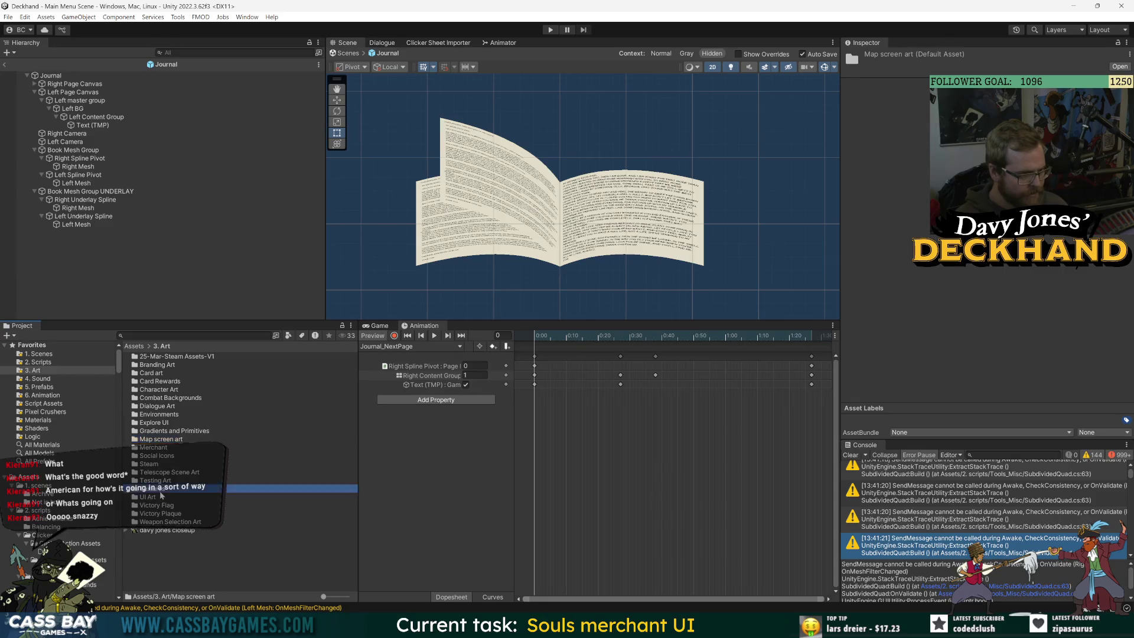
double_click(160, 490)
left_click(163, 357)
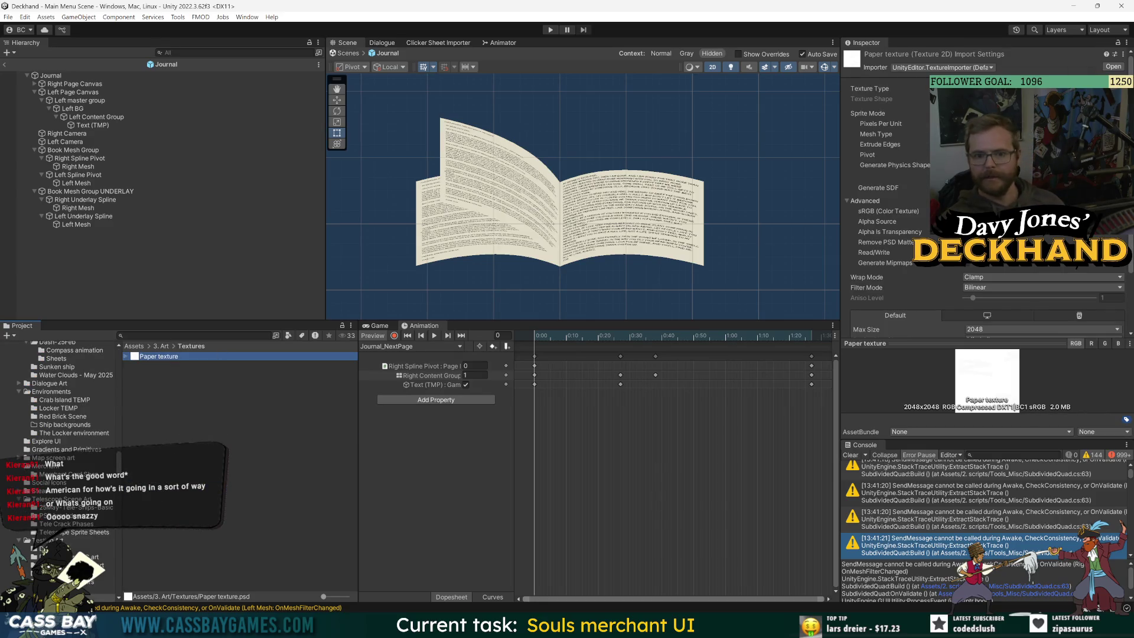
Step: Enable crunch compression at quality 50 on Paper texture and apply the import settings
left_click(1004, 134)
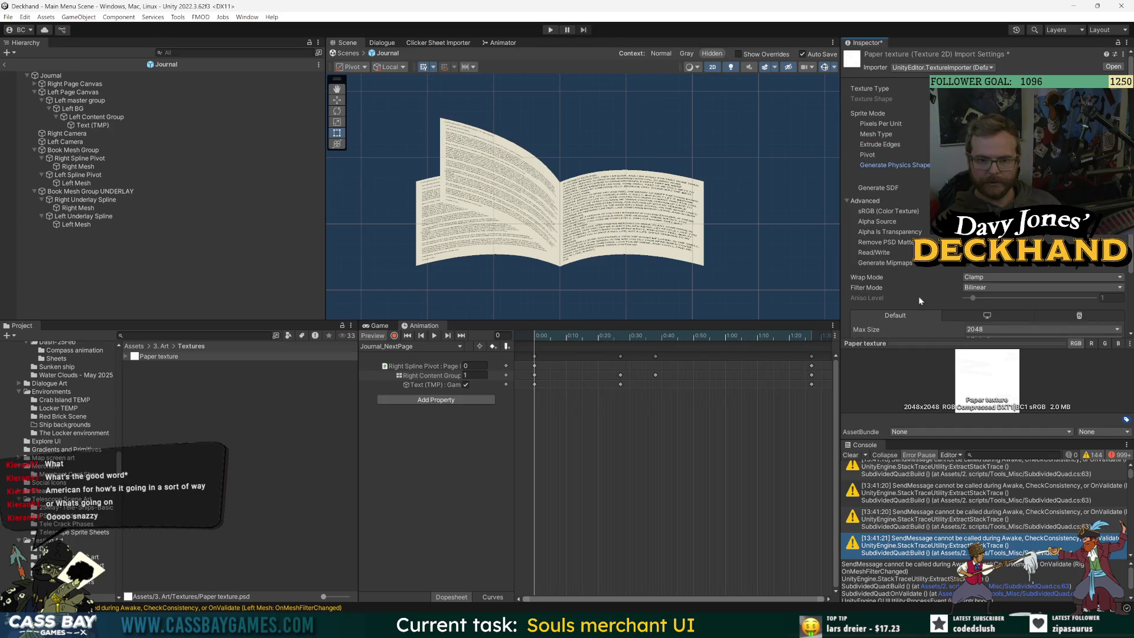
scroll(945, 301, "down", 3)
left_click(971, 312)
scroll(998, 292, "down", 1)
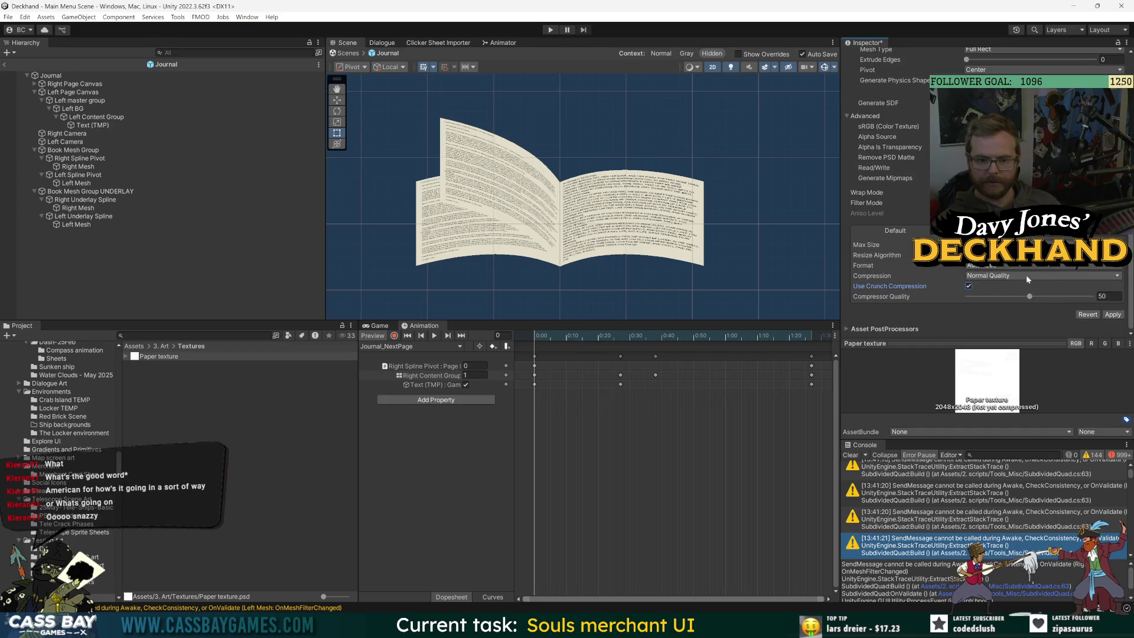
left_click(1107, 316)
left_click(108, 262)
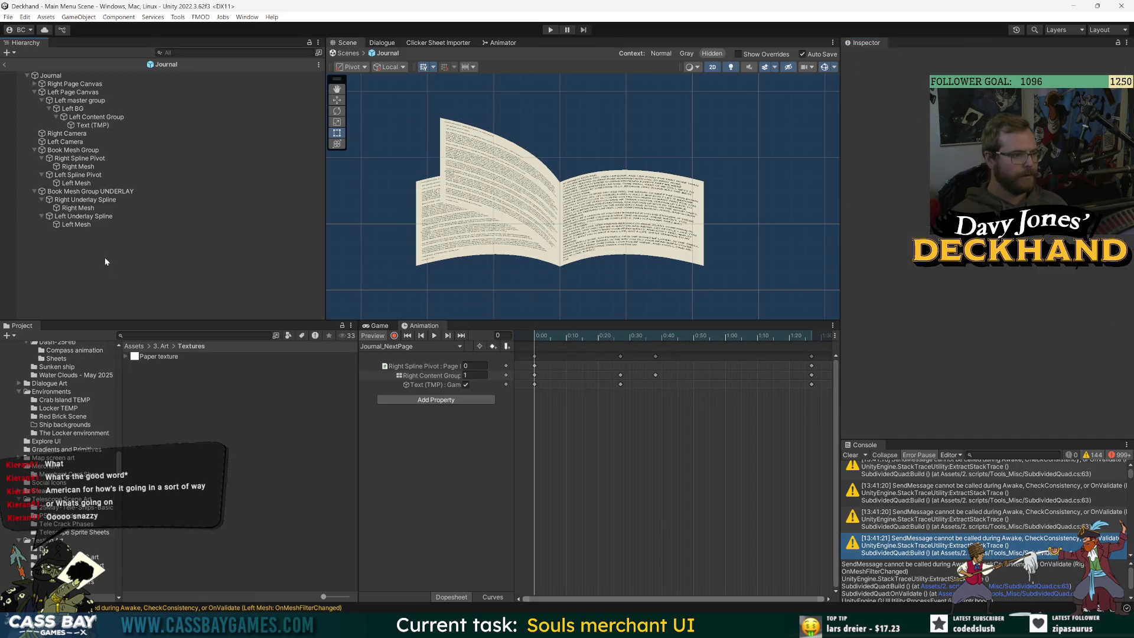
Step: Assign Journal Right Material to the underlay group's Right Mesh
left_click(75, 217)
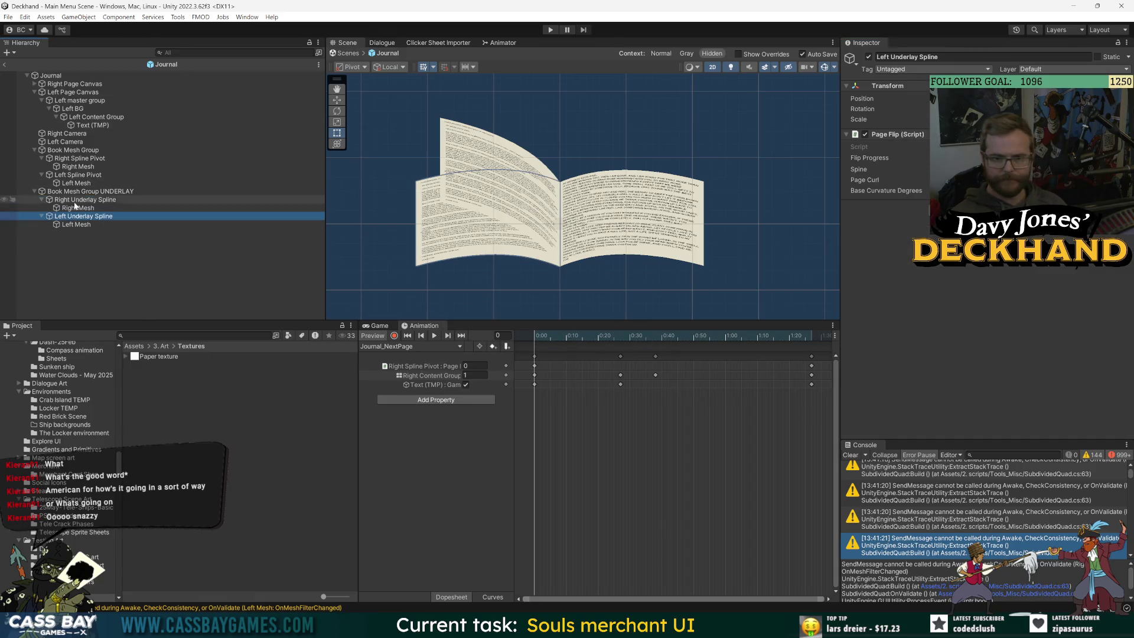
left_click(74, 202)
key("Up")
key("Down")
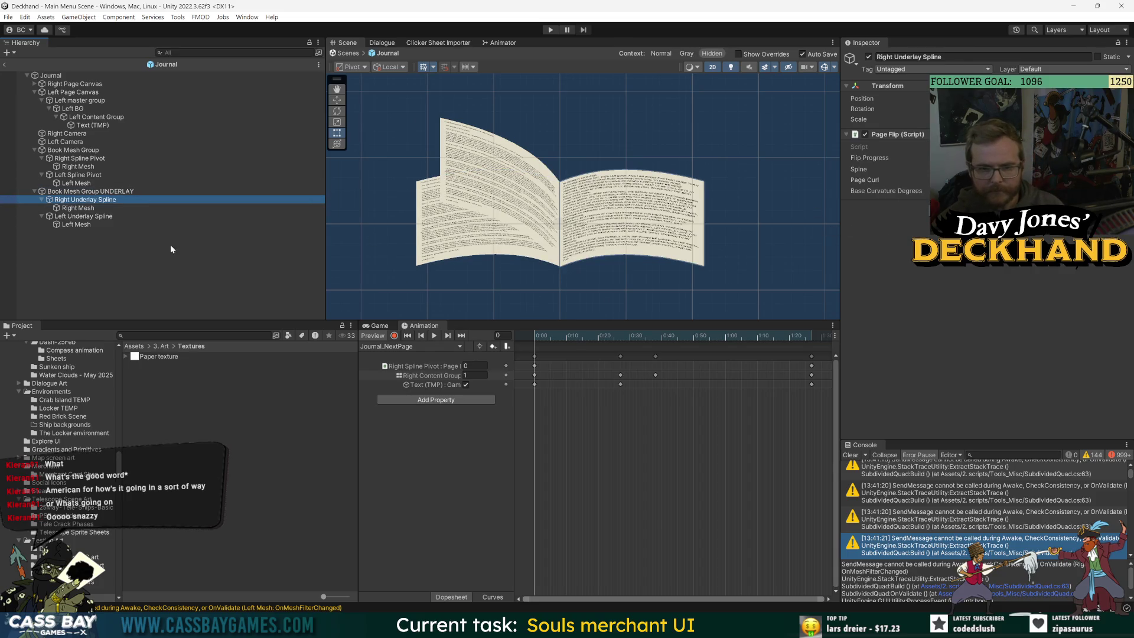
left_click(67, 192)
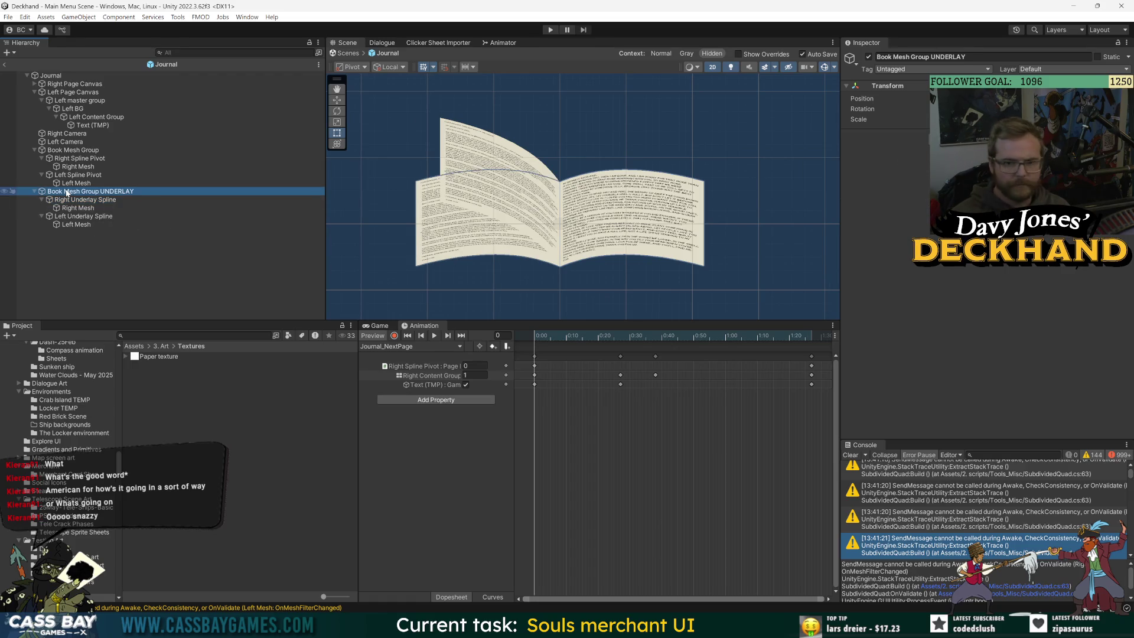
left_click(77, 209)
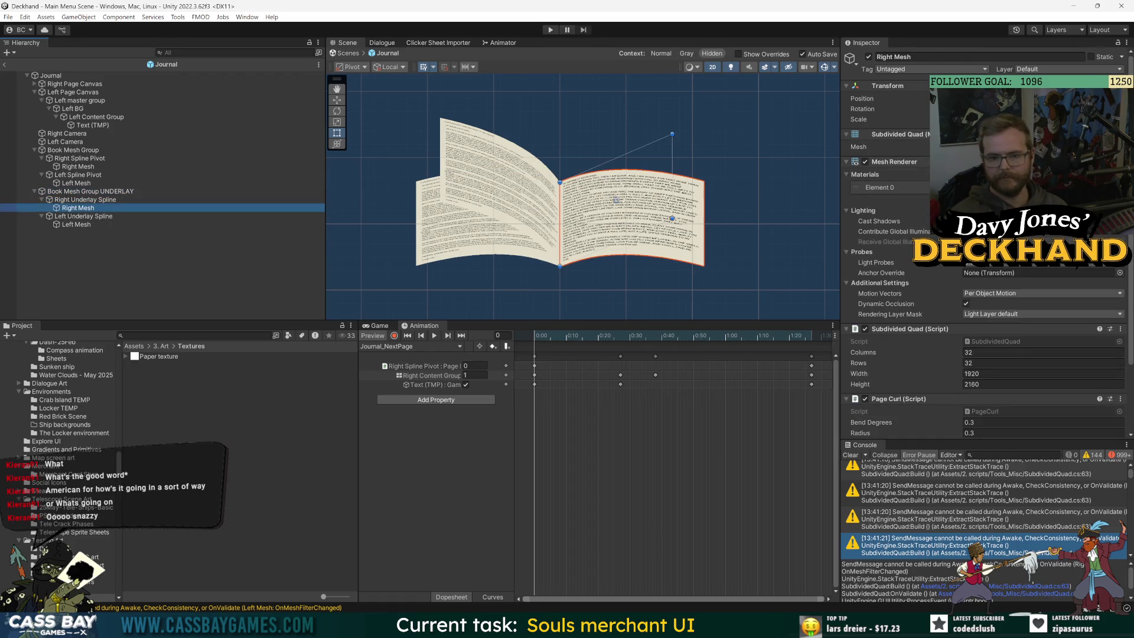
left_click(1119, 188)
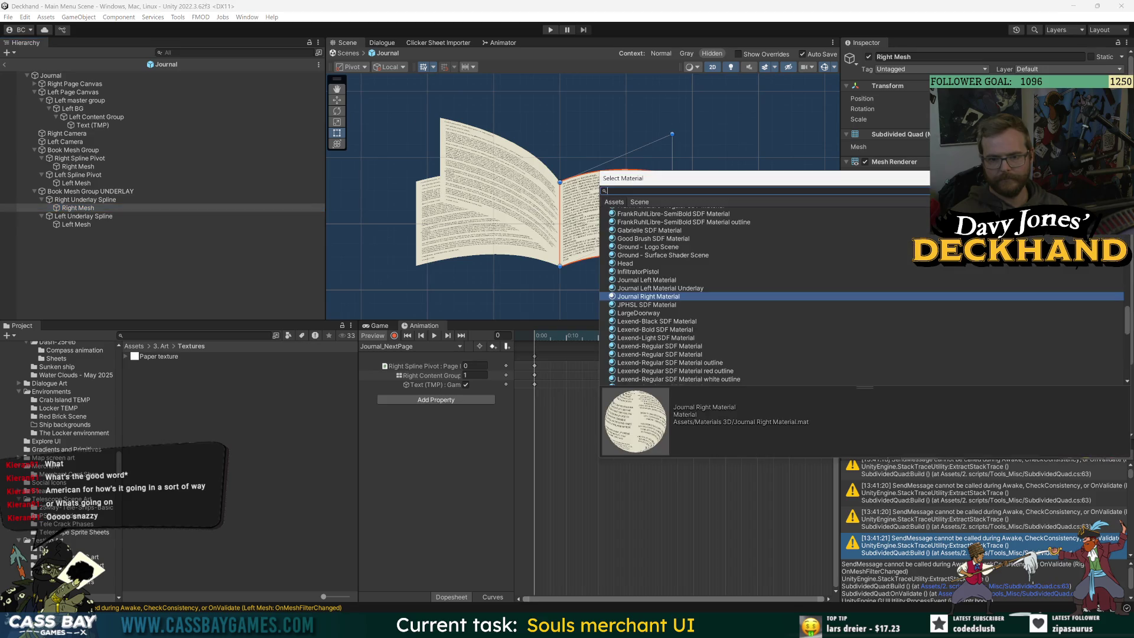
double_click(669, 290)
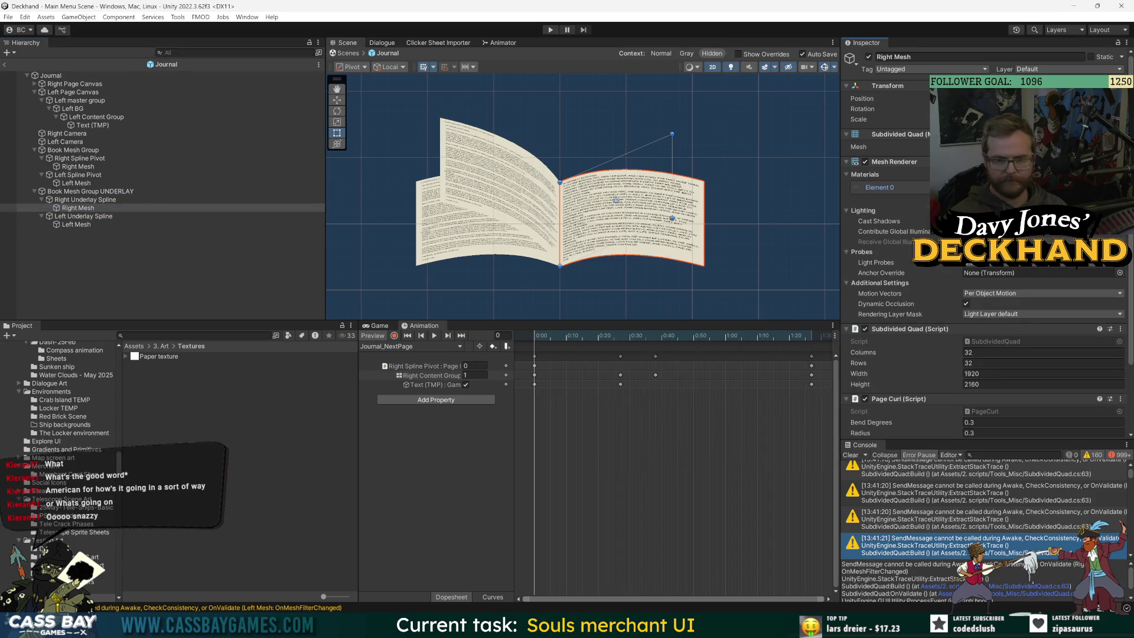
Step: Set Paper texture as the base map of Journal Left Material Underlay
left_click(218, 364)
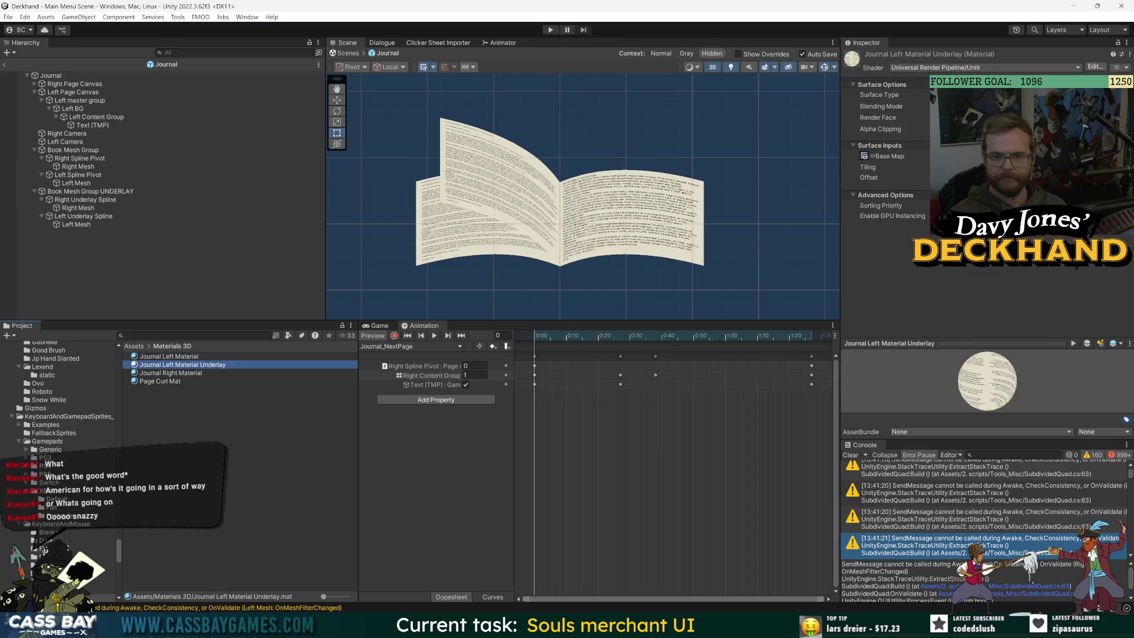
left_click(872, 157)
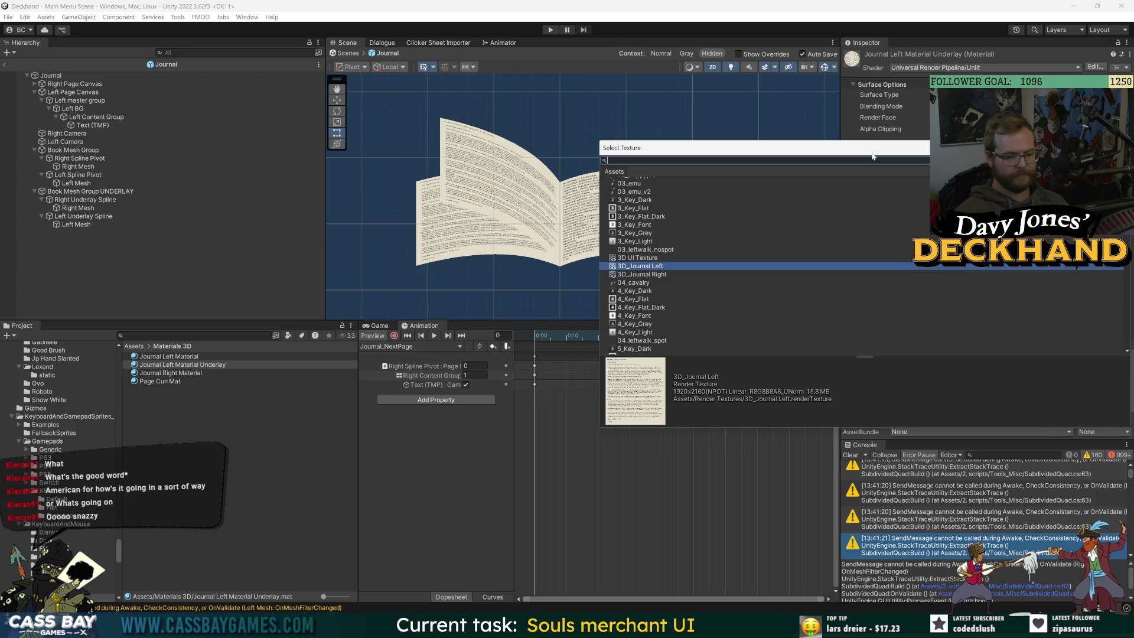
key("BackSpace")
key("BackSpace")
key("BackSpace")
type("journ")
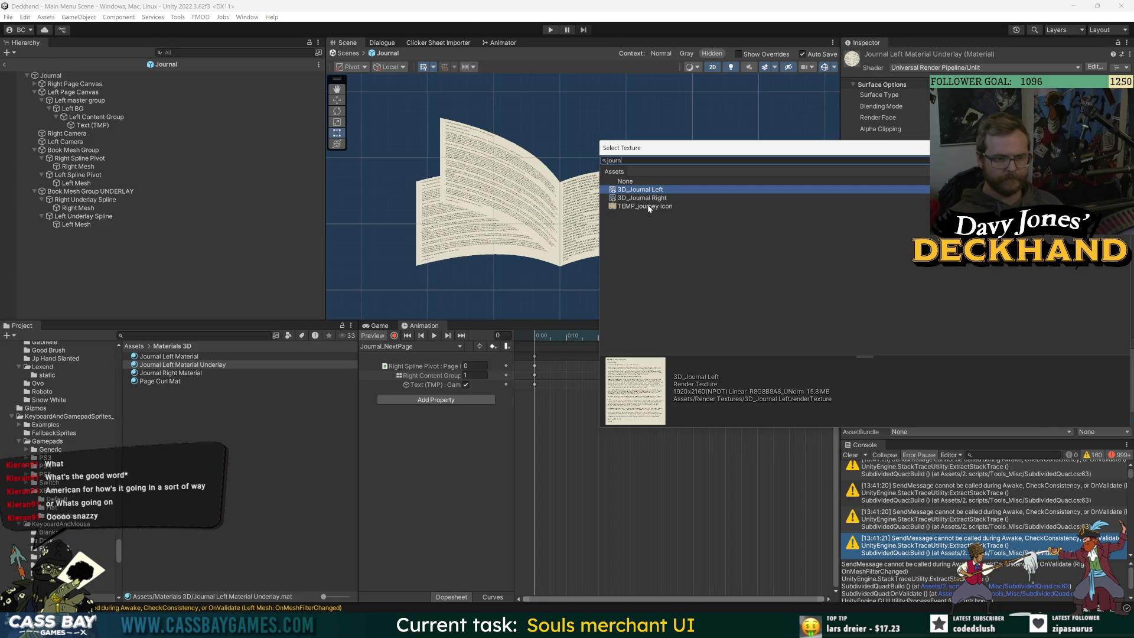
key("alt+Tab")
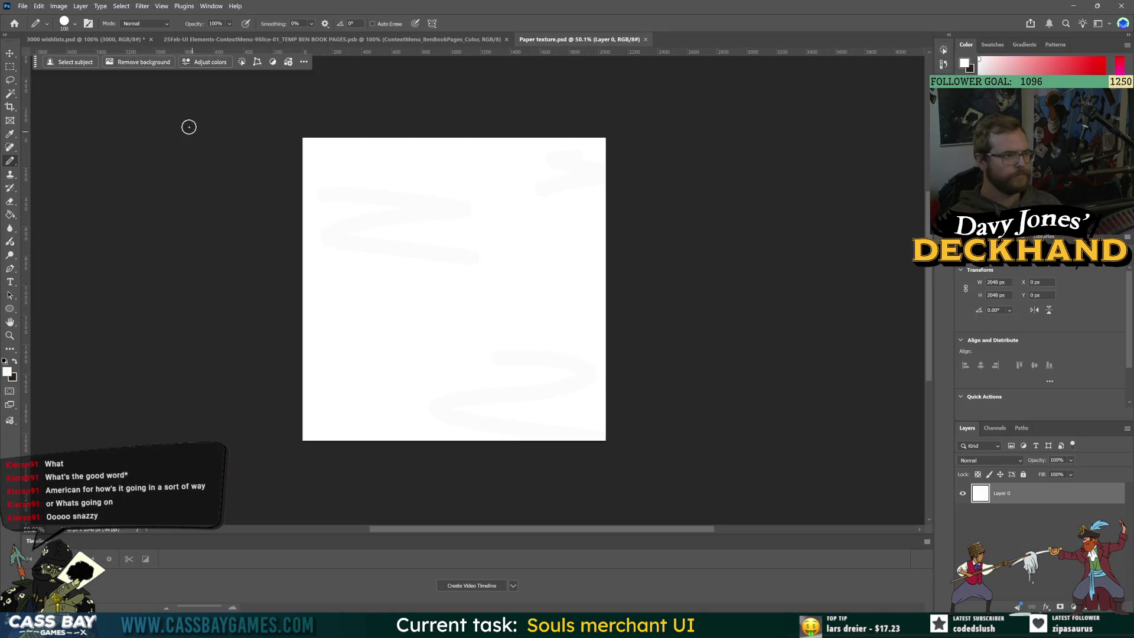
key("alt+Tab")
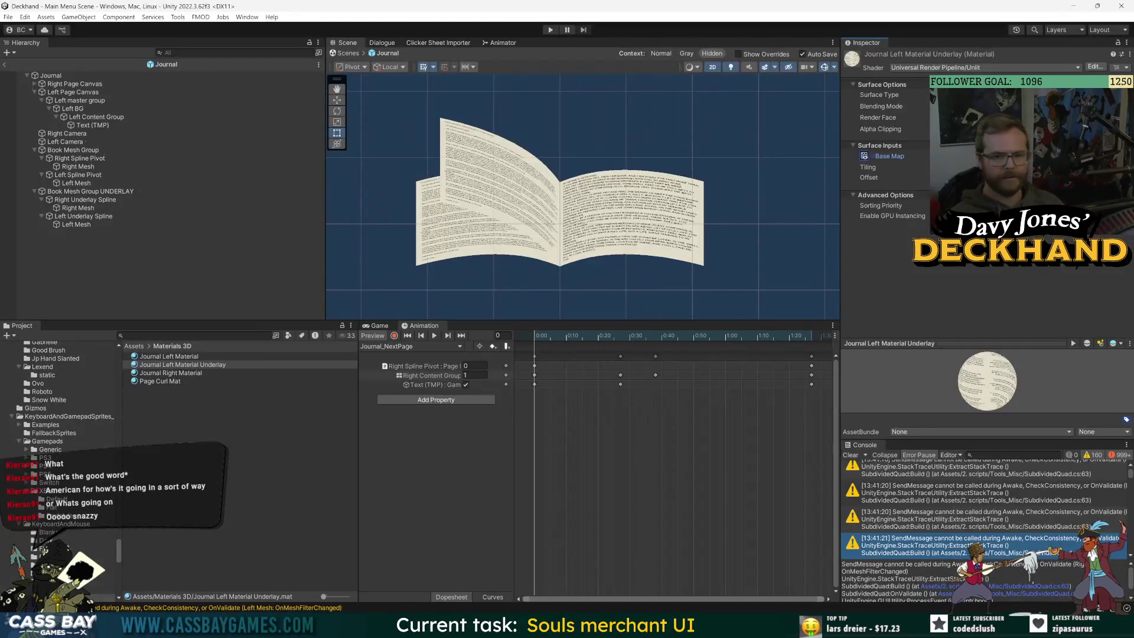
left_click(864, 157)
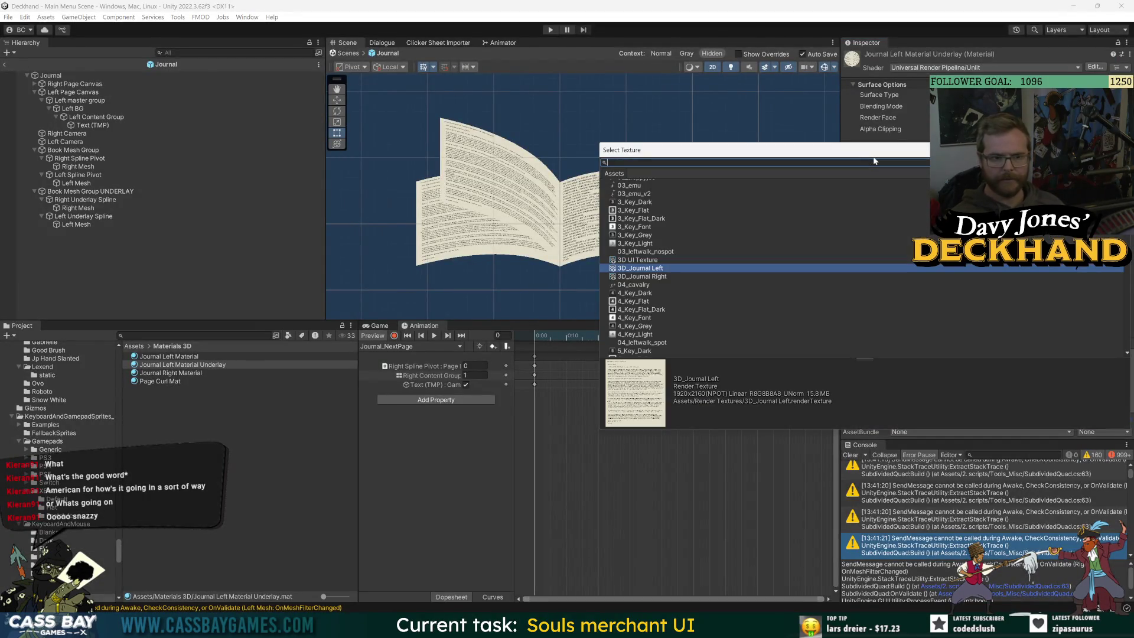
type("paper")
double_click(627, 217)
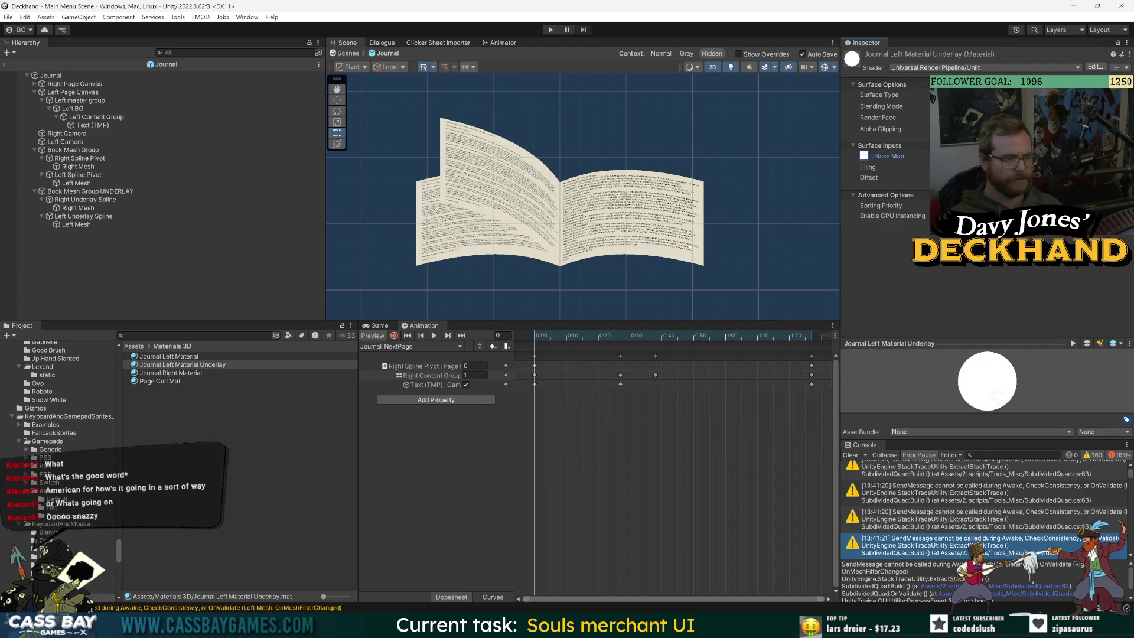
Step: Check the right underlay spline and mesh, then give Left Mesh Journal Left Material Underlay
left_click(79, 200)
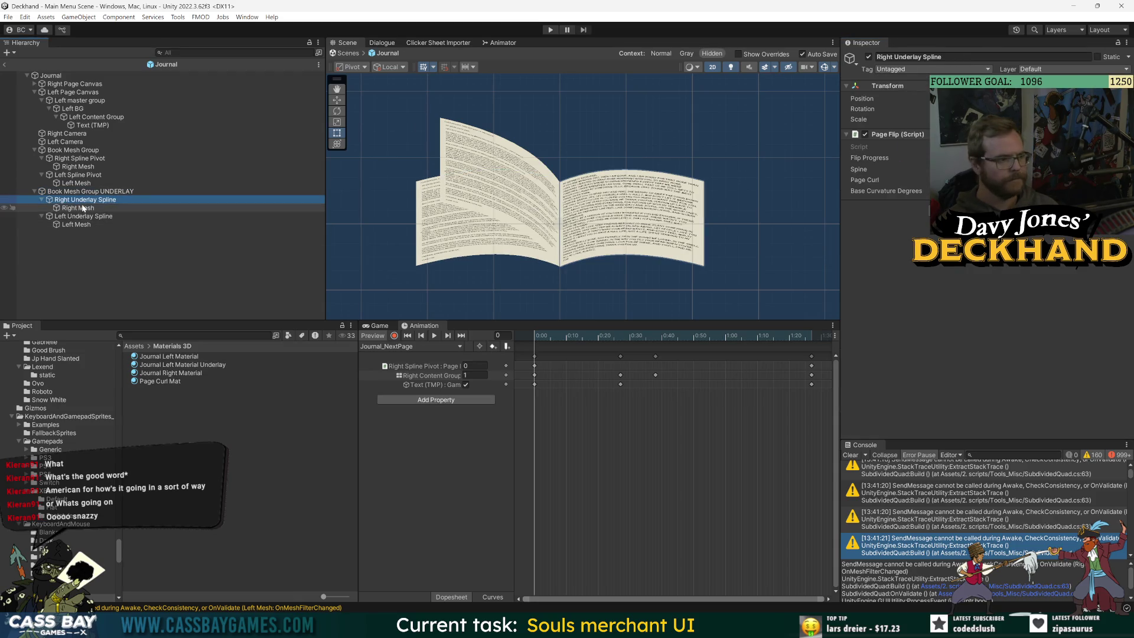
left_click(83, 208)
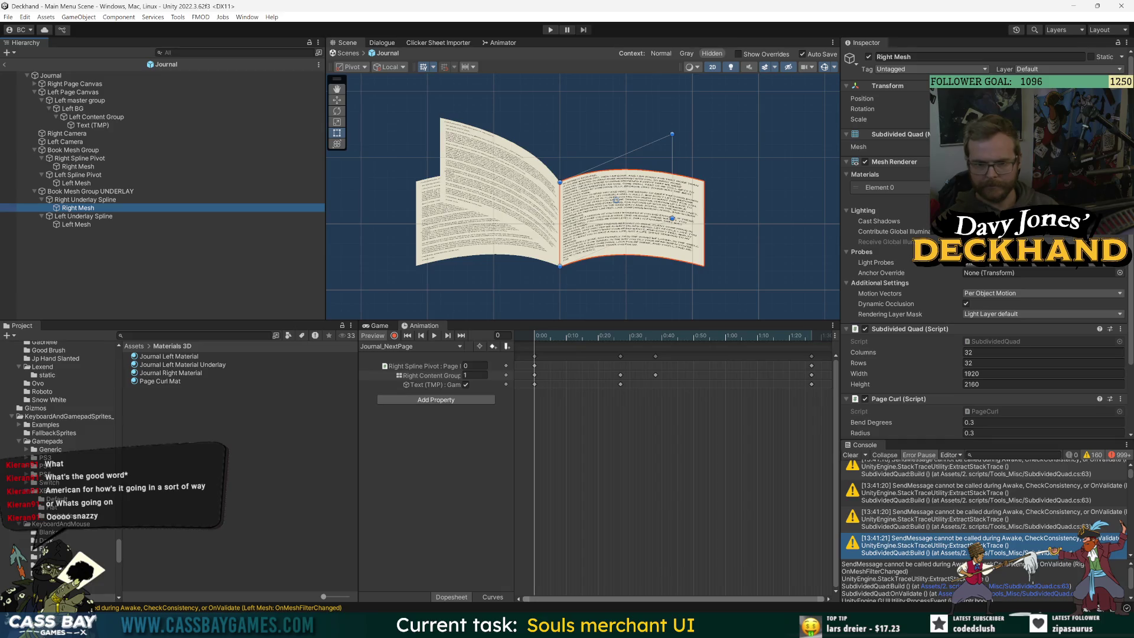
left_click(76, 224)
left_click(1120, 188)
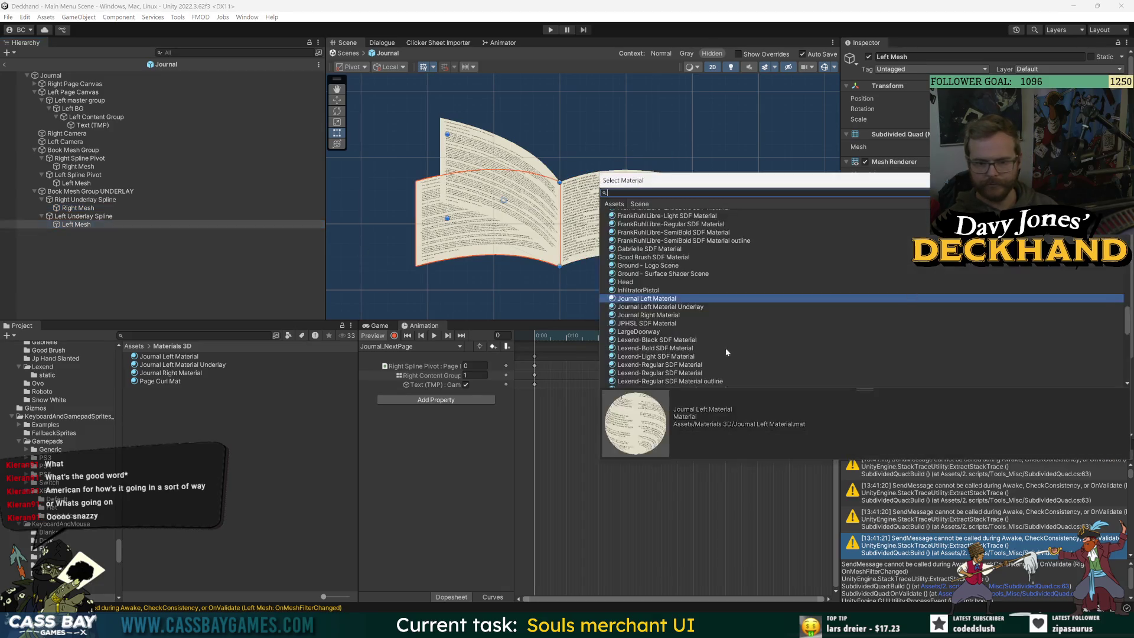
double_click(681, 308)
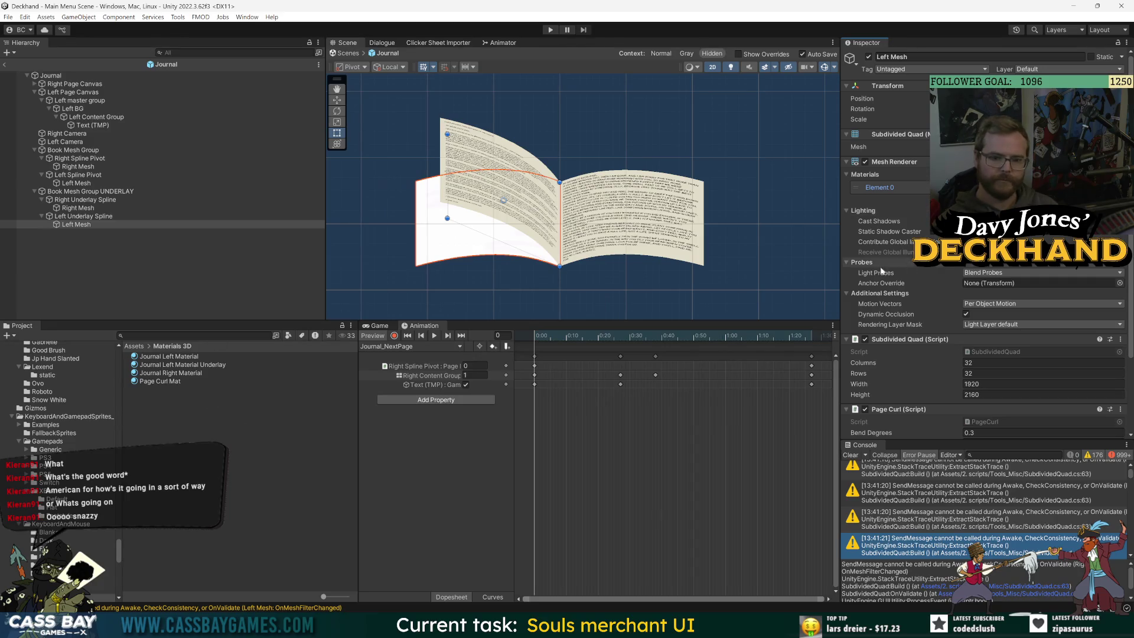
Step: Review the left underlay spline's page flip settings and the Left Content Group's canvas group
scroll(874, 266, "down", 4)
left_click(150, 217)
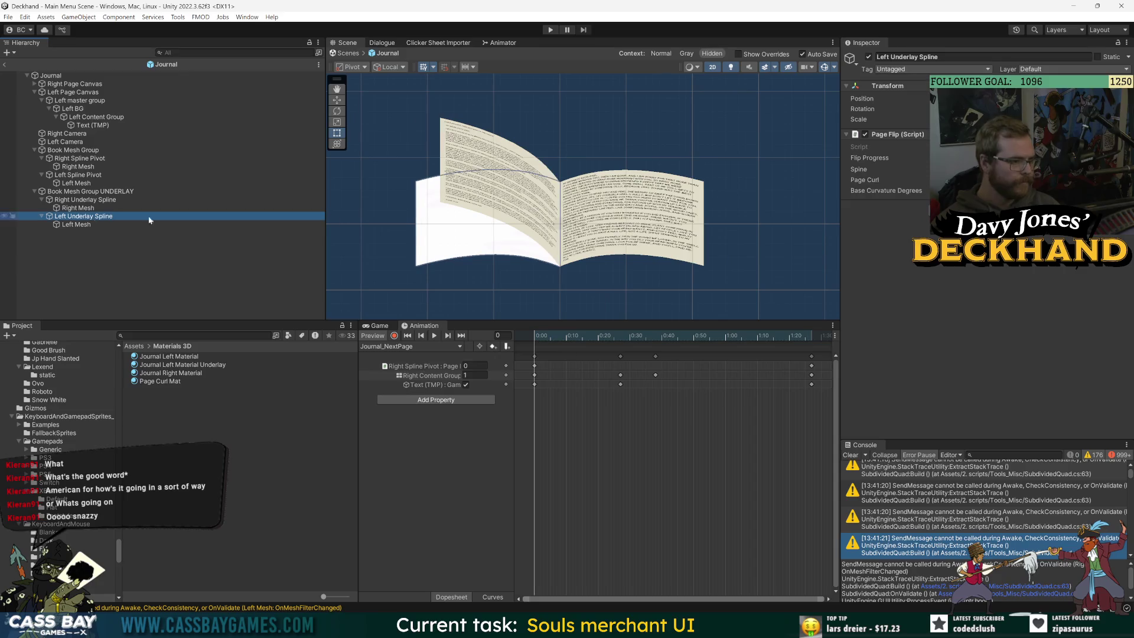
left_click(311, 232)
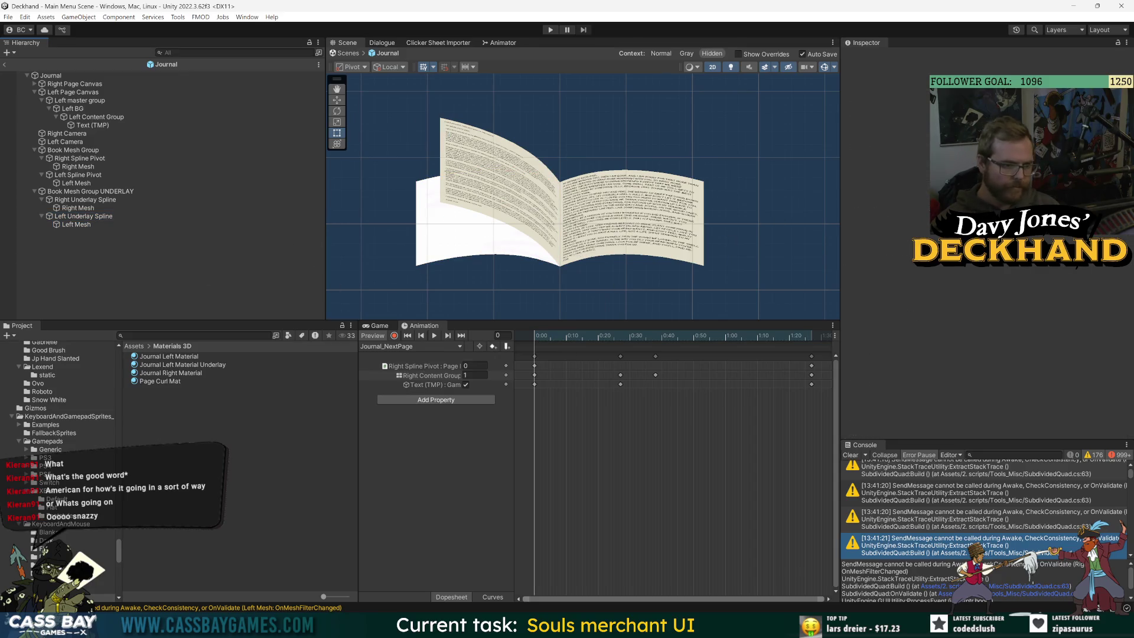
scroll(534, 151, "up", 8)
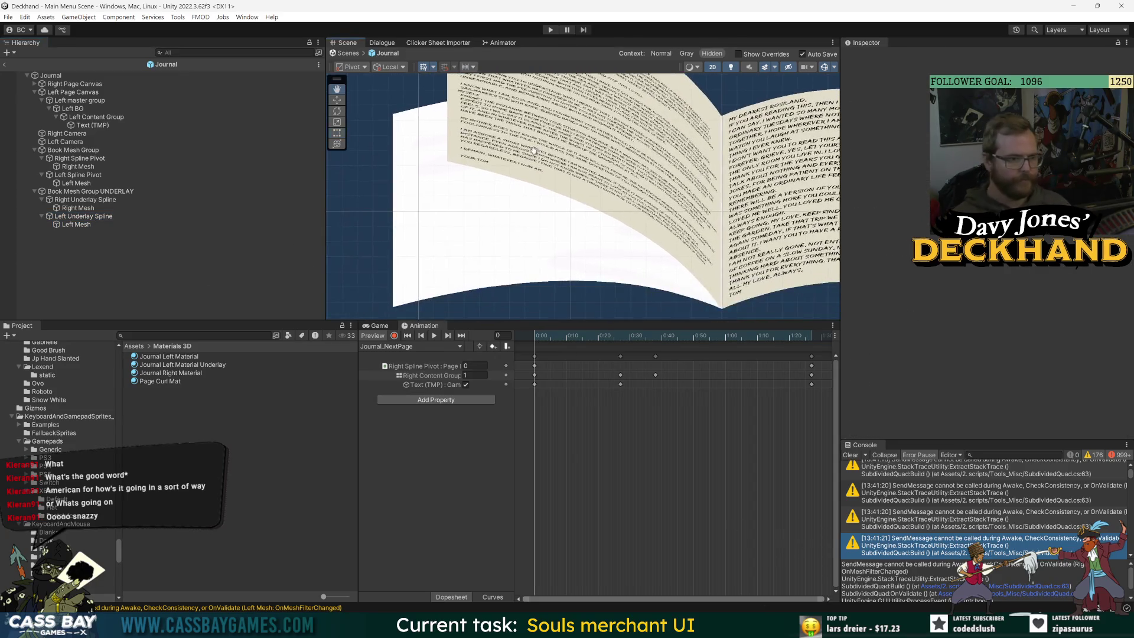
scroll(599, 248, "down", 3)
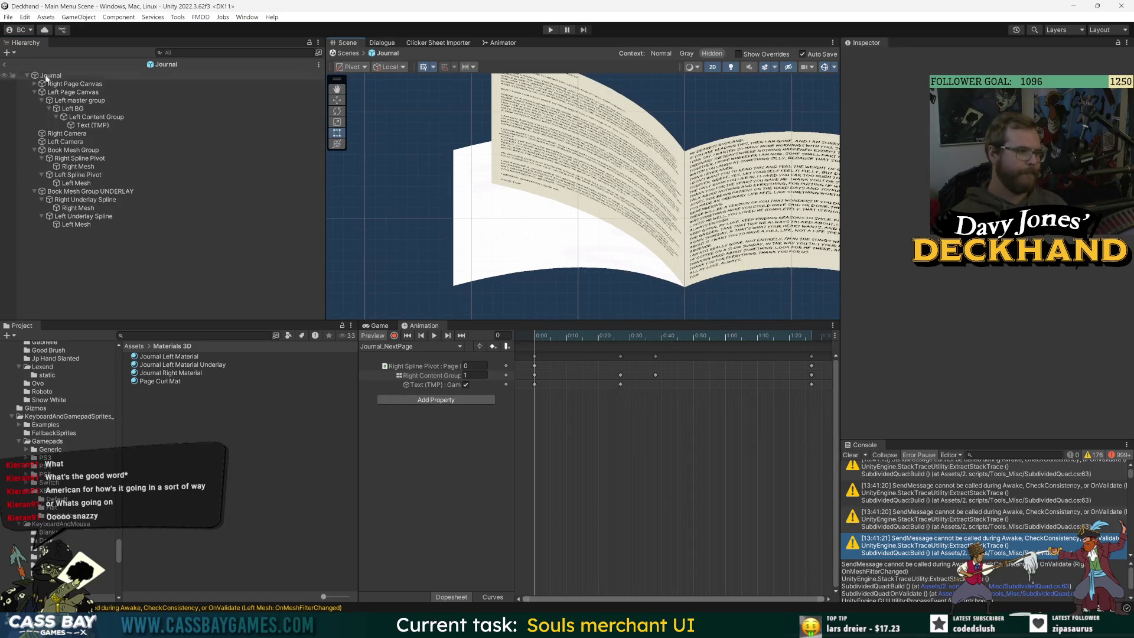
left_click(74, 116)
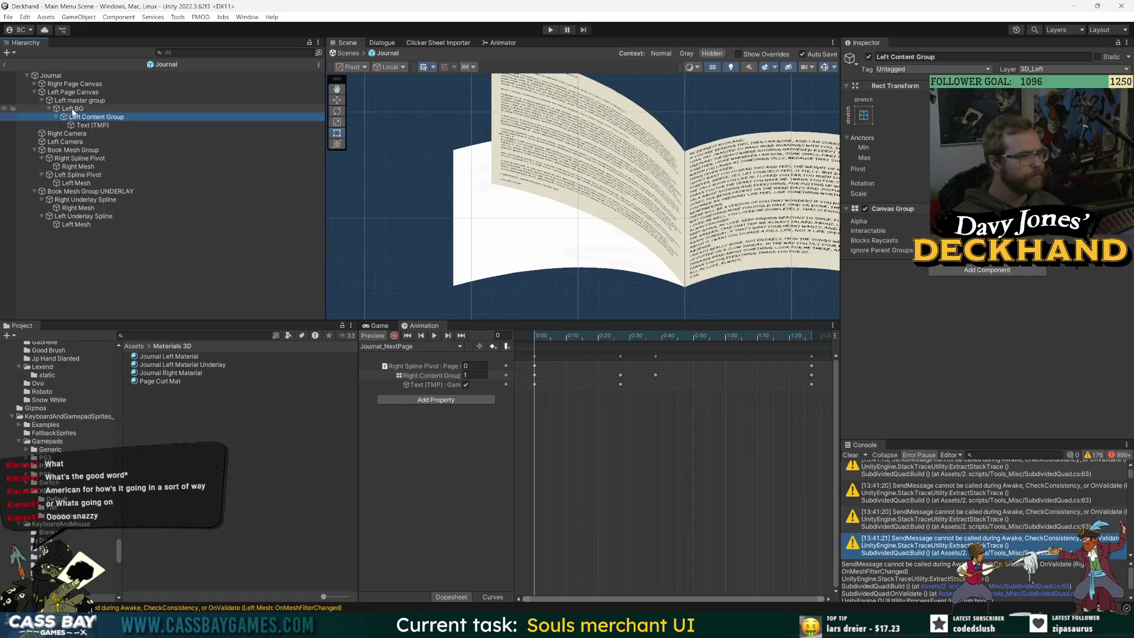
Step: Give Left BG the Paper texture sprite with a white FFFFFF tint
left_click(72, 109)
left_click(1121, 272)
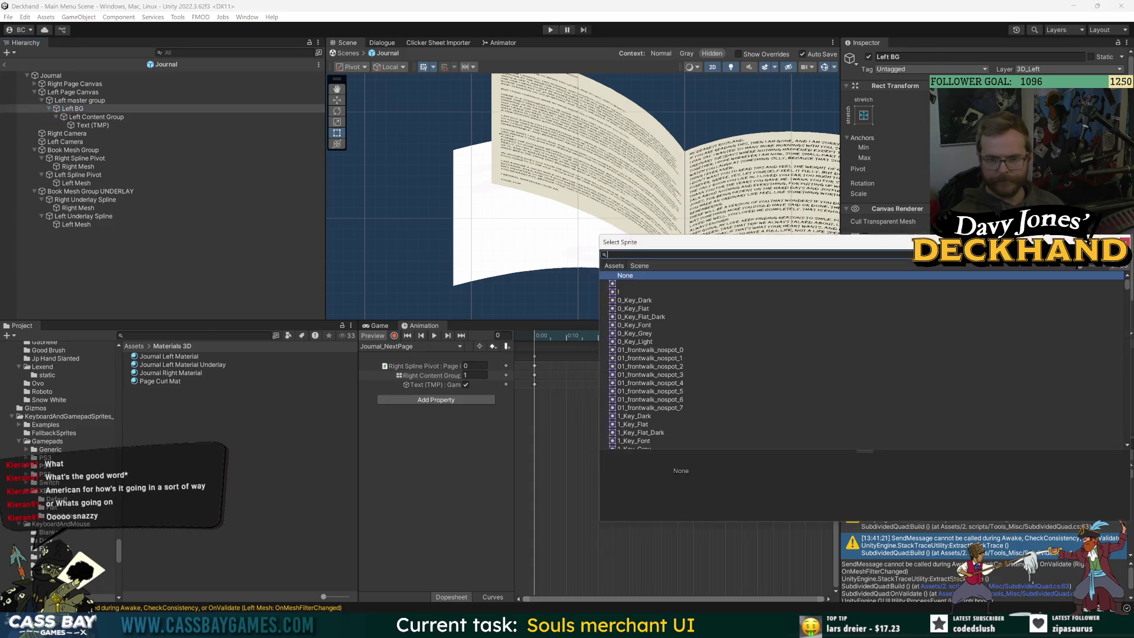
type("paper")
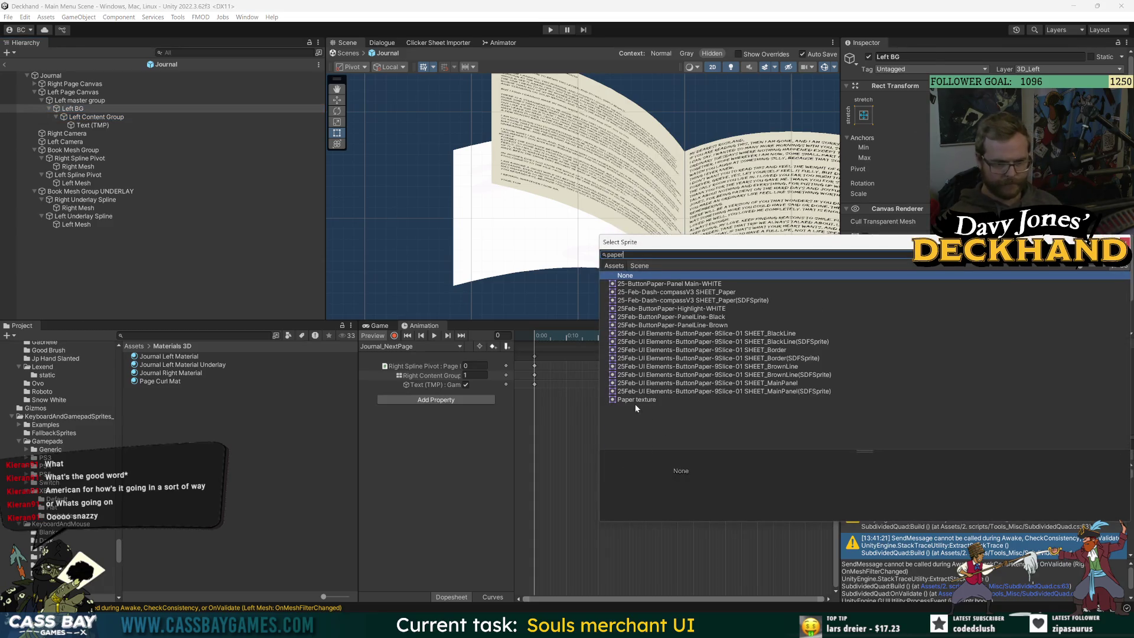
double_click(635, 401)
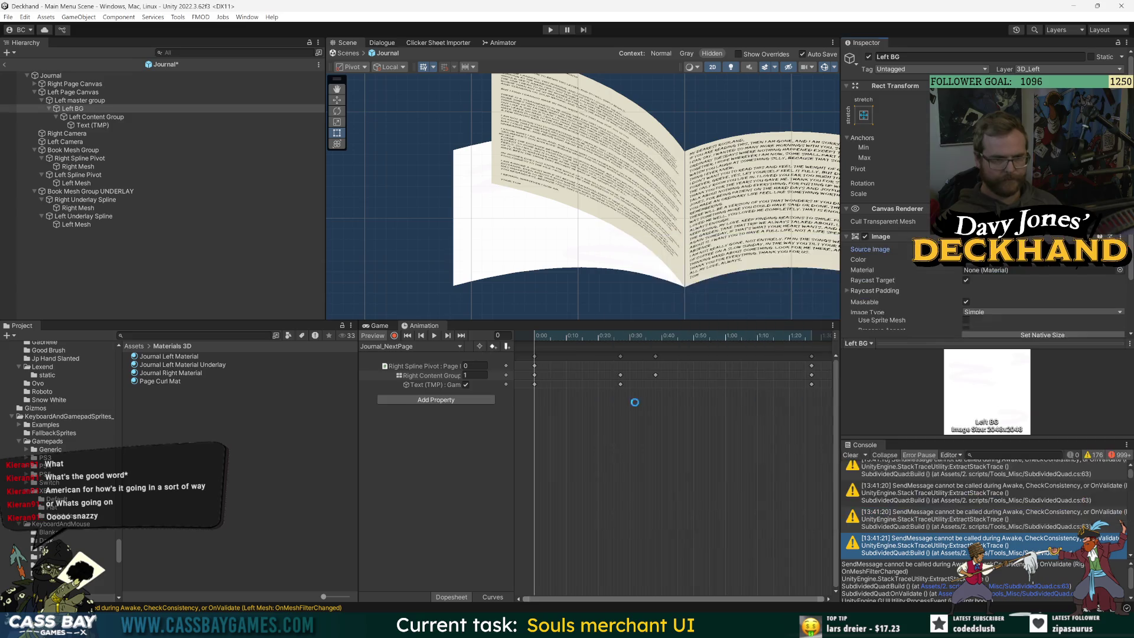
left_click(1009, 260)
left_click(1041, 316)
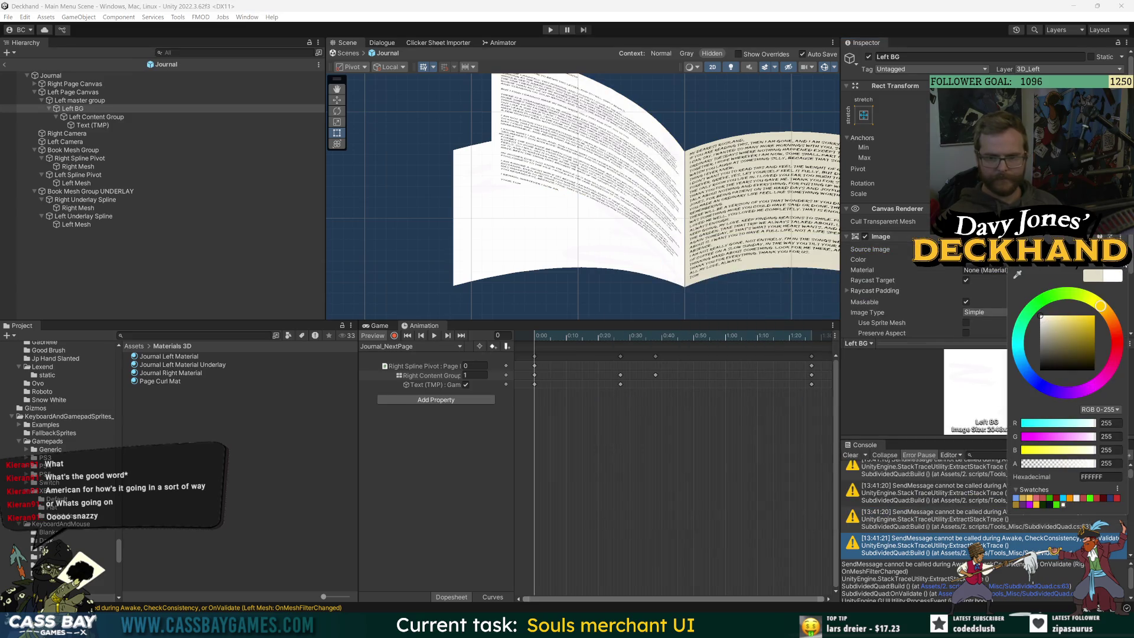
left_click(837, 489)
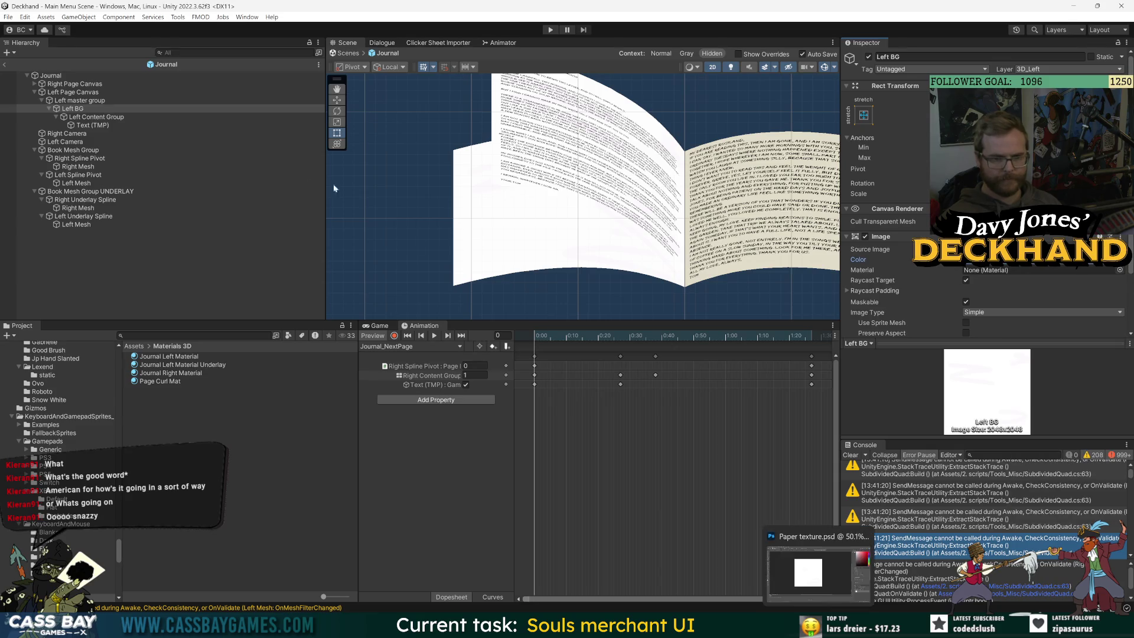
key("f")
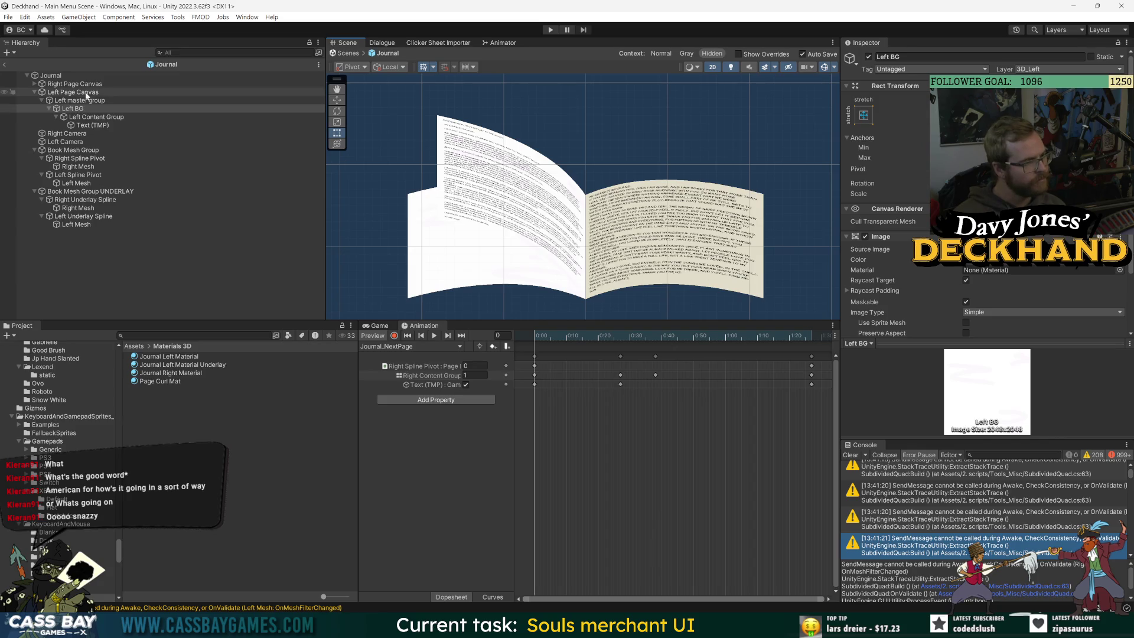
Step: Give Right BG the Paper texture sprite with a white tint, then switch to Photoshop
left_click(34, 84)
left_click(42, 93)
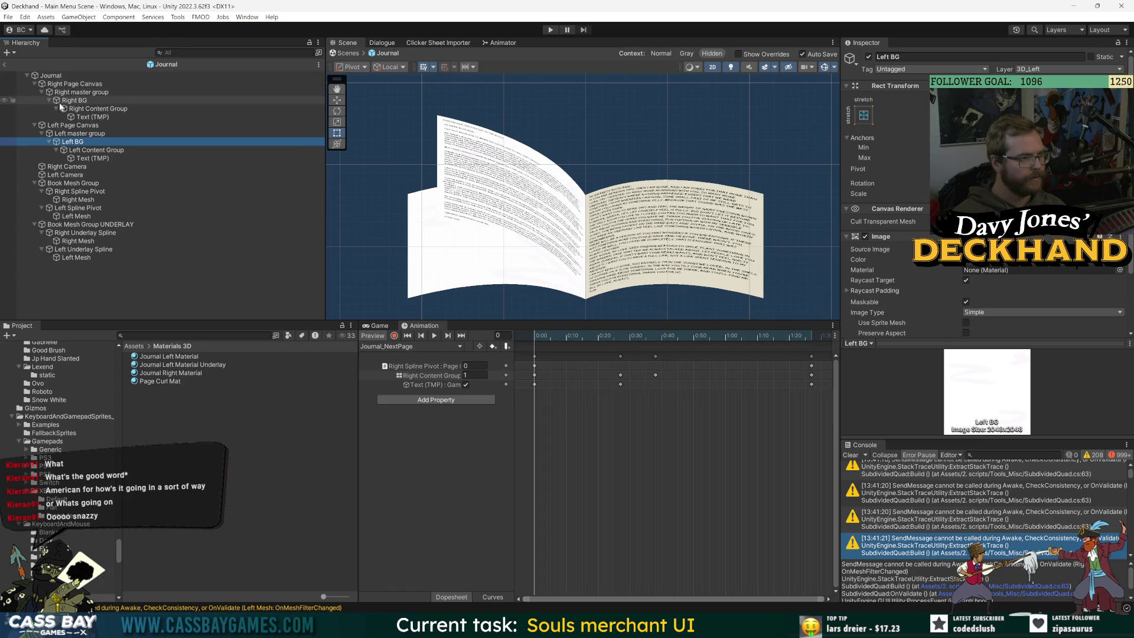
left_click(70, 101)
left_click(1120, 250)
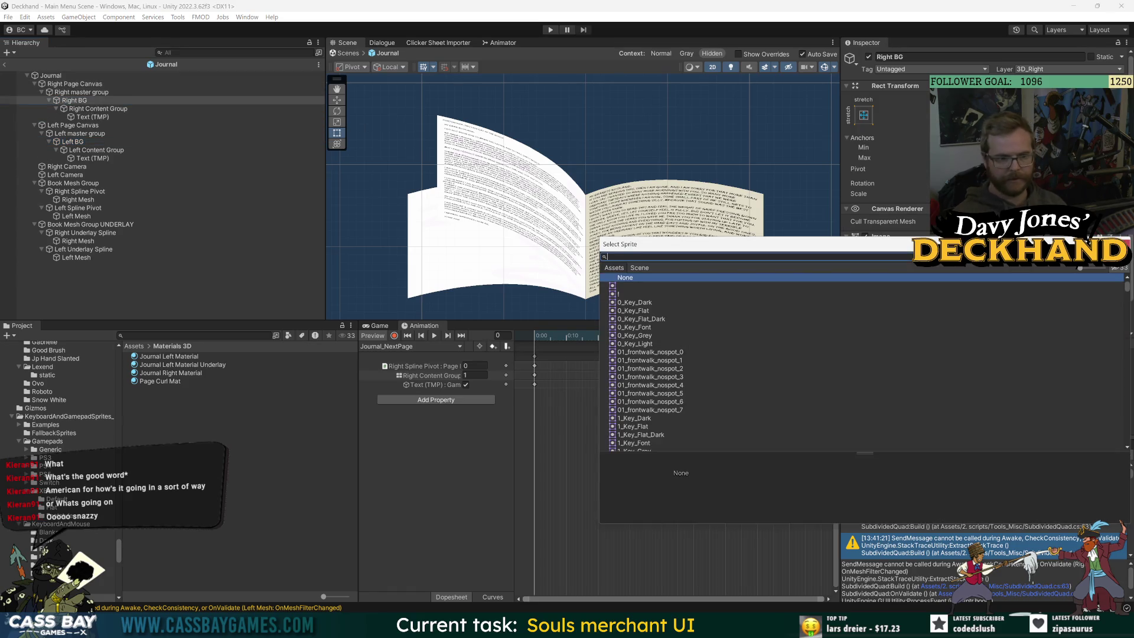
type("paper")
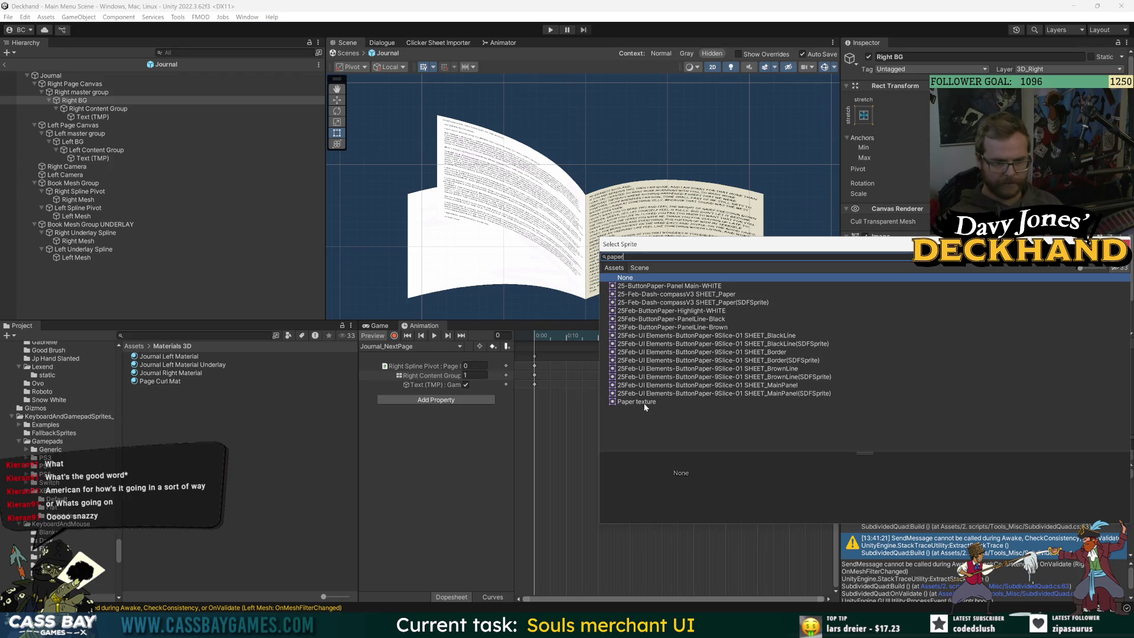
double_click(637, 402)
left_click(1042, 260)
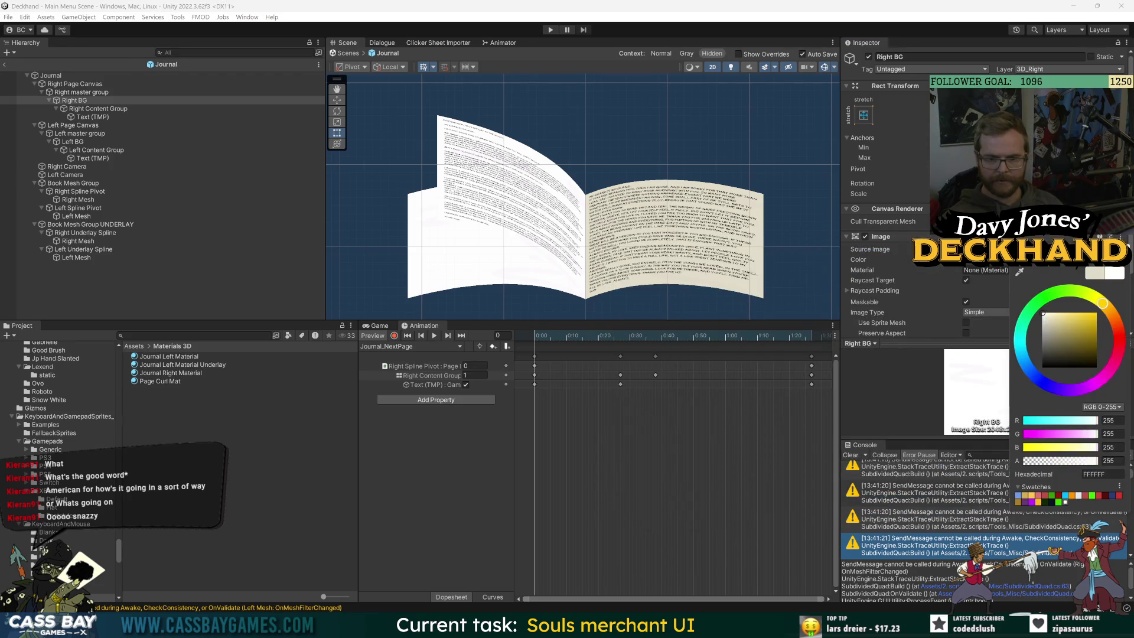
left_click(1022, 318)
left_click(926, 491)
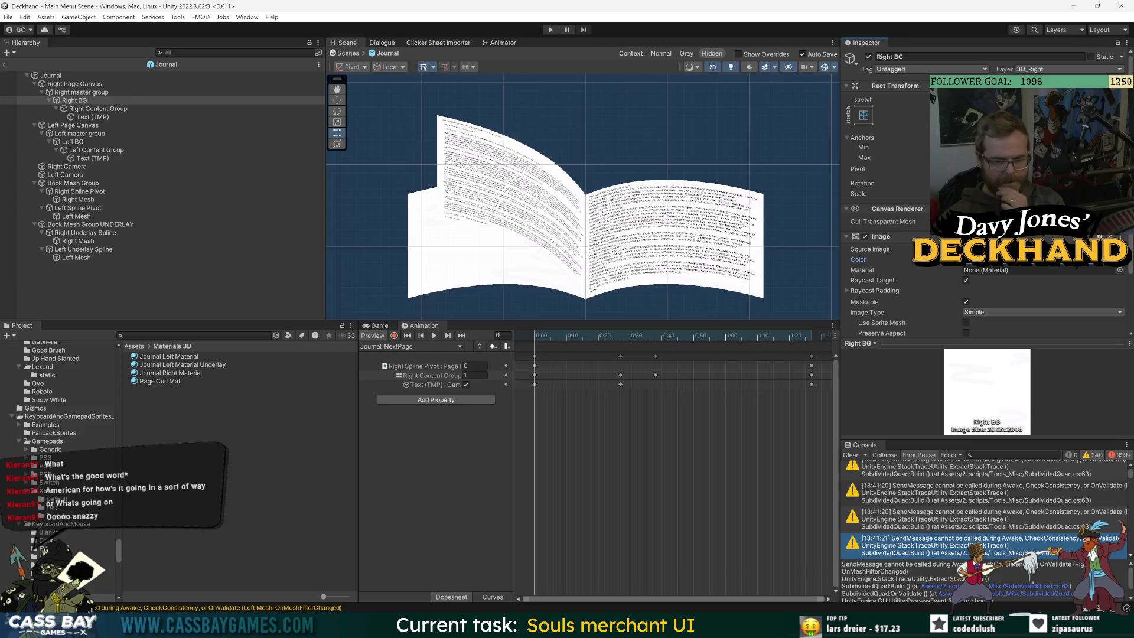
key("alt+Tab")
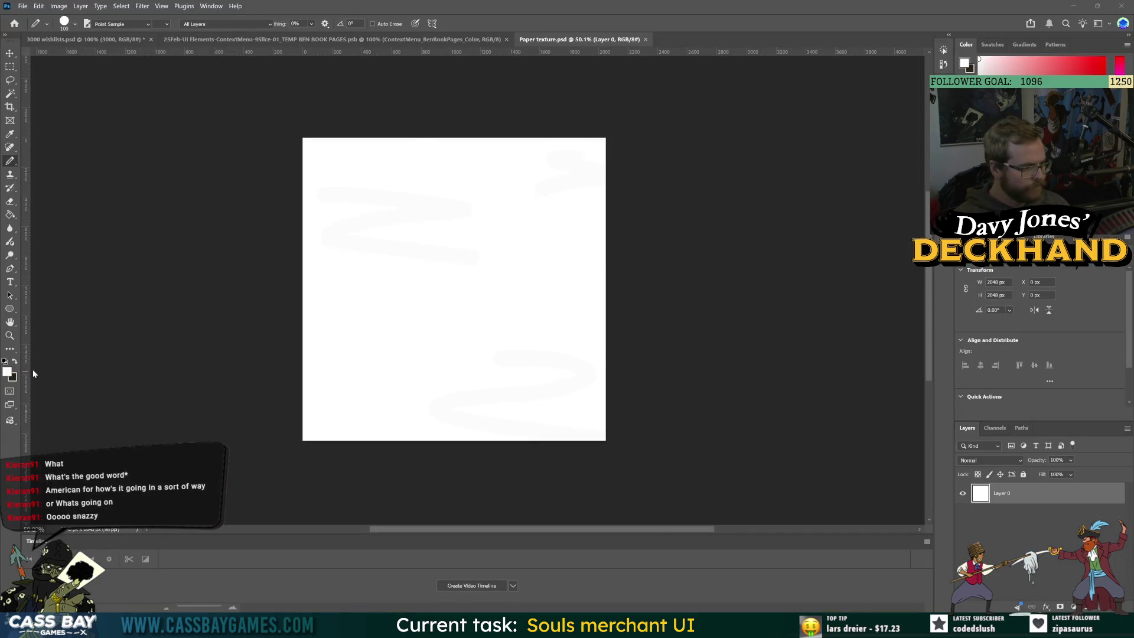
Step: Fill the Paper texture canvas with pale cream efeee6
left_click(7, 371)
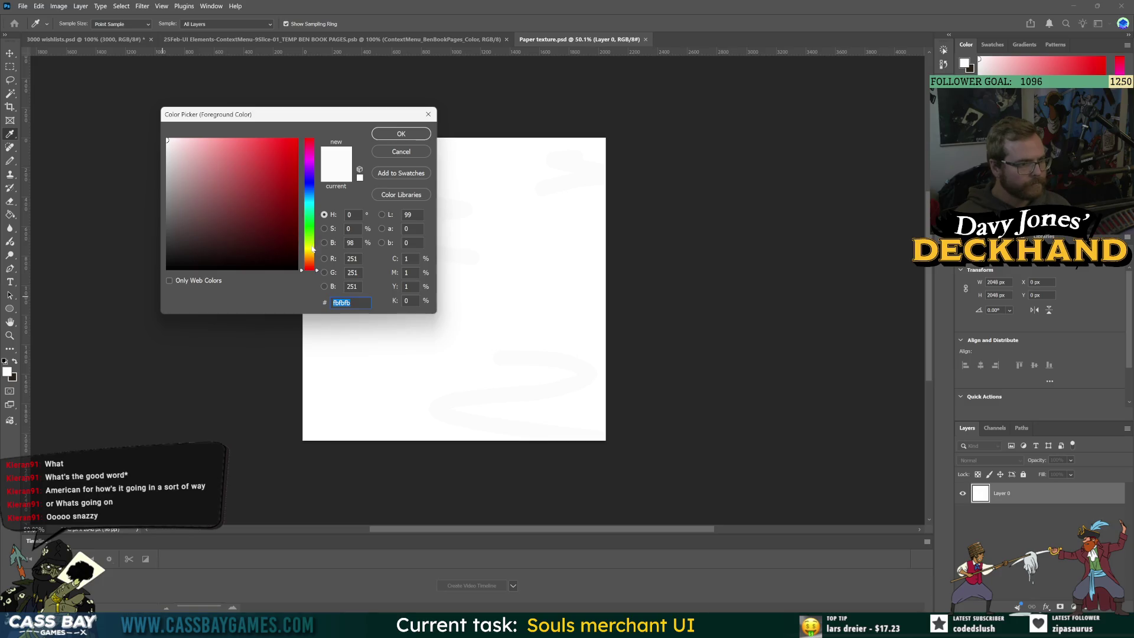
left_click_drag(312, 250, 312, 251)
left_click_drag(181, 146, 172, 147)
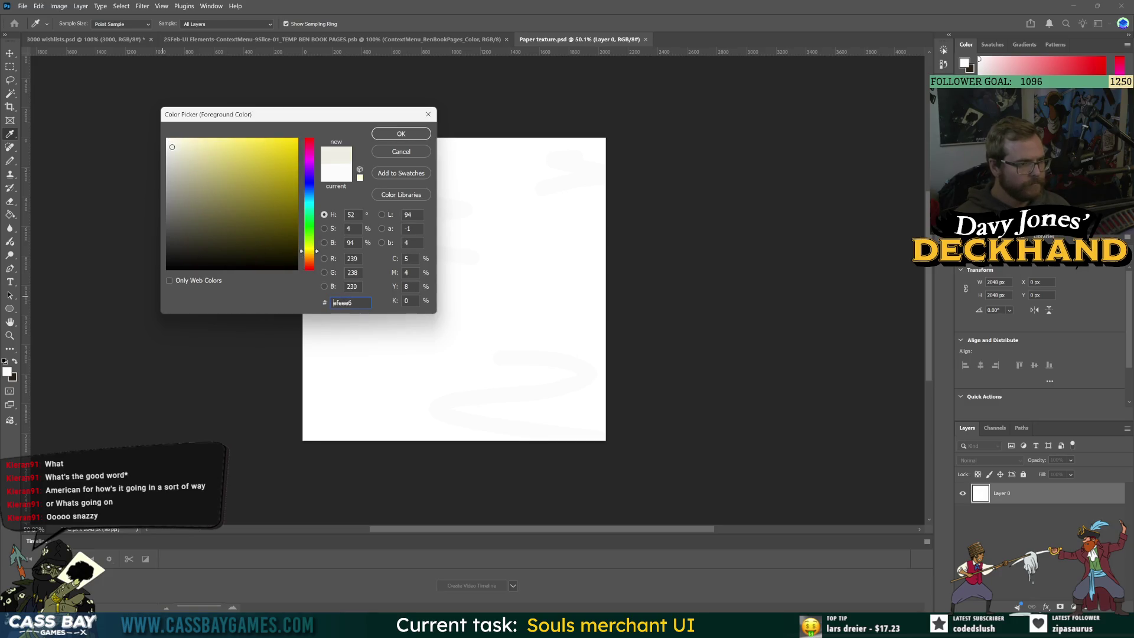
left_click(398, 134)
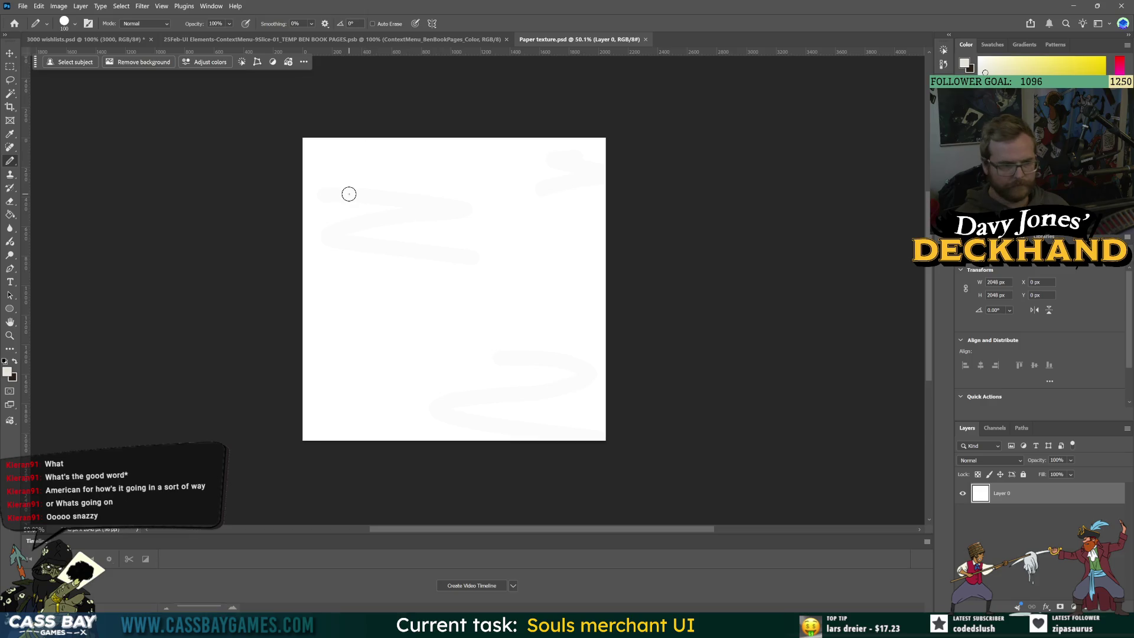
key("g")
left_click(434, 157)
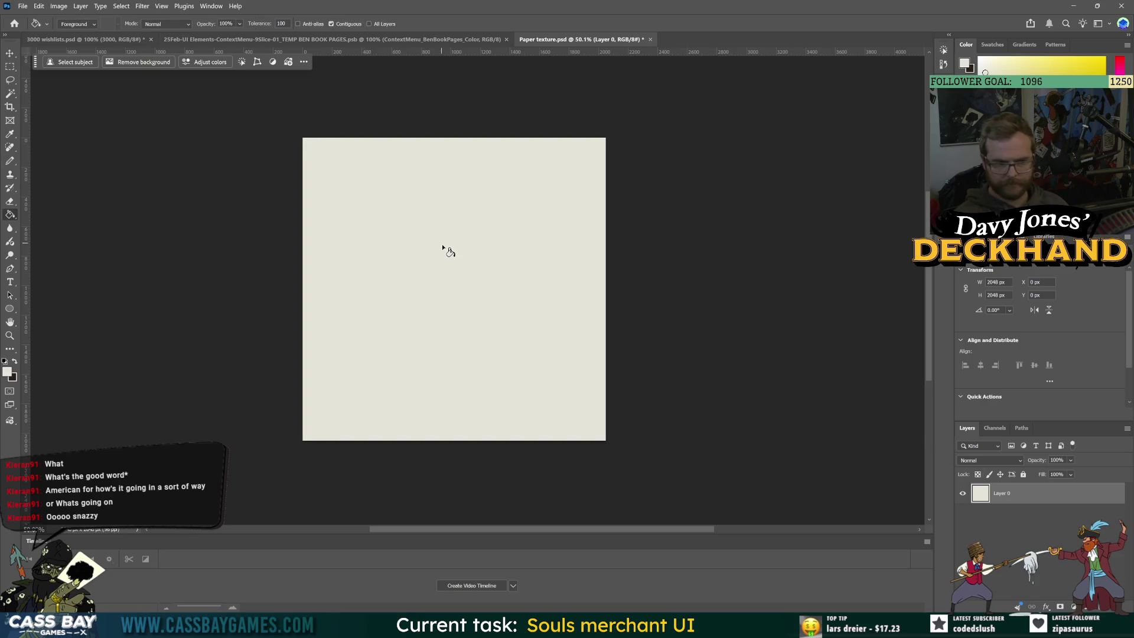
Step: Paint three darker cream dcdbd2 zigzag streaks across the texture and return to Unity
key("b")
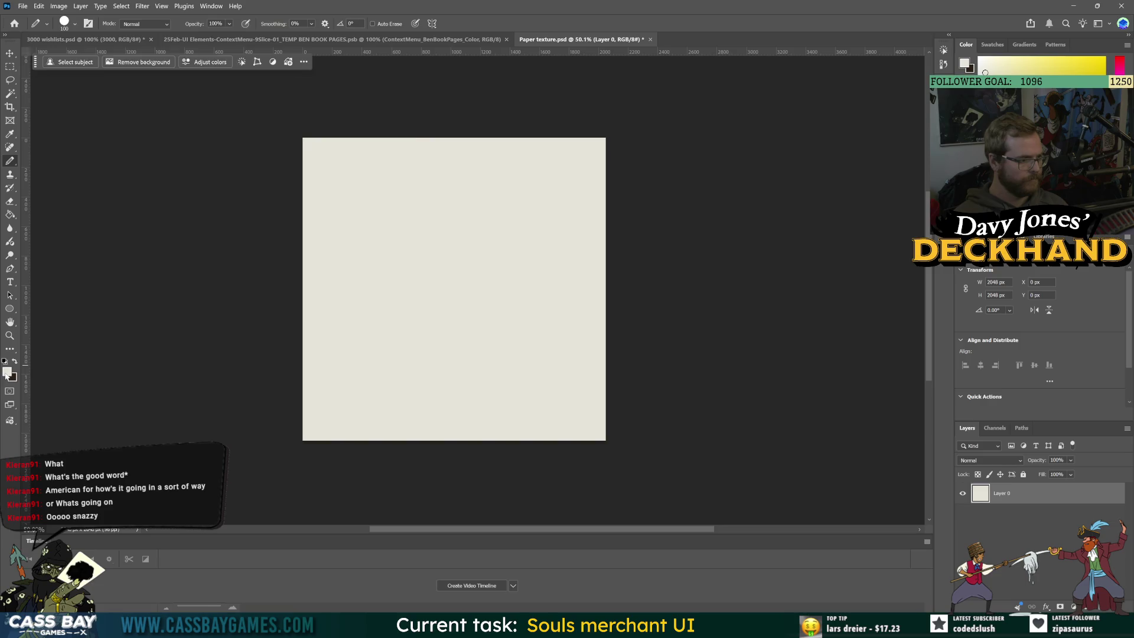
left_click(6, 375)
left_click(172, 156)
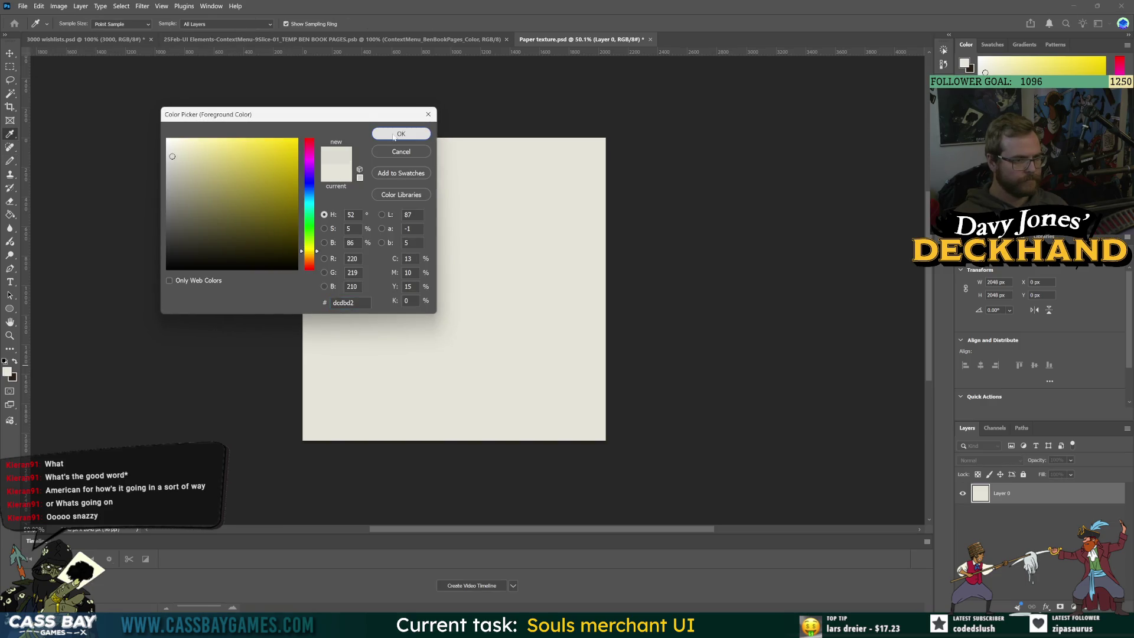
left_click(401, 133)
left_click_drag(334, 175, 396, 217)
left_click_drag(482, 371, 500, 417)
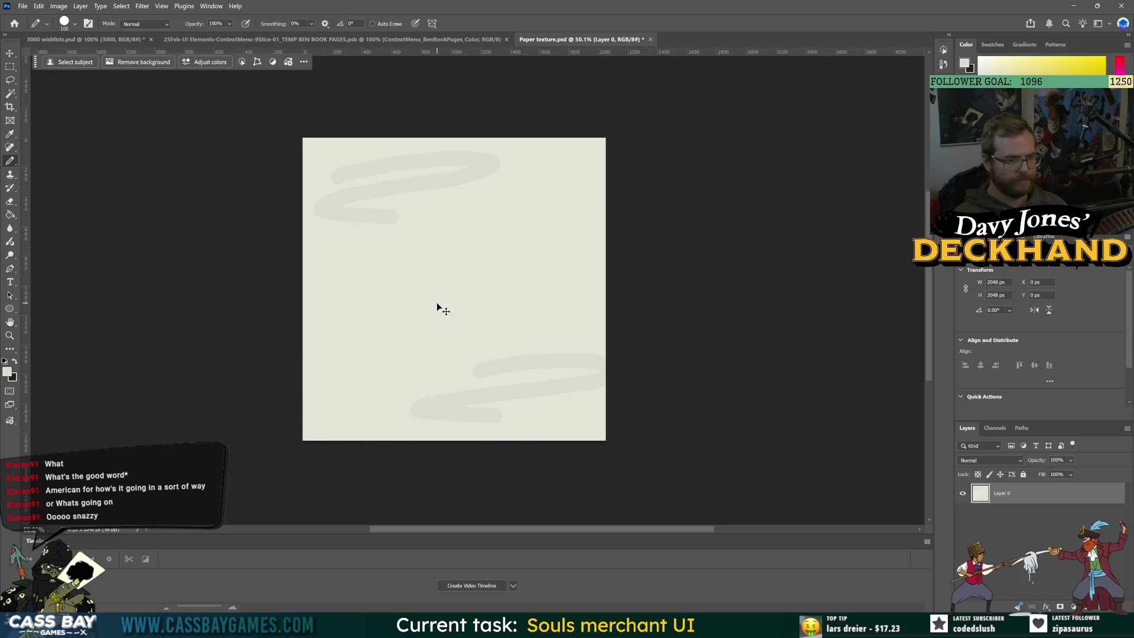
mouse_move(322, 324)
left_mouse_down()
mouse_move(425, 304)
mouse_move(425, 340)
left_mouse_up()
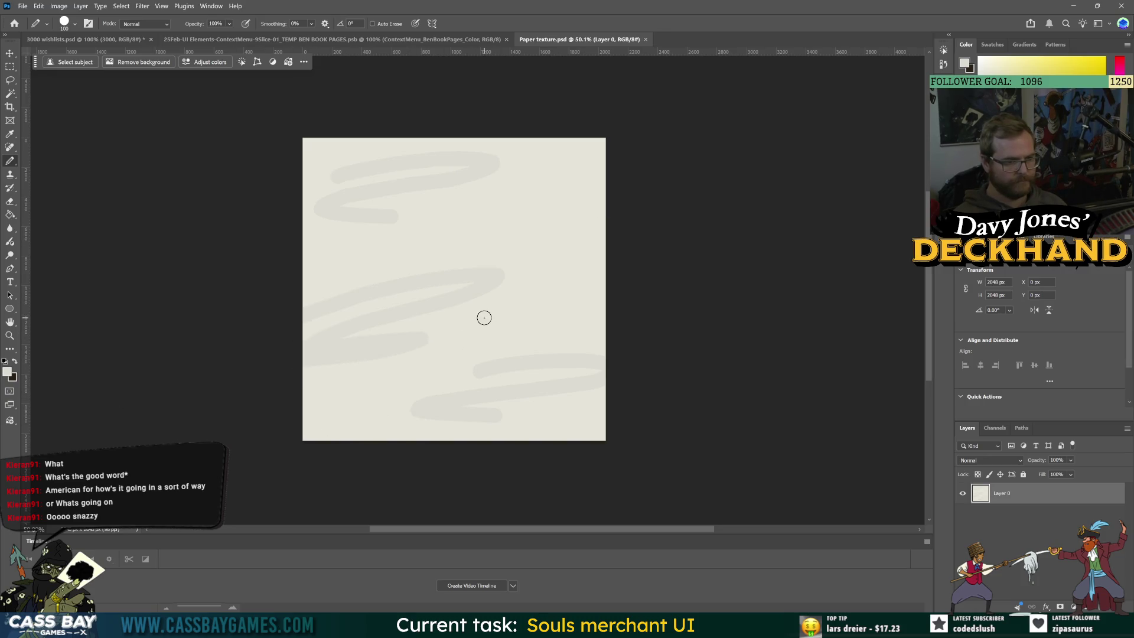
key("alt+Tab")
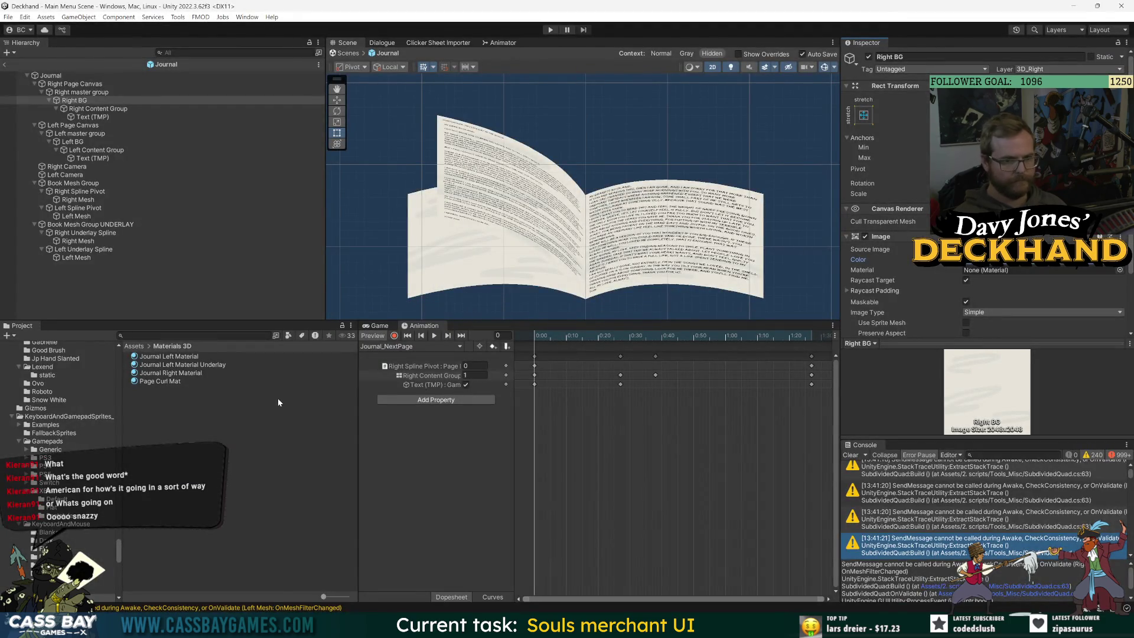
left_click(76, 289)
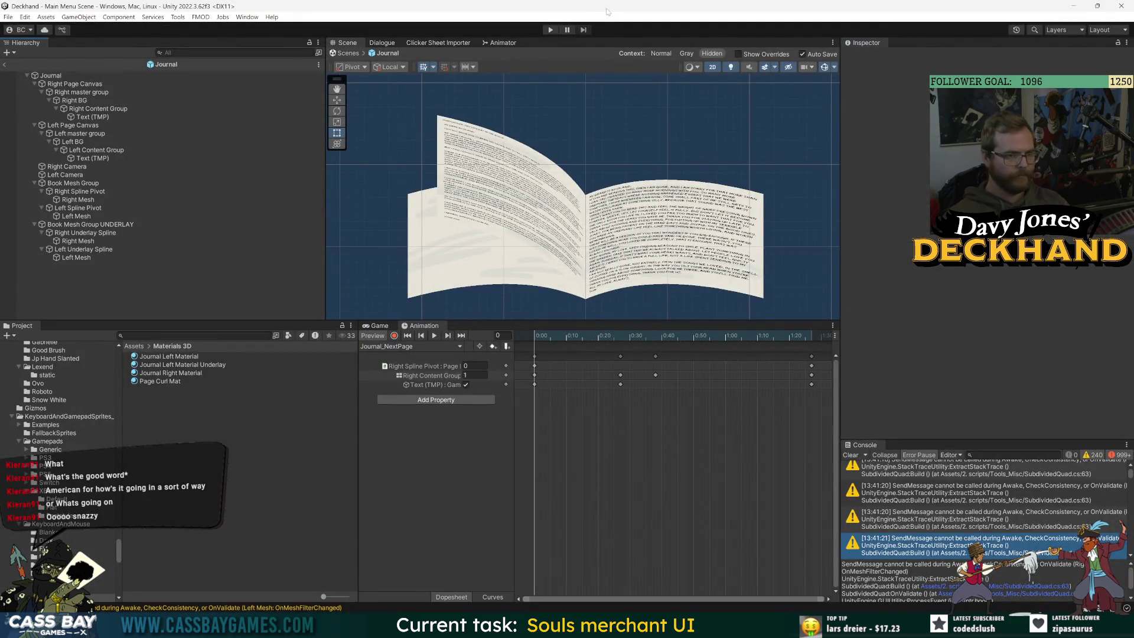
Step: Exit prefab mode, switch to Journal_NextPage and scrub the flip, returning to frame 0
mouse_move(529, 348)
left_mouse_down()
mouse_move(675, 338)
mouse_move(734, 342)
mouse_move(543, 349)
mouse_move(738, 359)
mouse_move(606, 353)
mouse_move(652, 340)
left_mouse_up()
left_click(647, 340)
left_click(4, 65)
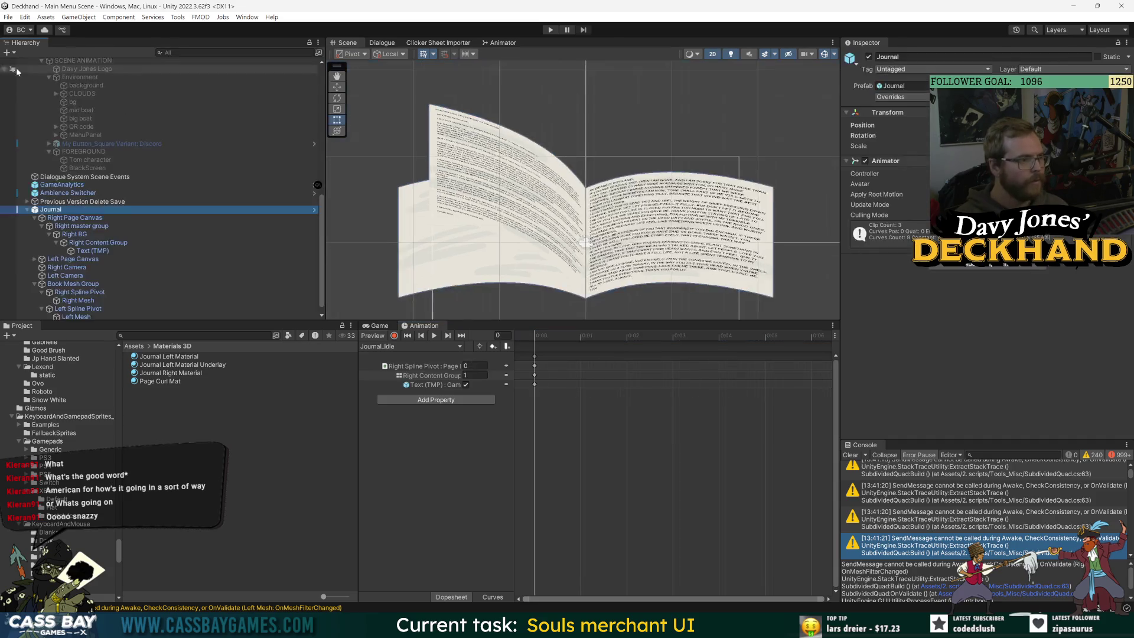
left_click(410, 346)
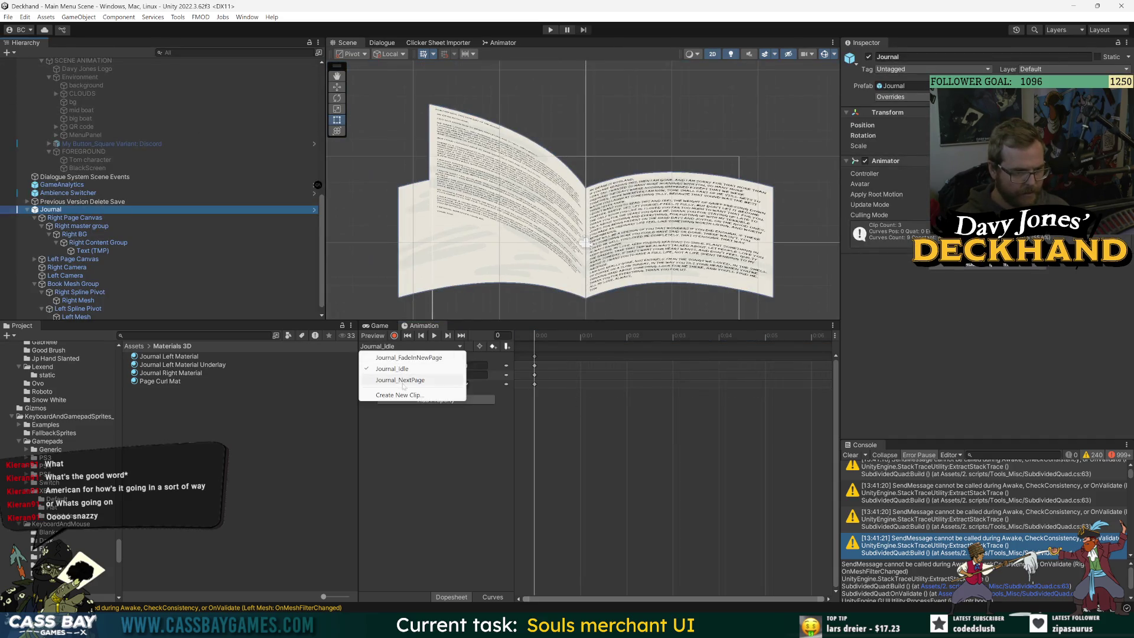
left_click(412, 357)
left_click(410, 346)
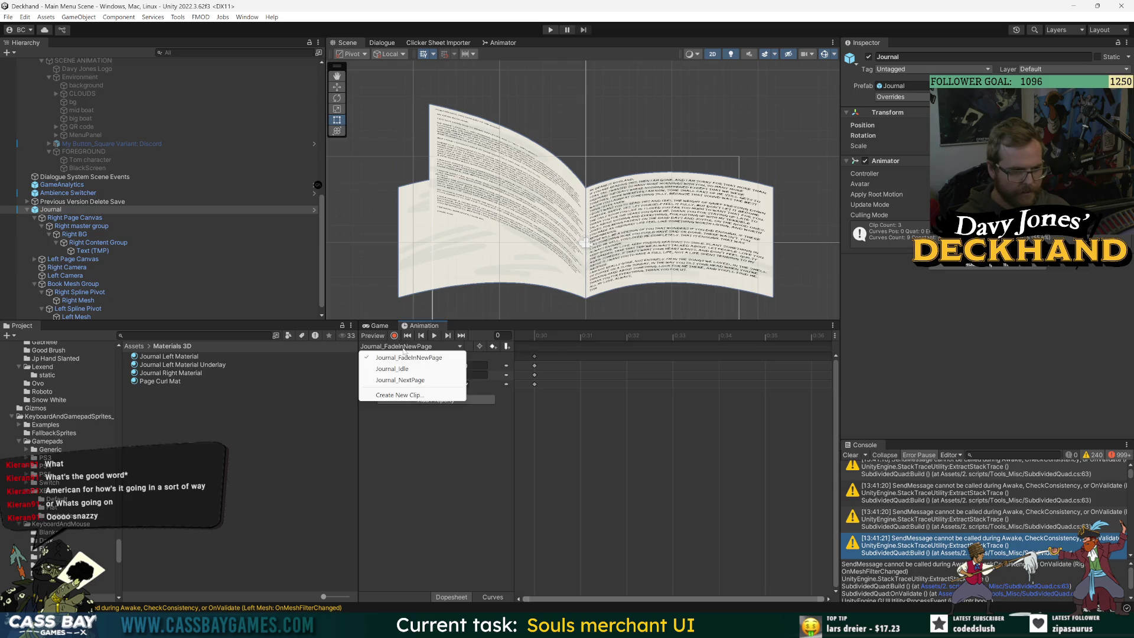
left_click(414, 378)
mouse_move(570, 337)
left_mouse_down()
mouse_move(786, 353)
mouse_move(579, 348)
mouse_move(663, 349)
left_mouse_up()
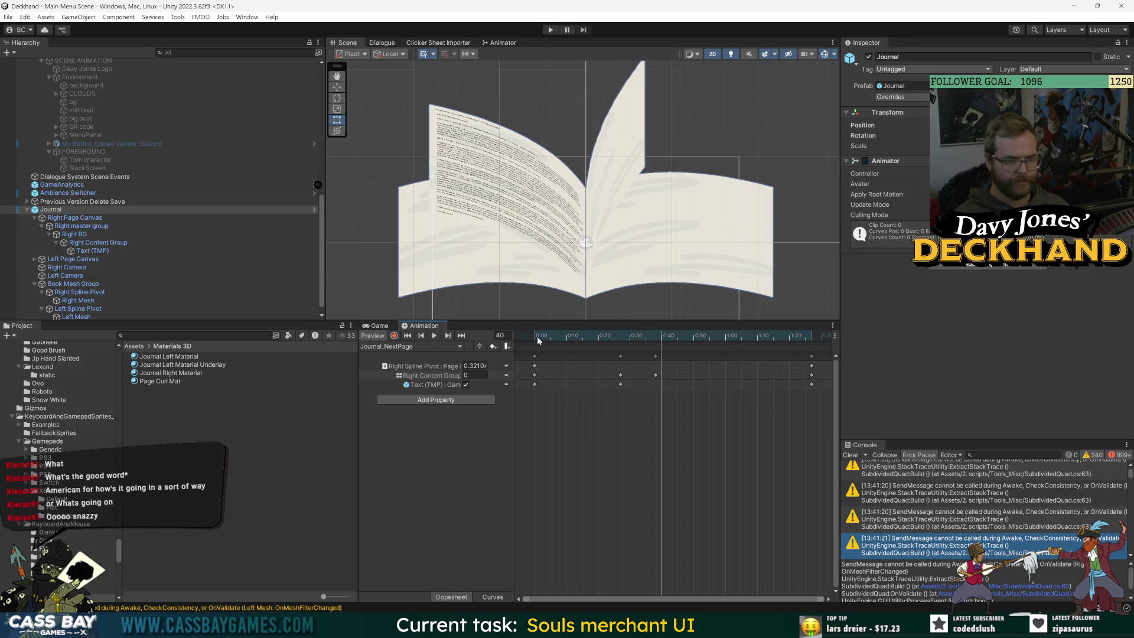
left_click_drag(538, 341, 534, 341)
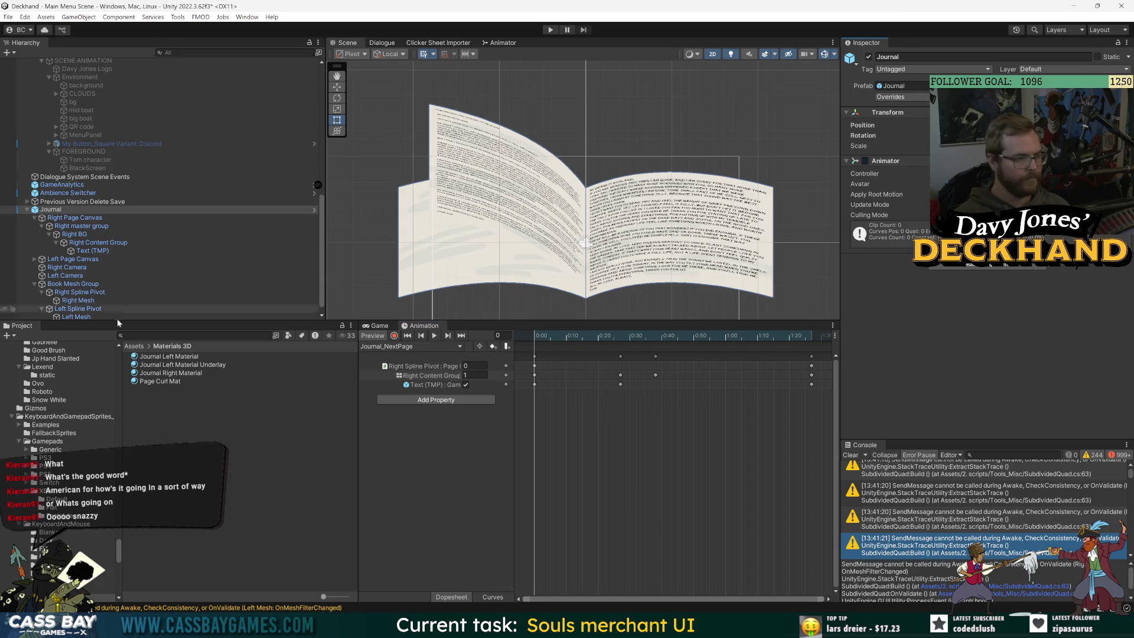
left_click(51, 262)
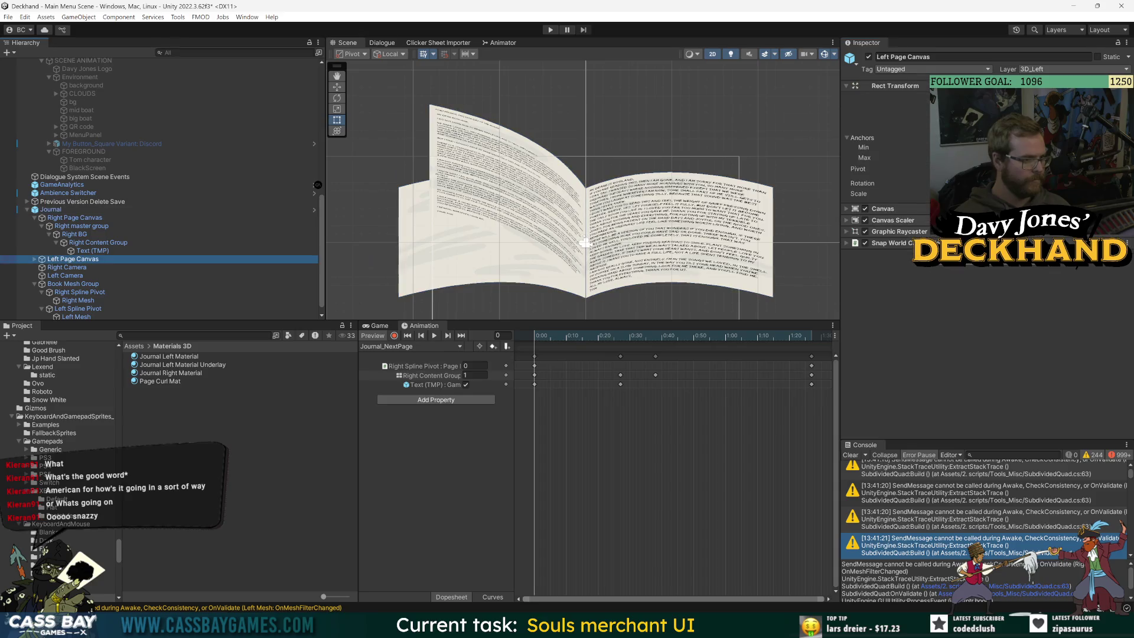
Step: Flatten the left page by setting Left Spline Pivot's Flip Progress to 0
left_click(35, 217)
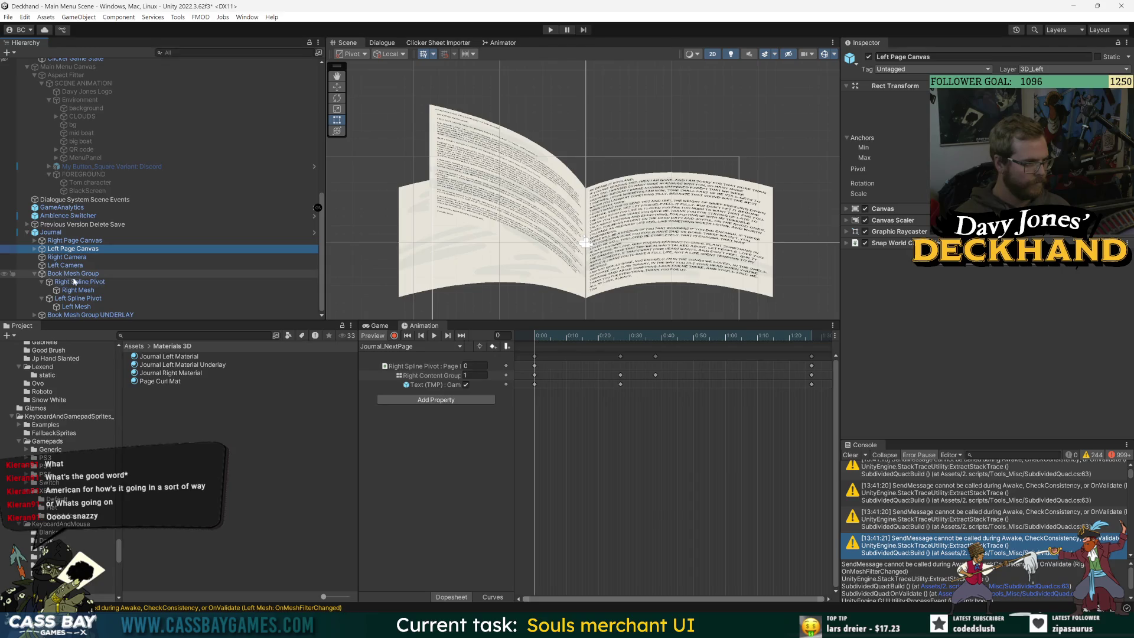
left_click(68, 299)
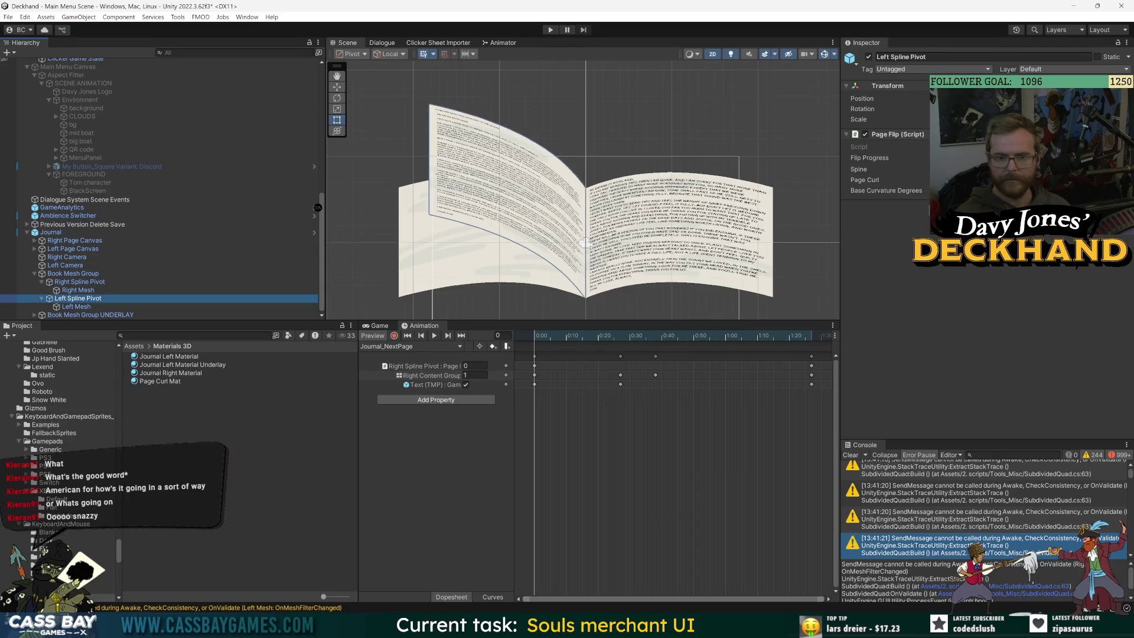
left_click_drag(880, 158, 871, 157)
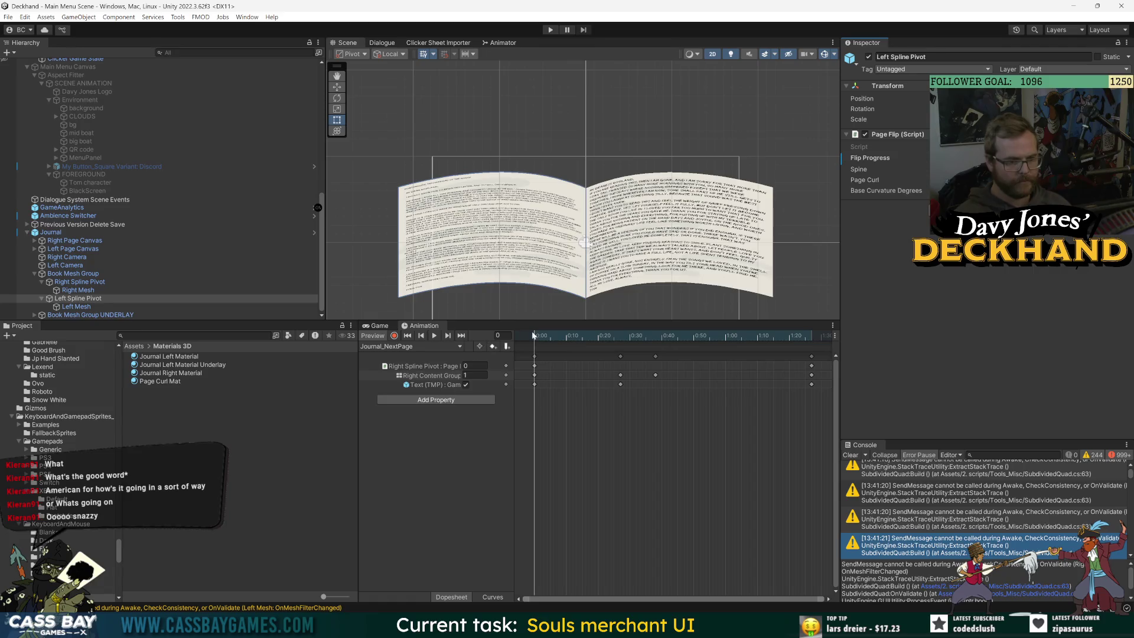
Step: Preview the Journal_NextPage flip, then start recording keyframes at frame 73
mouse_move(622, 336)
left_mouse_down()
mouse_move(749, 363)
mouse_move(594, 363)
mouse_move(735, 350)
mouse_move(785, 358)
mouse_move(564, 371)
mouse_move(786, 370)
mouse_move(533, 375)
left_mouse_up()
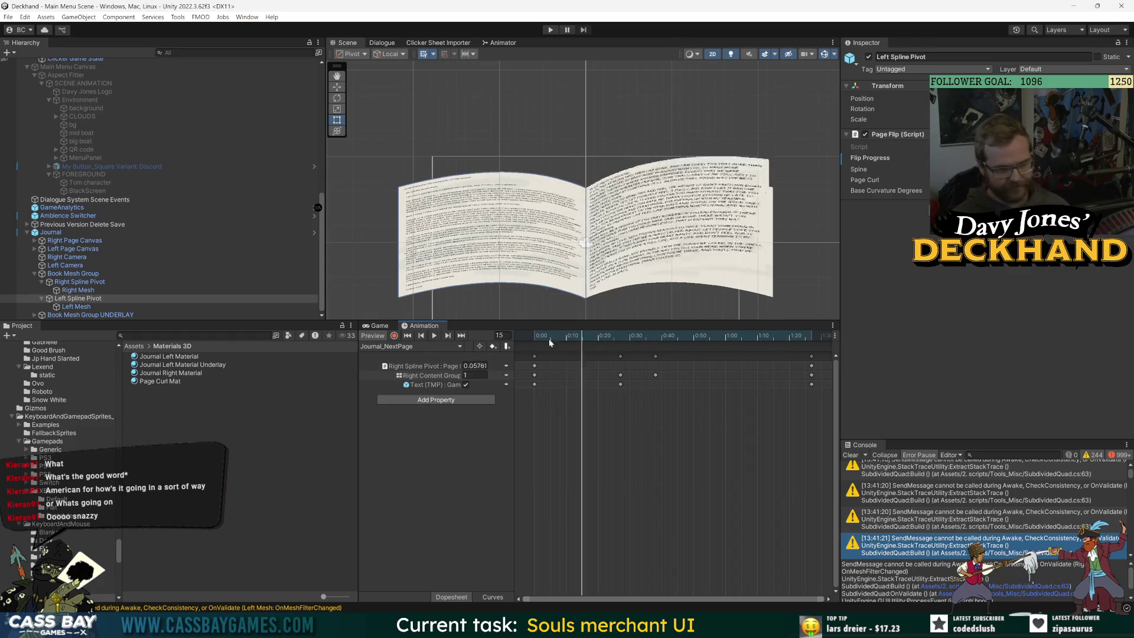
left_click(429, 337)
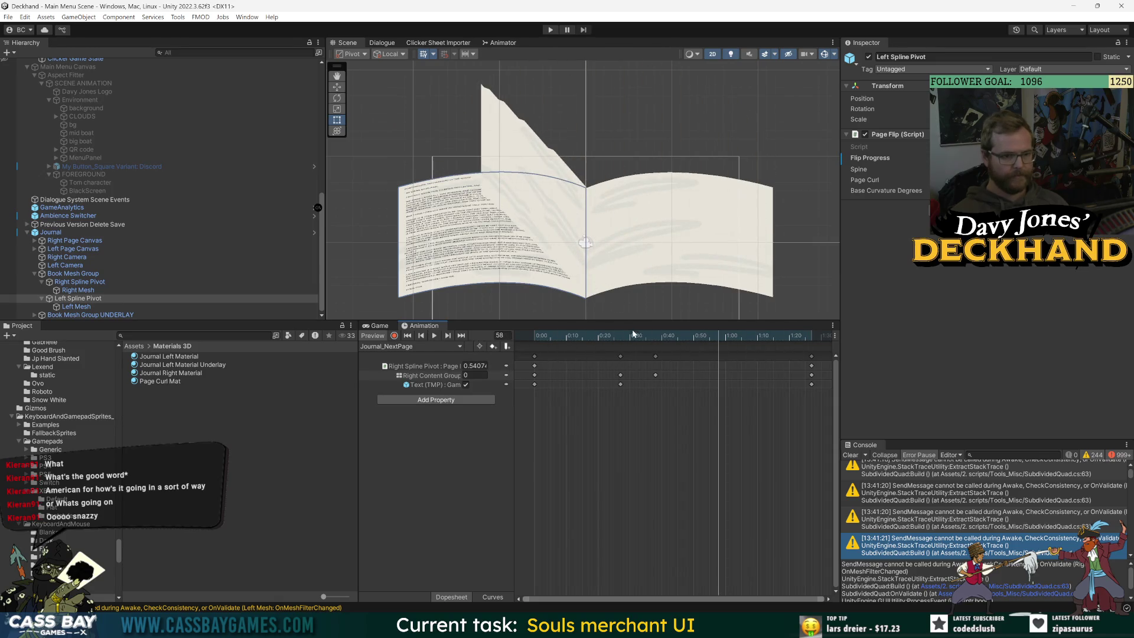
left_click(765, 340)
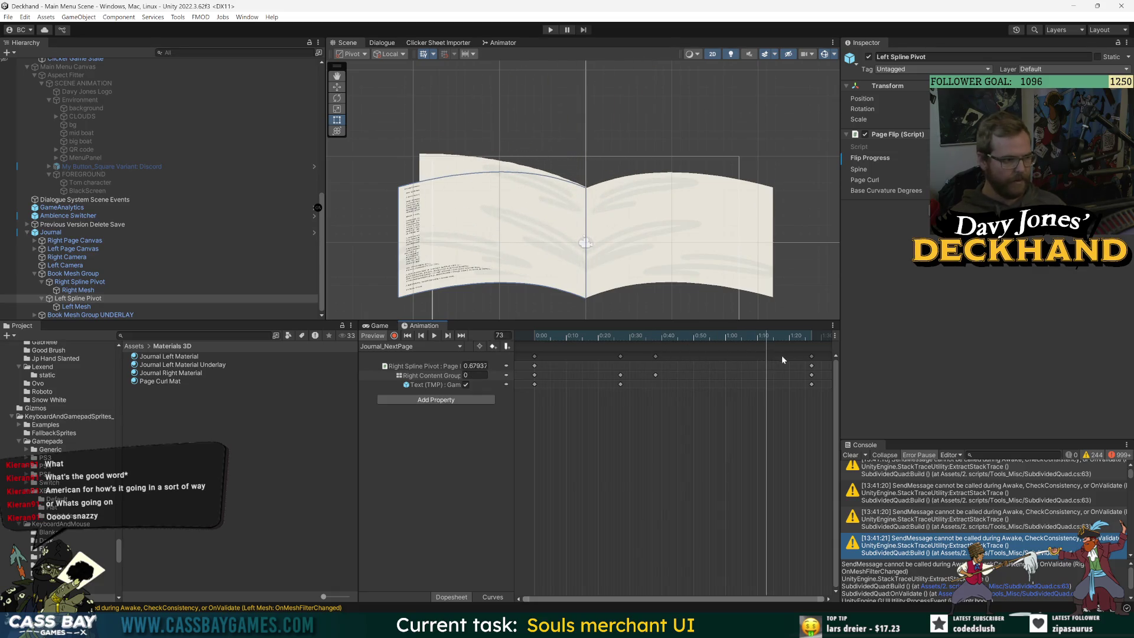
left_click(394, 335)
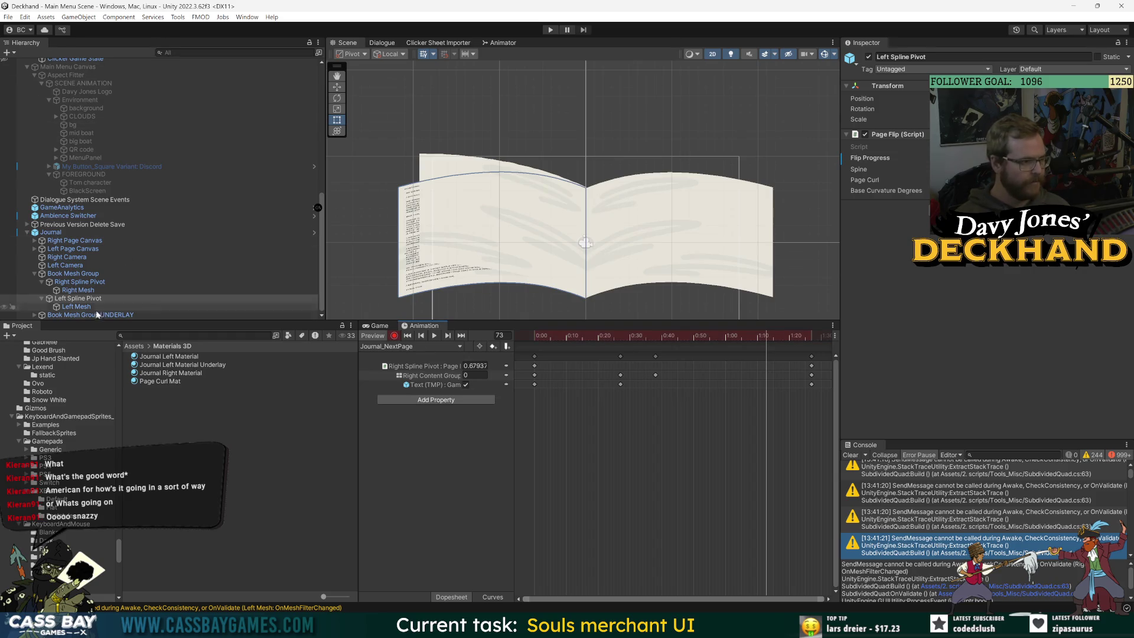
left_click(75, 307)
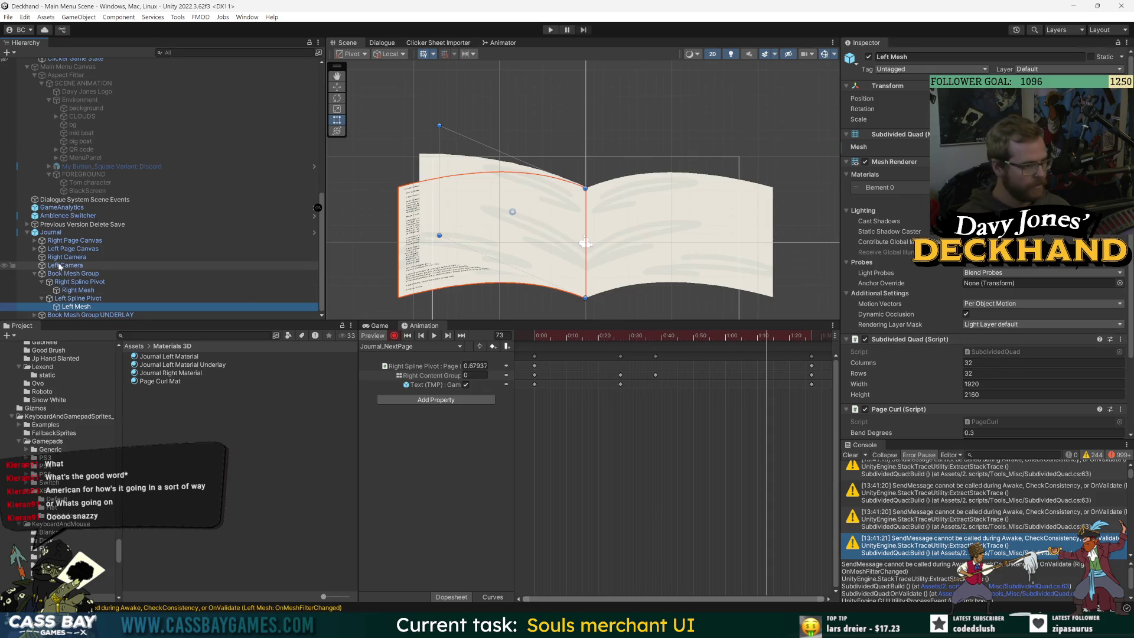
Step: Key the Right master group's Canvas Group Alpha from 1 down to near 0
left_click(34, 241)
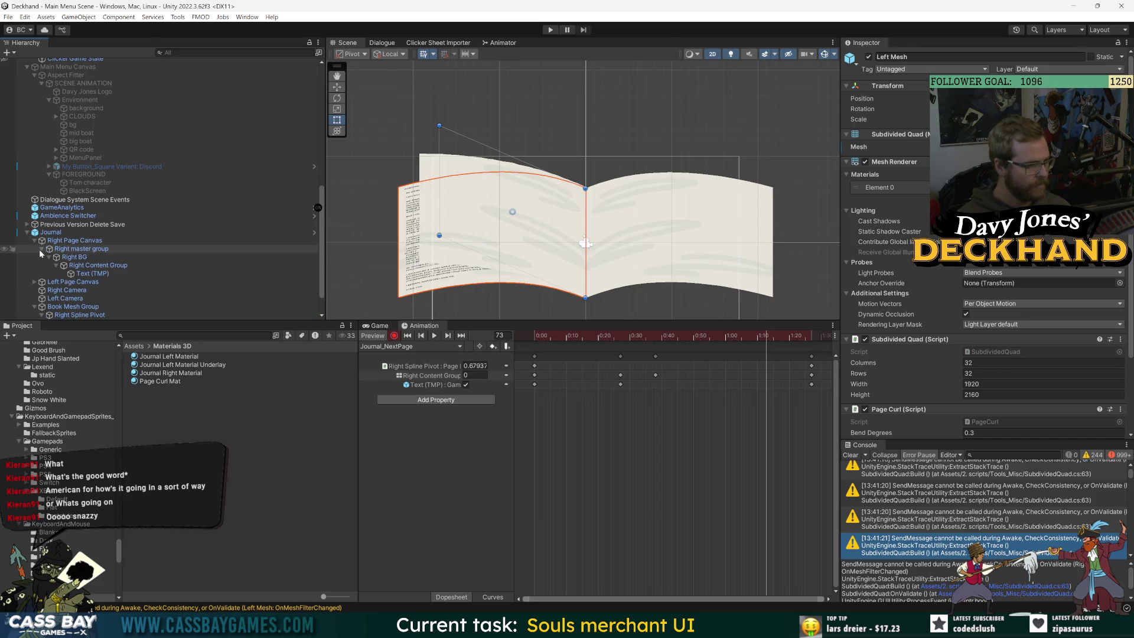
left_click(39, 249)
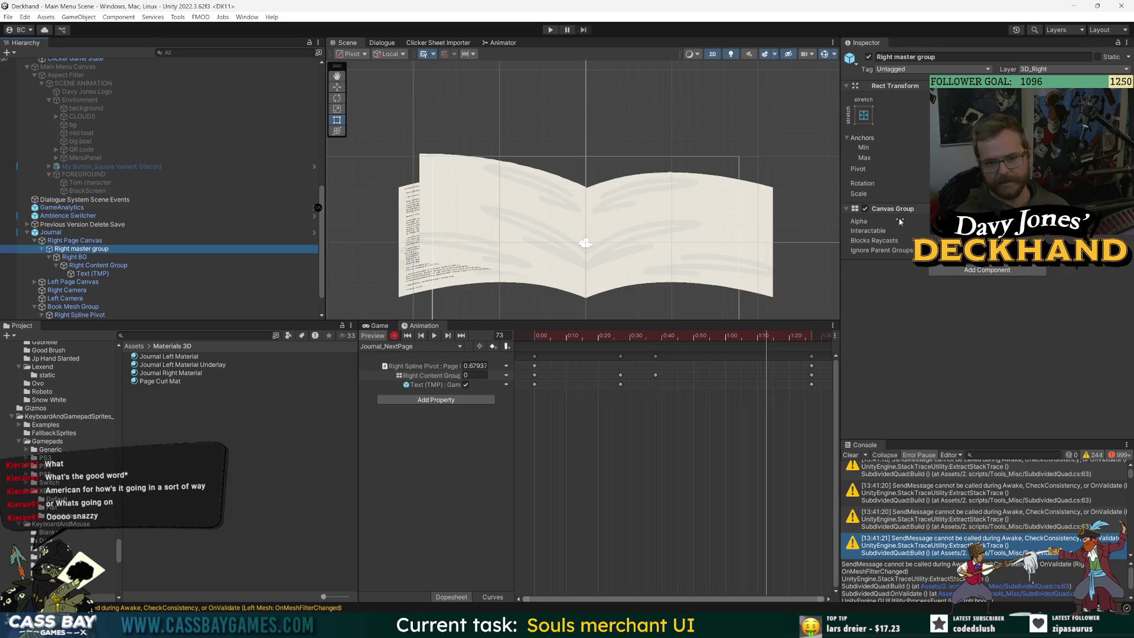
mouse_move(956, 221)
left_mouse_down()
mouse_move(939, 221)
mouse_move(969, 222)
left_mouse_up()
left_click_drag(767, 335, 795, 336)
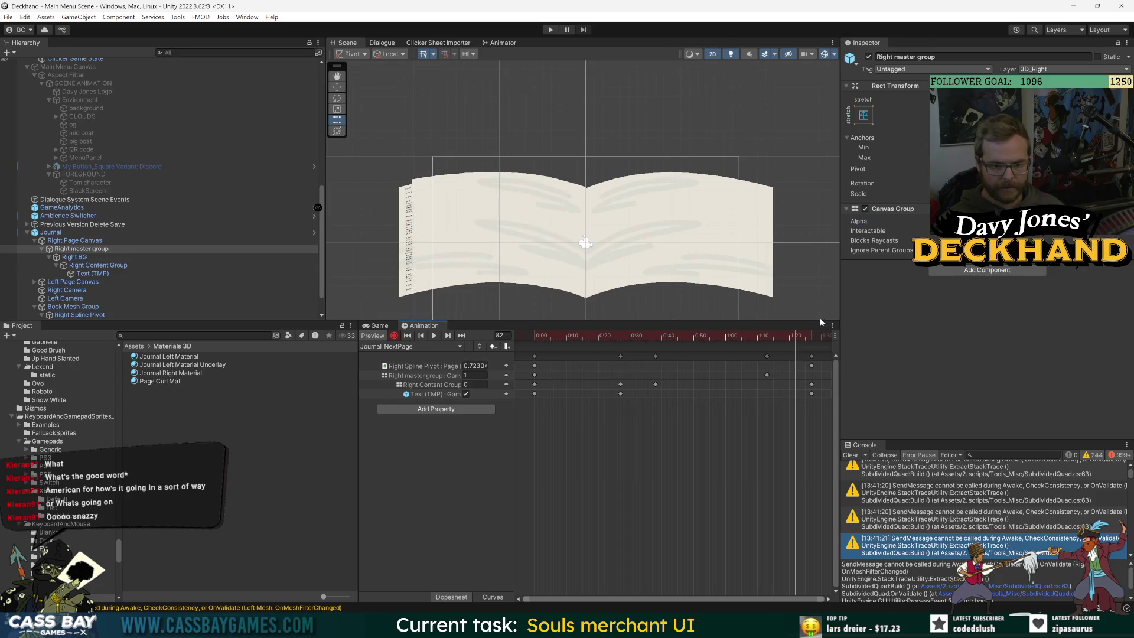
left_click_drag(968, 222, 921, 222)
left_click(788, 335)
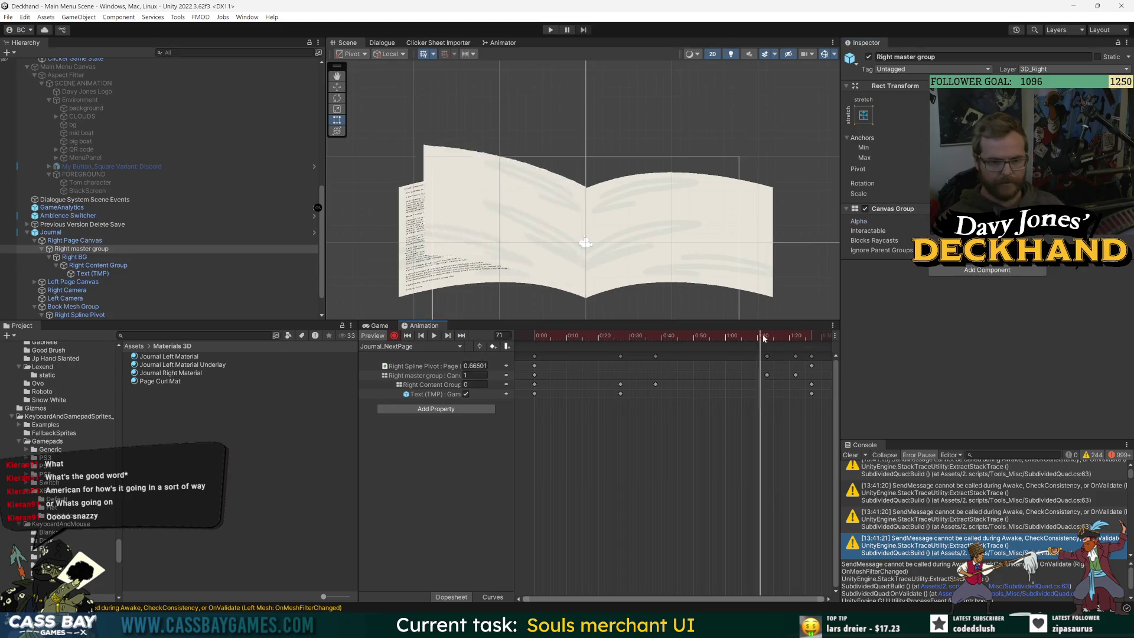
mouse_move(789, 336)
left_mouse_down()
mouse_move(741, 356)
mouse_move(751, 335)
left_mouse_up()
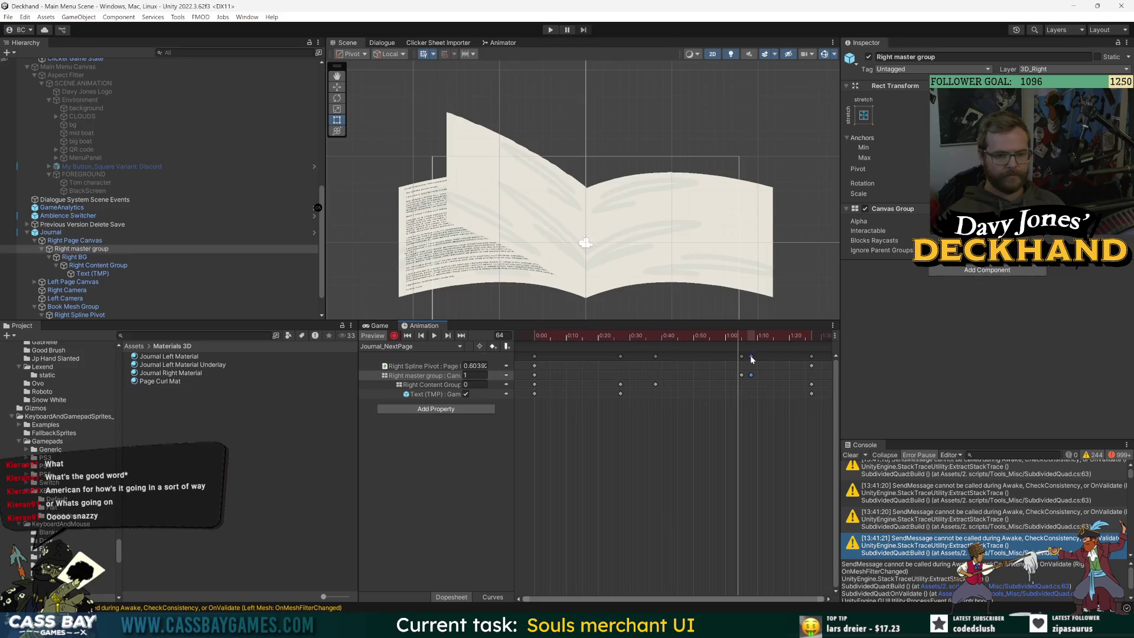
Step: Retime the right page alpha keys earlier in the Dopesheet
key("ctrl+z")
left_click(783, 335)
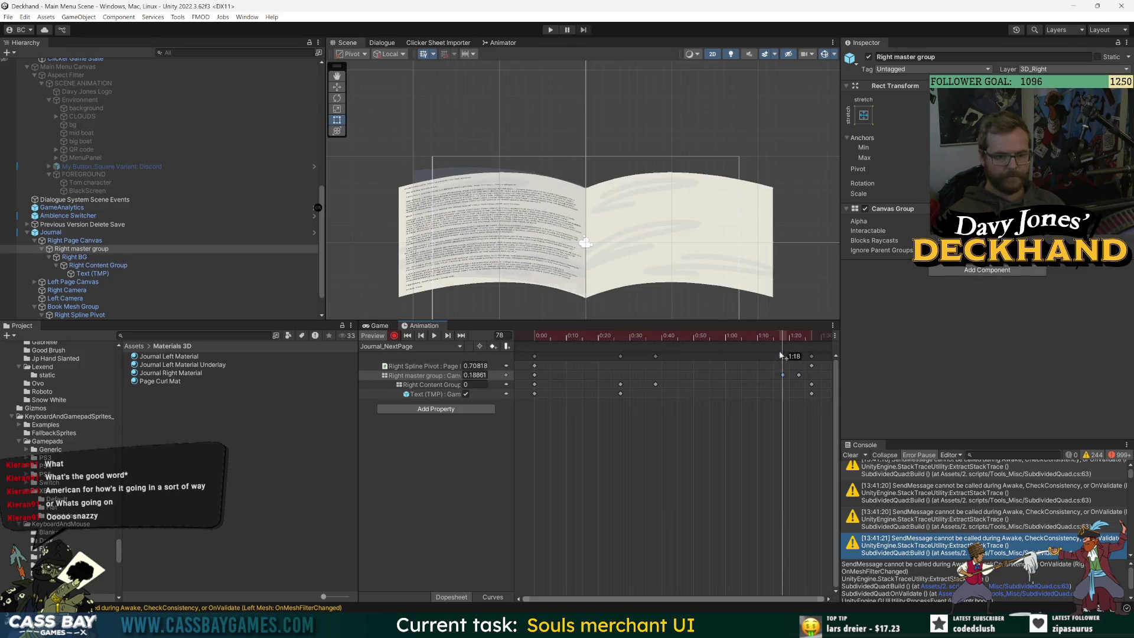
mouse_move(780, 355)
left_mouse_down()
mouse_move(801, 348)
mouse_move(776, 353)
mouse_move(801, 359)
mouse_move(773, 335)
mouse_move(809, 336)
mouse_move(782, 343)
mouse_move(792, 360)
mouse_move(813, 337)
mouse_move(721, 335)
mouse_move(807, 325)
mouse_move(532, 331)
mouse_move(753, 345)
mouse_move(478, 350)
left_mouse_up()
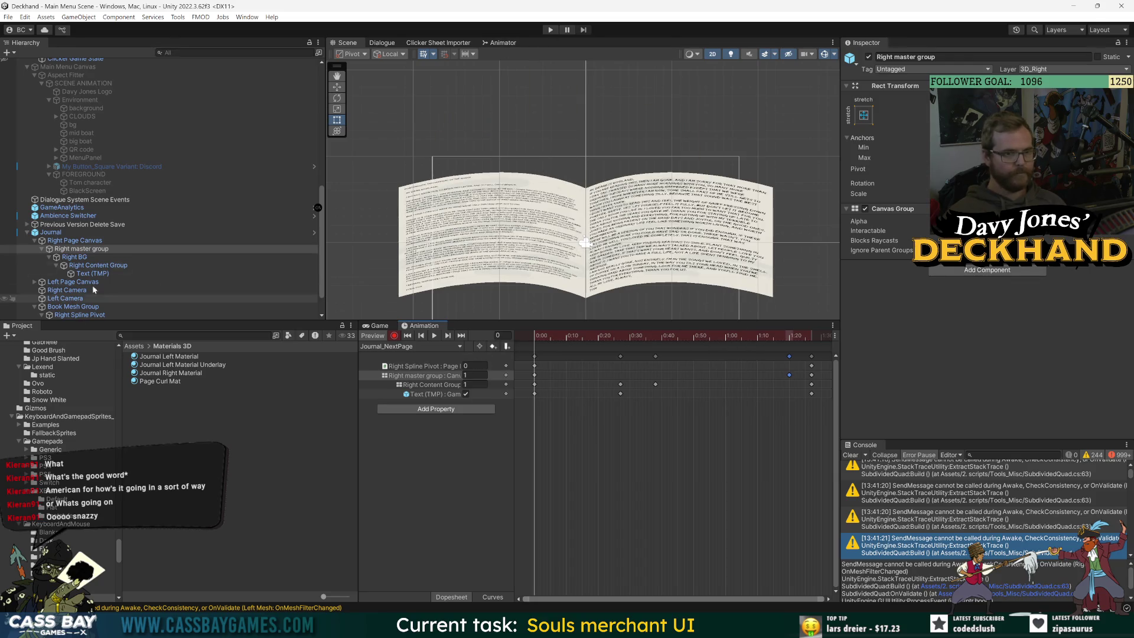
left_click(57, 233)
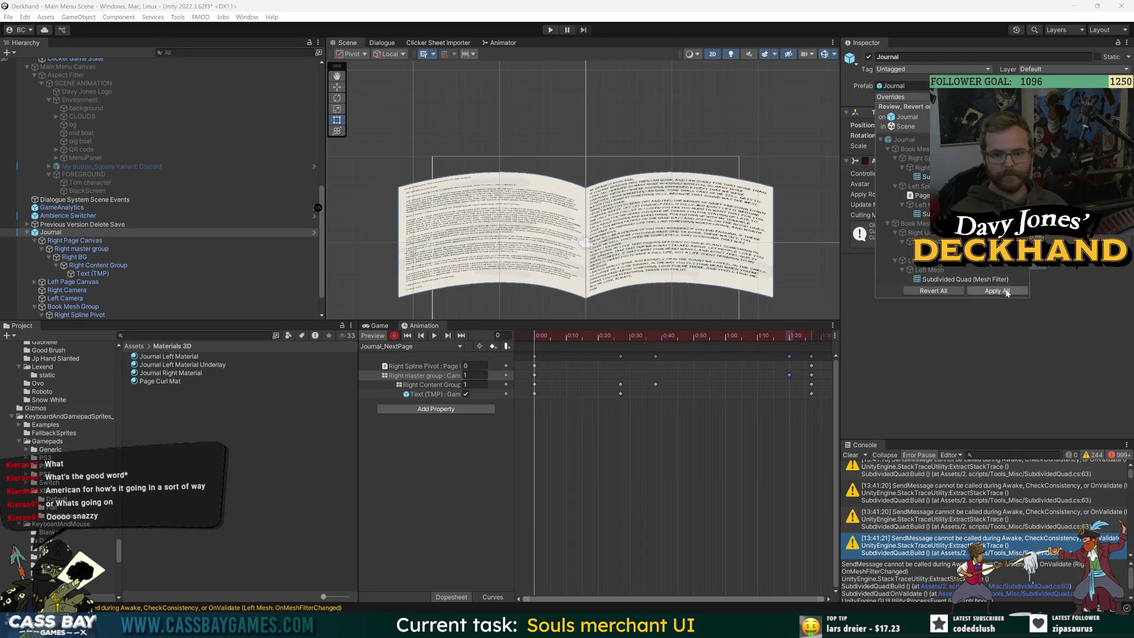
Step: Expand Book Mesh Group UNDERLAY > Left Underlay Spline and select its Left Mesh
scroll(50, 278, "down", 2)
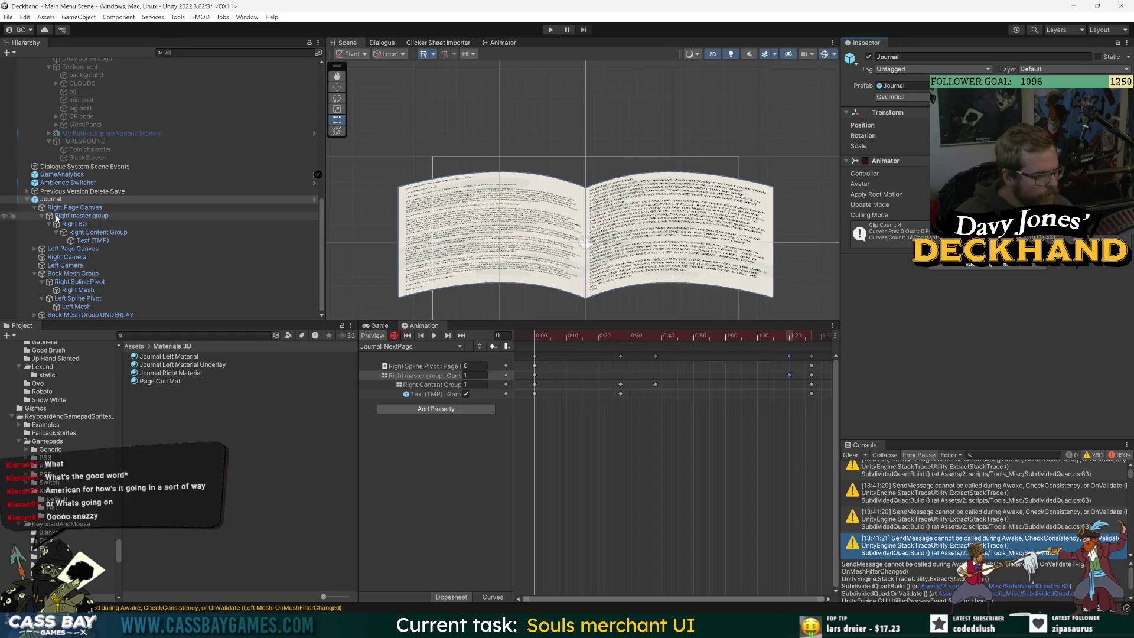
left_click(33, 315)
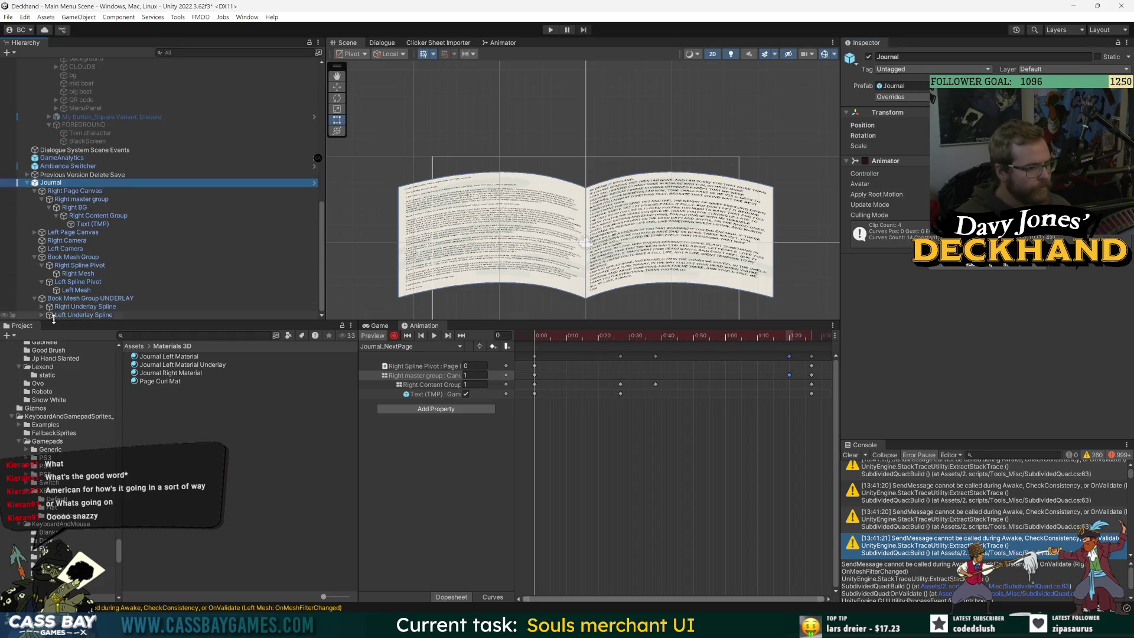
left_click(41, 315)
left_click(77, 315)
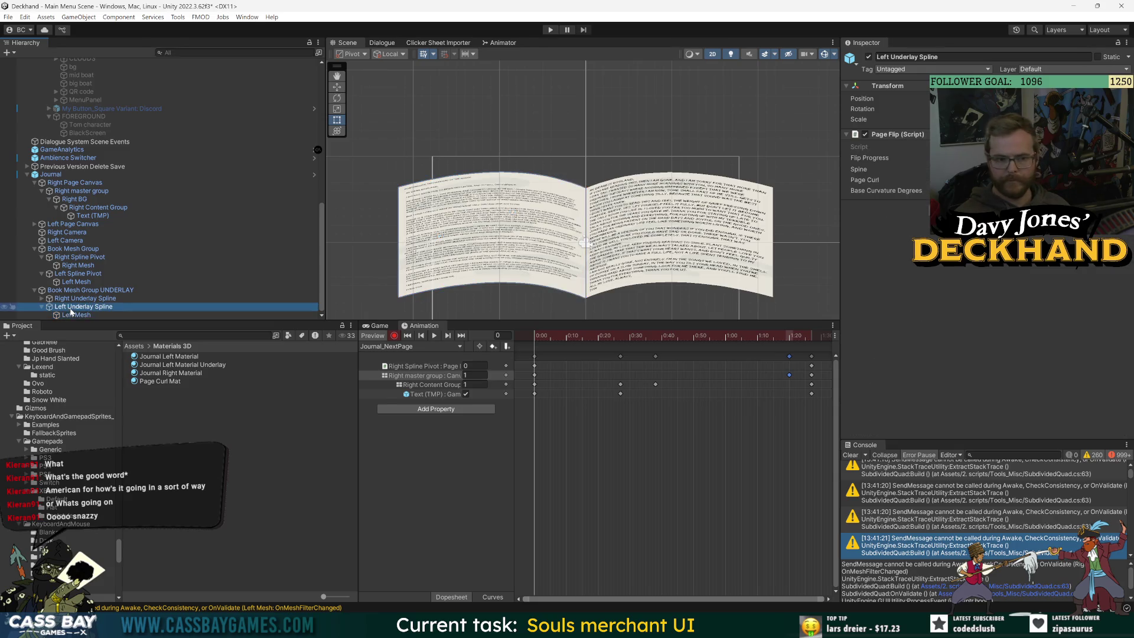
left_click(76, 274)
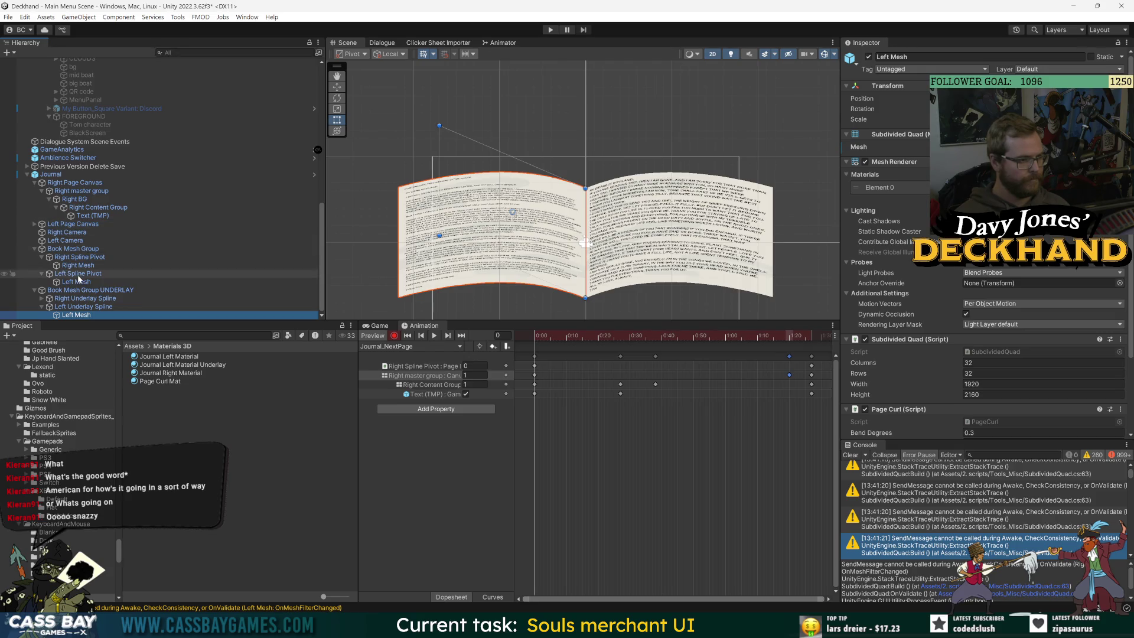
Step: Key the Left Spline Pivot's Page Flip at 0 and preview the right page flipping
left_click_drag(869, 158, 898, 158)
left_click_drag(987, 156, 865, 161)
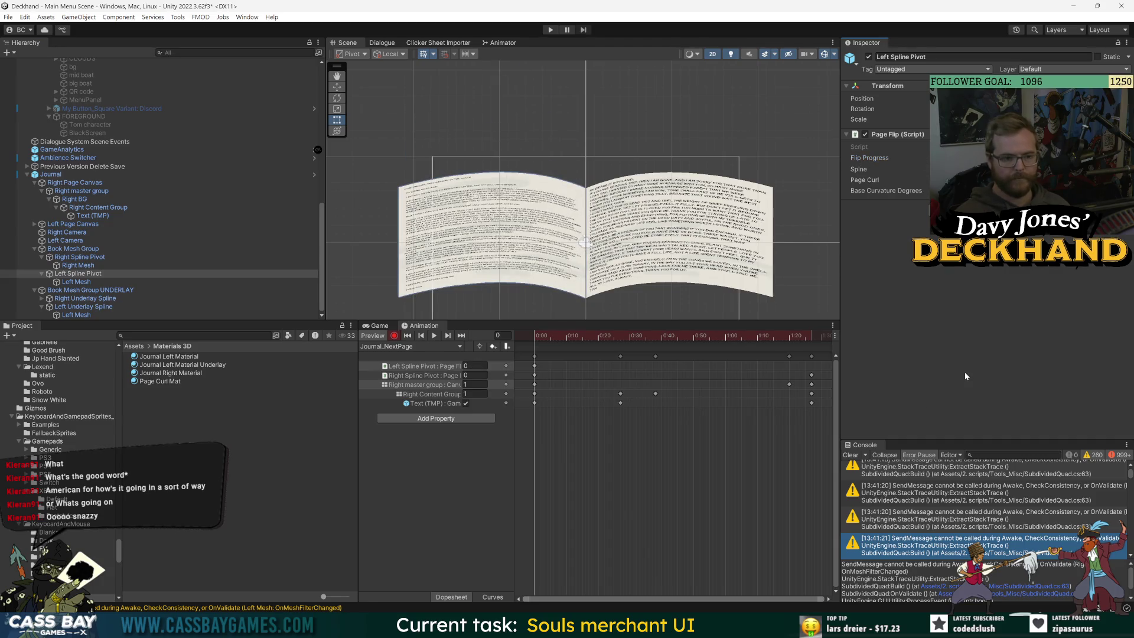
mouse_move(545, 335)
left_mouse_down()
mouse_move(766, 339)
mouse_move(715, 347)
left_mouse_up()
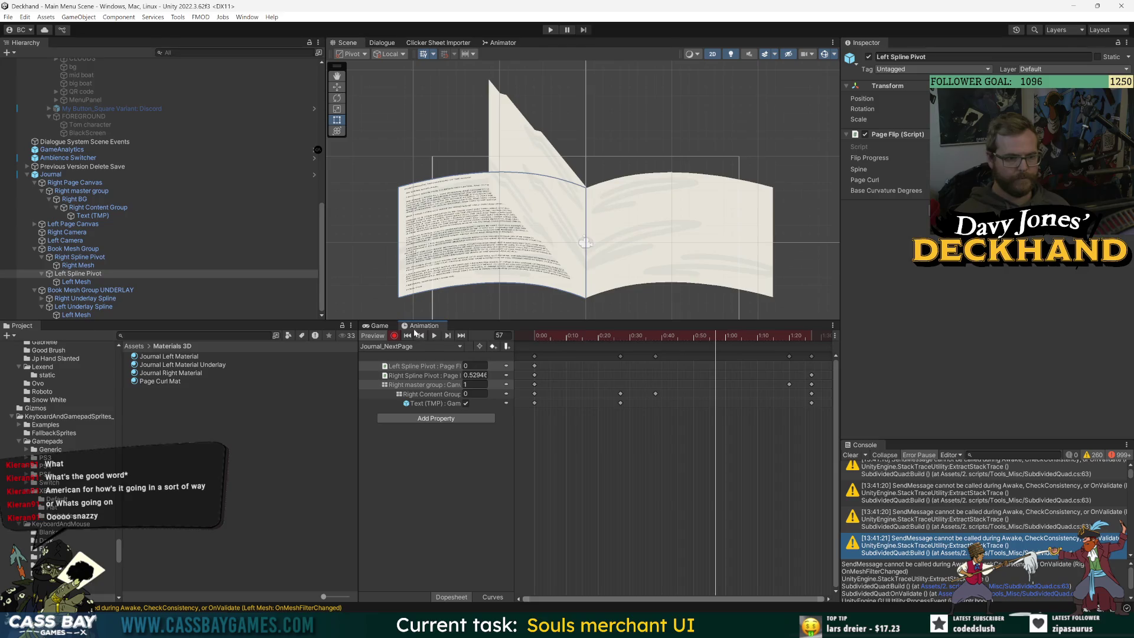
Step: Expand Left Page Canvas > Left master group > Left BG and select Left Content Group
left_click(71, 283)
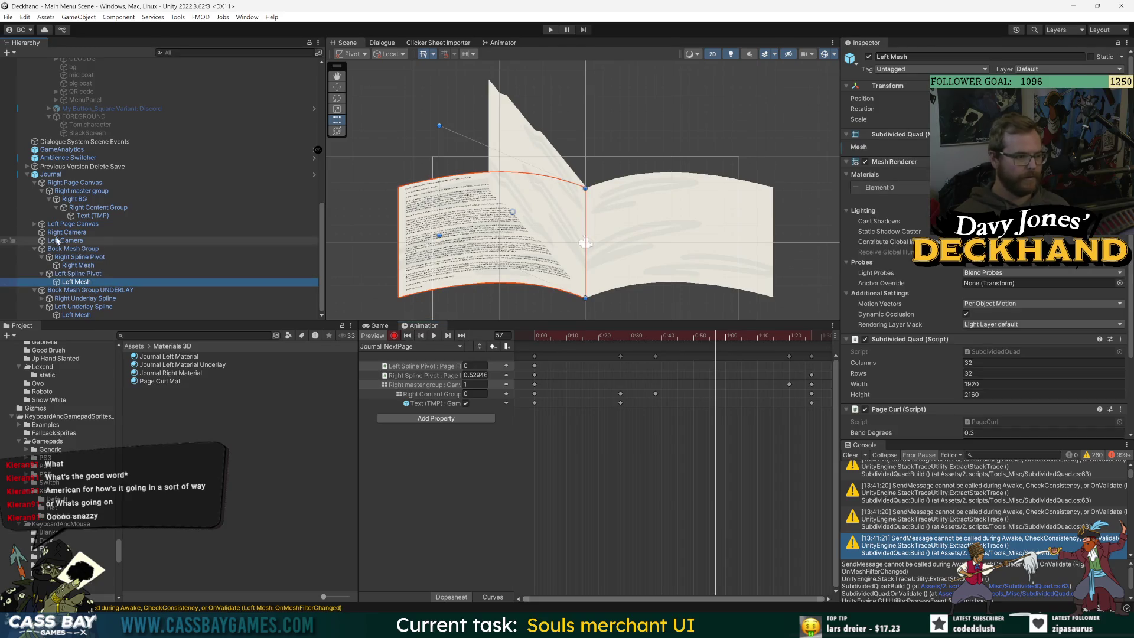
left_click(34, 225)
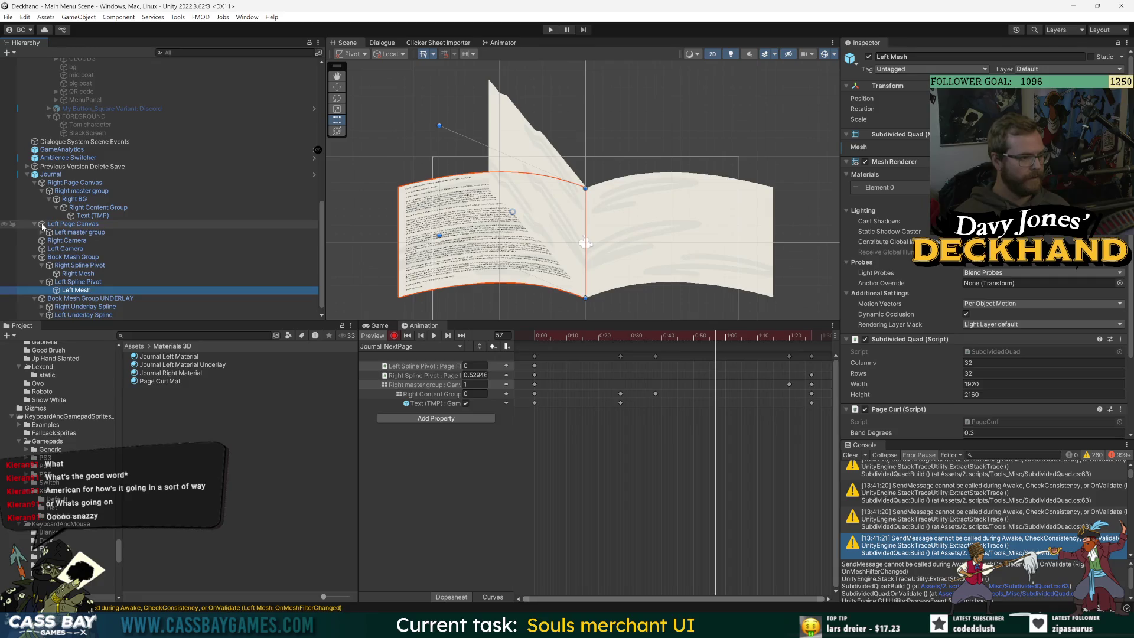
left_click(42, 233)
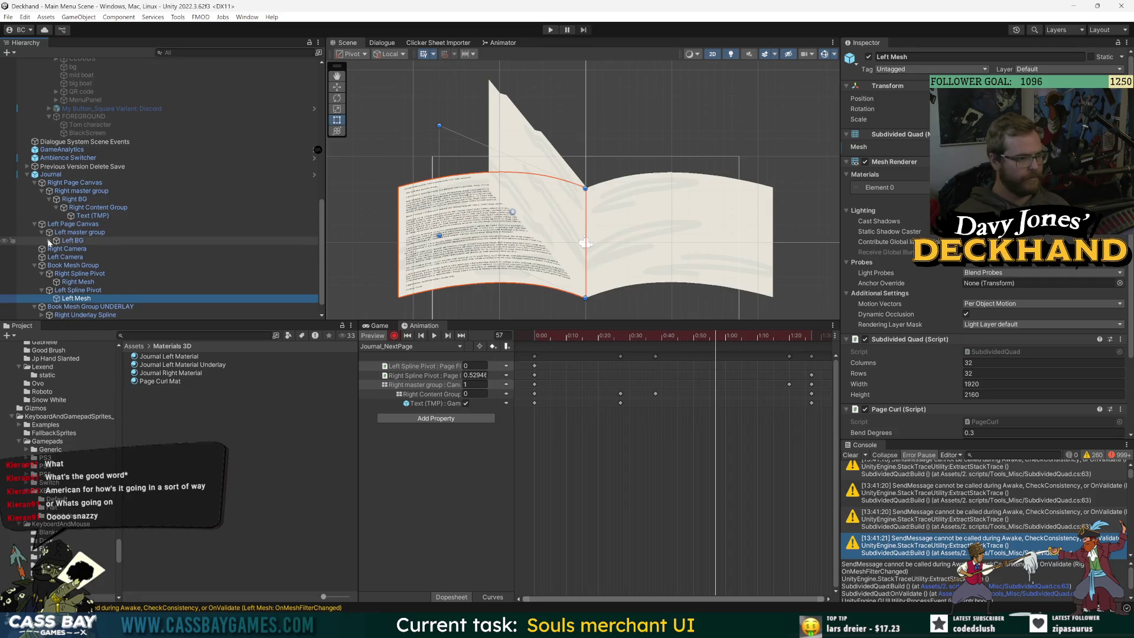
left_click(49, 241)
left_click(57, 249)
left_click(94, 249)
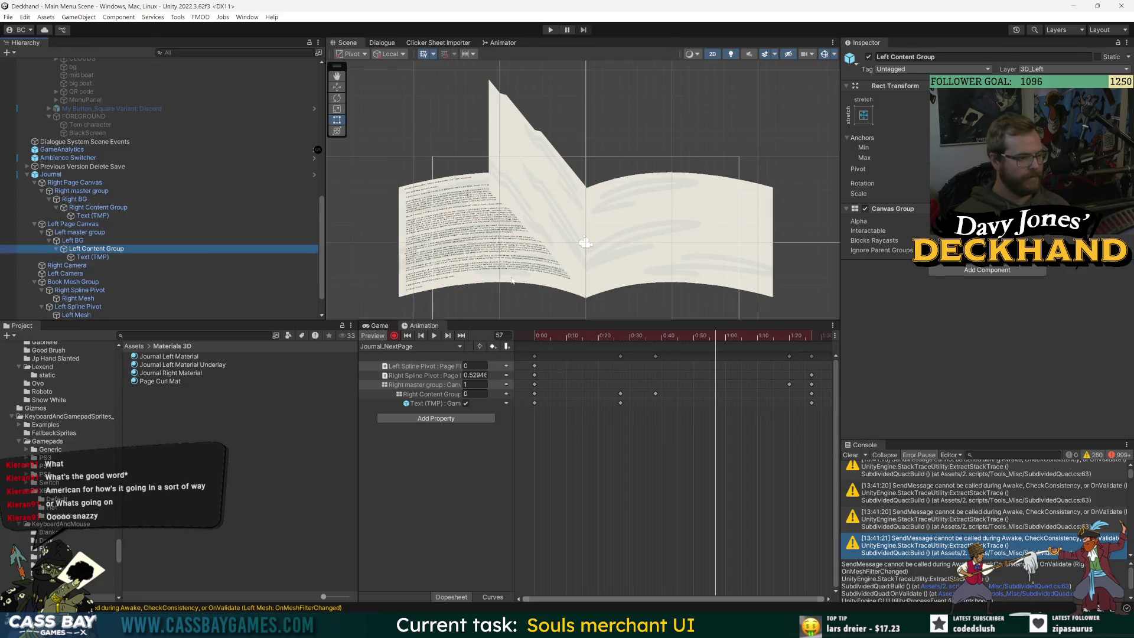
Step: Key Left Content Group's Canvas Group Alpha fading to 0, then preview up to frame 87
mouse_move(865, 225)
left_mouse_down()
mouse_move(733, 335)
mouse_move(759, 338)
left_mouse_up()
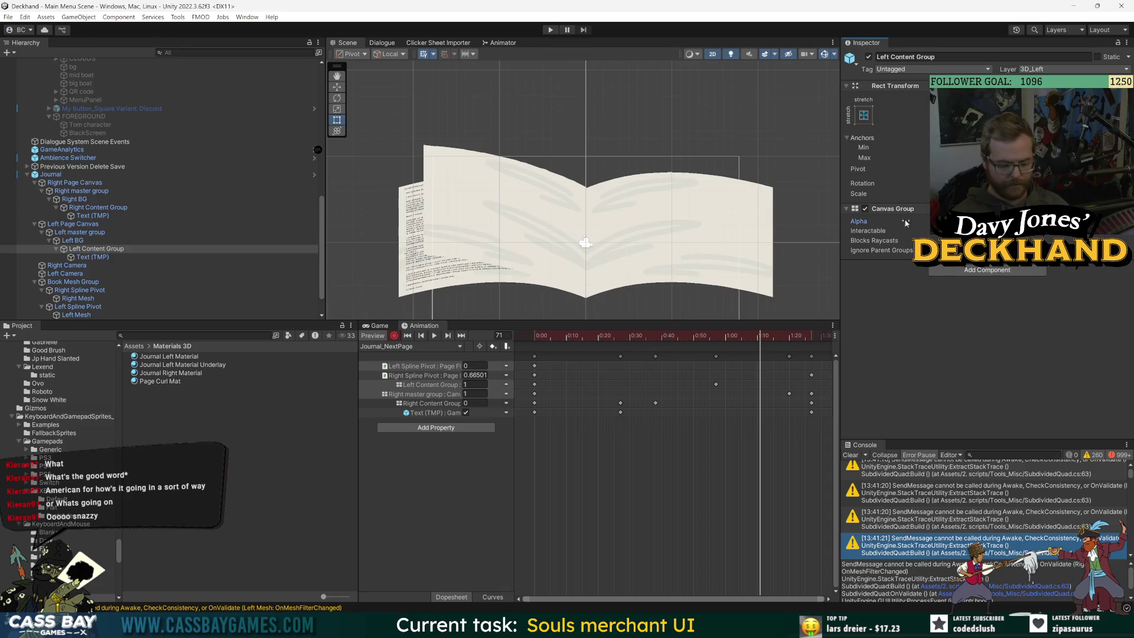
left_click_drag(905, 223, 910, 268)
left_click_drag(761, 384, 789, 384)
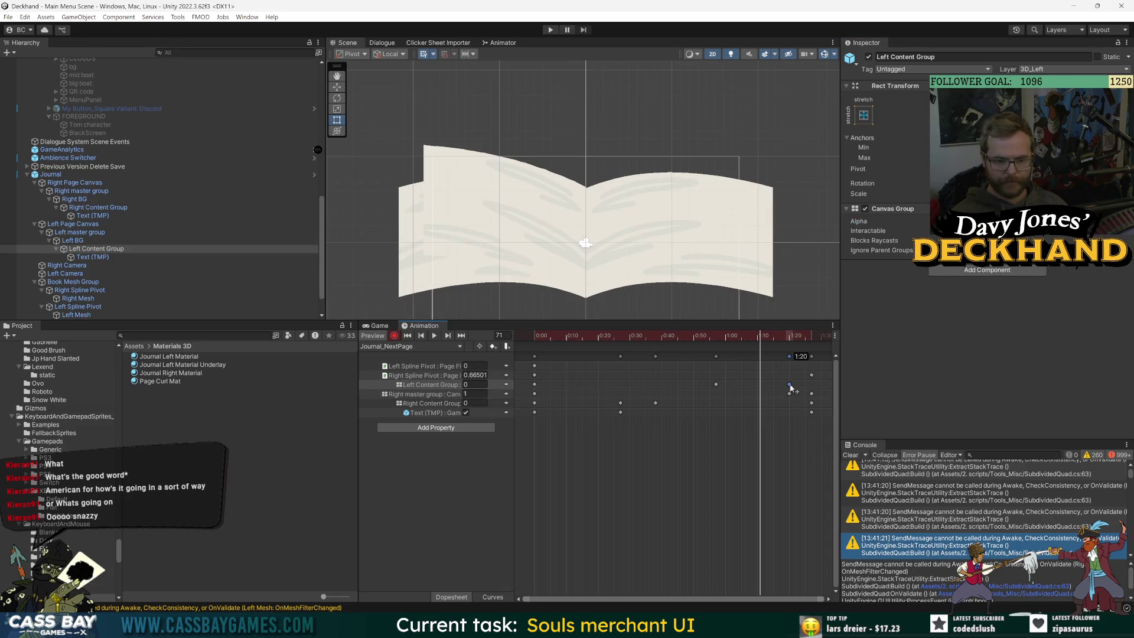
left_click_drag(761, 338, 525, 353)
key("space")
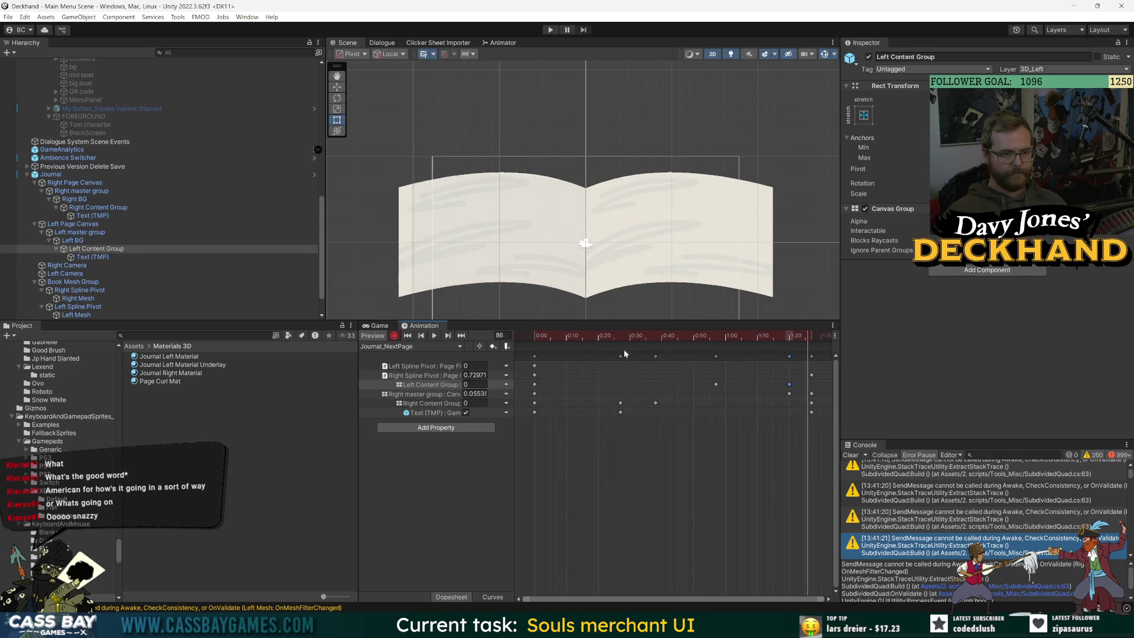
left_click(818, 335)
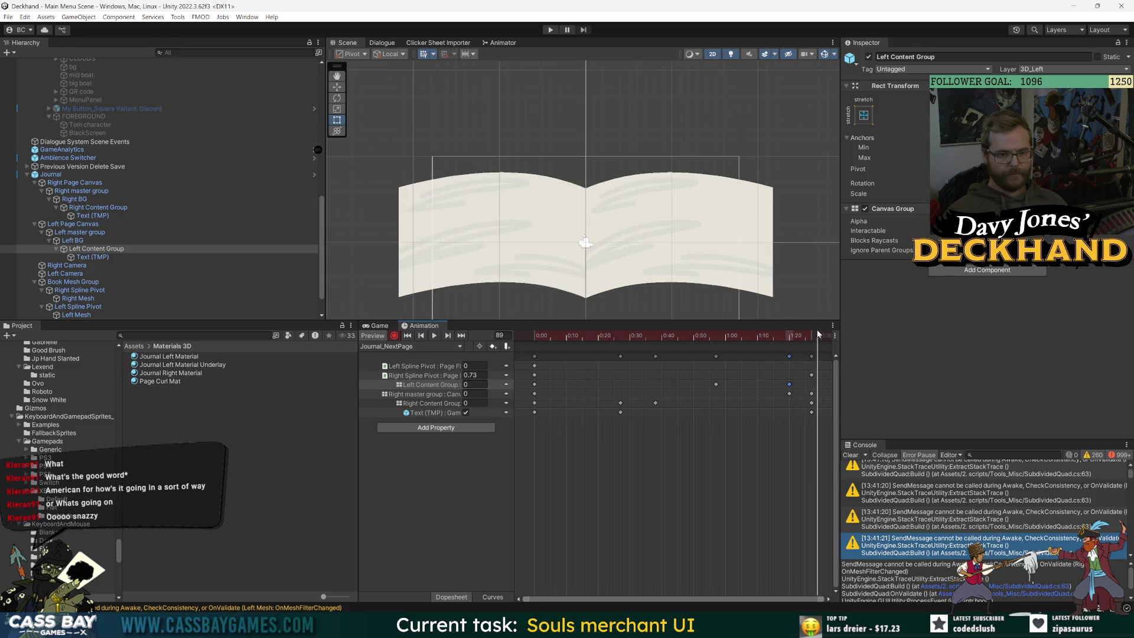
left_click_drag(818, 334, 810, 336)
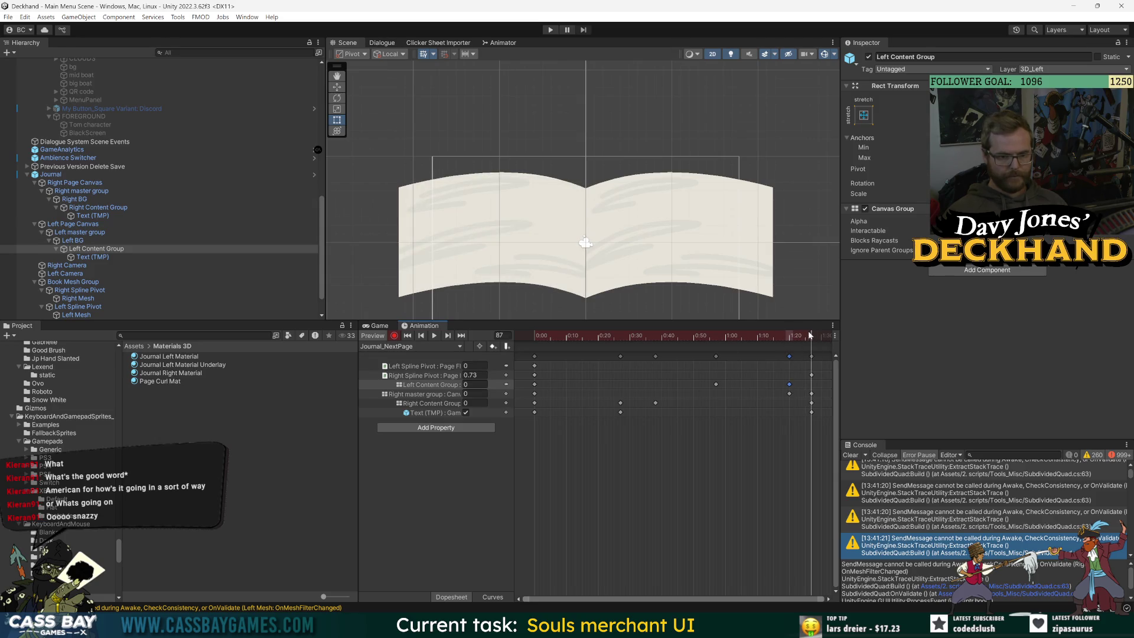
Step: Copy the Left Spline Pivot's starting key to frame 87
left_click(535, 367)
key("ctrl+c")
key("ctrl+v")
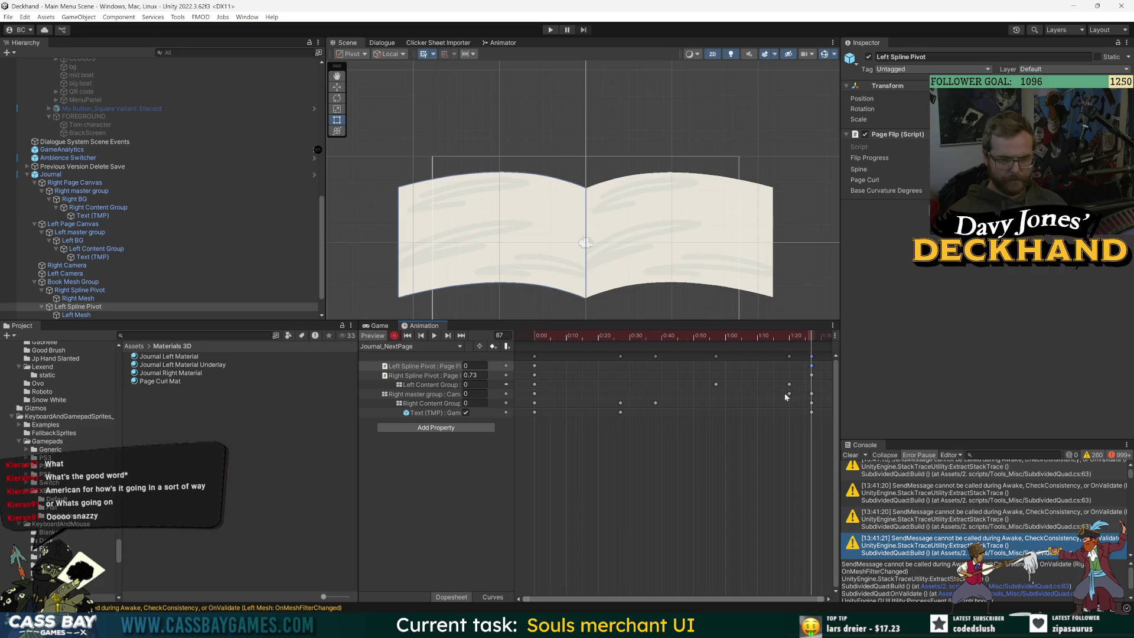
mouse_move(804, 339)
left_mouse_down()
mouse_move(550, 336)
mouse_move(807, 360)
left_mouse_up()
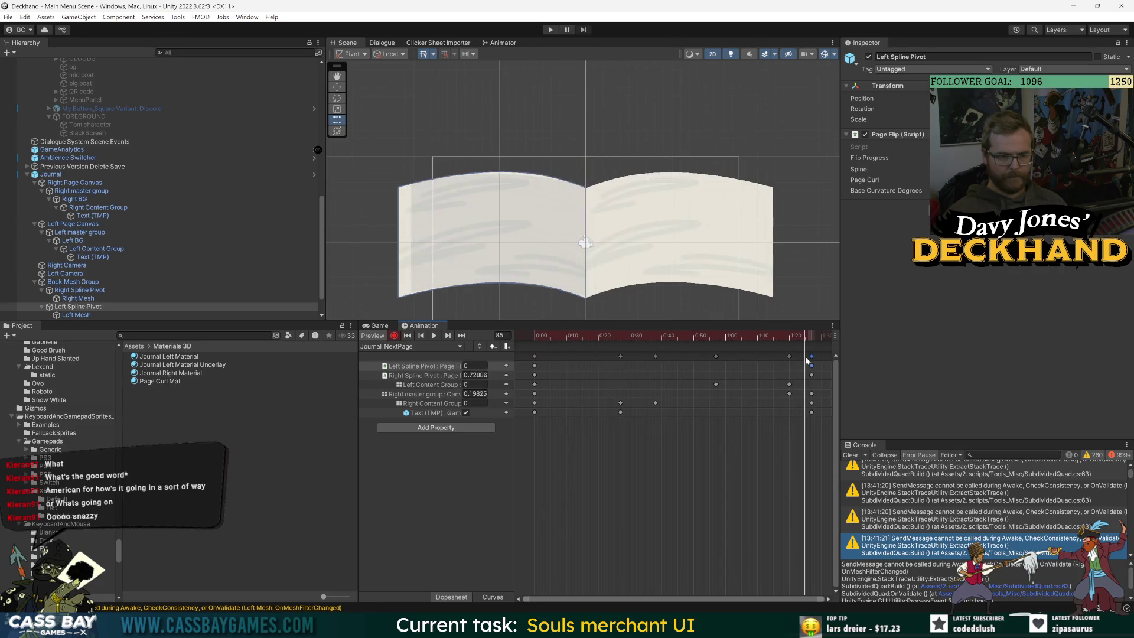
Step: Paste the Left Content Group key at frame 87 with alpha 0 and play the preview
left_click(534, 384)
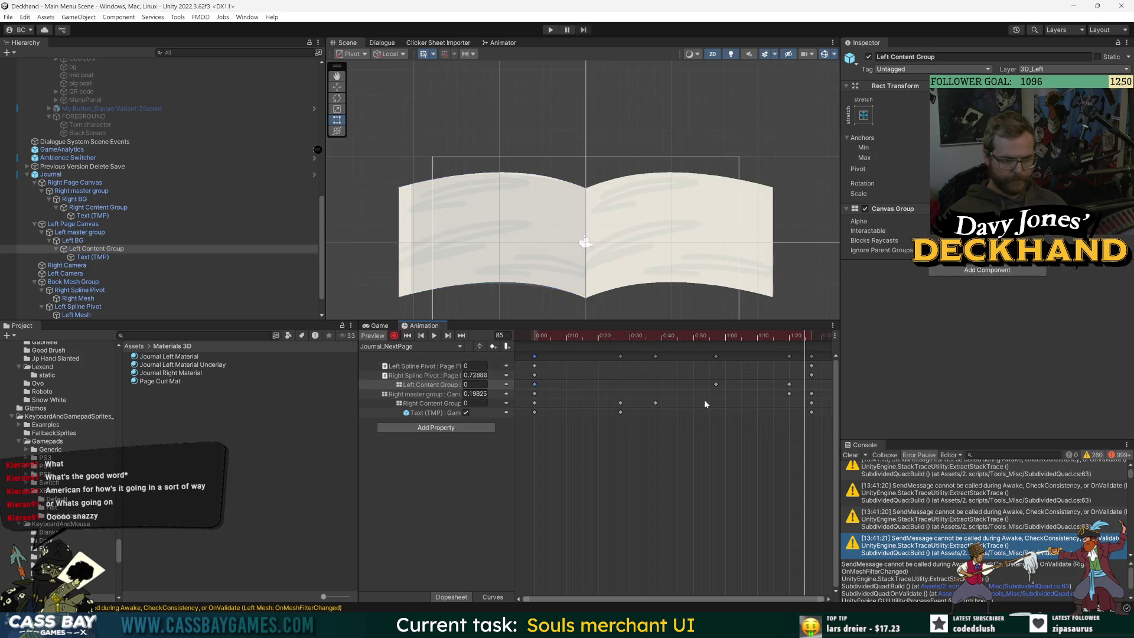
left_click(812, 336)
key("ctrl+v")
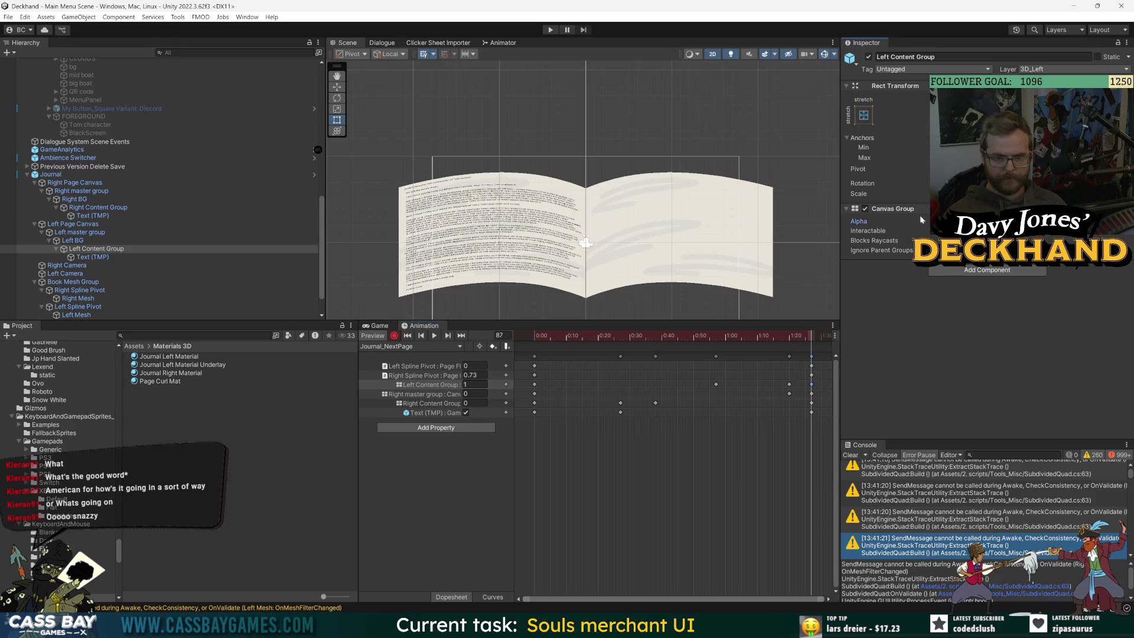
type("0")
key("Return")
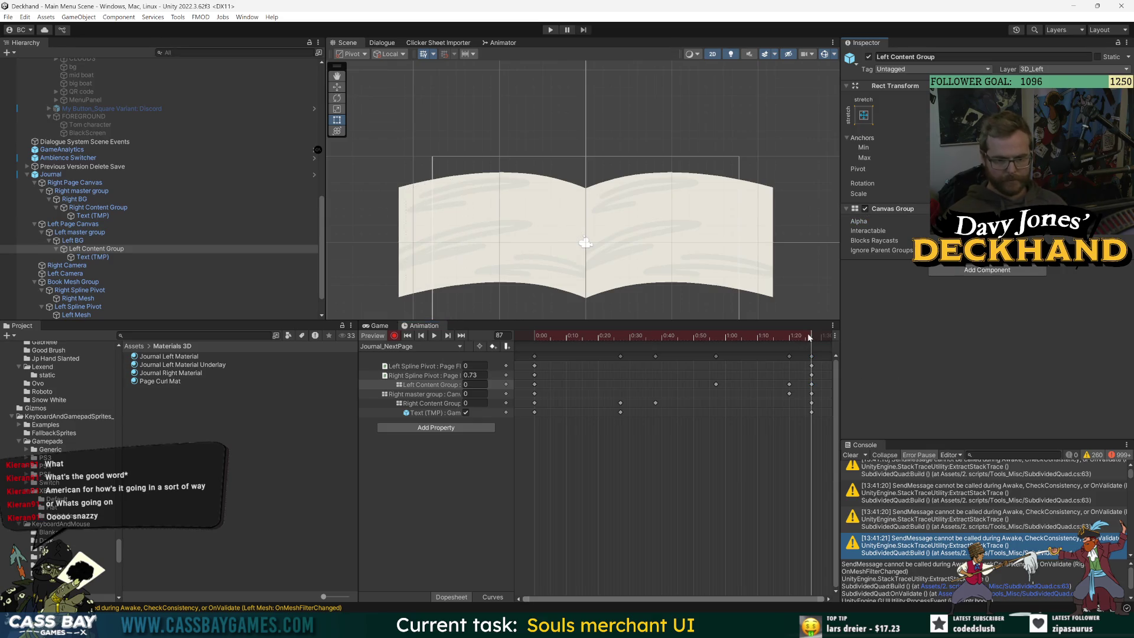
key("space")
left_click(813, 357)
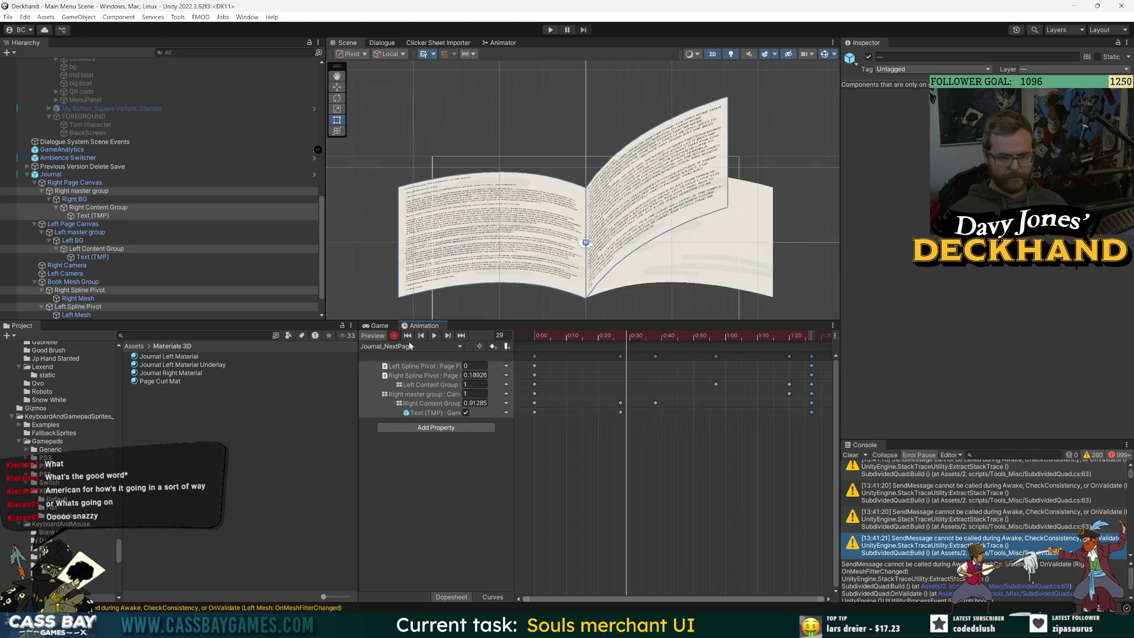
Step: Switch to Journal_FadeInNewPage and select all six keyframes at 0:30
left_click(416, 347)
left_click(408, 358)
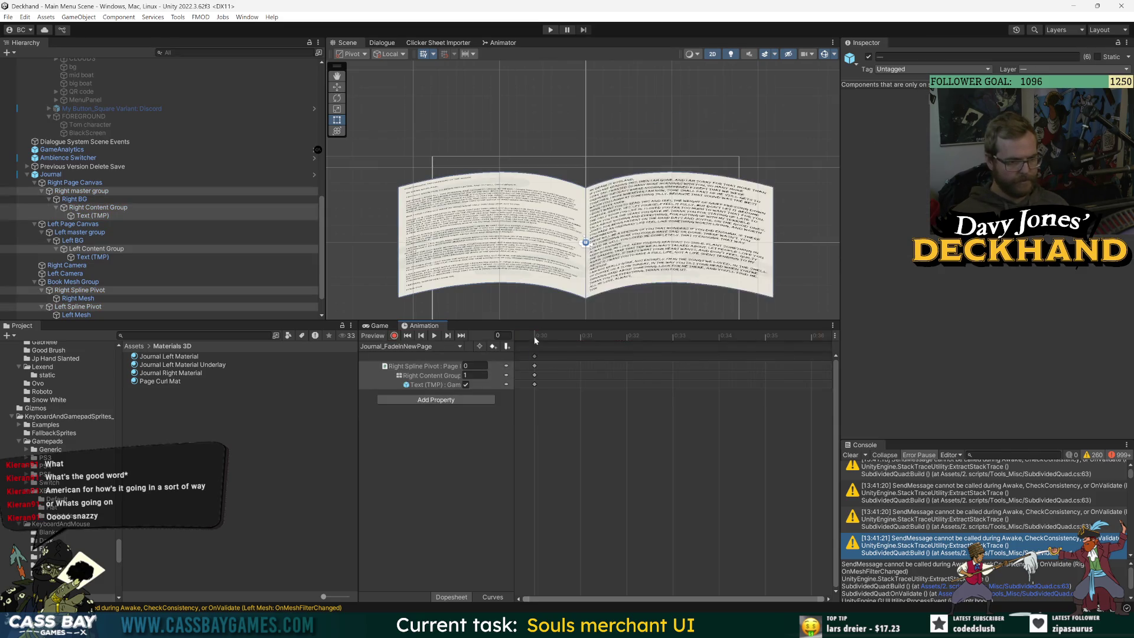
left_click_drag(544, 336, 767, 340)
scroll(717, 430, "down", 1)
left_click(718, 434)
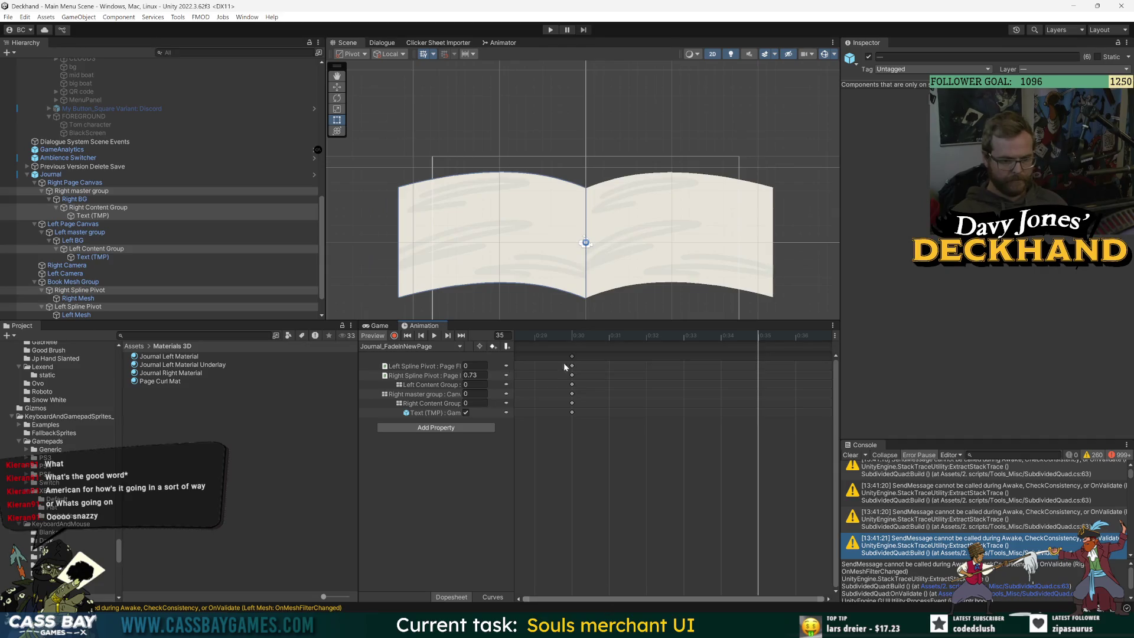
left_click(534, 336)
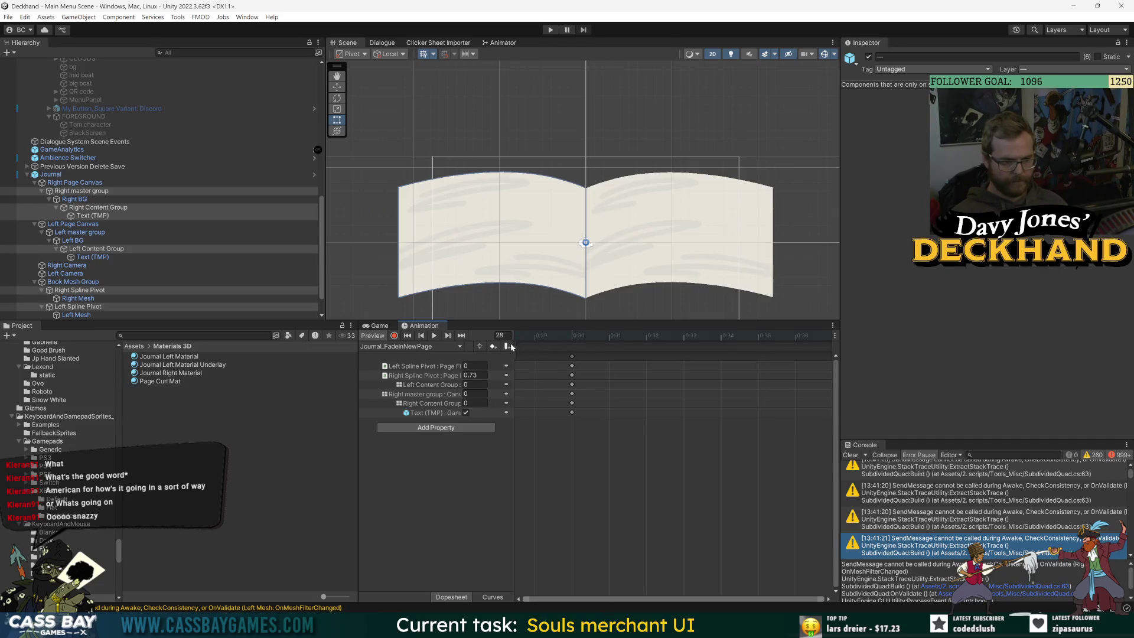
left_click(570, 357)
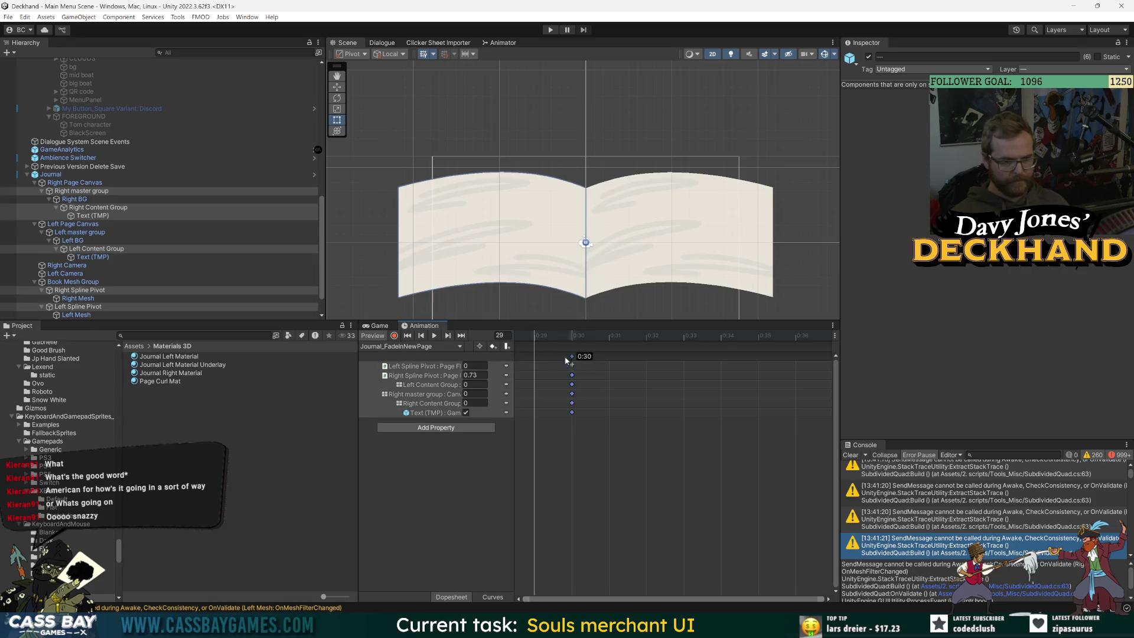
Step: Cut the 0:30 keyframes and paste them at frame 0
scroll(597, 428, "down", 10)
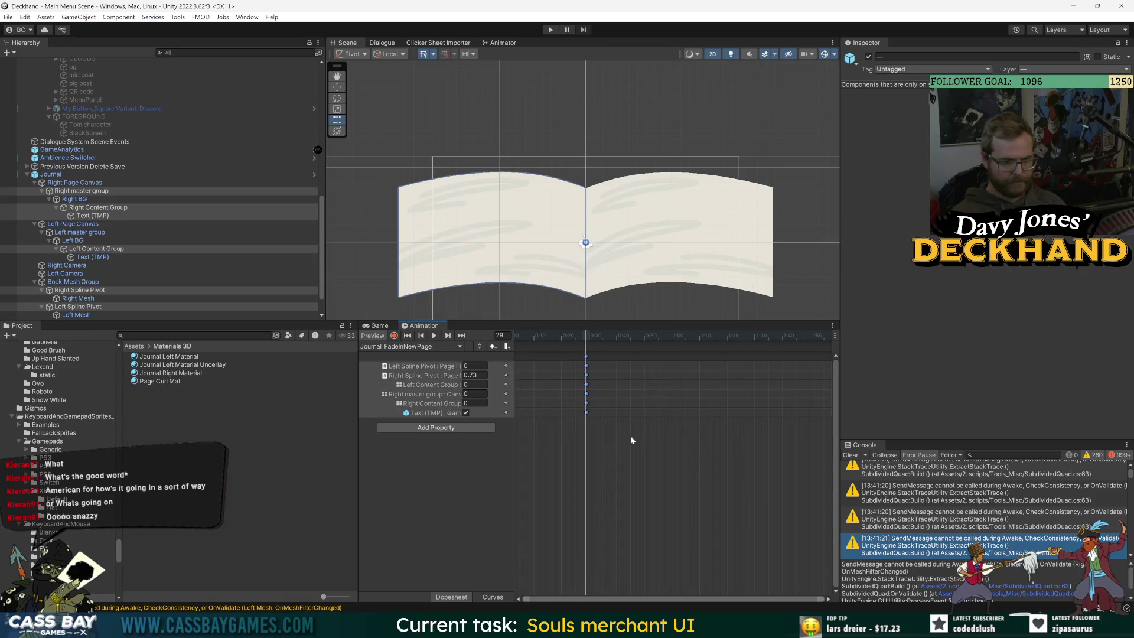
key("Delete")
left_click(523, 338)
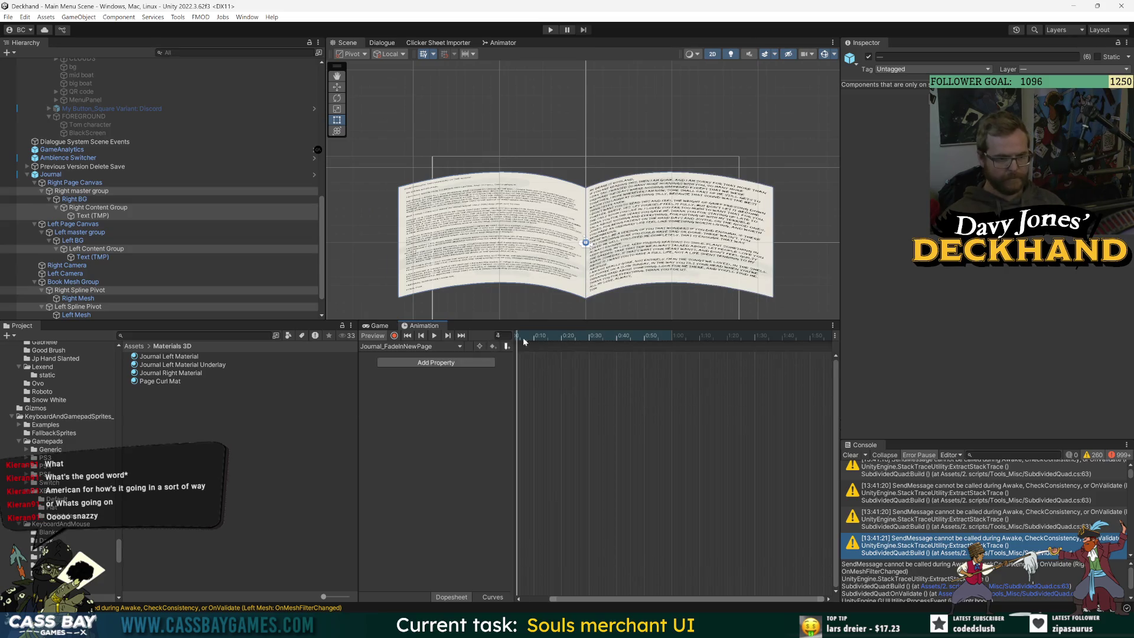
left_click(519, 338)
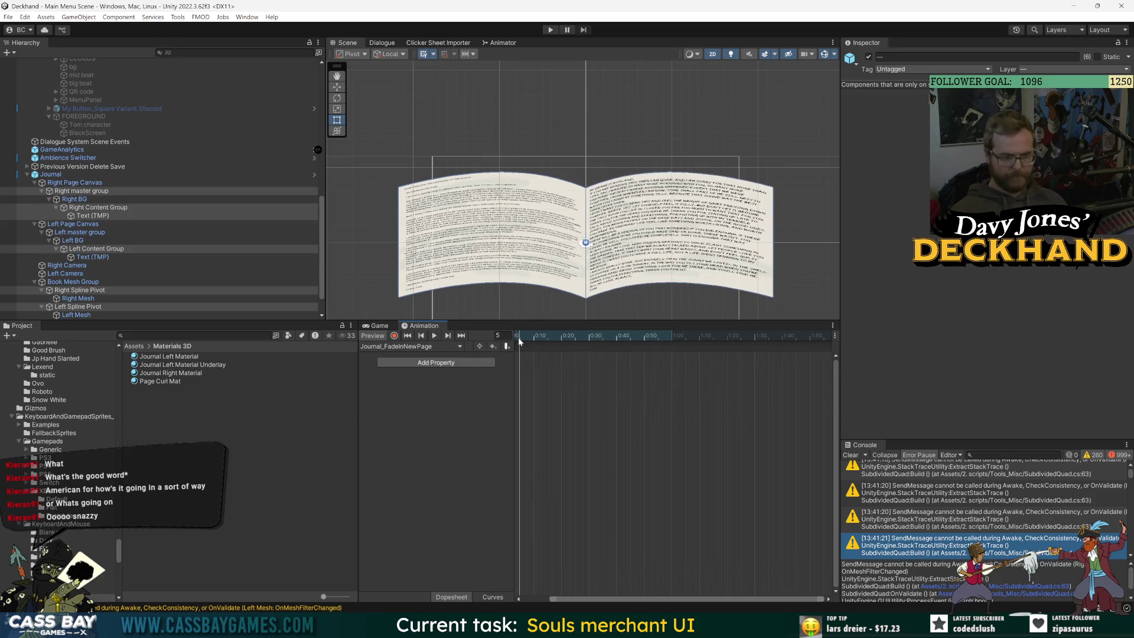
left_click_drag(519, 338, 512, 338)
scroll(552, 370, "down", 1)
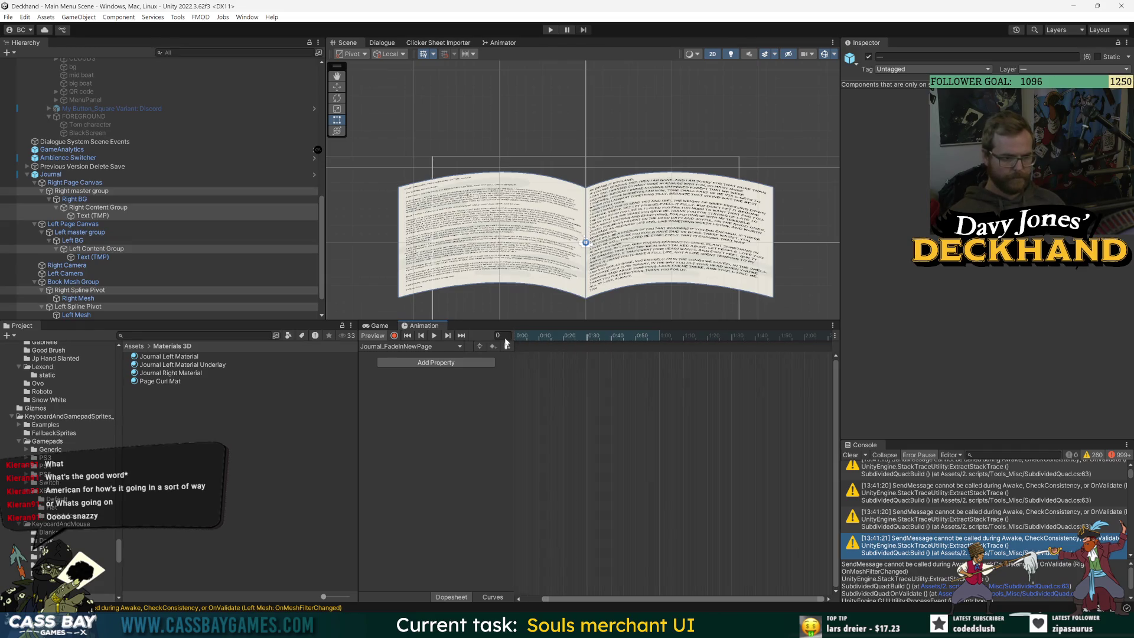
left_click(506, 344)
left_click_drag(519, 337, 708, 351)
left_click(587, 442)
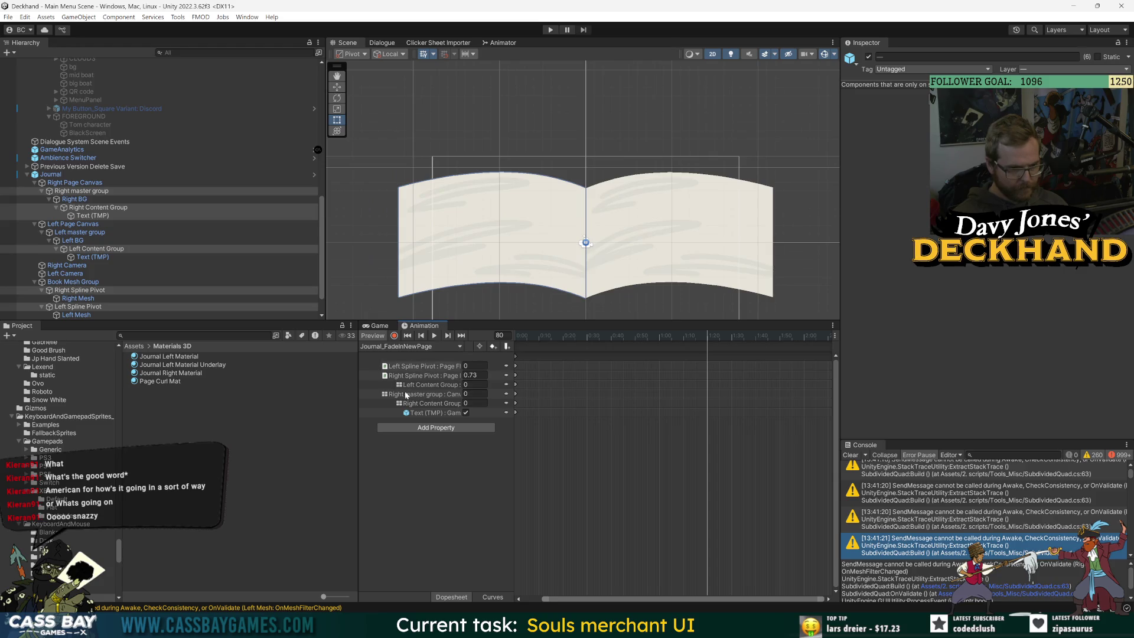
Step: Set the content group alphas to 1 at frame 80 and scrub the fade-in
left_click(473, 384)
type("1")
key("Tab")
type("1")
key("Tab")
type("1")
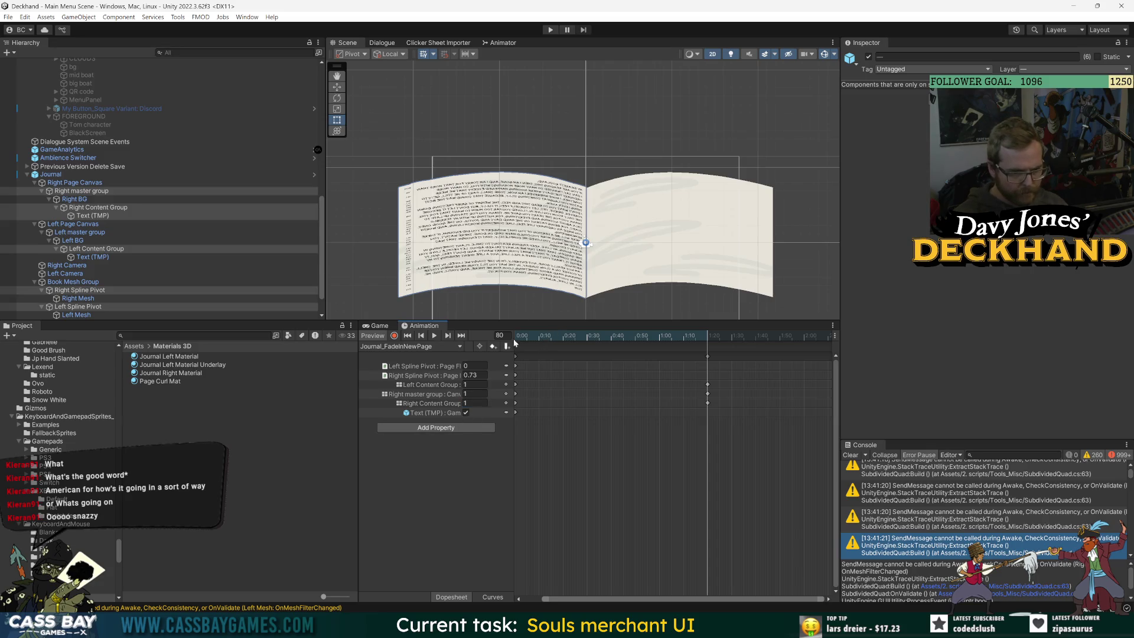
mouse_move(513, 338)
left_mouse_down()
mouse_move(656, 340)
mouse_move(609, 338)
mouse_move(487, 367)
mouse_move(525, 349)
mouse_move(517, 355)
left_mouse_up()
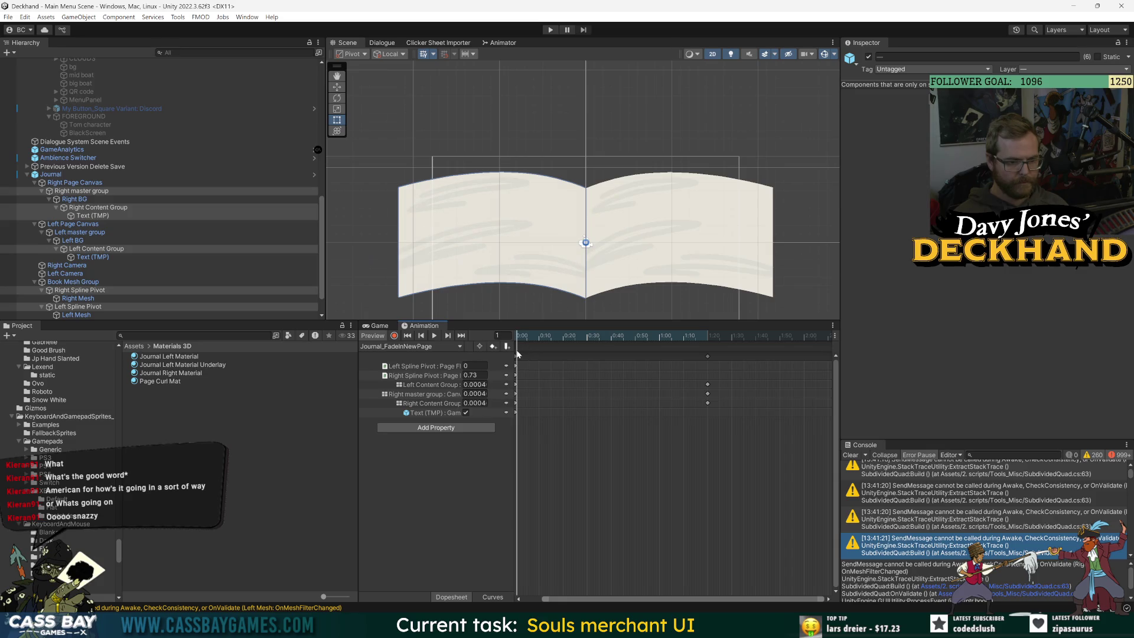
left_click(423, 338)
Step: Re-enable recording and check the Left Spline Pivot's Page Flip keys through frame 80
left_click_drag(544, 599, 519, 598)
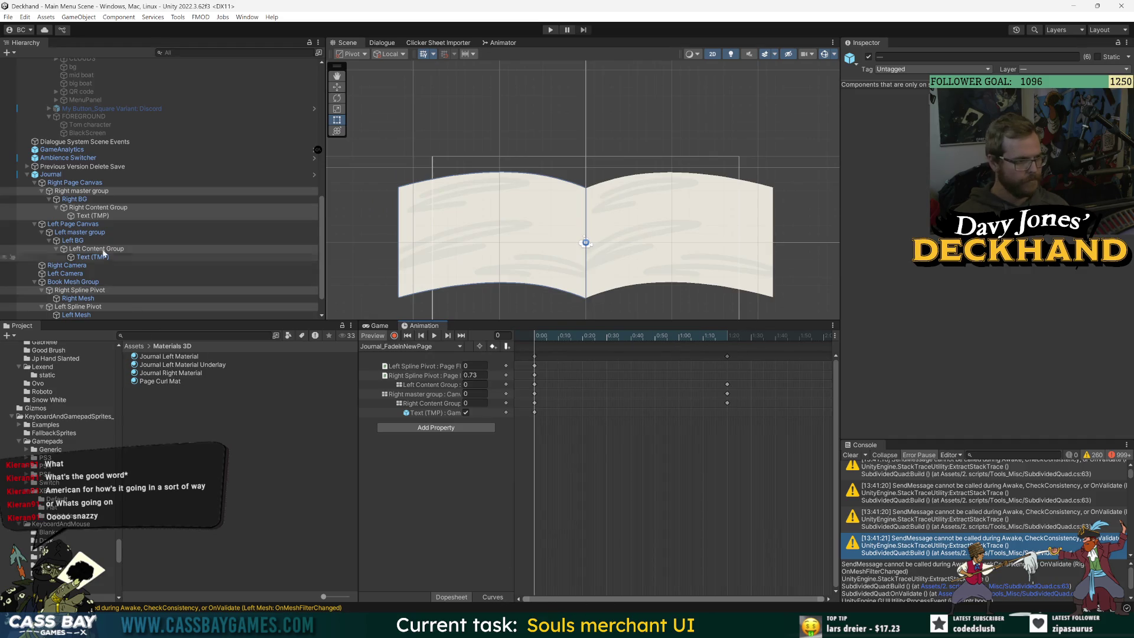
left_click(395, 336)
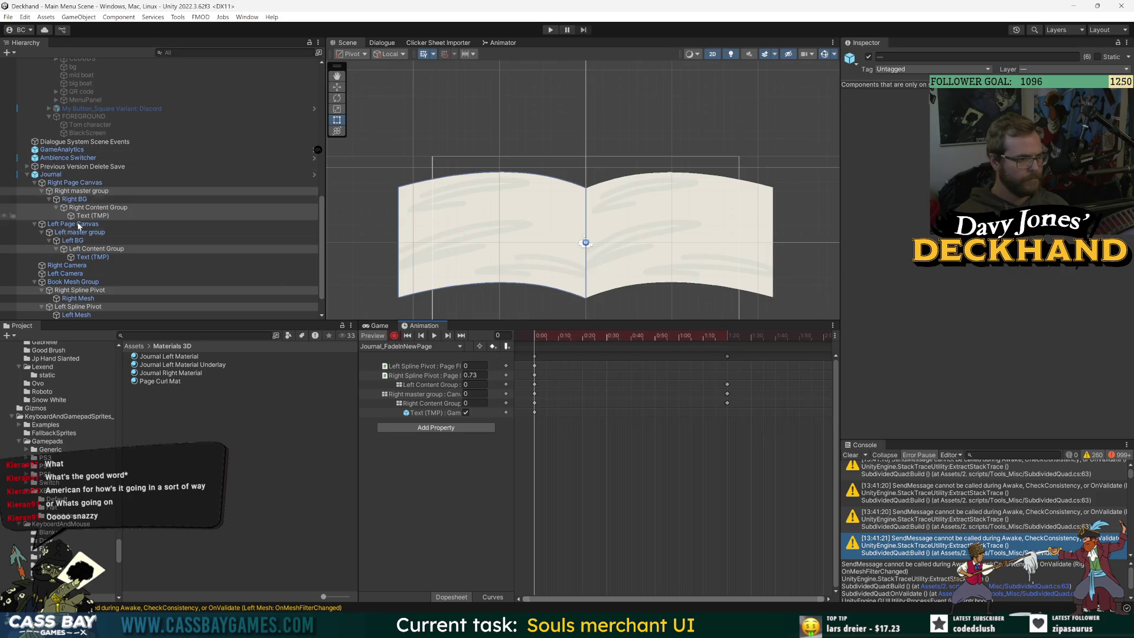
left_click(75, 291)
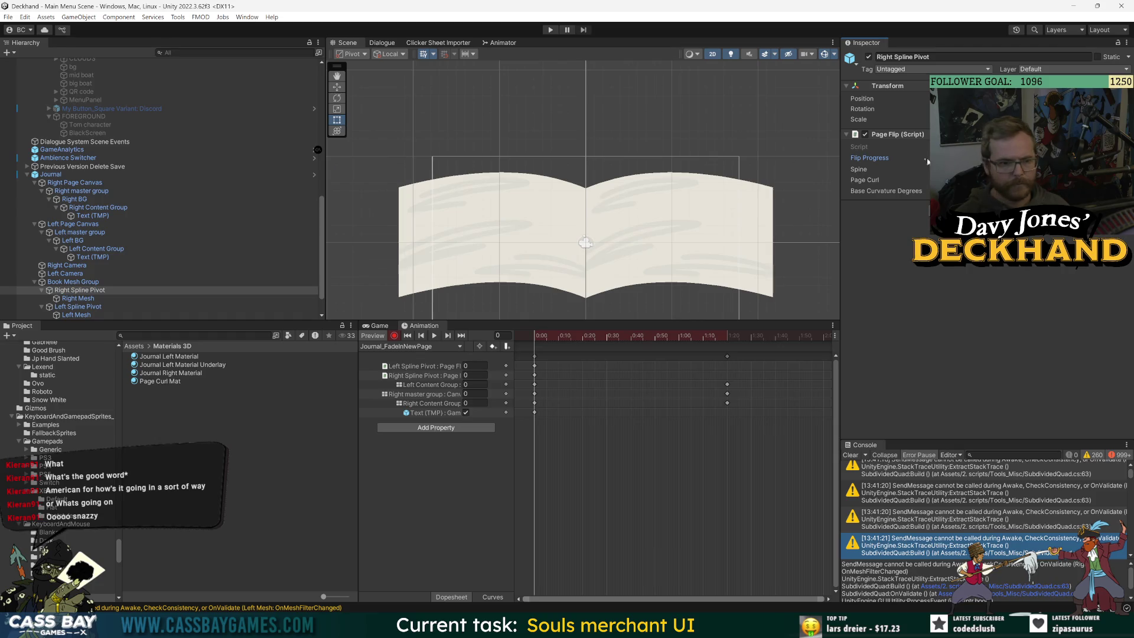
left_click(77, 307)
left_click_drag(870, 157, 945, 158)
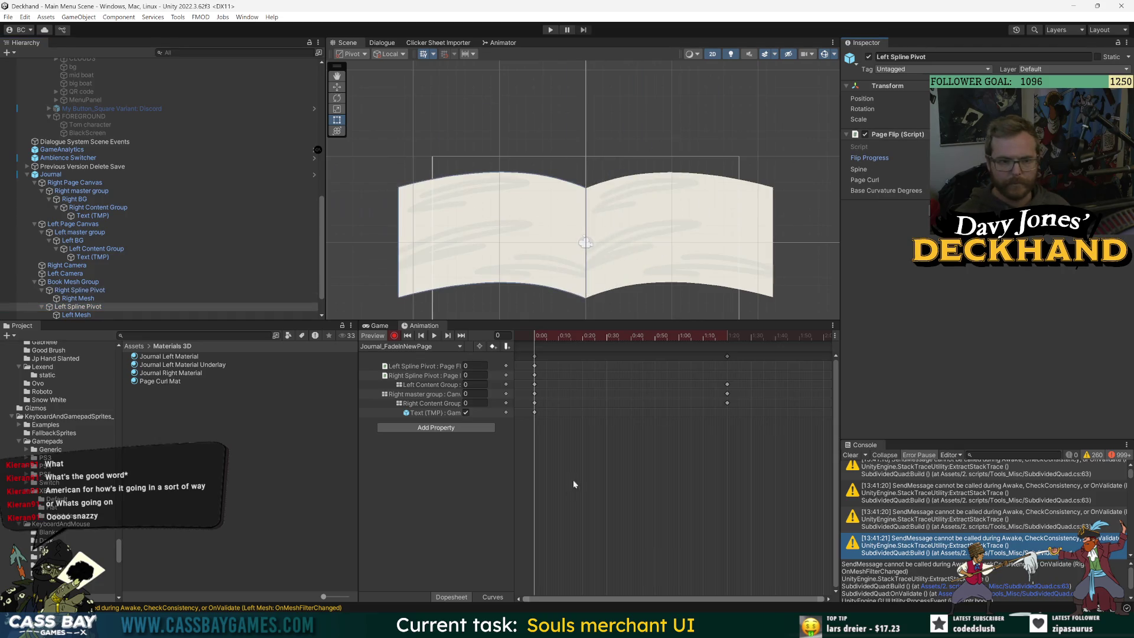
left_click(434, 335)
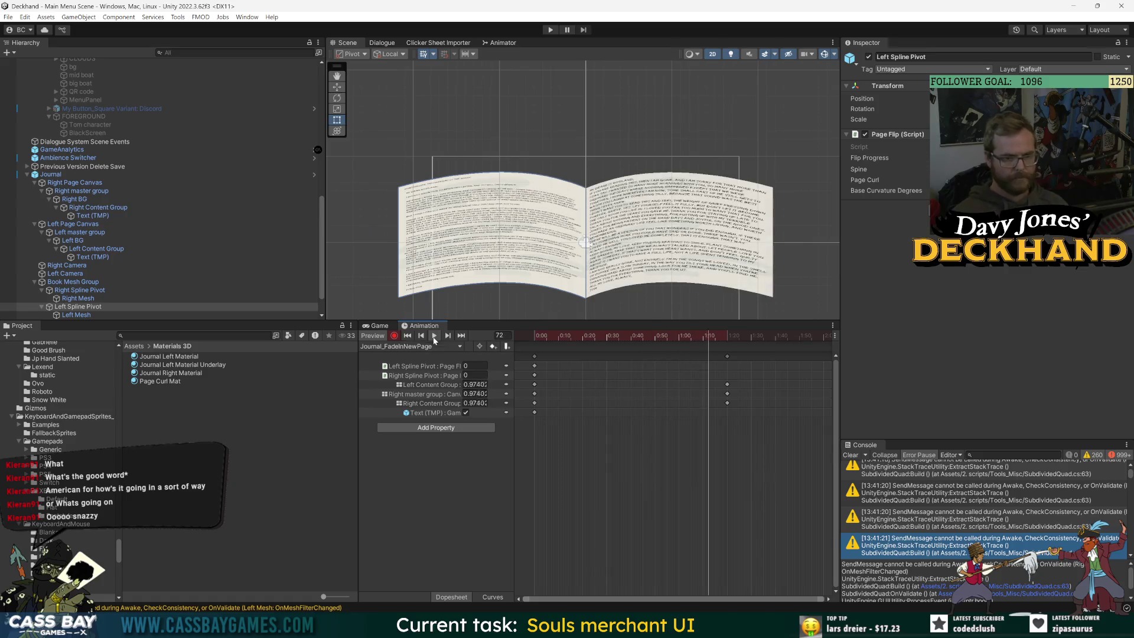
left_click(415, 366)
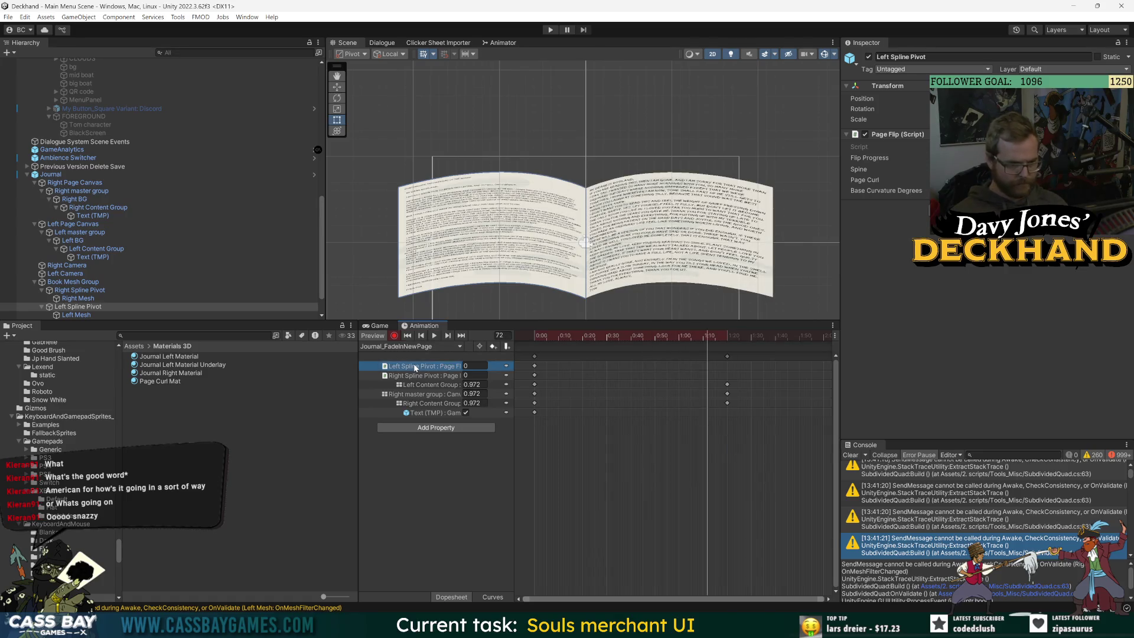
left_click(535, 366)
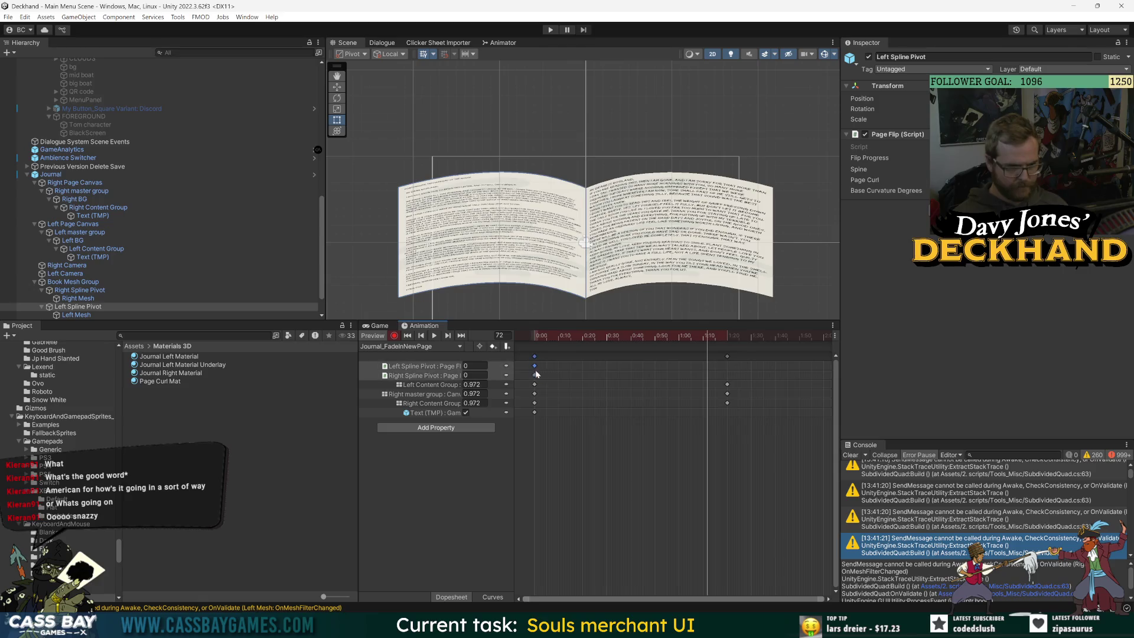
left_click(727, 335)
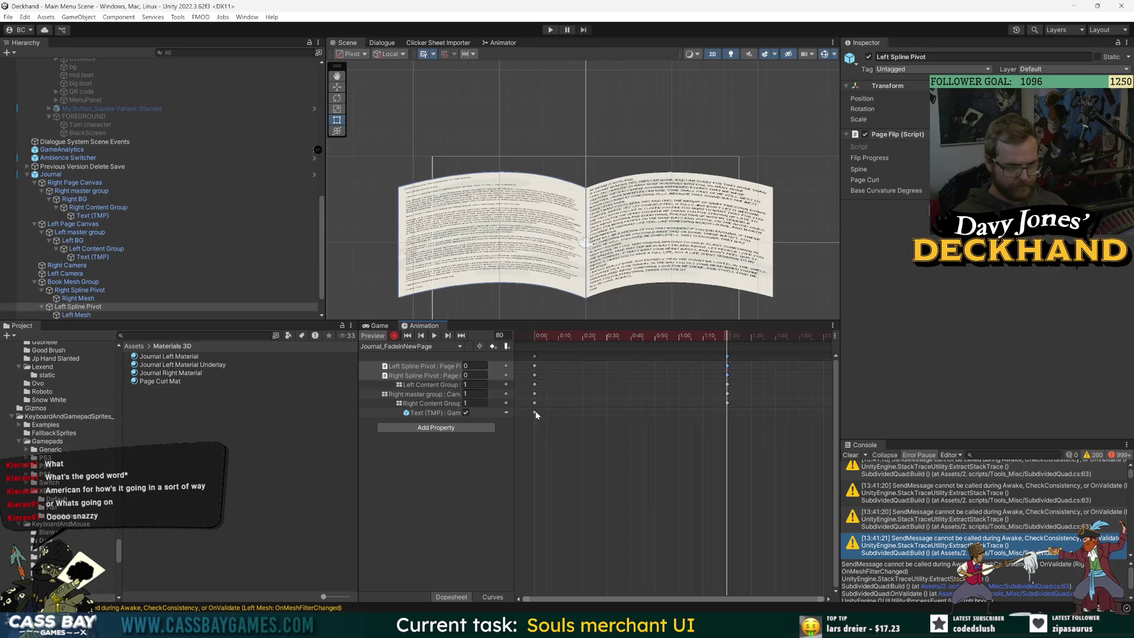
Step: Delete the Text (TMP) track and drag the fade's ending keyframes earlier
left_click(434, 413)
left_click_drag(599, 337, 535, 335)
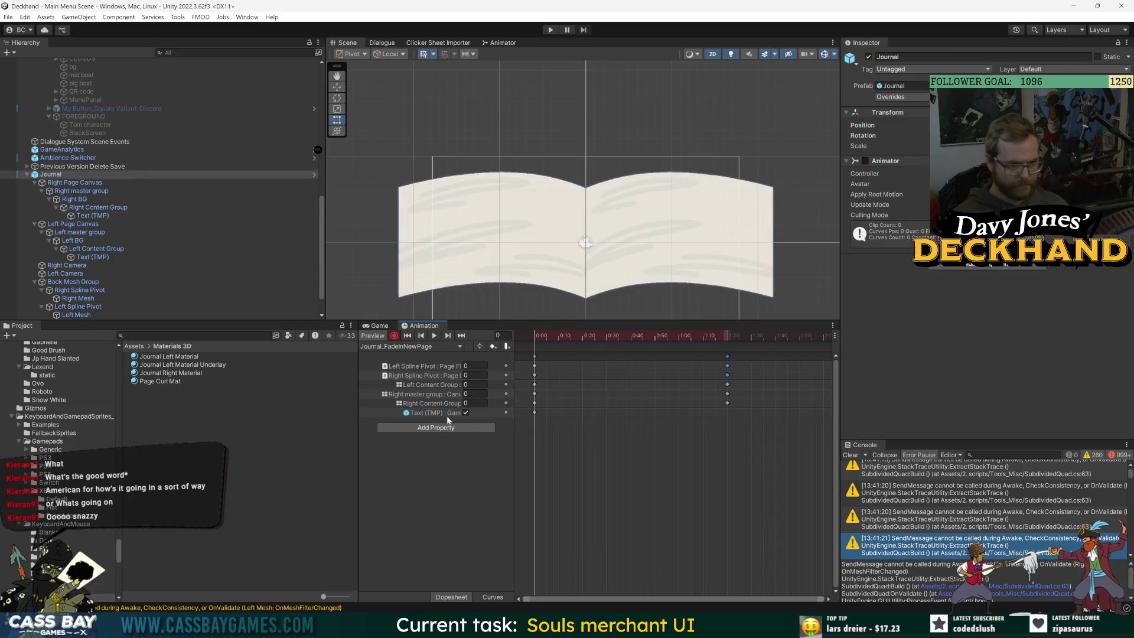
key("Delete")
key("space")
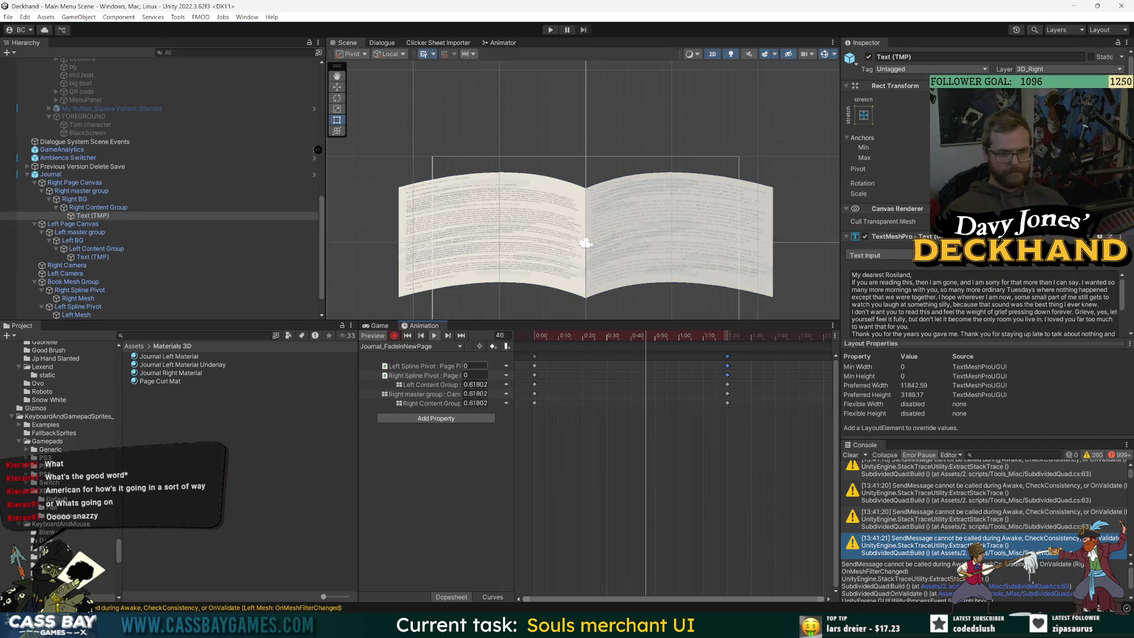
mouse_move(731, 355)
left_mouse_down()
mouse_move(580, 356)
mouse_move(533, 335)
mouse_move(582, 334)
mouse_move(548, 338)
mouse_move(572, 341)
left_mouse_up()
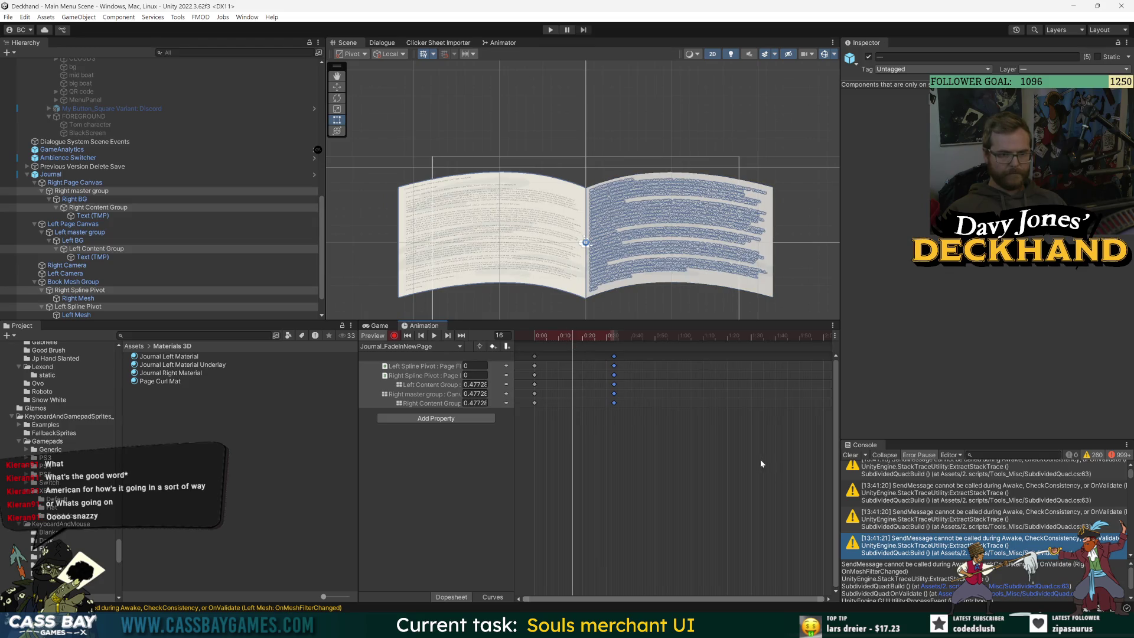
left_click(577, 436)
scroll(640, 275, "up", 5)
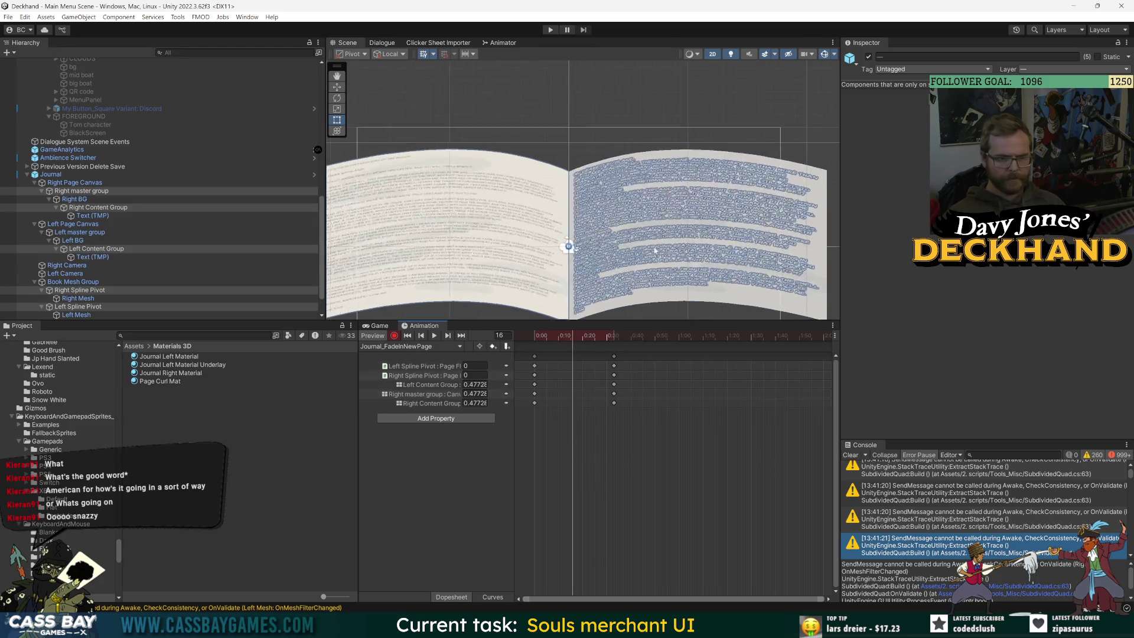
key("ctrl+z")
key("ctrl+z")
key("ctrl+z")
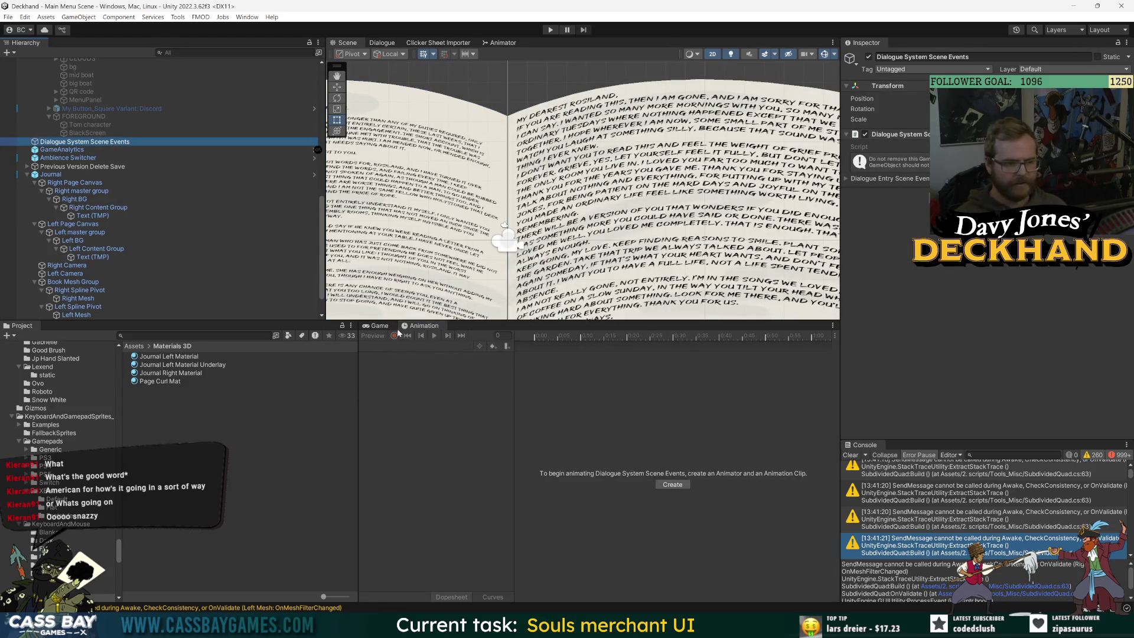
Step: Select Journal's Journal_FadeInNewPage clip and drag its ending fade keys from 0:50 to 0:20
key("ctrl+z")
key("ctrl+z")
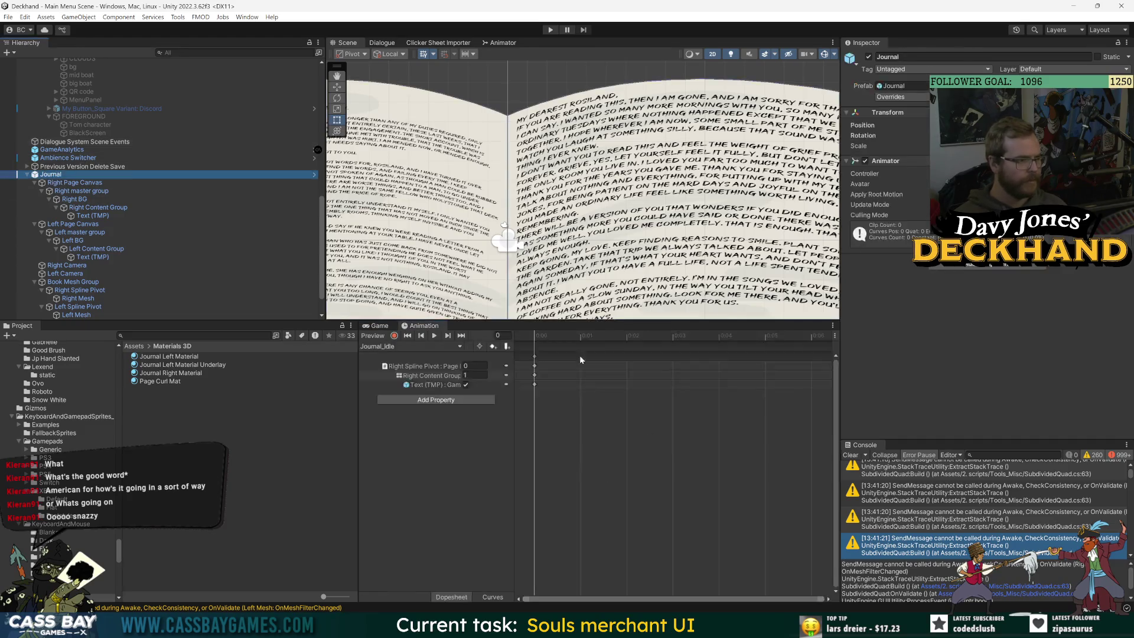
left_click(420, 345)
left_click(416, 358)
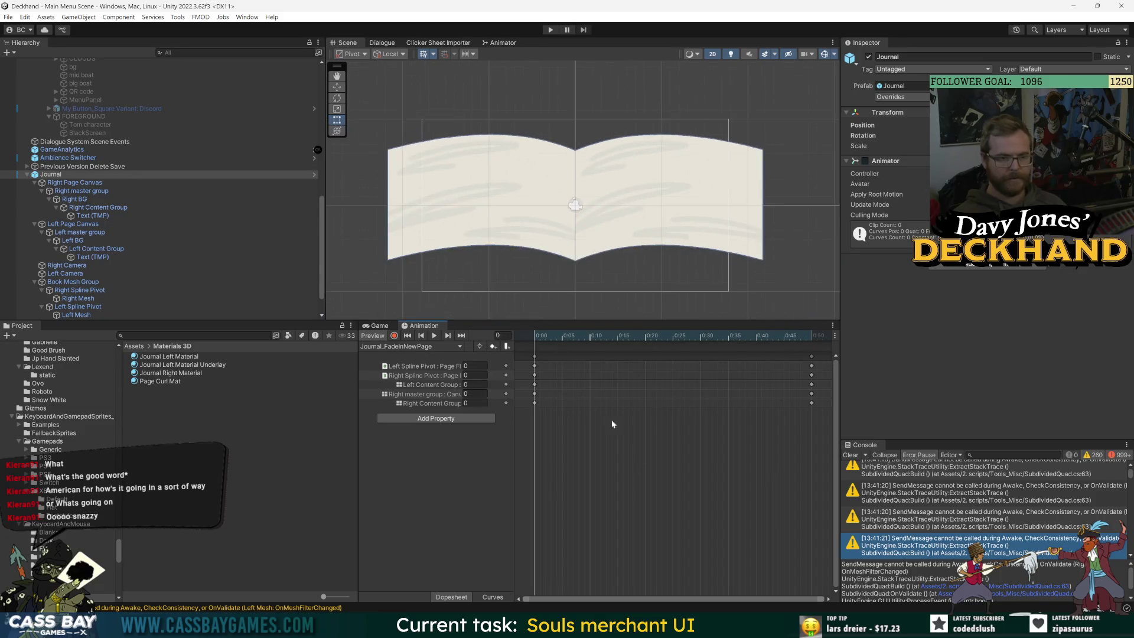
left_click(434, 336)
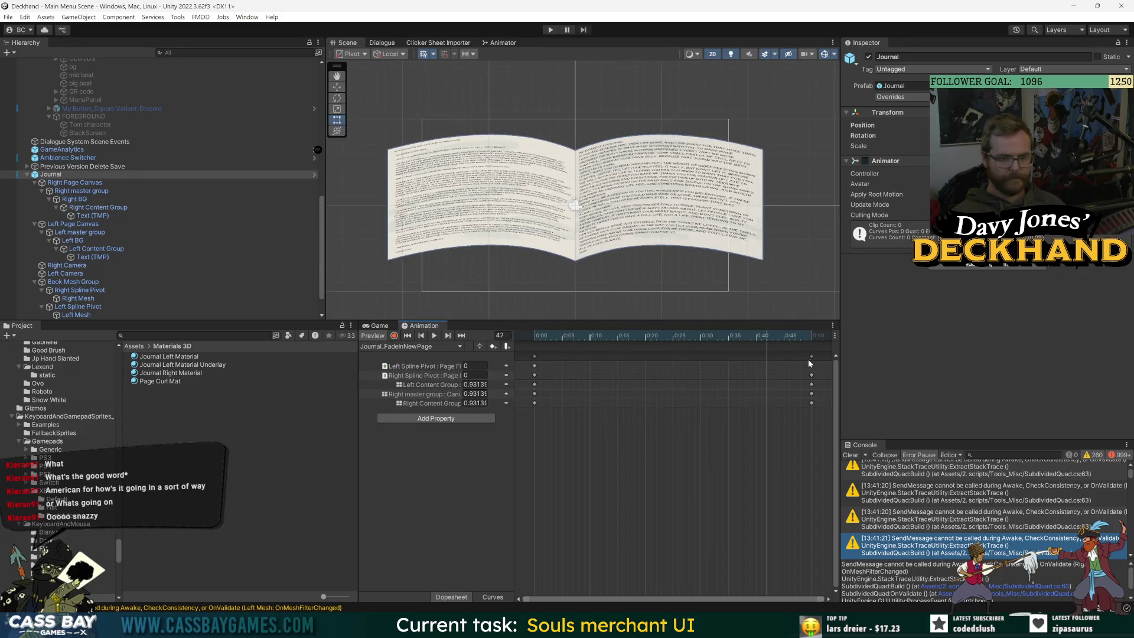
left_click_drag(808, 361, 651, 357)
Step: Replay and scrub the shortened fade to confirm both content groups are fully visible by frame 21
left_click(436, 336)
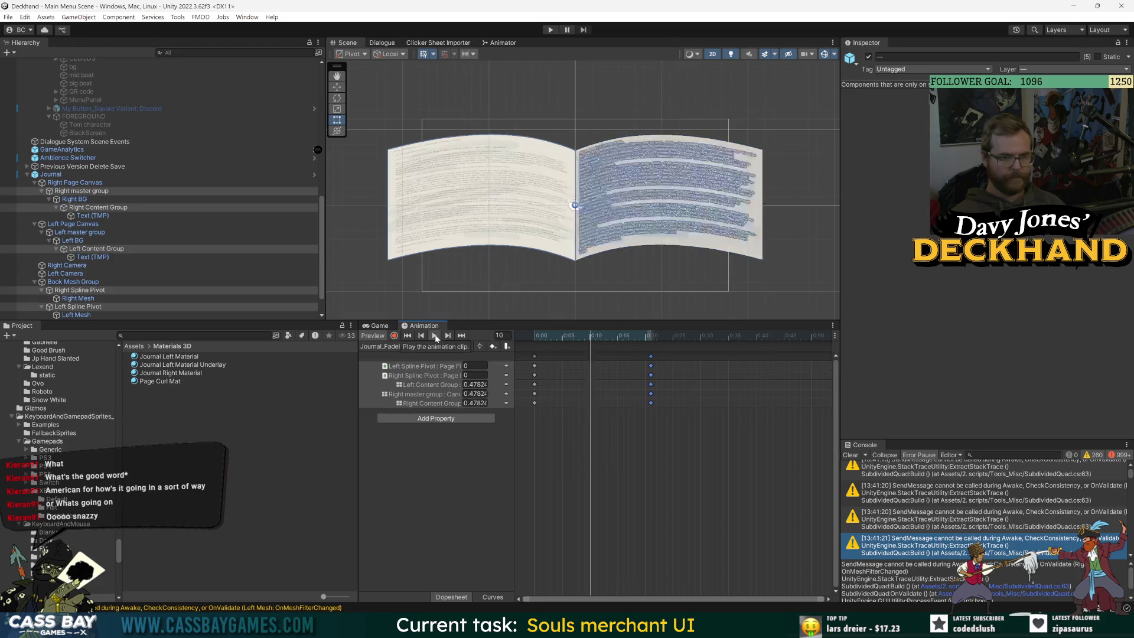
left_click(436, 336)
left_click(382, 354)
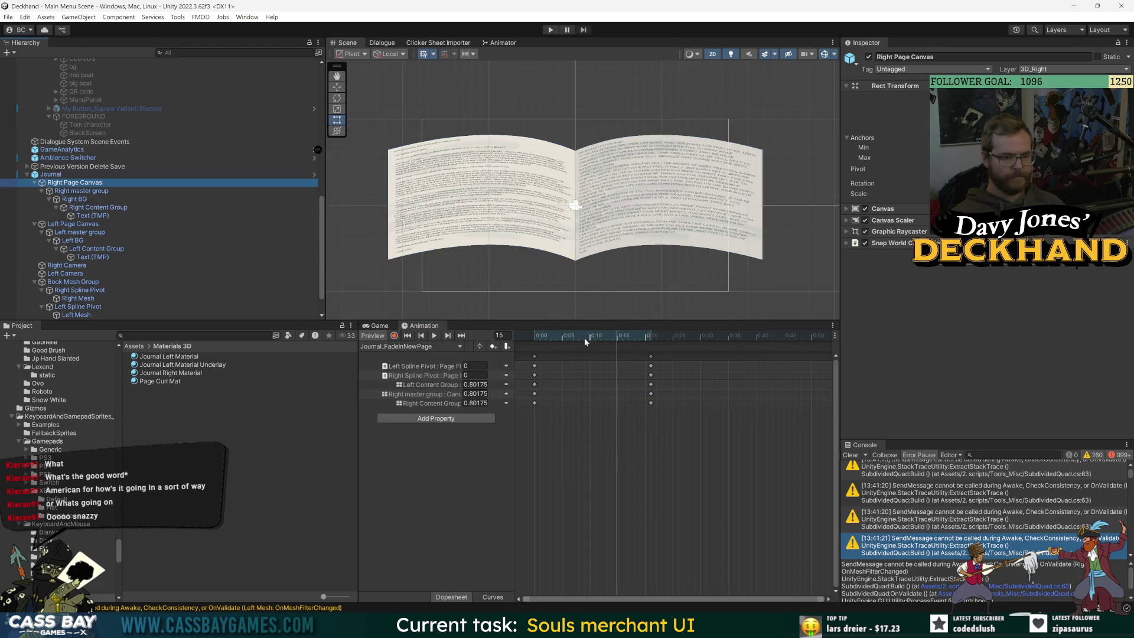
mouse_move(585, 341)
left_mouse_down()
mouse_move(629, 350)
mouse_move(562, 342)
left_mouse_up()
key("space")
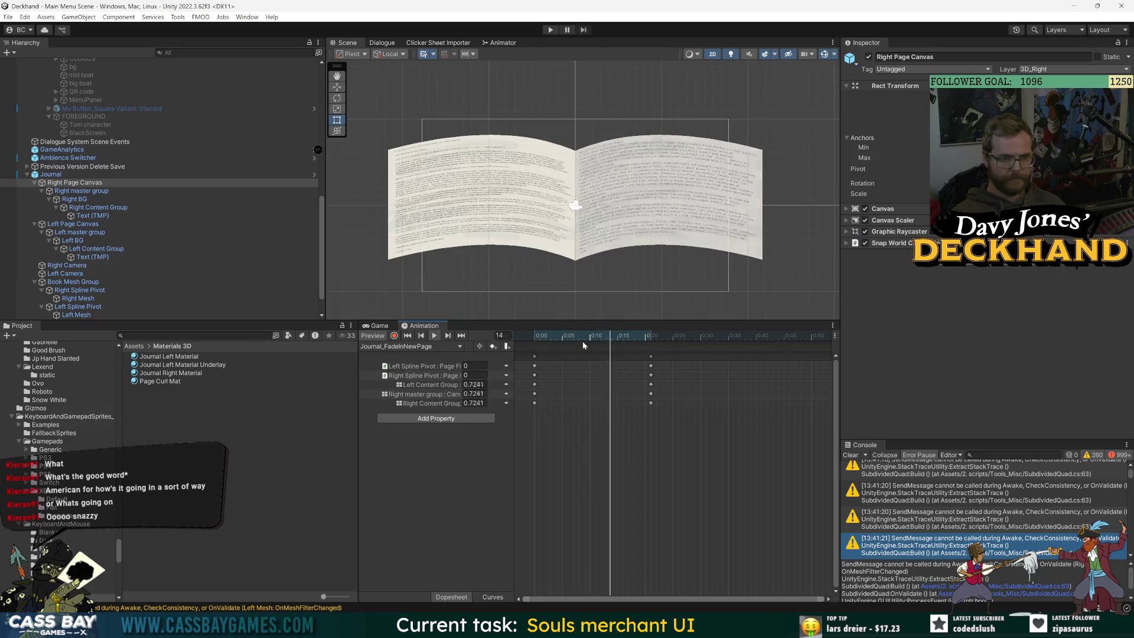
left_click(650, 336)
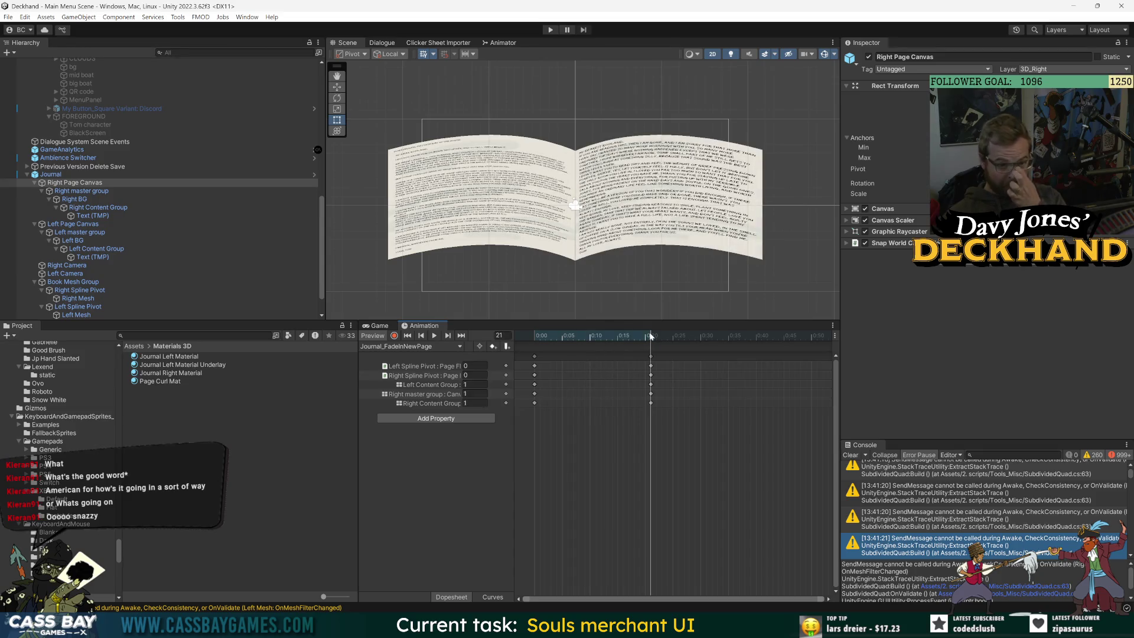
left_click(422, 347)
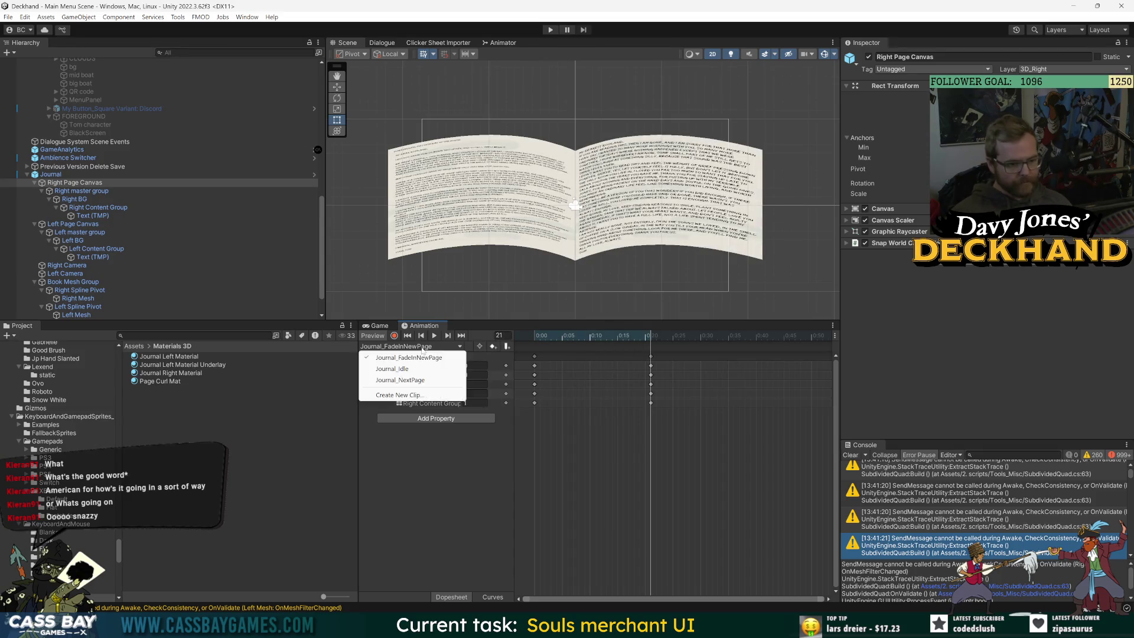
Step: Preview Journal_NextPage and move the Right master group keyframe earlier
left_click(400, 379)
left_click(436, 335)
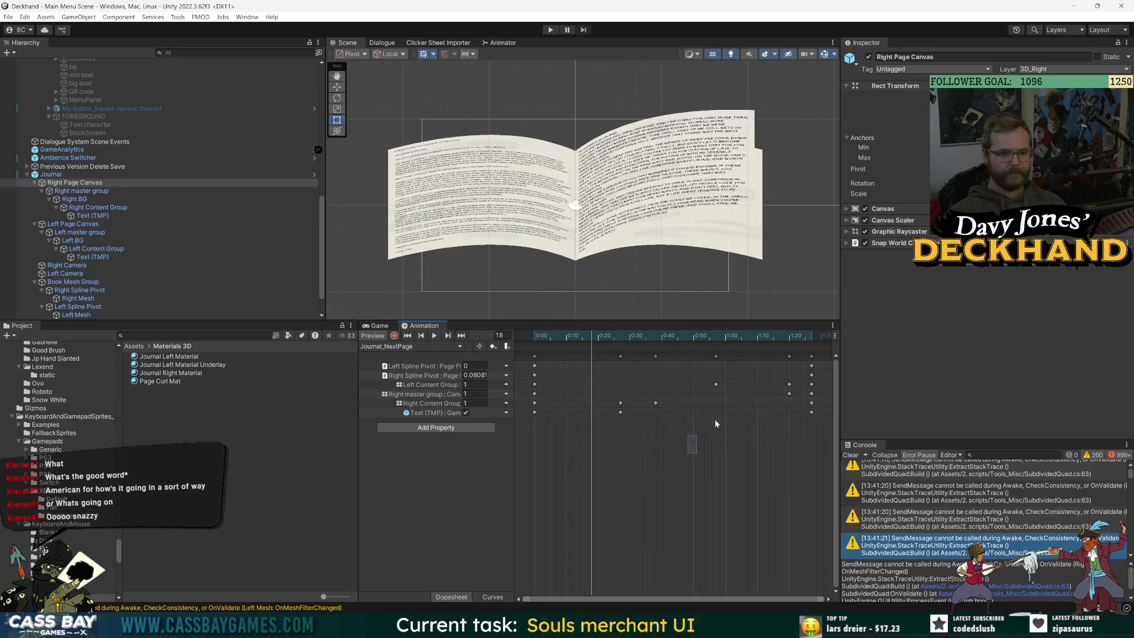
mouse_move(762, 335)
left_mouse_down()
mouse_move(817, 338)
mouse_move(778, 339)
mouse_move(796, 341)
left_mouse_up()
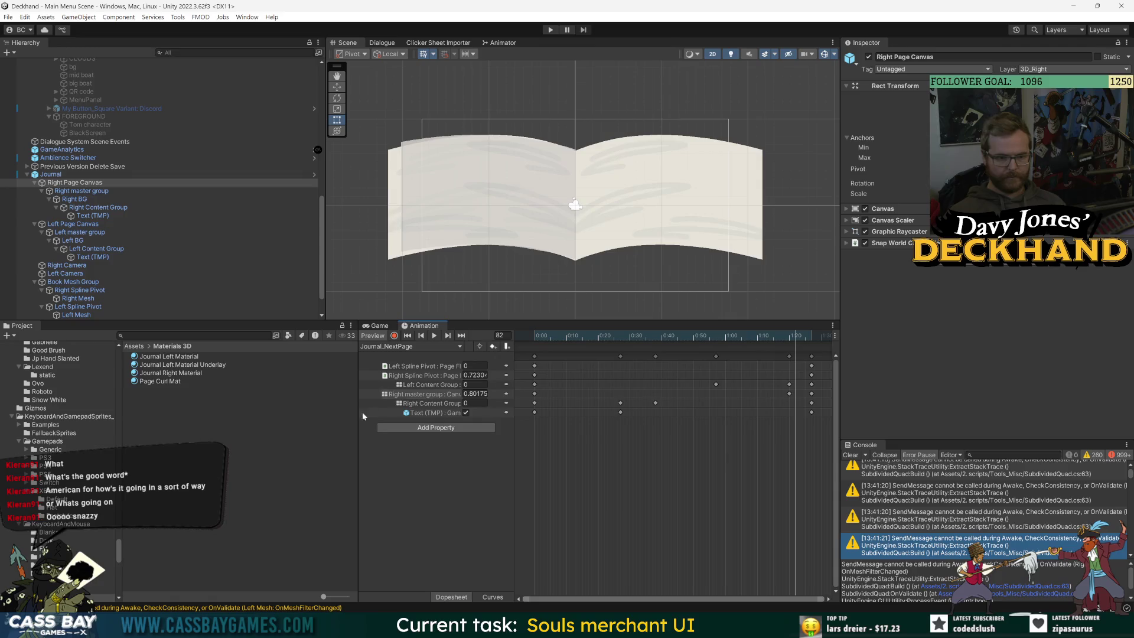
left_click(424, 396)
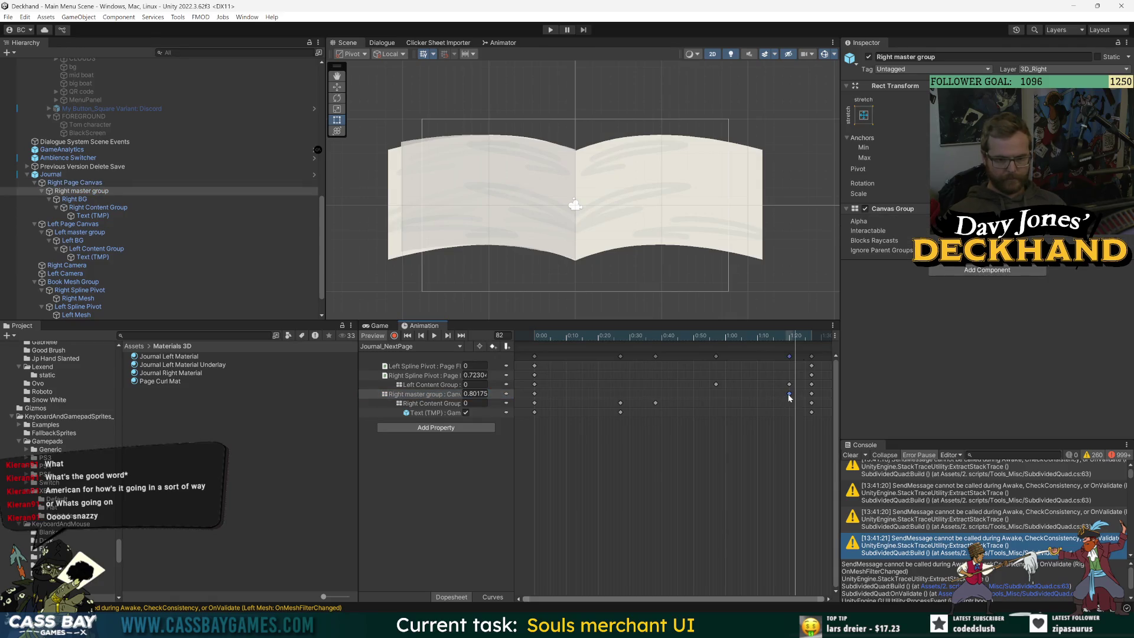
left_click_drag(789, 394, 770, 395)
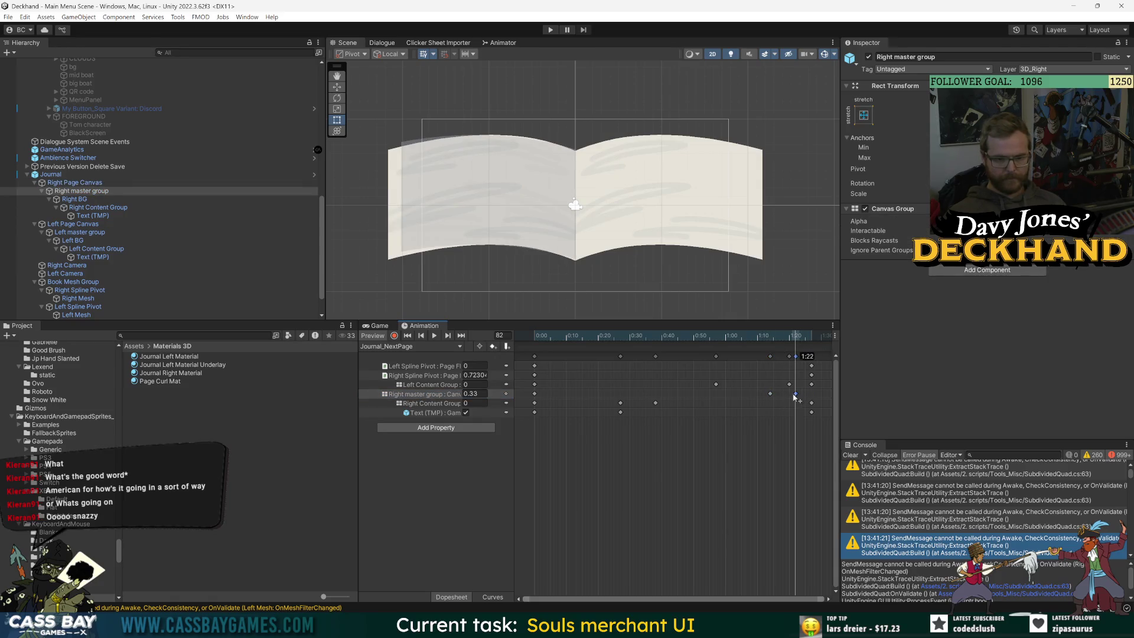
mouse_move(787, 335)
left_mouse_down()
mouse_move(768, 336)
mouse_move(796, 337)
left_mouse_up()
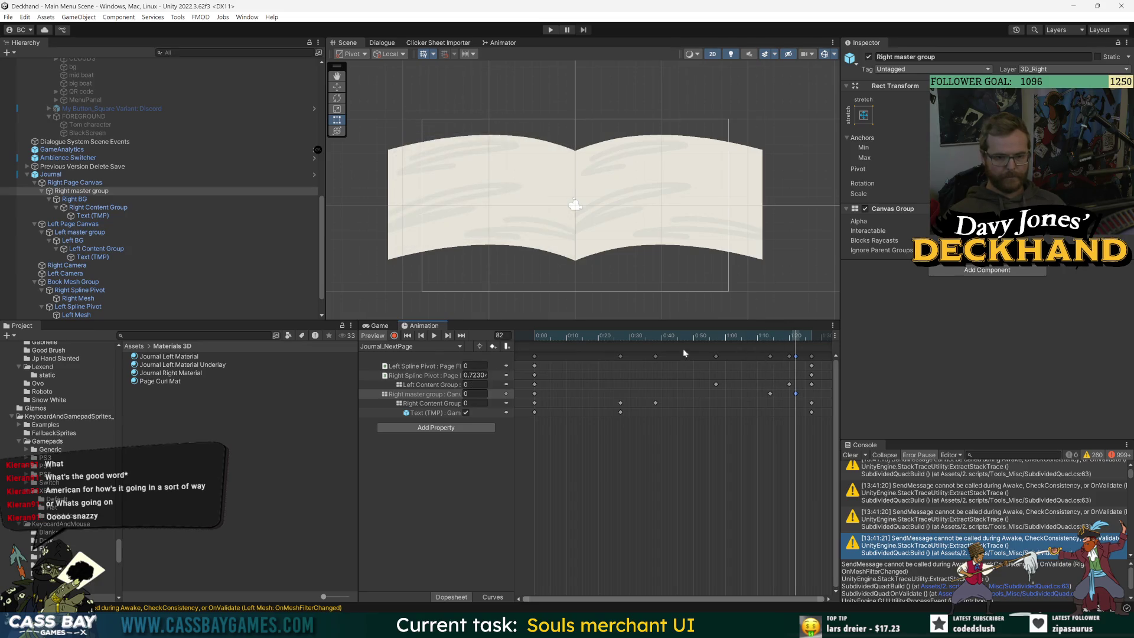
Step: Shift the selected Right master group keys earlier again and replay the page flip around frames 72–76
left_click(420, 385)
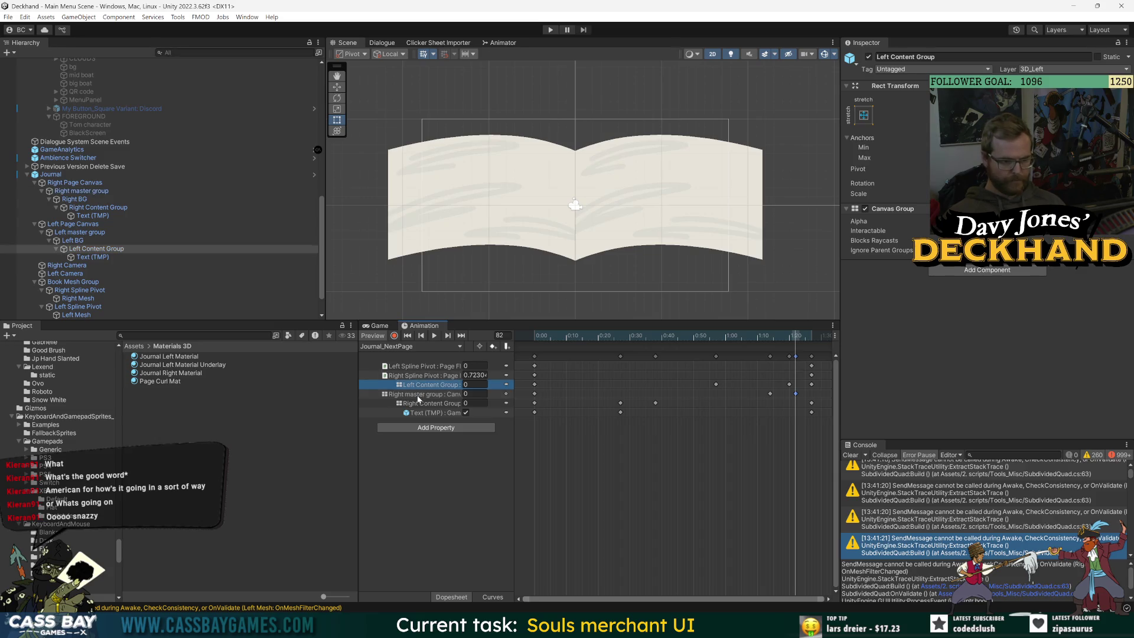
left_click(418, 394)
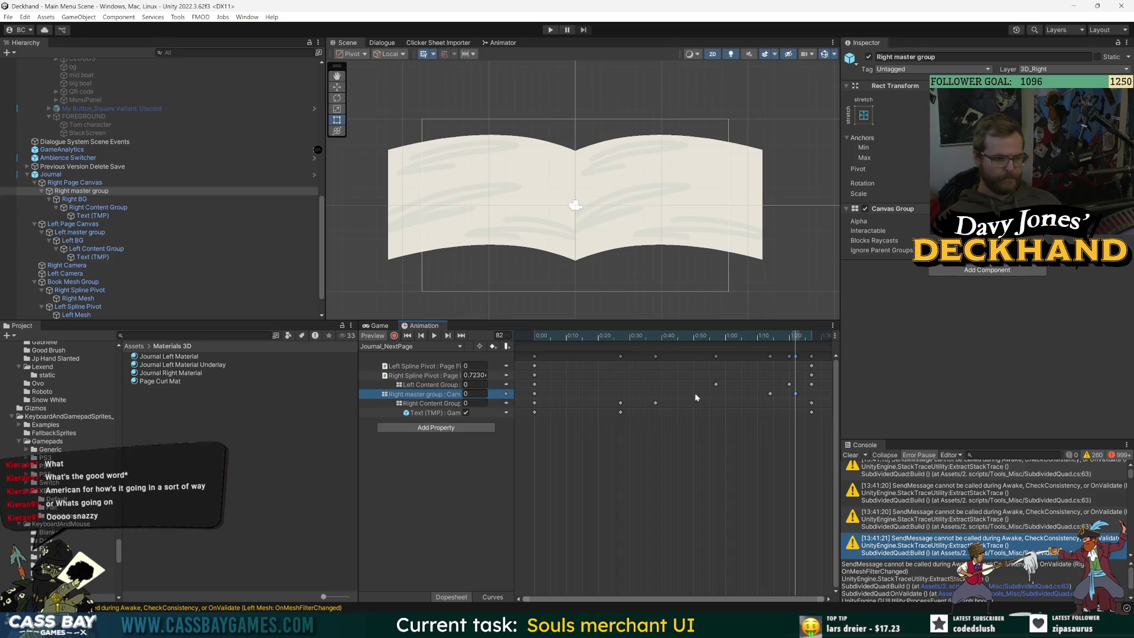
mouse_move(794, 337)
left_mouse_down()
mouse_move(775, 337)
mouse_move(793, 341)
left_mouse_up()
key("space")
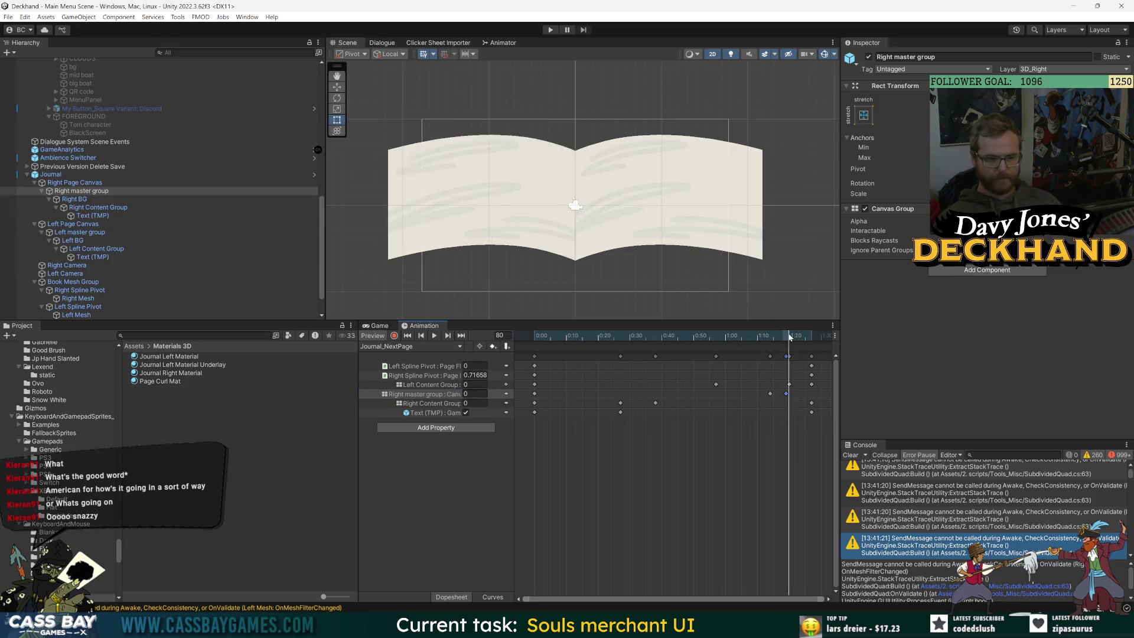
left_click(766, 336)
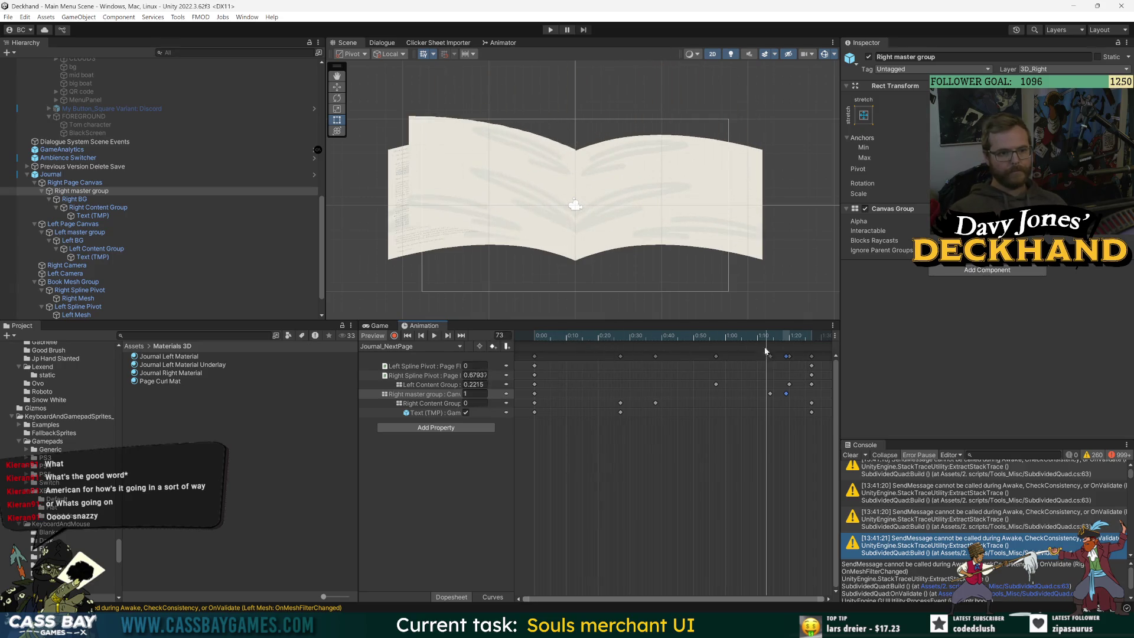
left_click_drag(771, 394, 751, 394)
key("space")
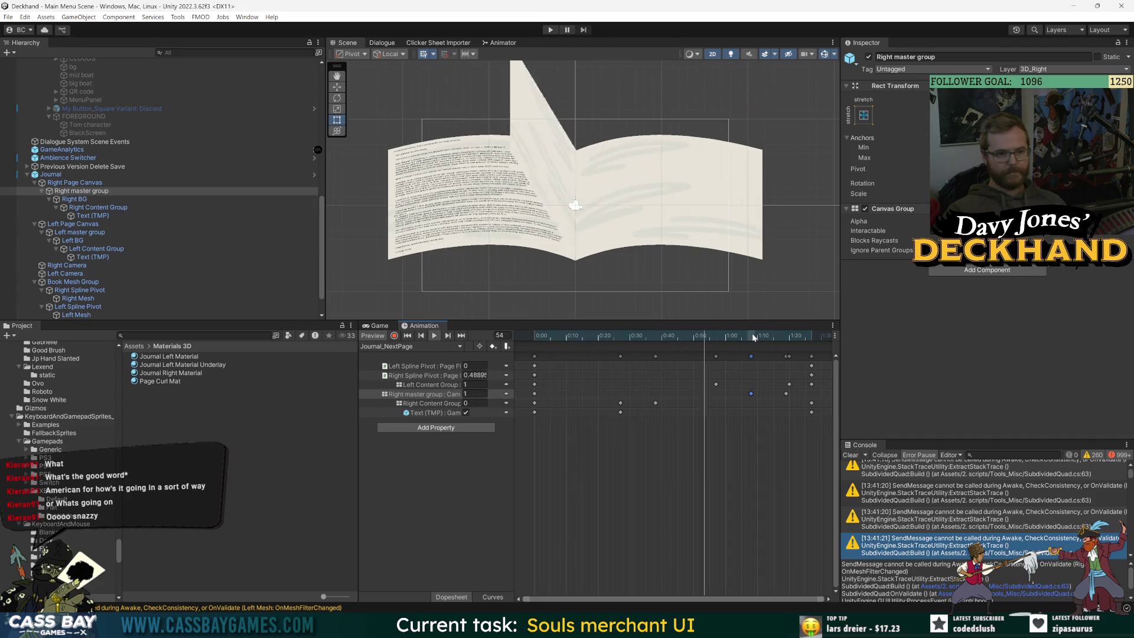
key("space")
mouse_move(763, 340)
left_mouse_down()
mouse_move(778, 342)
mouse_move(729, 340)
mouse_move(741, 340)
left_mouse_up()
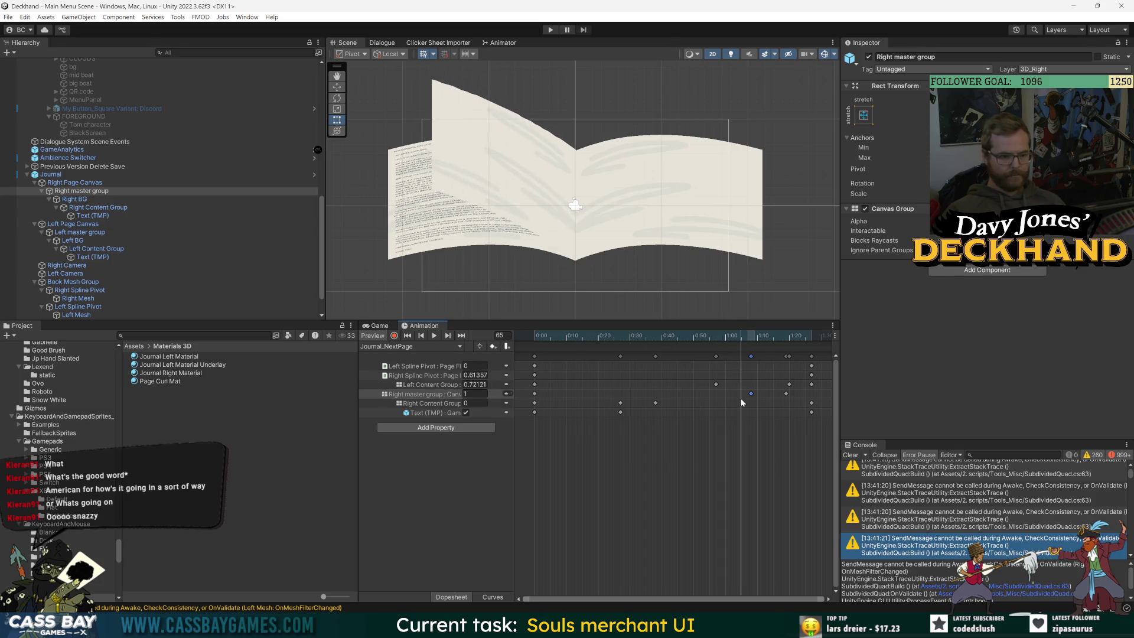
left_click_drag(742, 339, 763, 337)
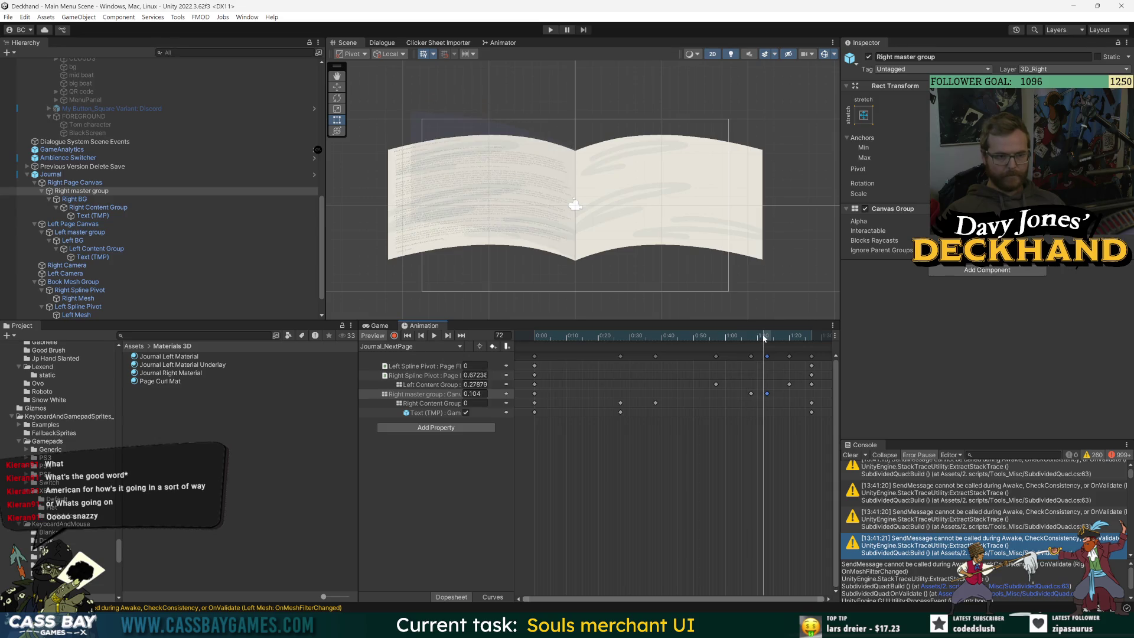
key("comma")
key("comma")
key("comma")
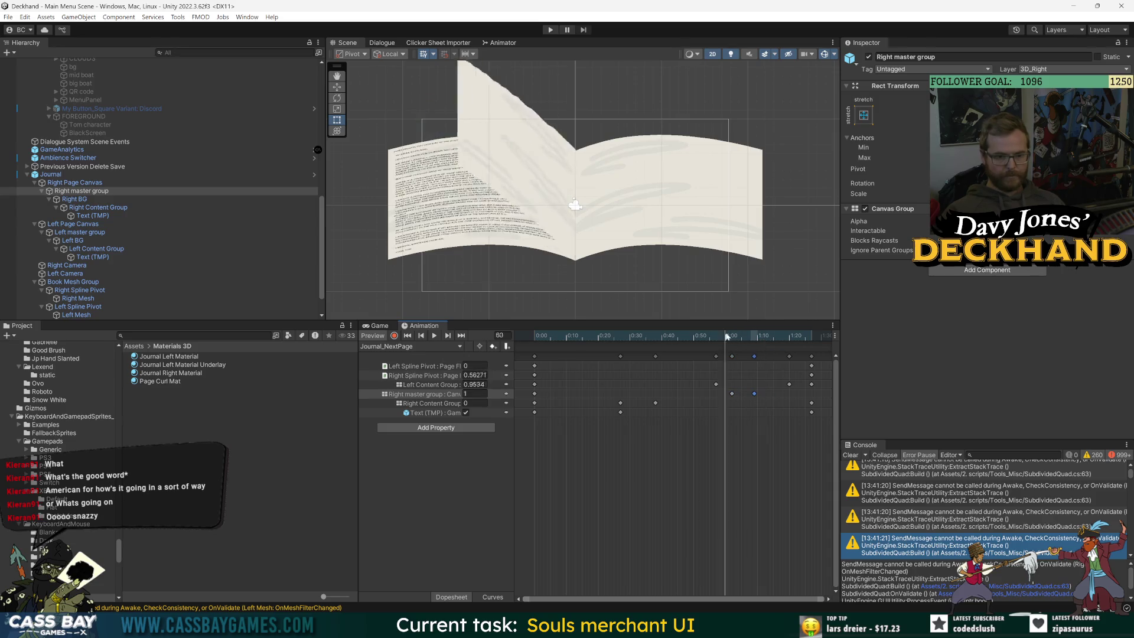
key("space")
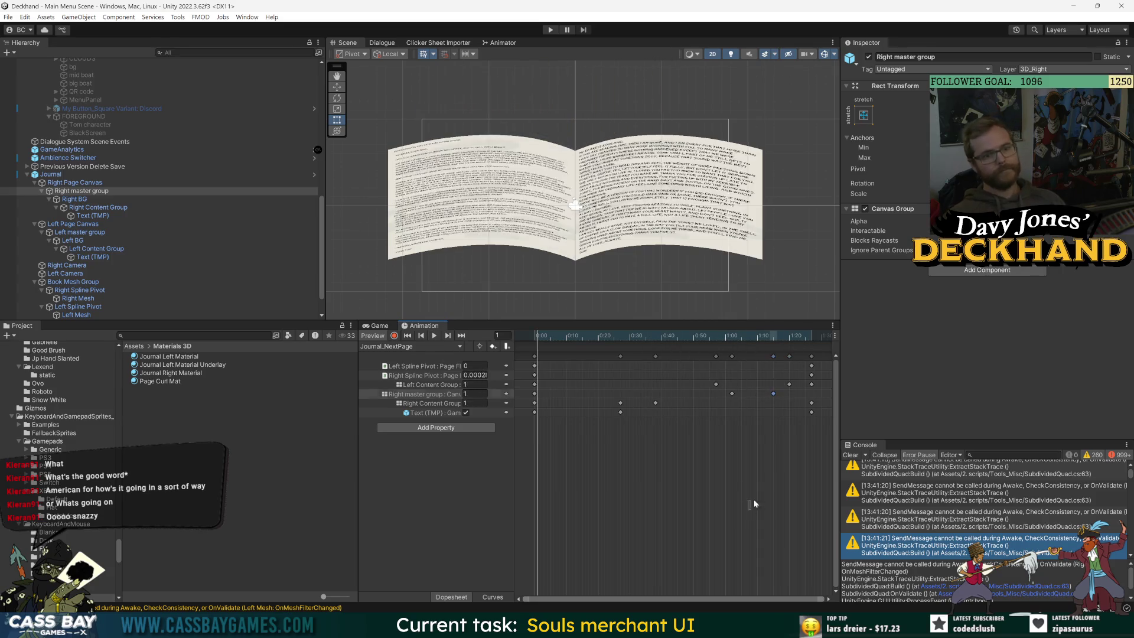
Step: Select all Journal_NextPage keyframes and scale them so the clip ends near 0:55
mouse_move(523, 422)
left_mouse_down()
mouse_move(834, 359)
mouse_move(715, 371)
left_mouse_up()
left_click(656, 398)
key("space")
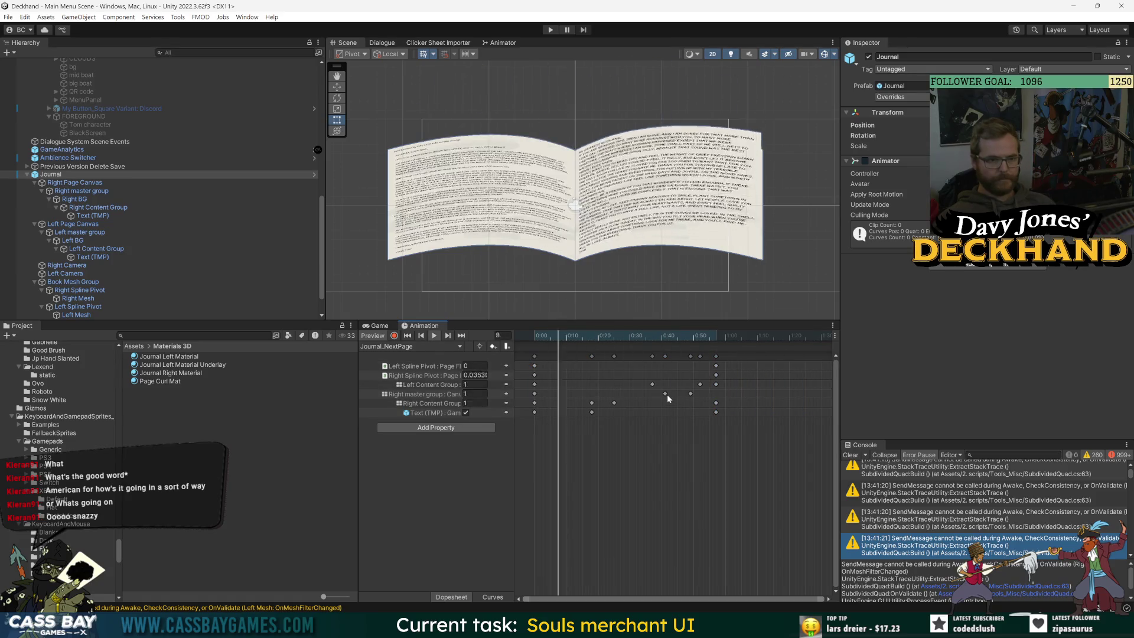
left_click(713, 337)
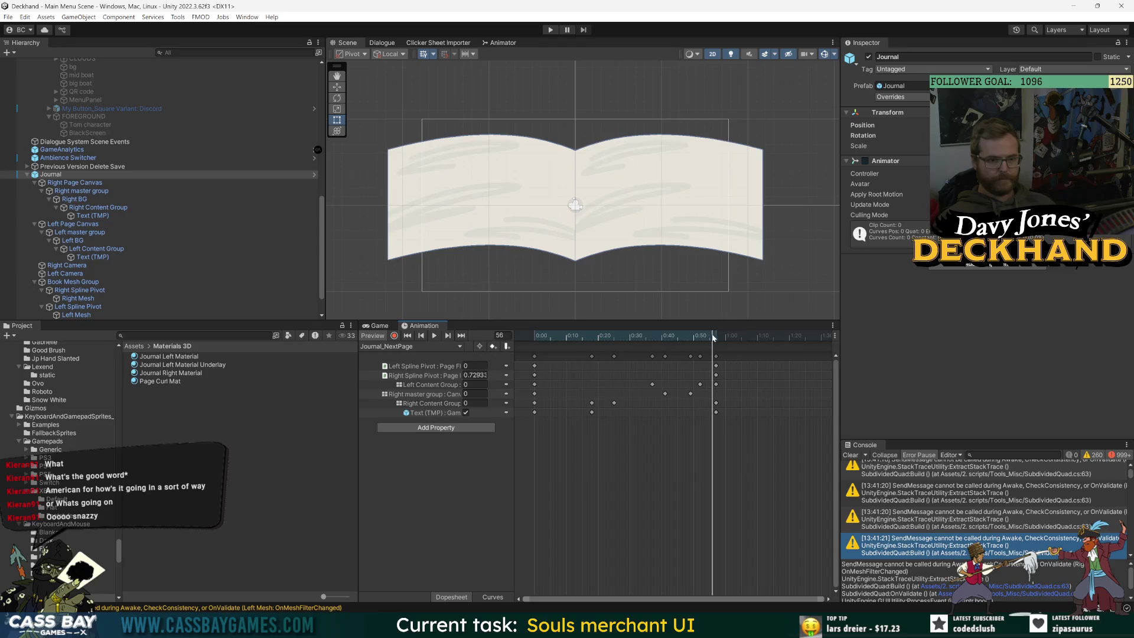
mouse_move(713, 336)
left_mouse_down()
mouse_move(735, 337)
mouse_move(465, 355)
mouse_move(720, 353)
left_mouse_up()
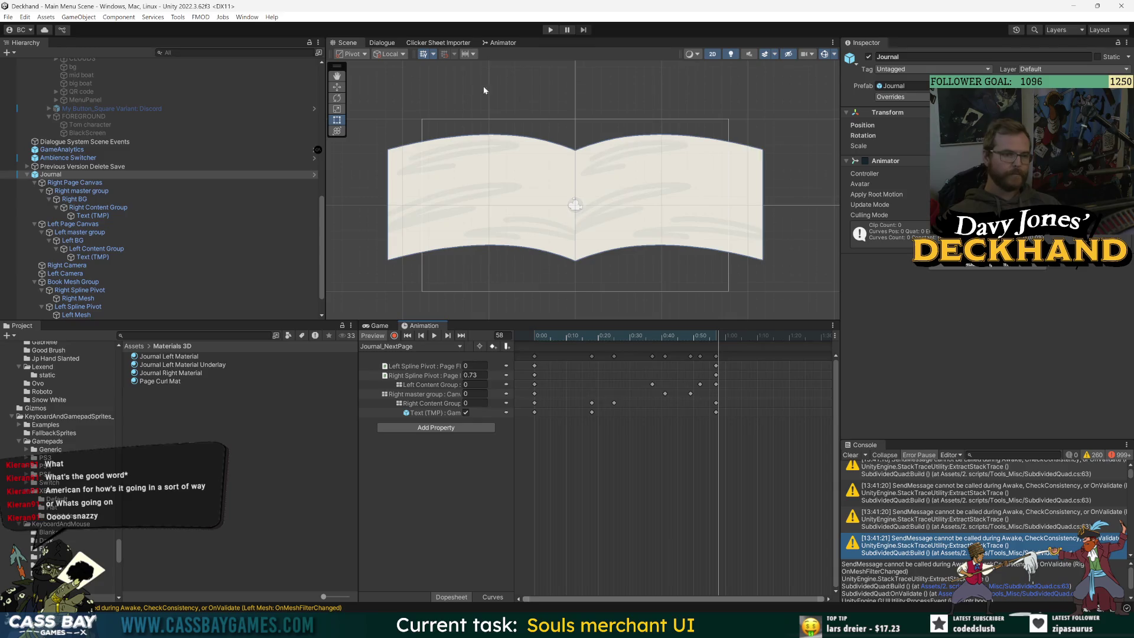
Step: In the Animator graph, select the Journal_FadeInNewPage state and bring up its context menu
left_click(502, 42)
left_click(735, 171)
right_click(735, 172)
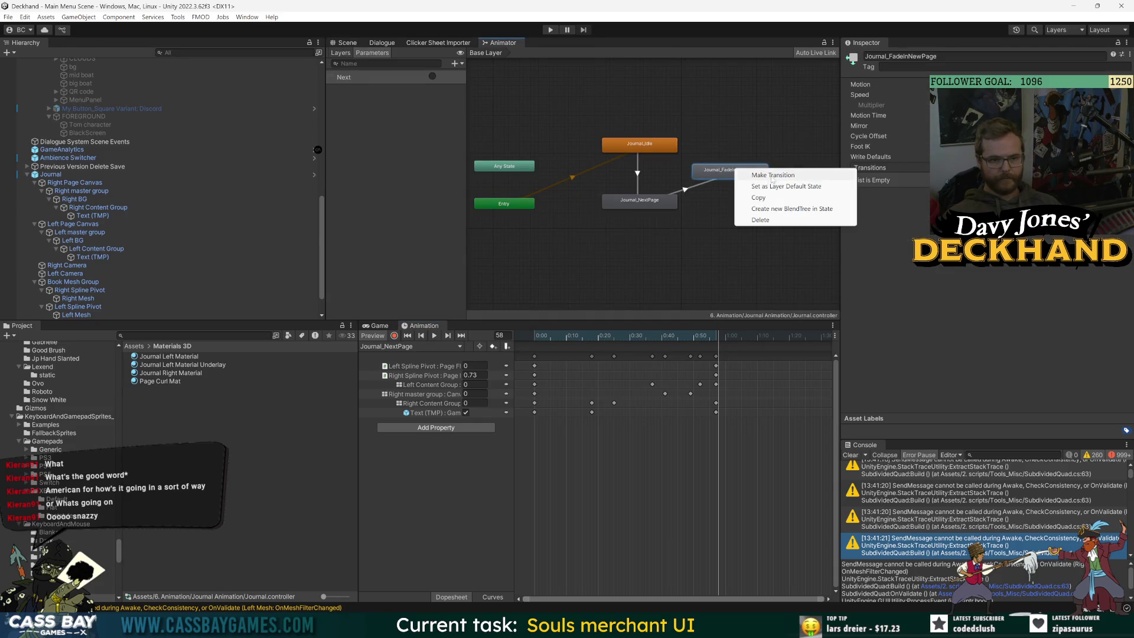
Step: Connect Journal_FadeInNewPage to Journal_Idle with a new transition and review its duration setting
left_click(753, 174)
left_click(657, 147)
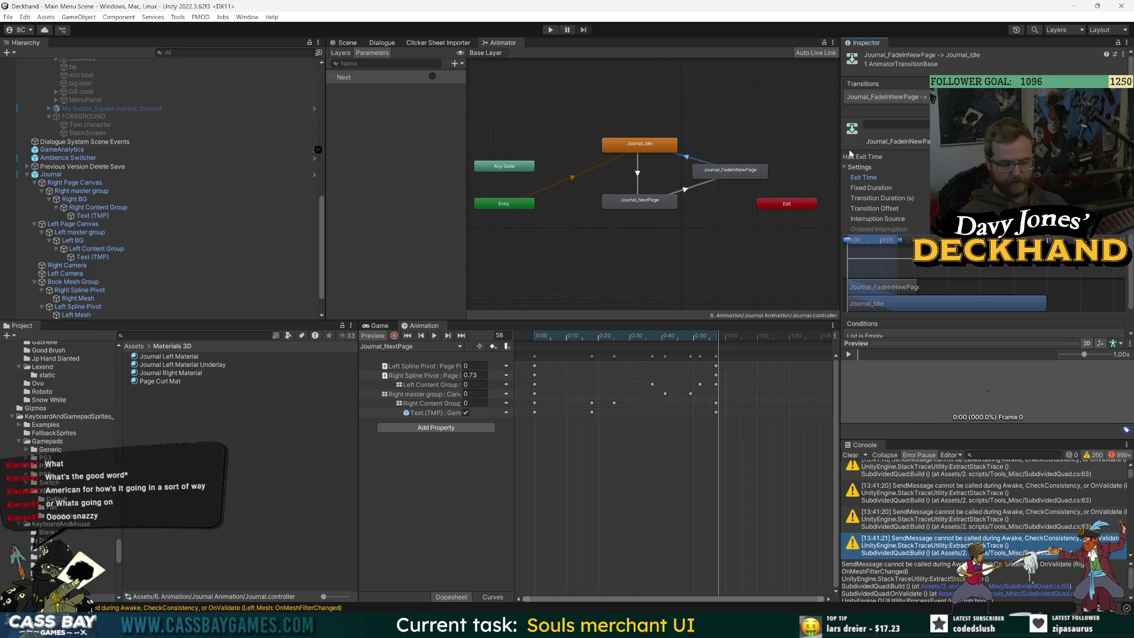
key("Tab")
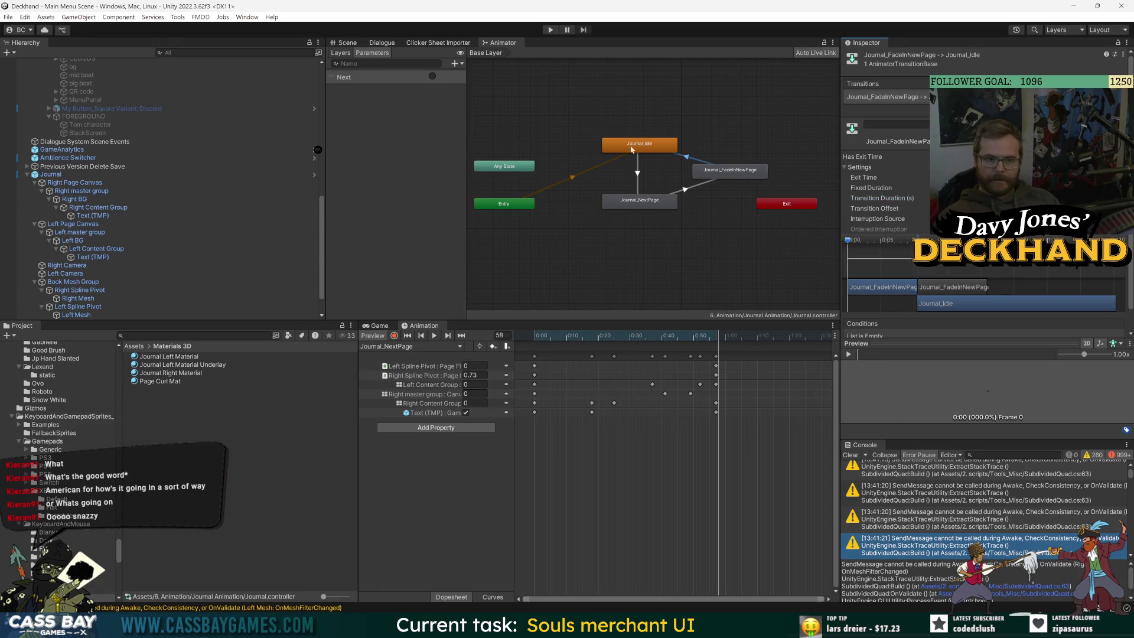
left_click(355, 45)
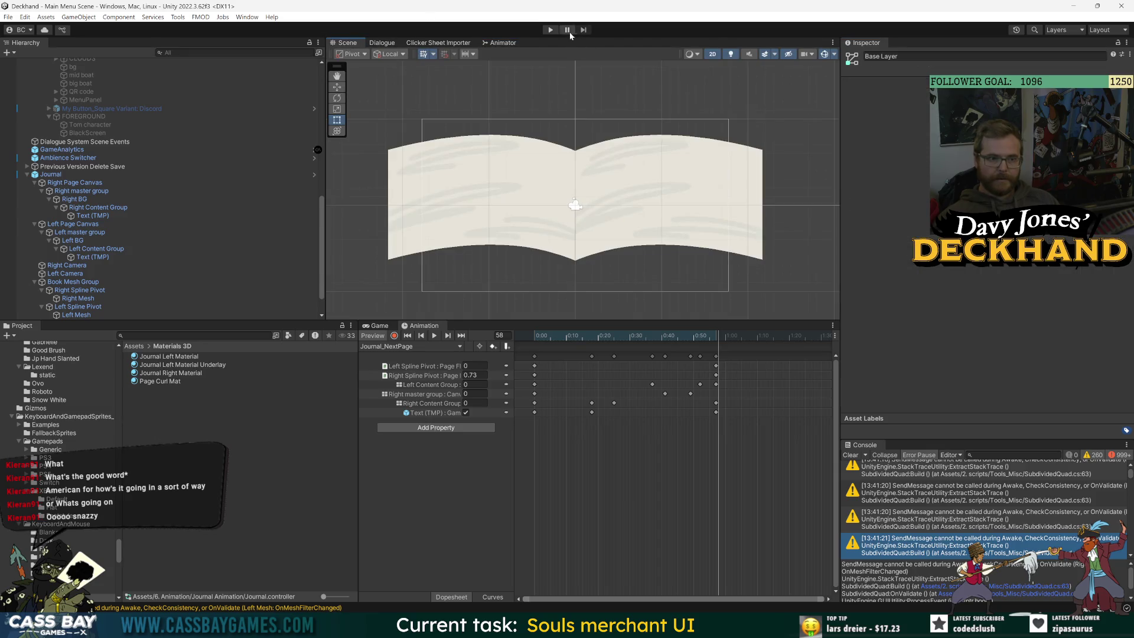
Step: Enter play mode, clear the console and hide the DontDestroyOnLoad objects in the Hierarchy
left_click(550, 30)
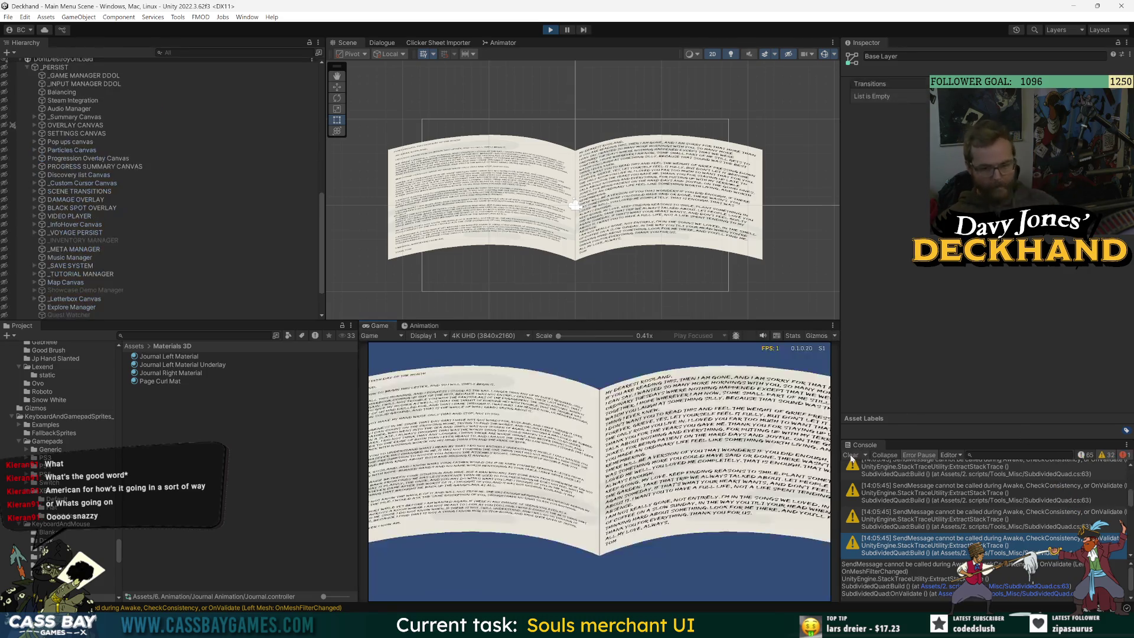
left_click(850, 455)
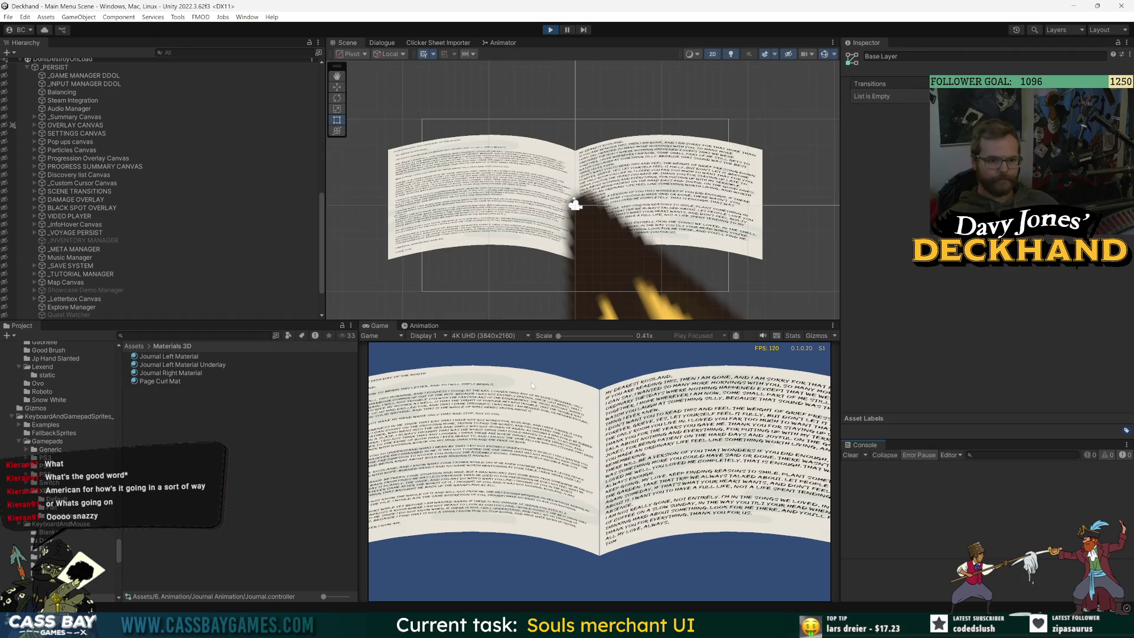
scroll(86, 140, "up", 5)
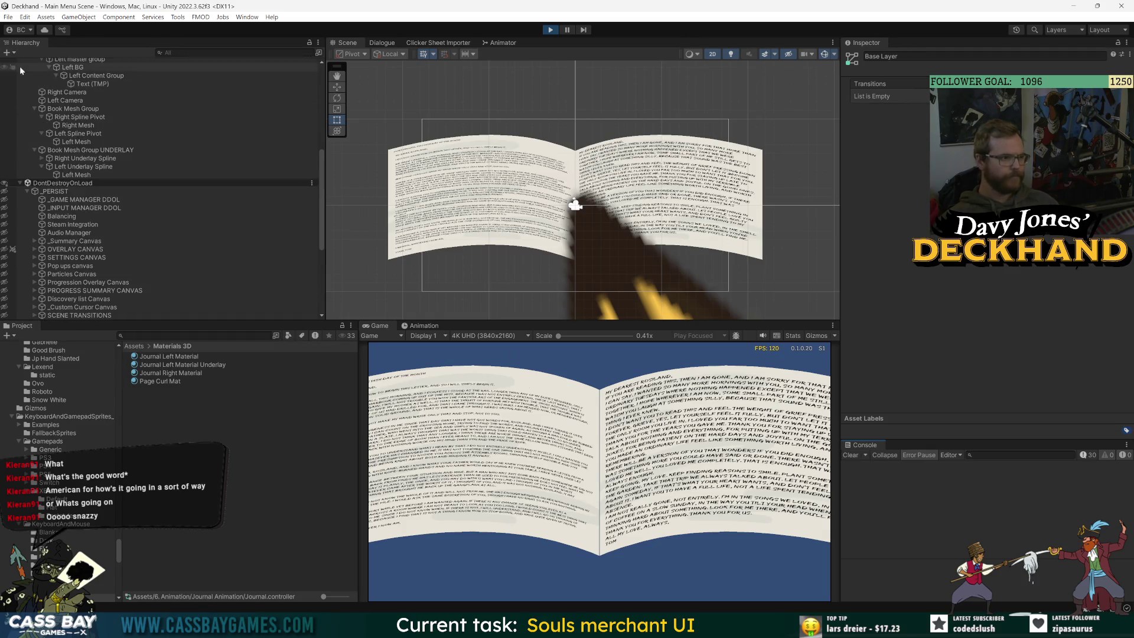
left_click(5, 185)
scroll(35, 219, "up", 5)
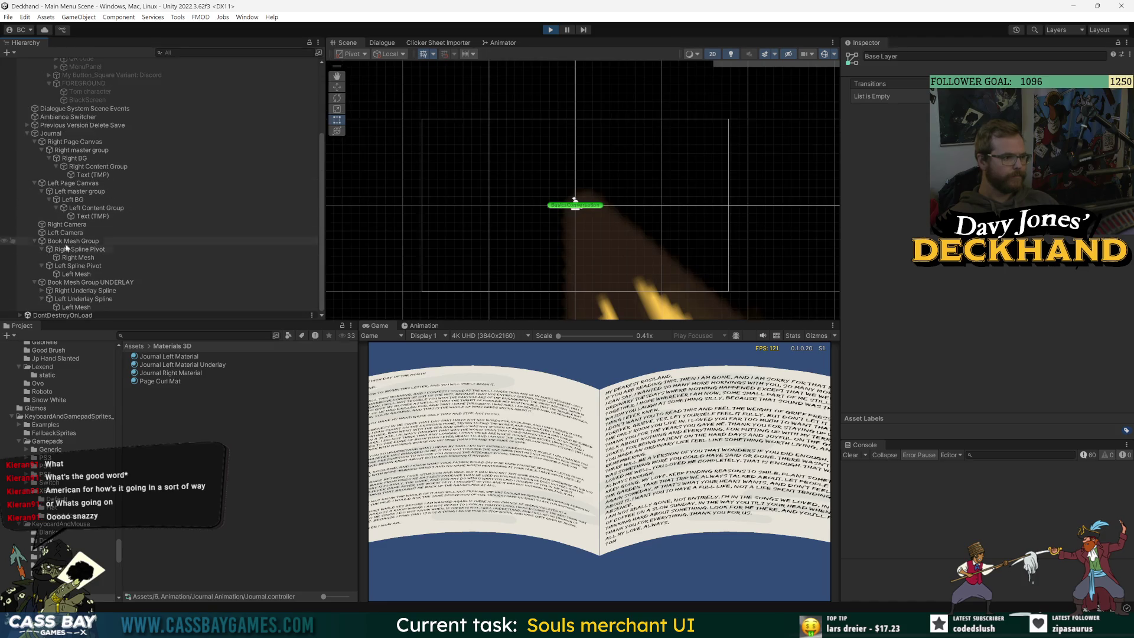
left_click(112, 175)
scroll(224, 204, "up", 4)
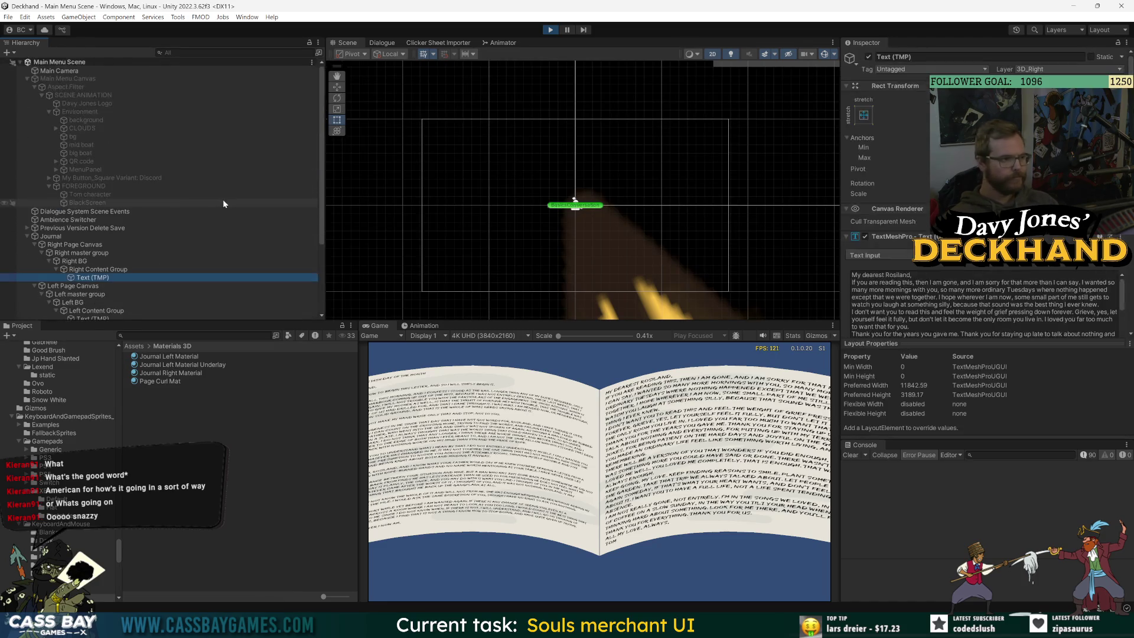
key("ctrl+s")
scroll(151, 239, "down", 4)
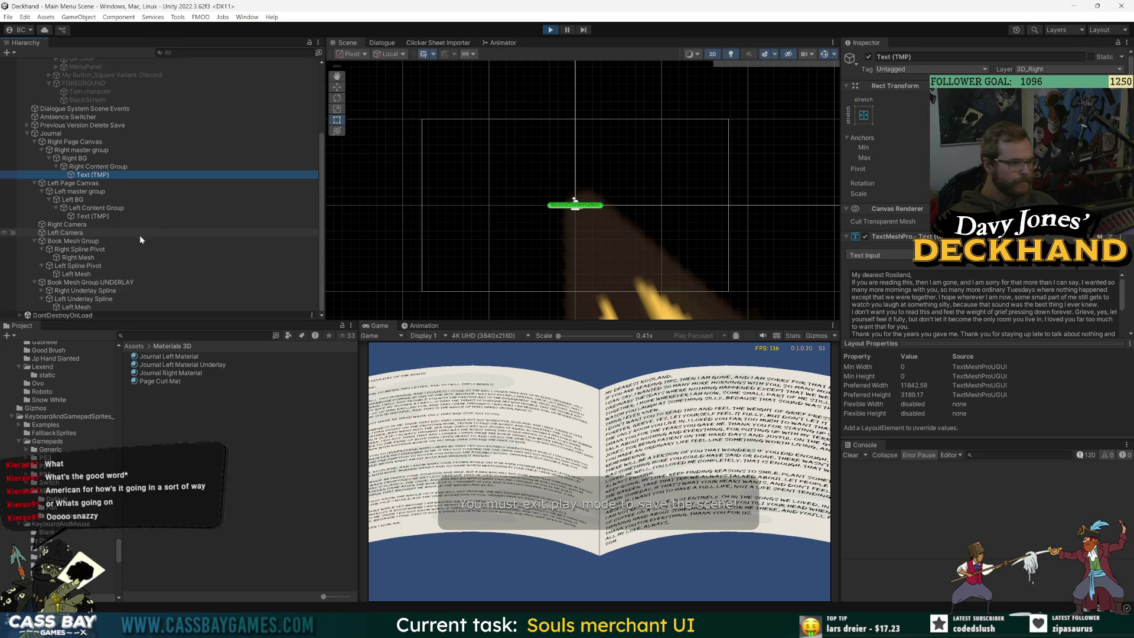
Step: With Journal's Animator graph showing, fire the Next trigger nine times to cycle page turns, then stop play mode
left_click(51, 133)
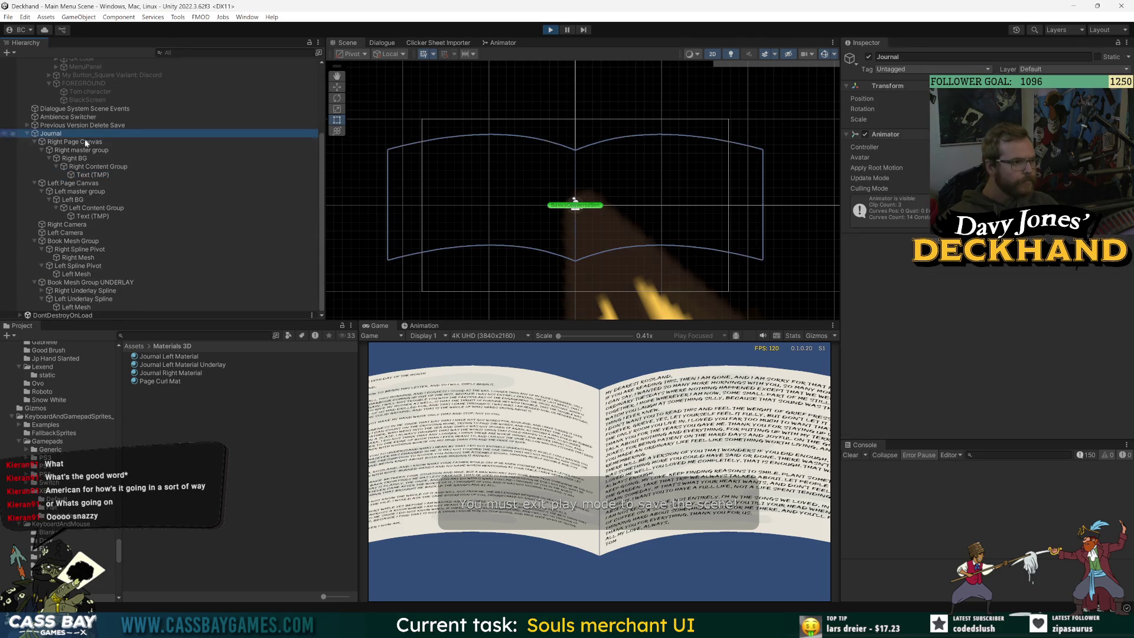
left_click(503, 43)
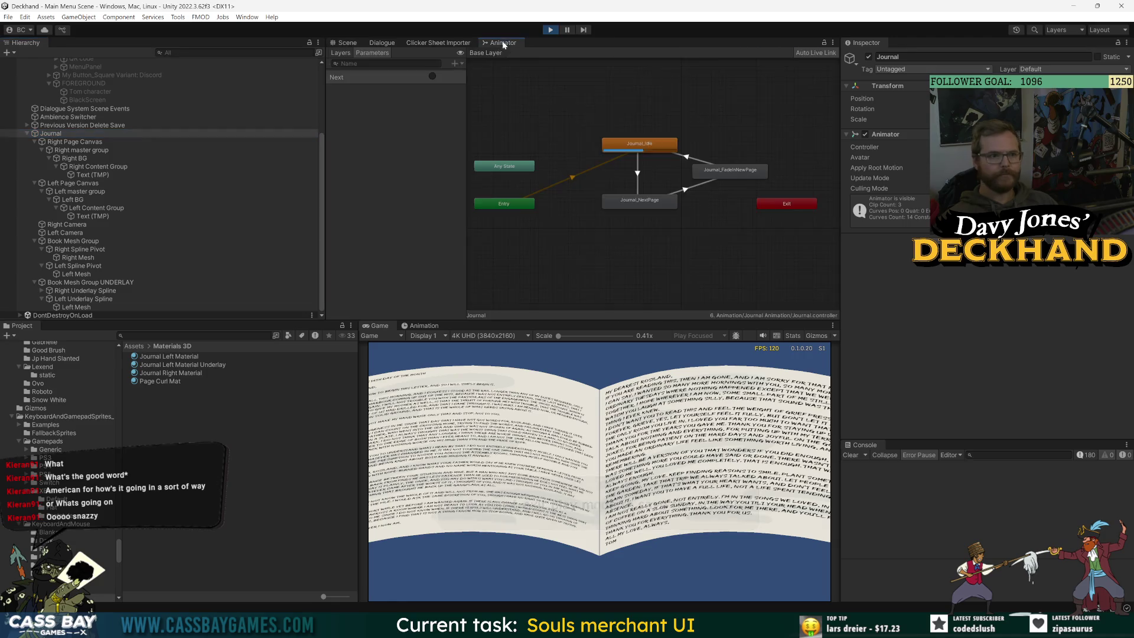
left_click(433, 77)
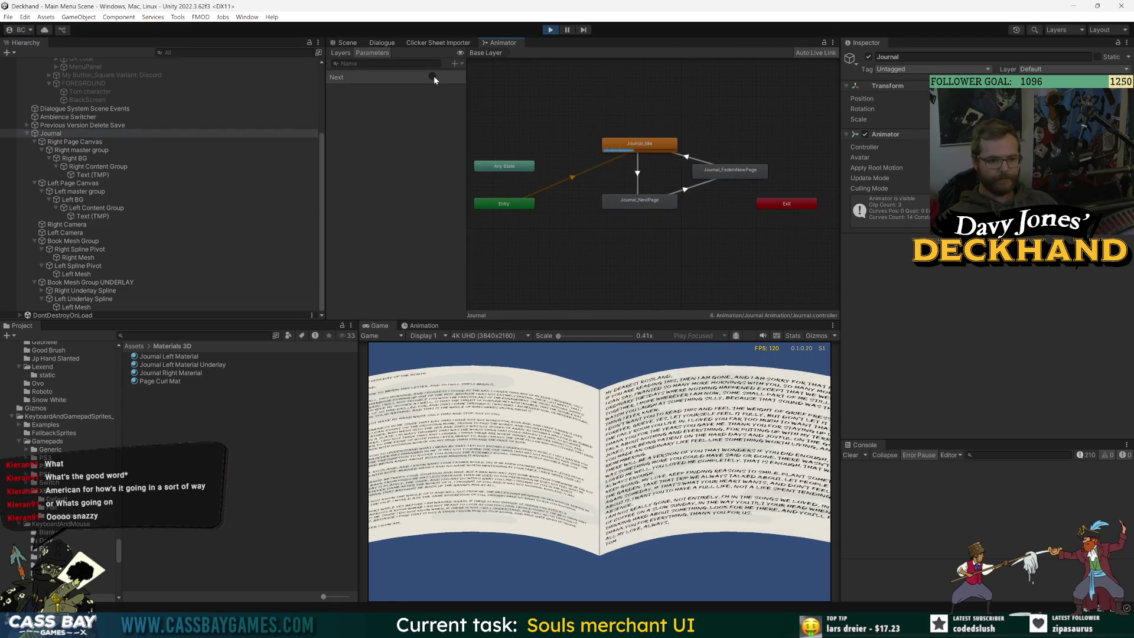
left_click(433, 75)
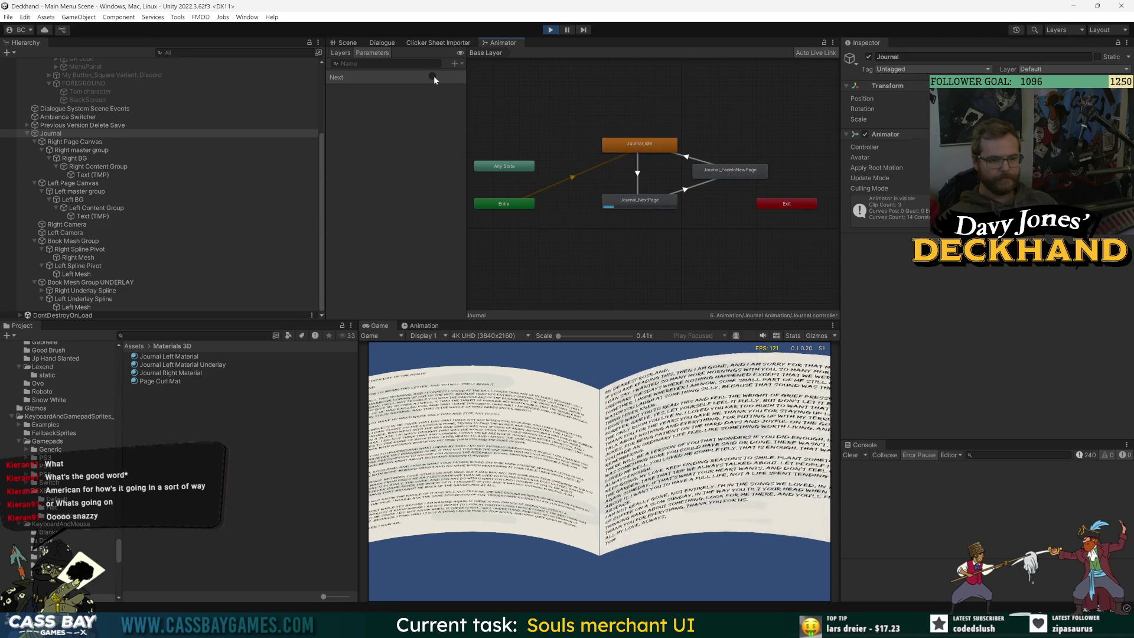
left_click(433, 76)
left_click(433, 76)
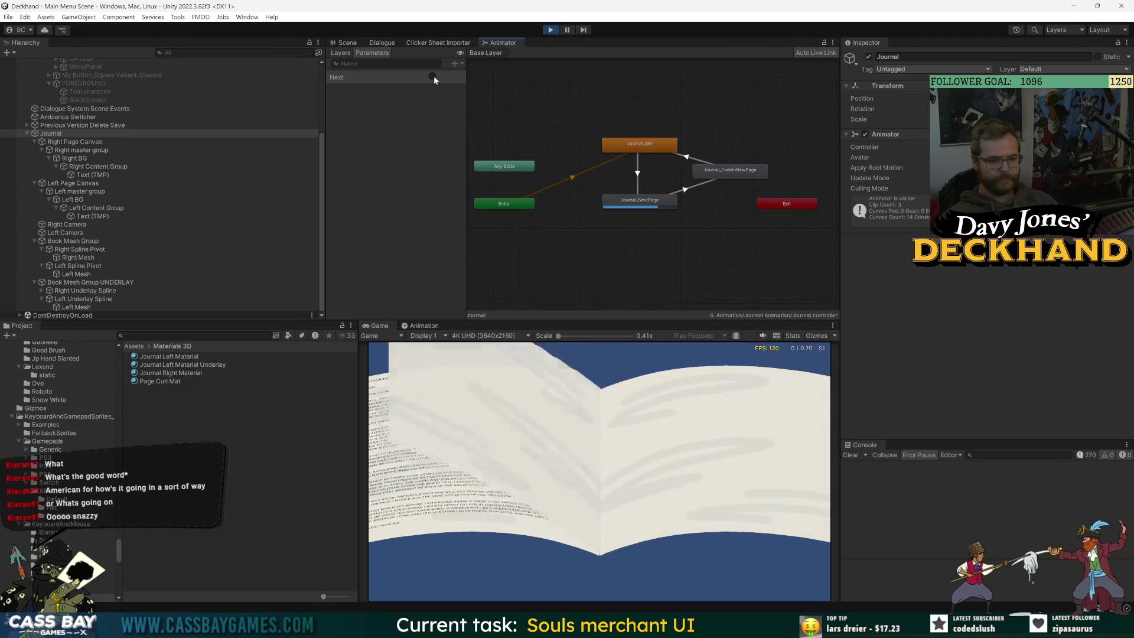
left_click(433, 75)
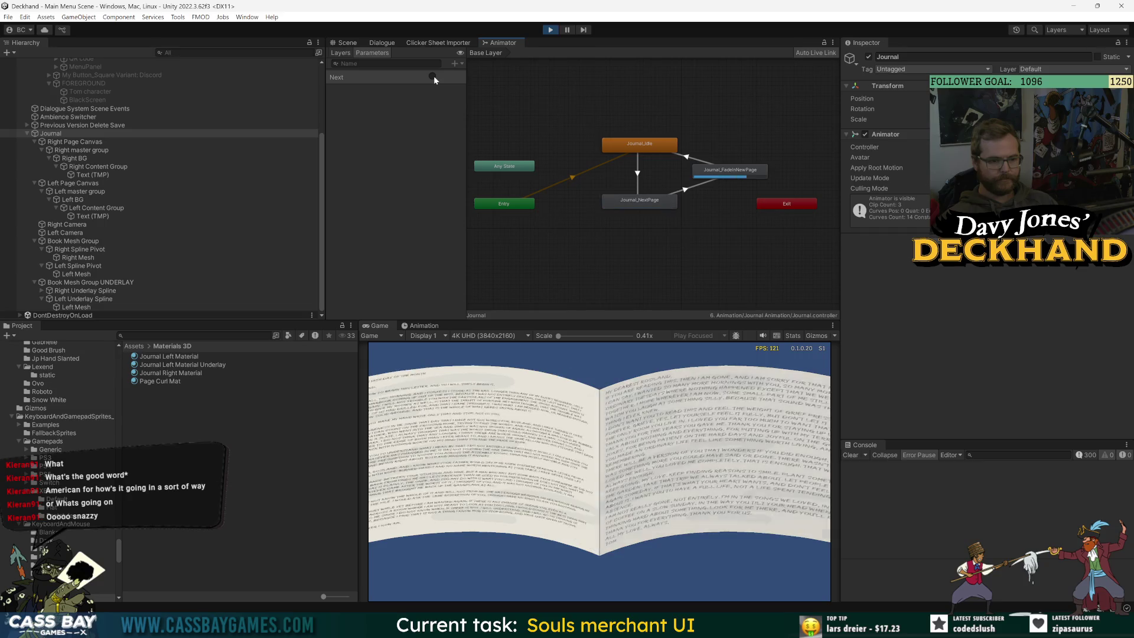
left_click(434, 75)
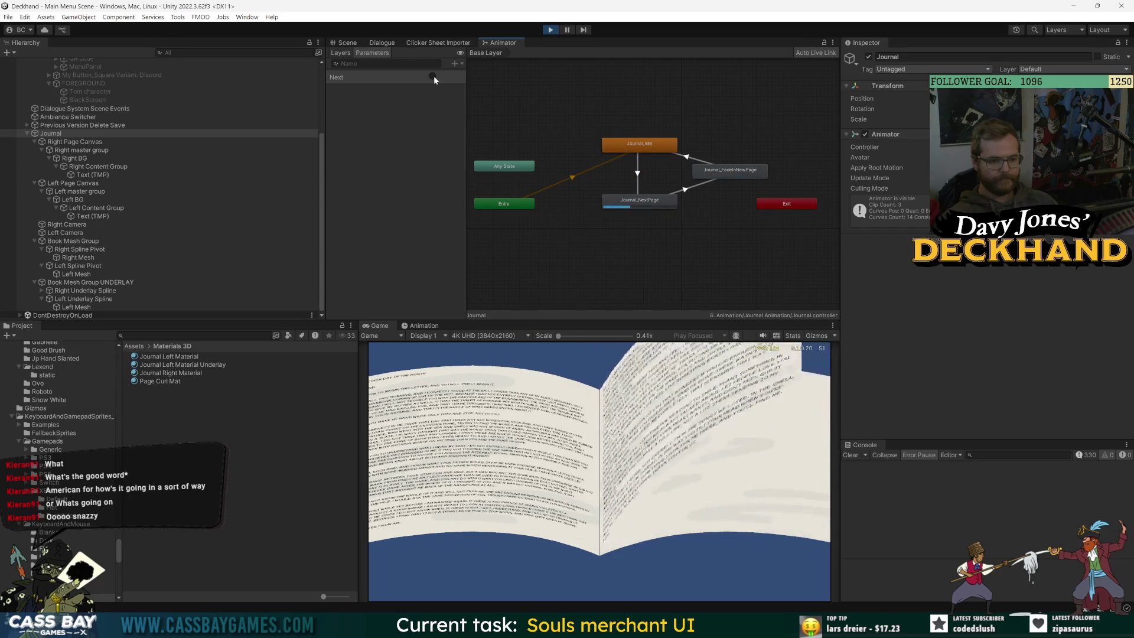
left_click(433, 76)
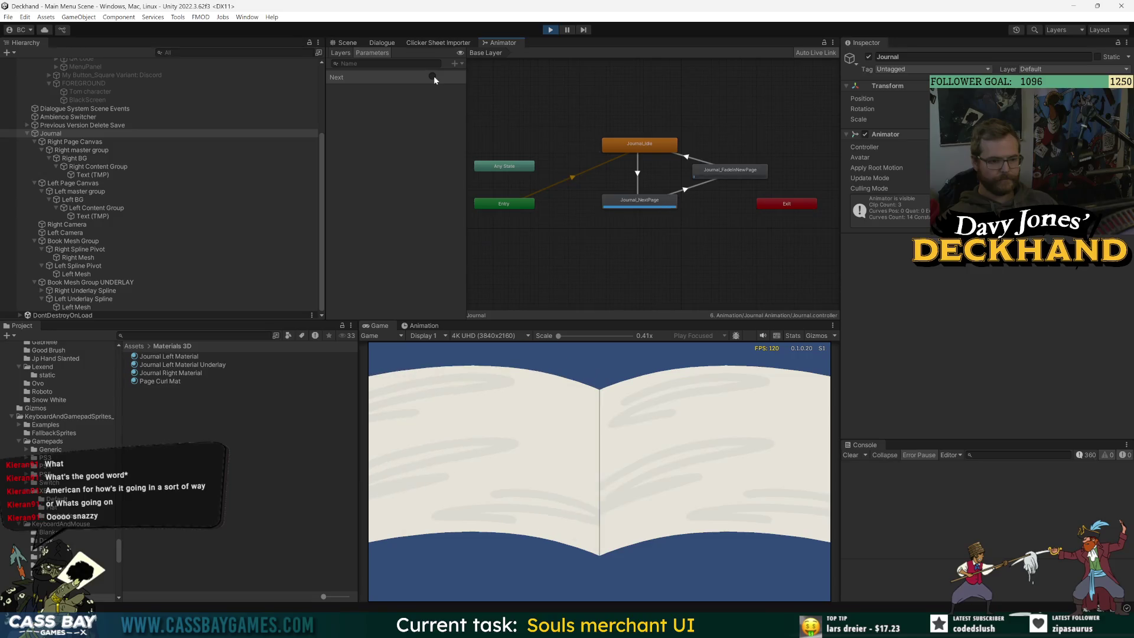
left_click(434, 76)
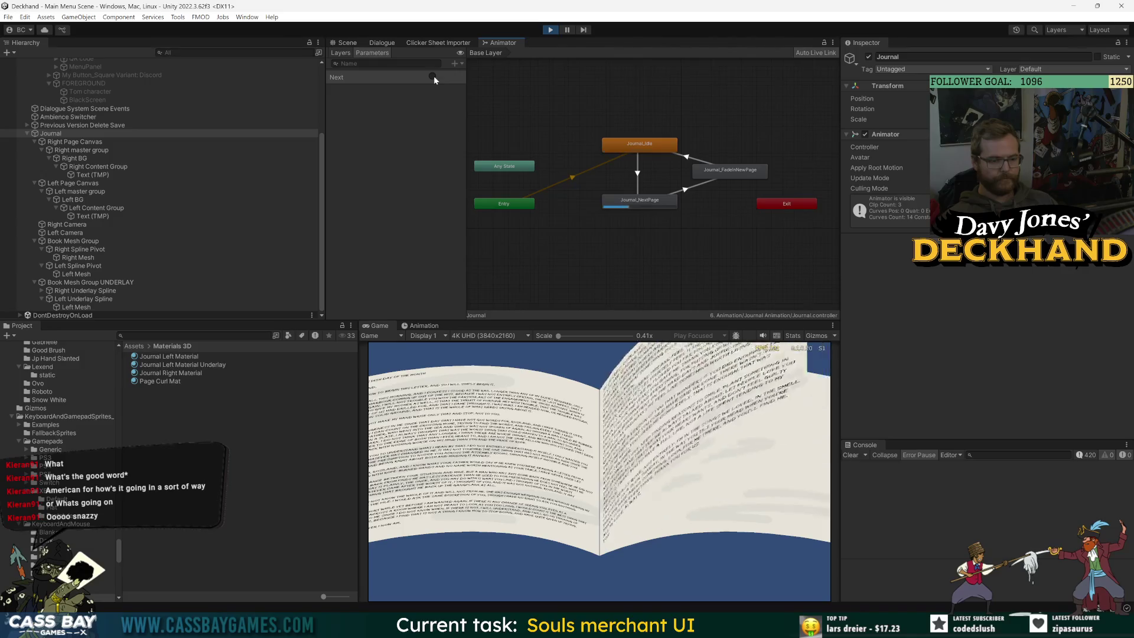
left_click(434, 76)
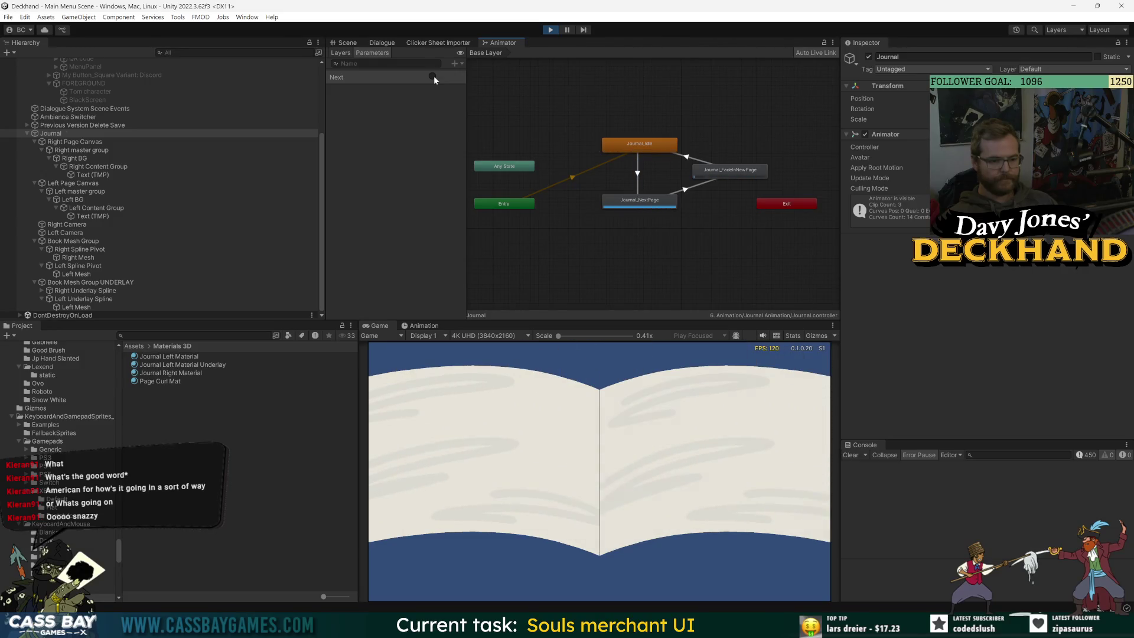
left_click(551, 31)
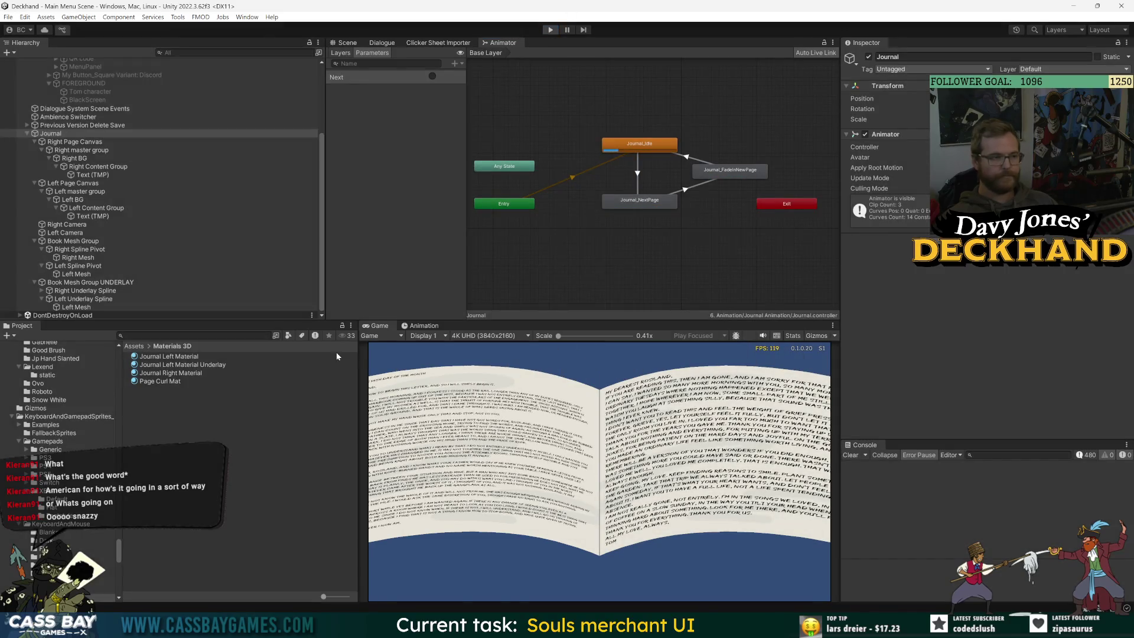
scroll(83, 257, "down", 5)
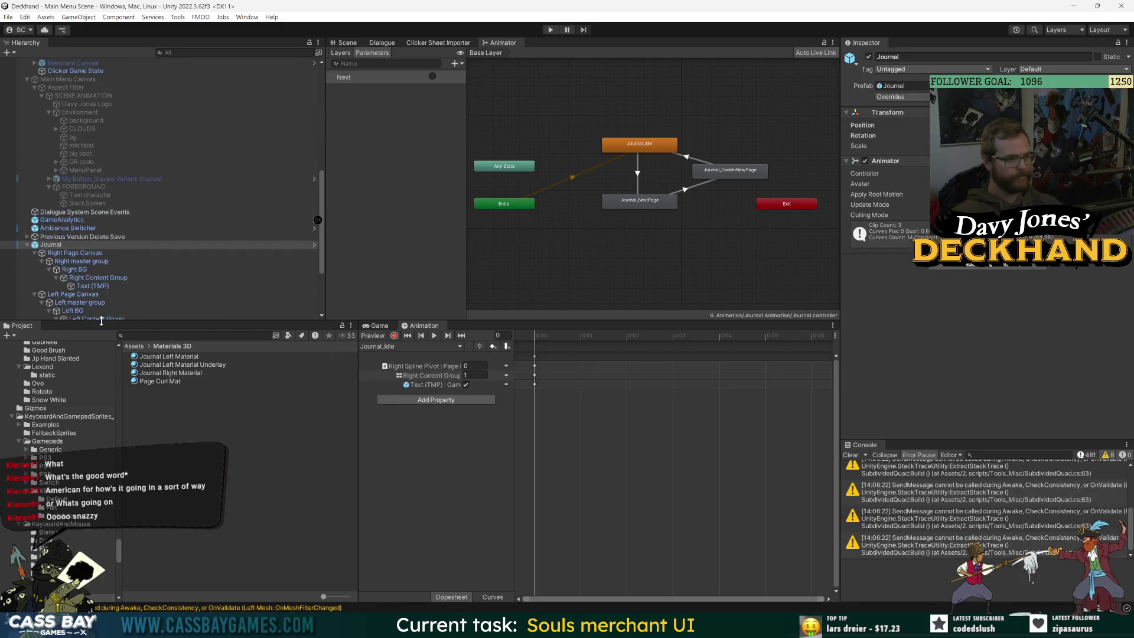
Step: Open the Journal prefab for editing and preview the Journal_NextPage clip at frame 14
left_click(892, 97)
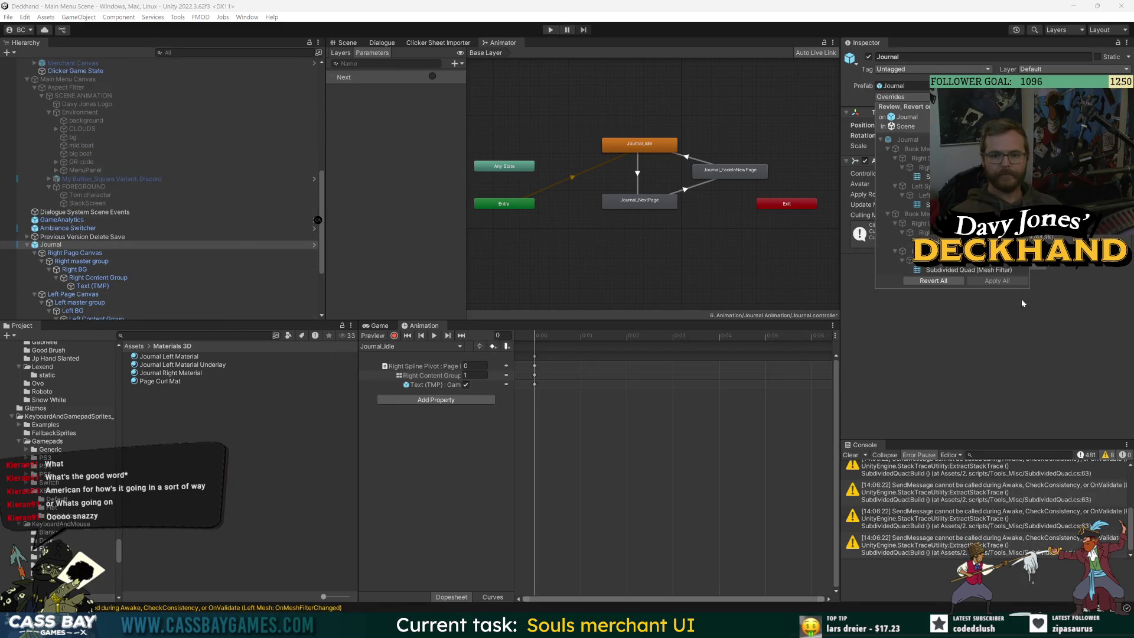
left_click(968, 97)
left_click(382, 326)
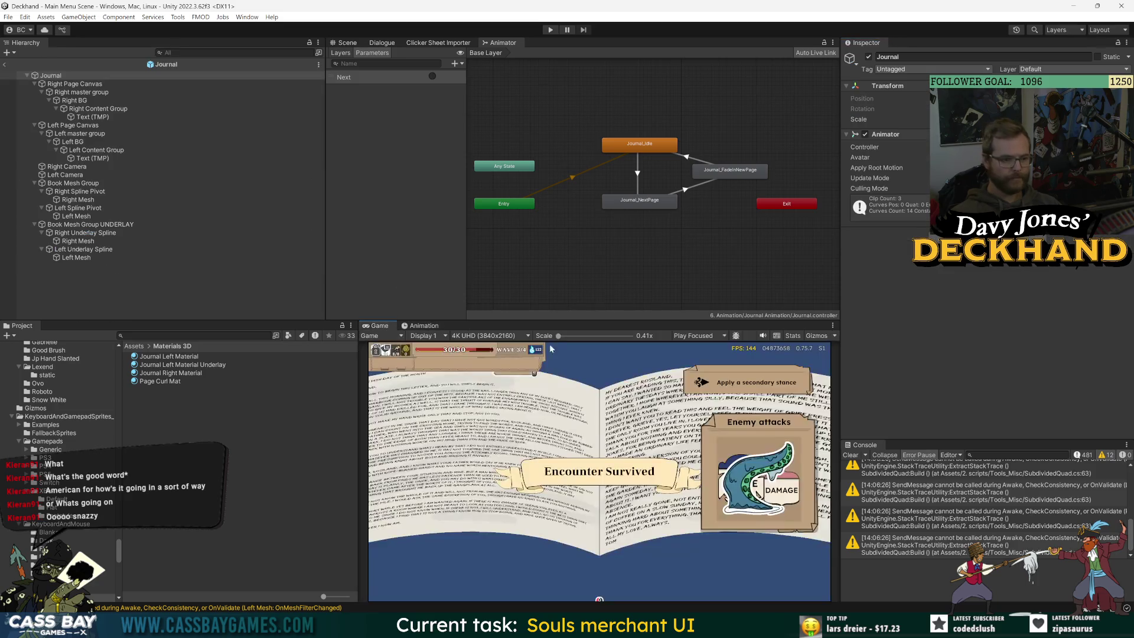
left_click(429, 328)
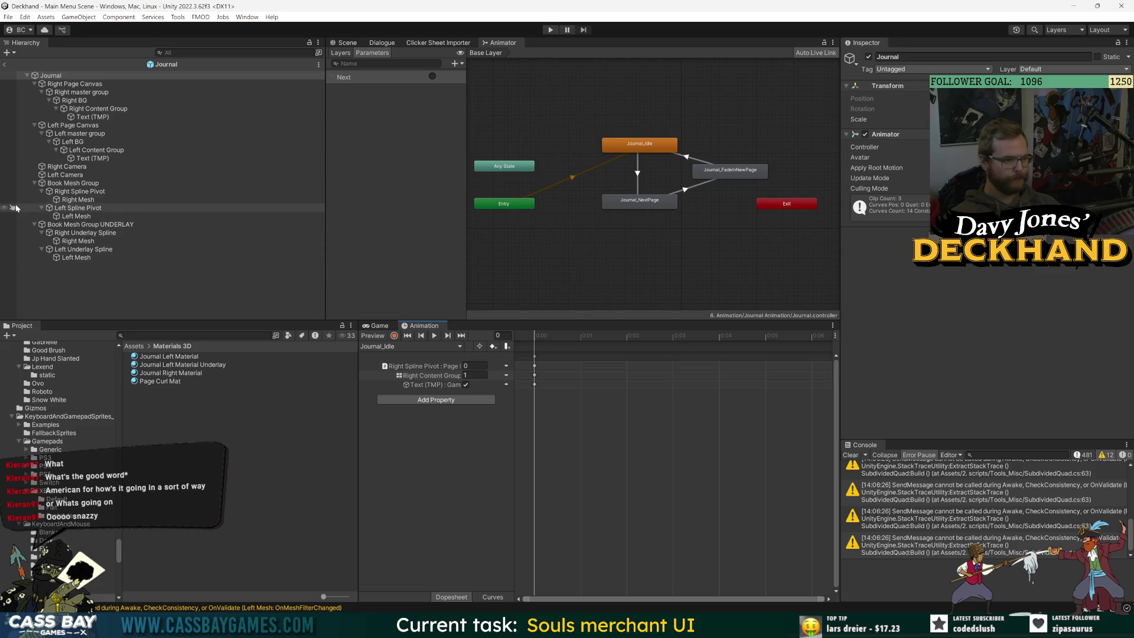
left_click(404, 348)
left_click(431, 383)
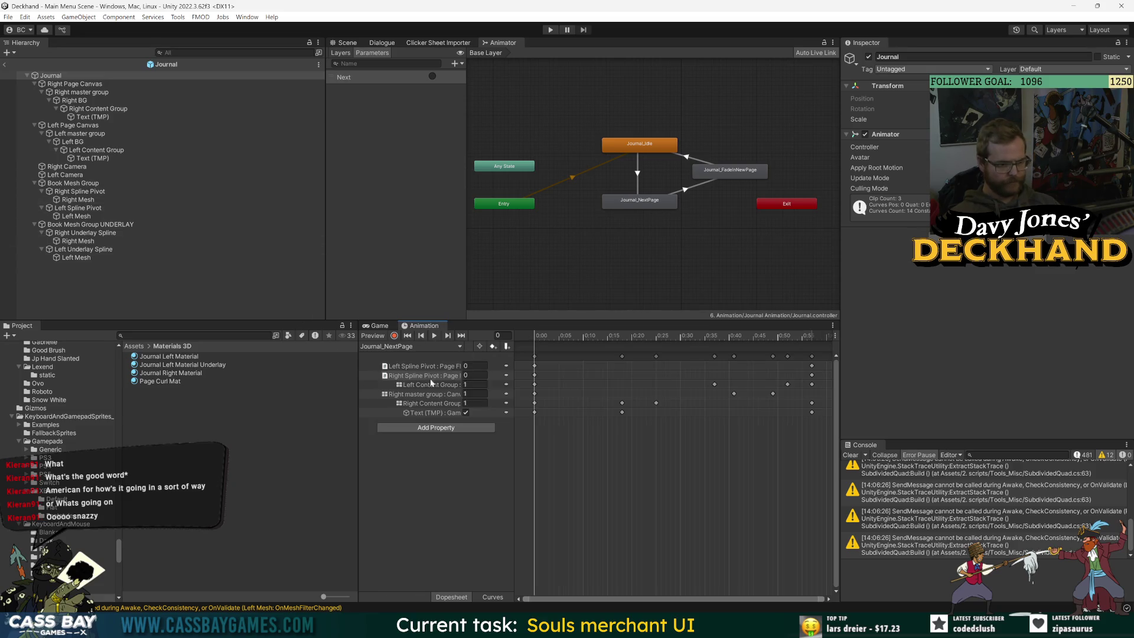
mouse_move(544, 339)
left_mouse_down()
mouse_move(750, 336)
mouse_move(723, 335)
left_mouse_up()
left_click(346, 44)
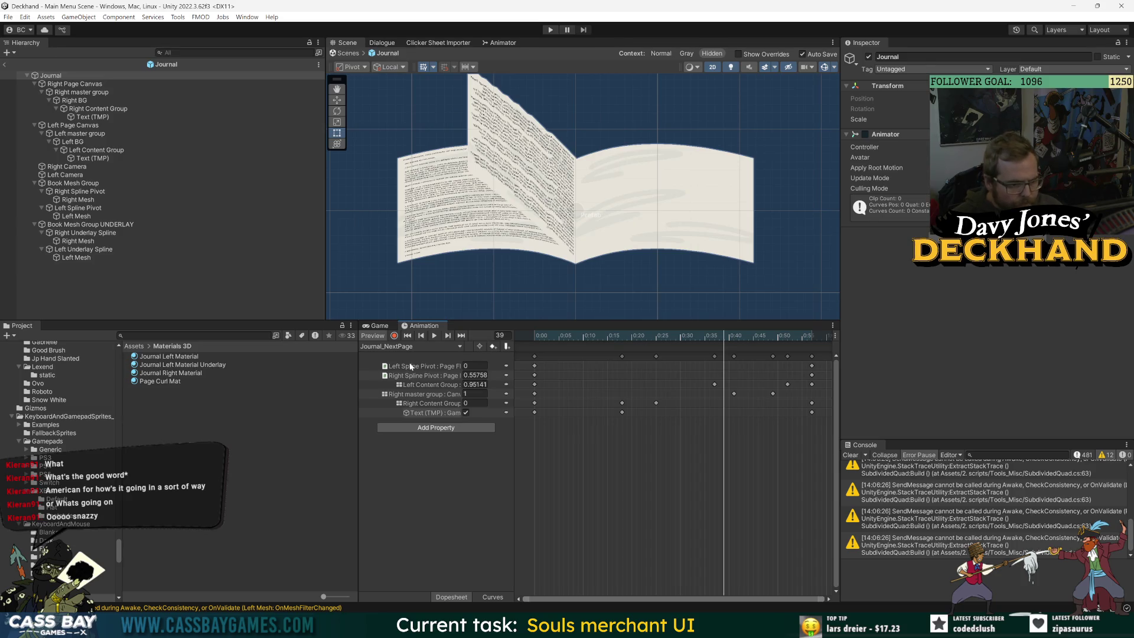
Step: Drag the Left Content Group fade key earlier, preview the turn at frame 39, and exit Prefab Mode
left_click(411, 367)
left_click(406, 395)
left_click(438, 385)
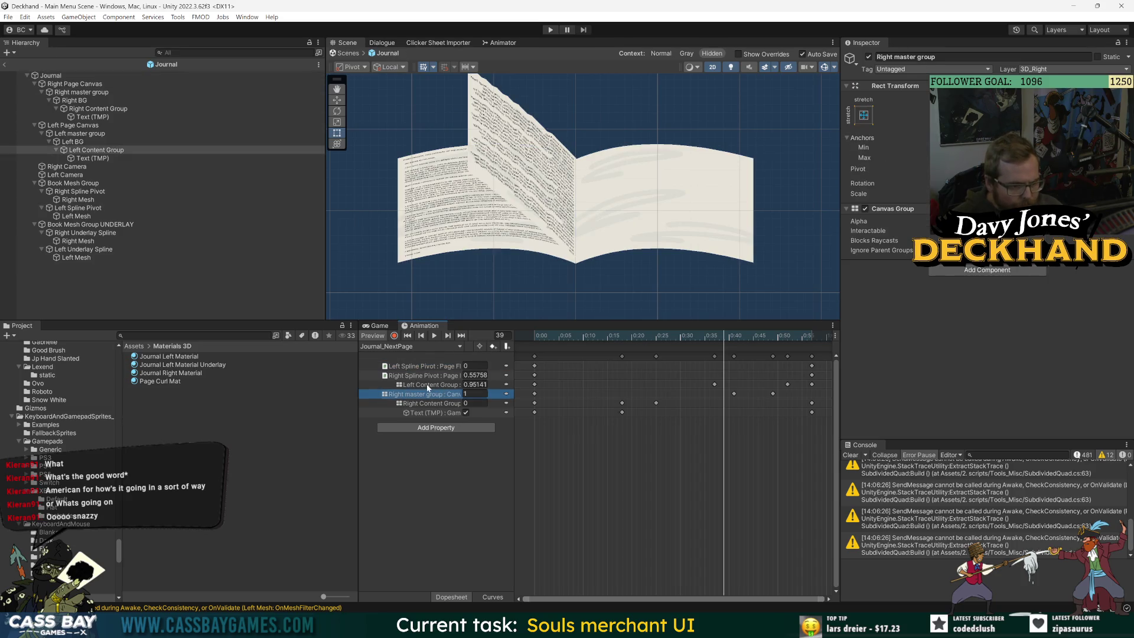
left_click_drag(728, 348, 767, 337)
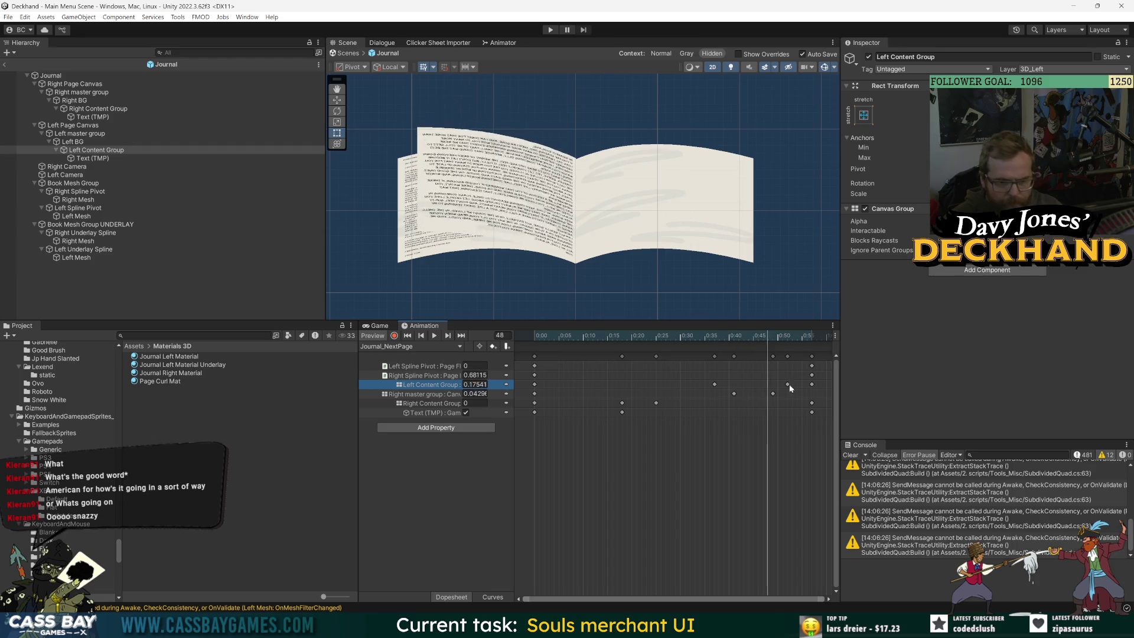
left_click_drag(788, 384, 765, 385)
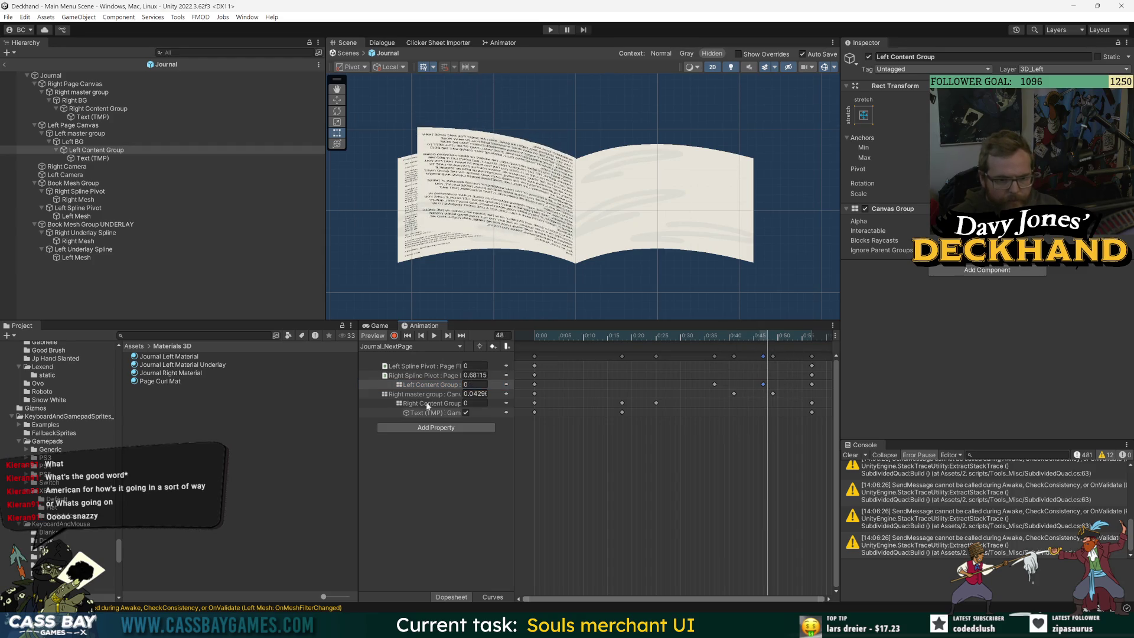
mouse_move(760, 336)
left_mouse_down()
mouse_move(704, 337)
mouse_move(746, 341)
mouse_move(723, 339)
left_mouse_up()
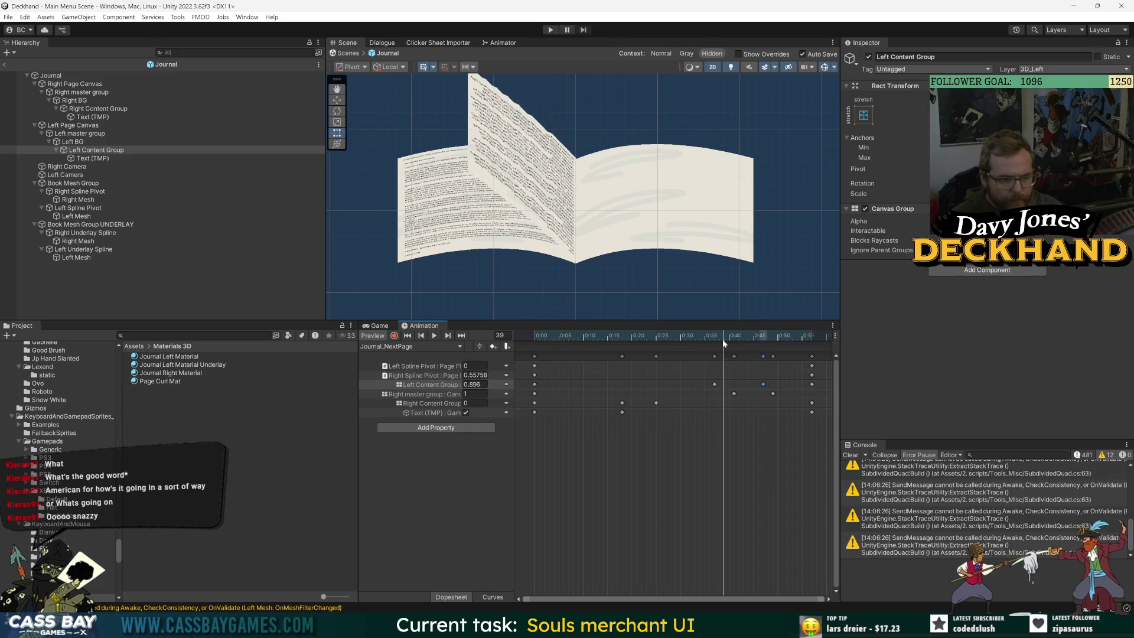
left_click(4, 64)
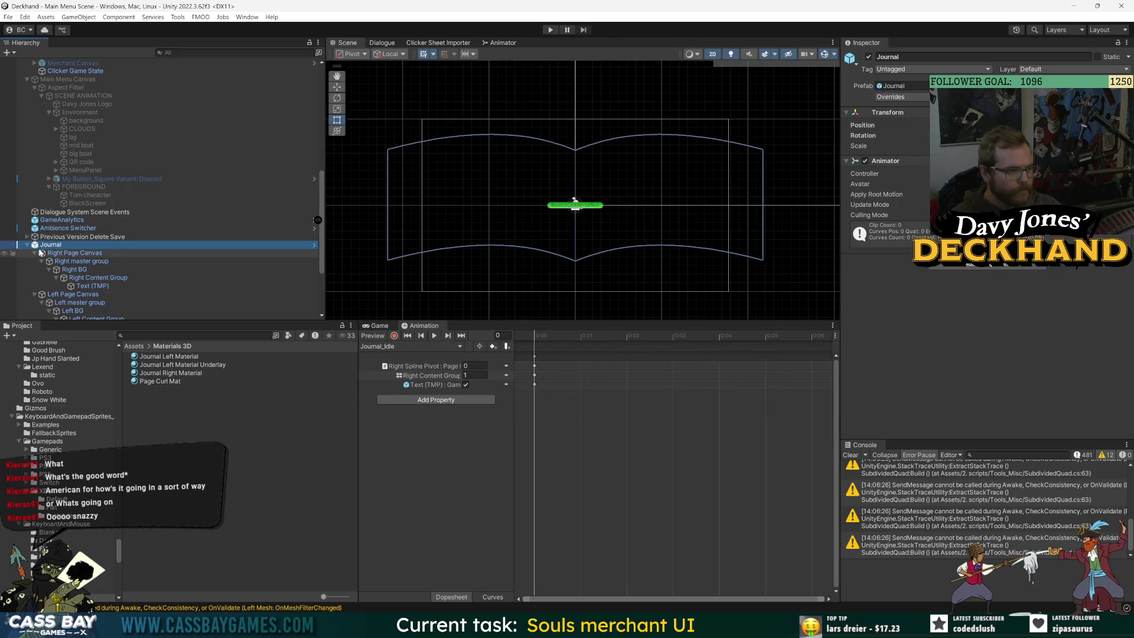
Step: Hide the _PERSIST objects, frame the Journal book in the Scene view, and preview its Journal_Idle clip
scroll(514, 130, "up", 10)
scroll(532, 183, "down", 10)
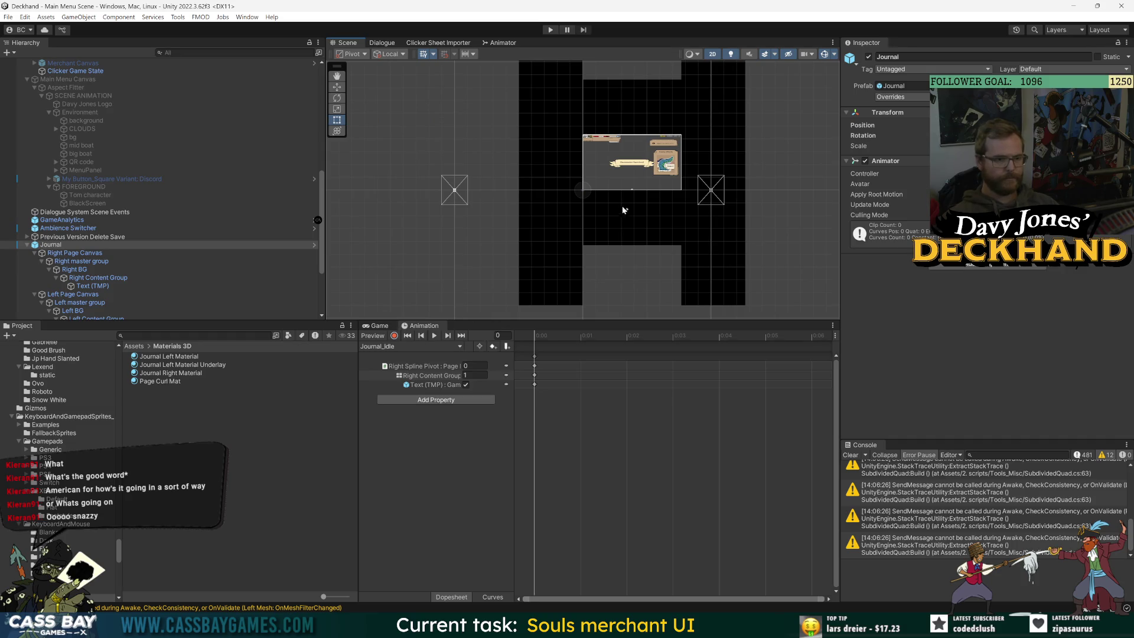
scroll(624, 210, "up", 3)
scroll(78, 102, "up", 15)
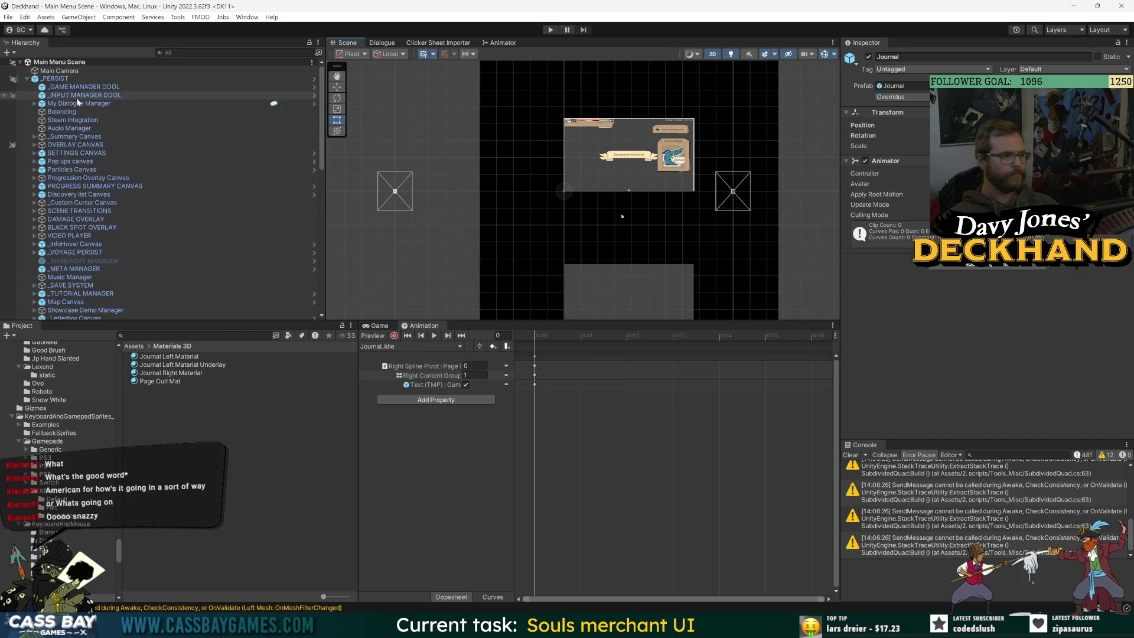
left_click(4, 79)
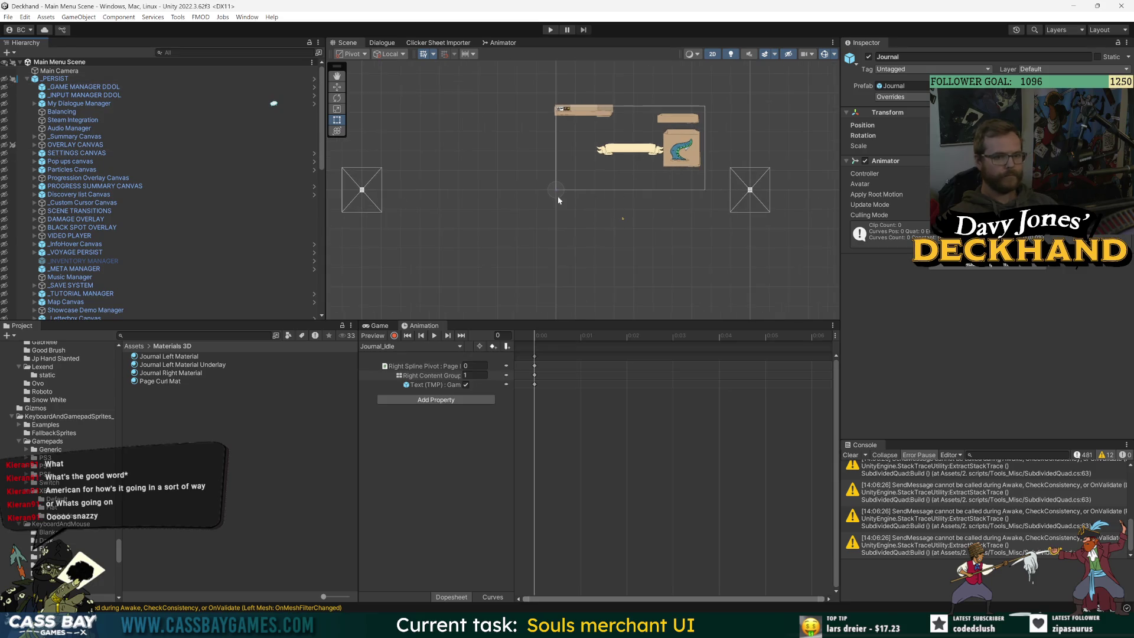
scroll(120, 257, "down", 10)
key("f")
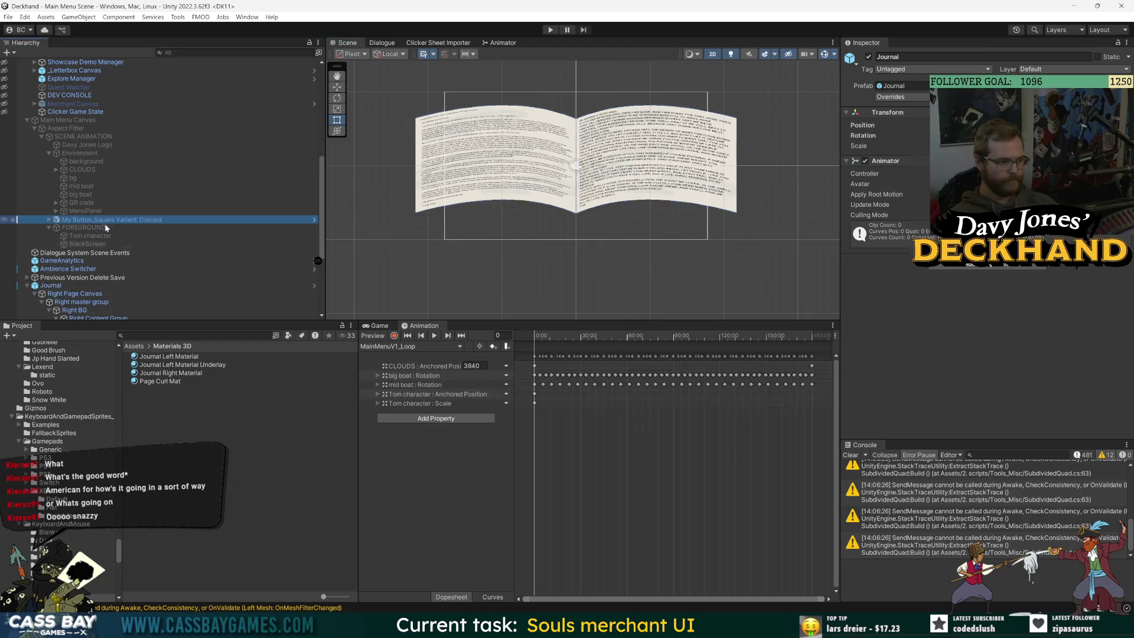
left_click(89, 286)
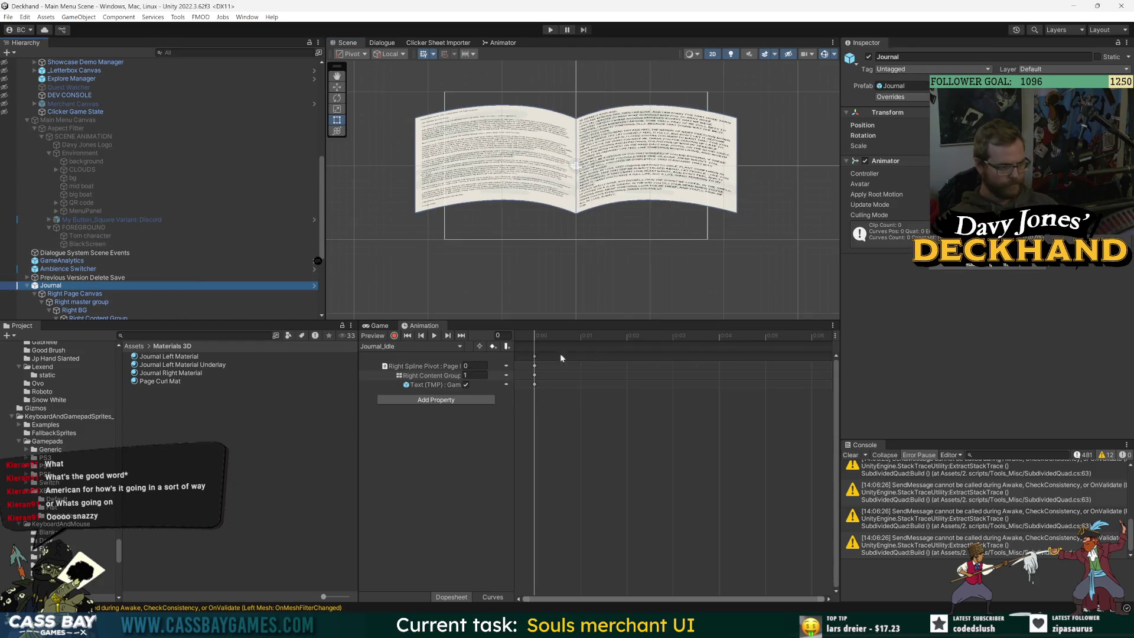
left_click_drag(550, 335, 648, 335)
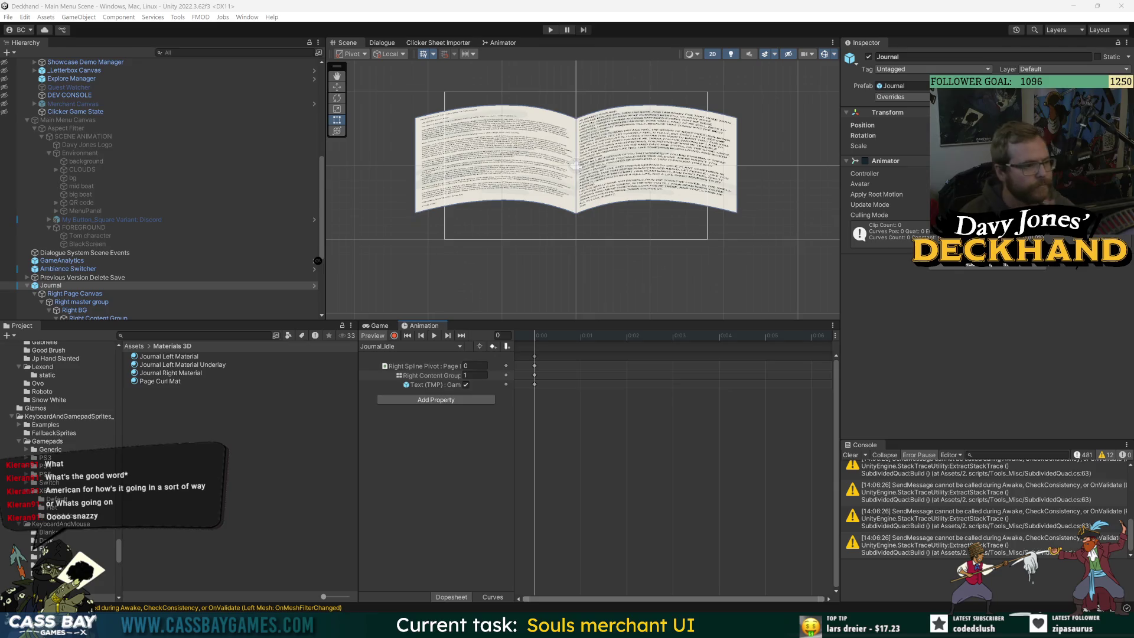
left_click(406, 348)
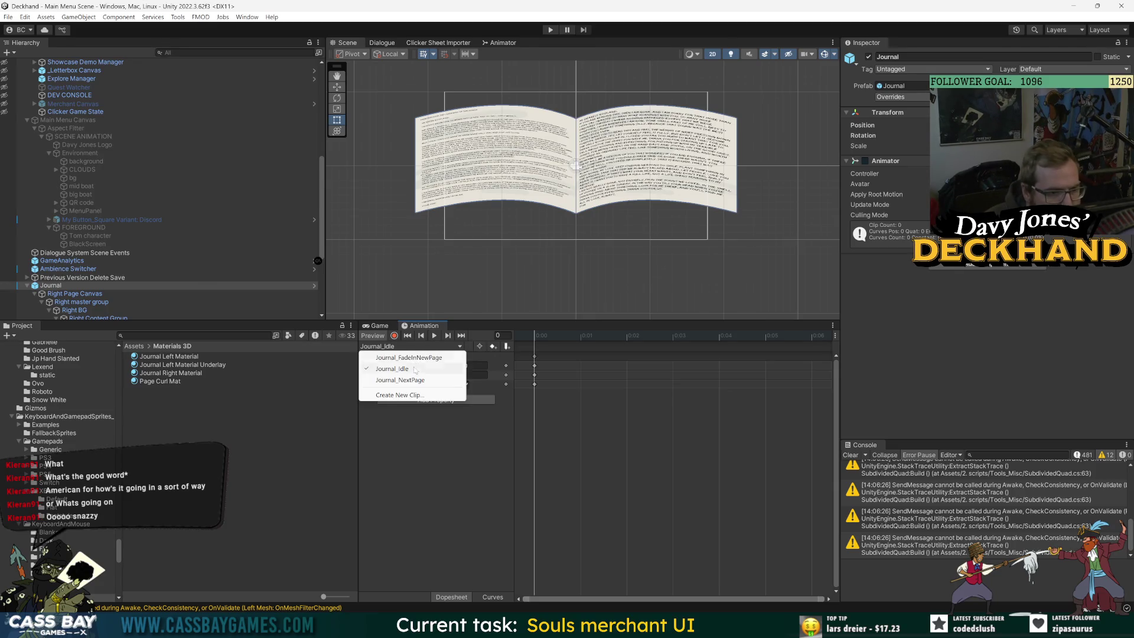
Step: In Journal_NextPage, shift the Left Content Group fade keys to 0:32 and 0:42
left_click(425, 370)
left_click_drag(560, 335, 743, 355)
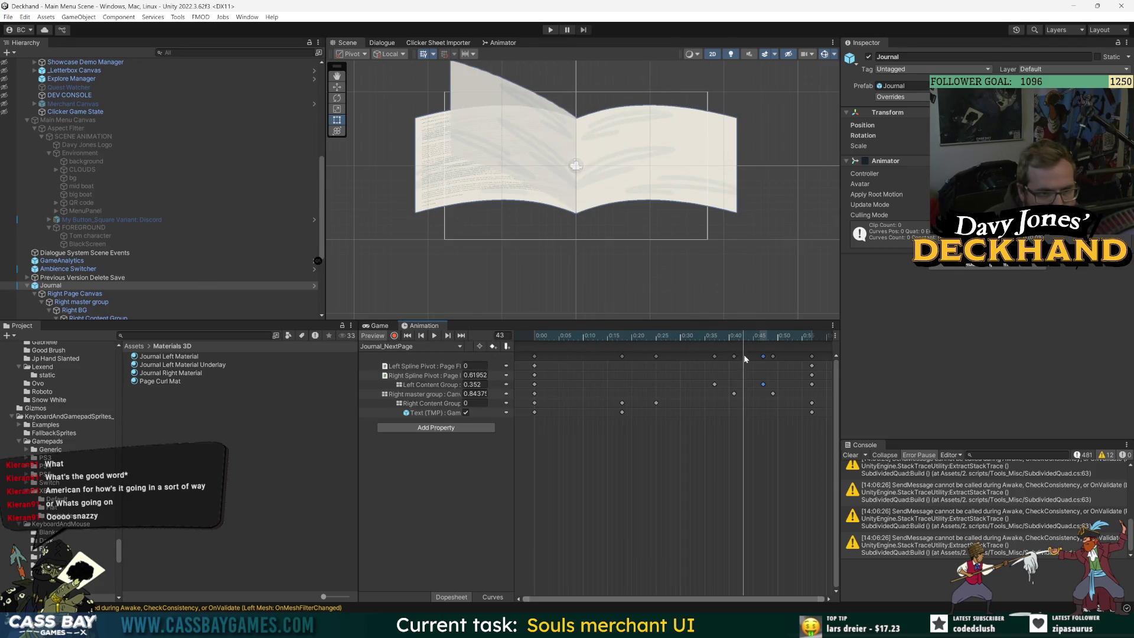
left_click(453, 394)
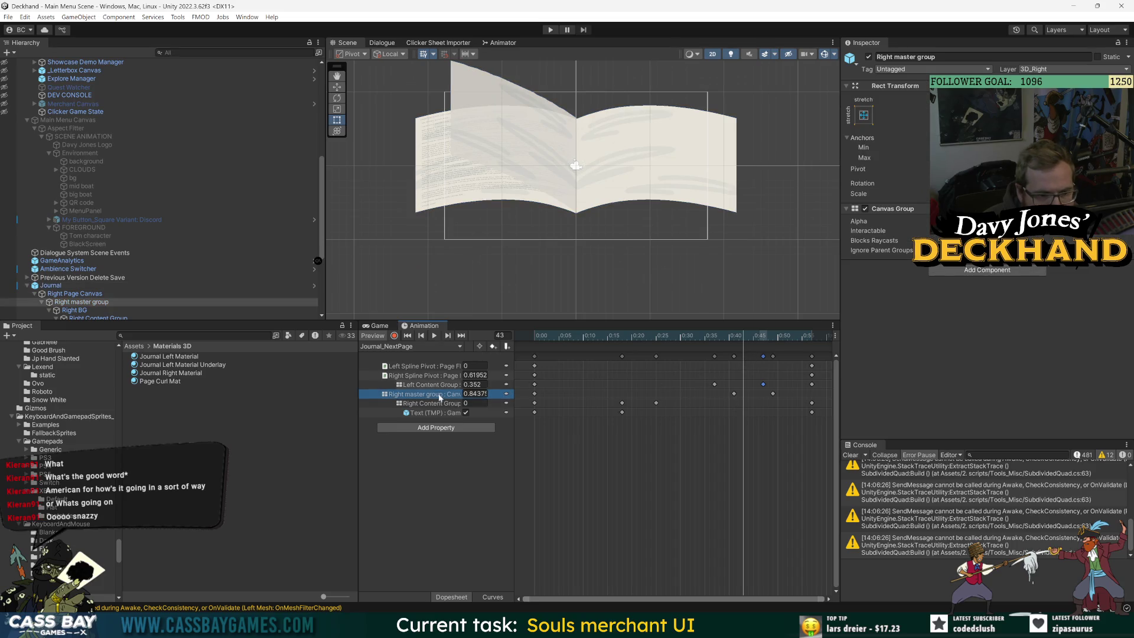
left_click(411, 385)
mouse_move(706, 380)
left_mouse_down()
mouse_move(768, 390)
mouse_move(740, 388)
left_mouse_up()
mouse_move(727, 337)
left_mouse_down()
mouse_move(688, 340)
mouse_move(756, 348)
left_mouse_up()
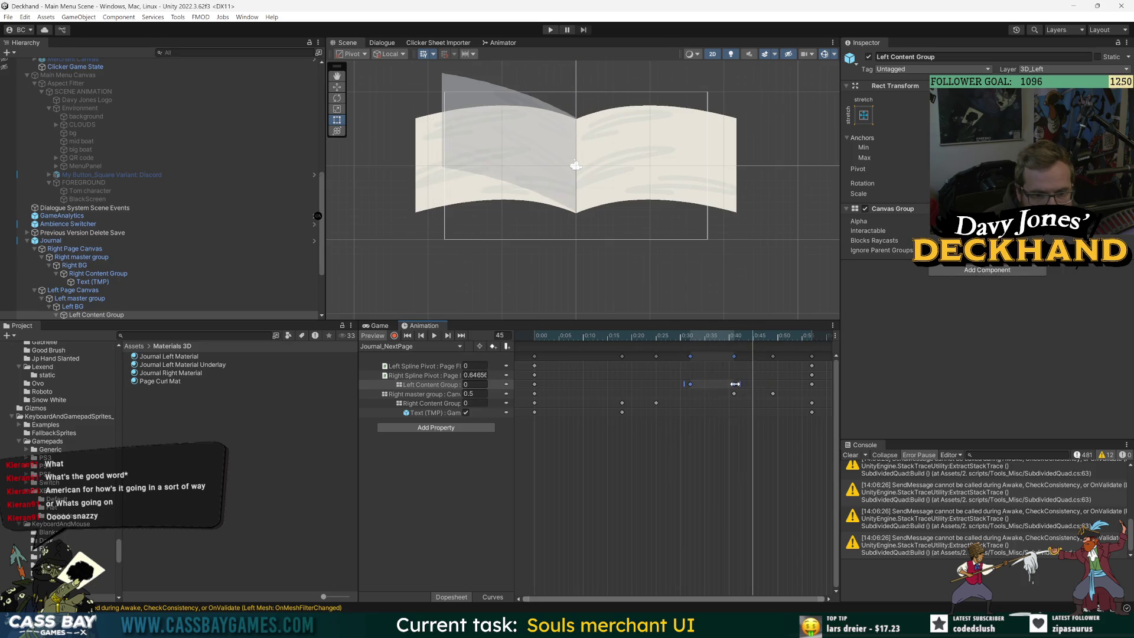
left_click(737, 444)
key("space")
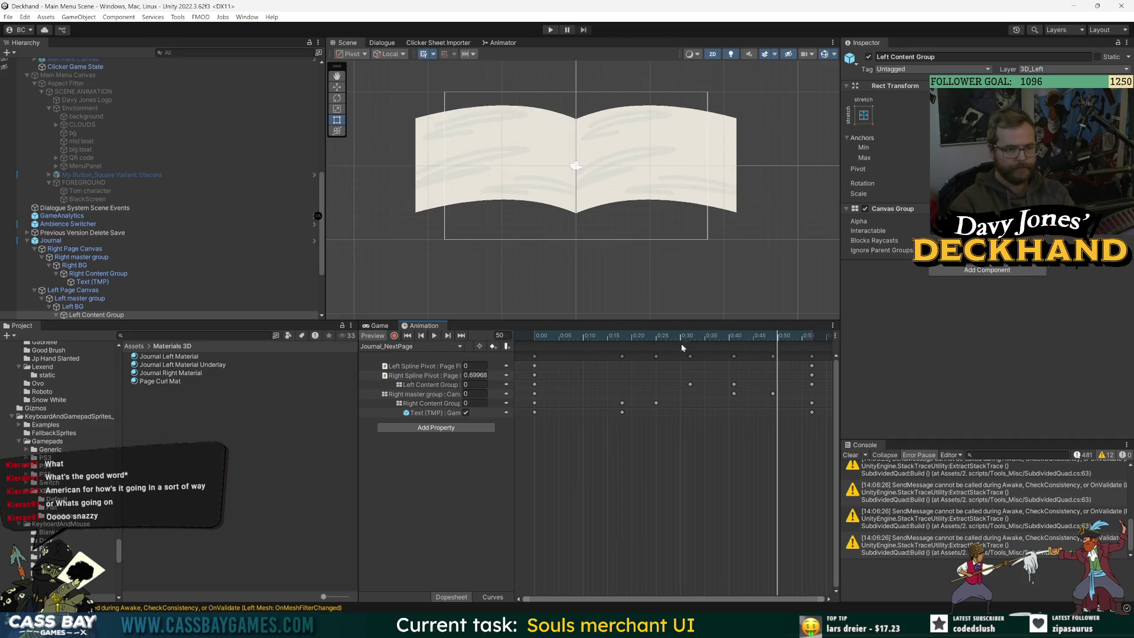
left_click_drag(735, 335, 744, 335)
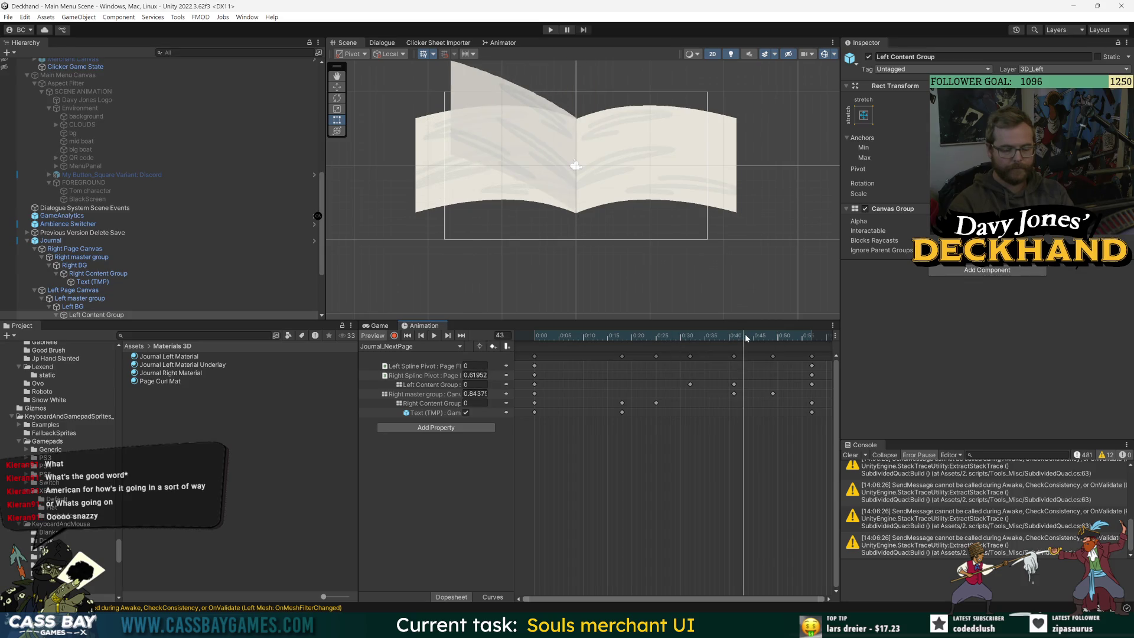
Step: Push the Right master group fade key later and preview the page turn at frame 52
left_click_drag(735, 394, 750, 394)
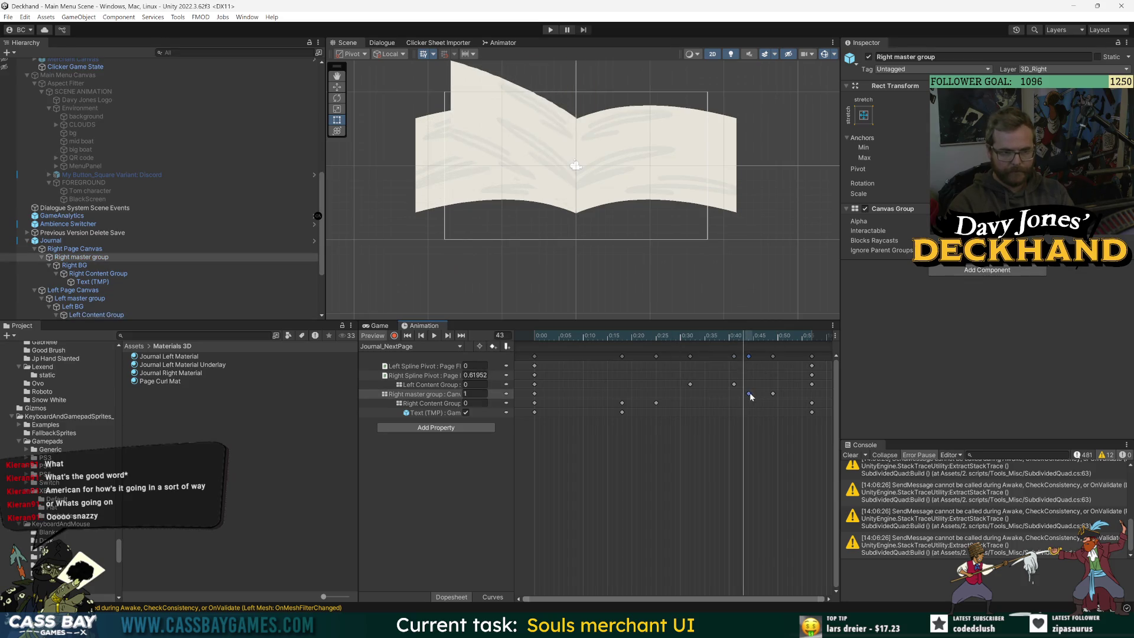
mouse_move(746, 335)
left_mouse_down()
mouse_move(734, 335)
mouse_move(782, 336)
left_mouse_up()
mouse_move(749, 394)
left_mouse_down()
mouse_move(786, 349)
mouse_move(818, 336)
left_mouse_up()
left_click_drag(819, 340, 783, 363)
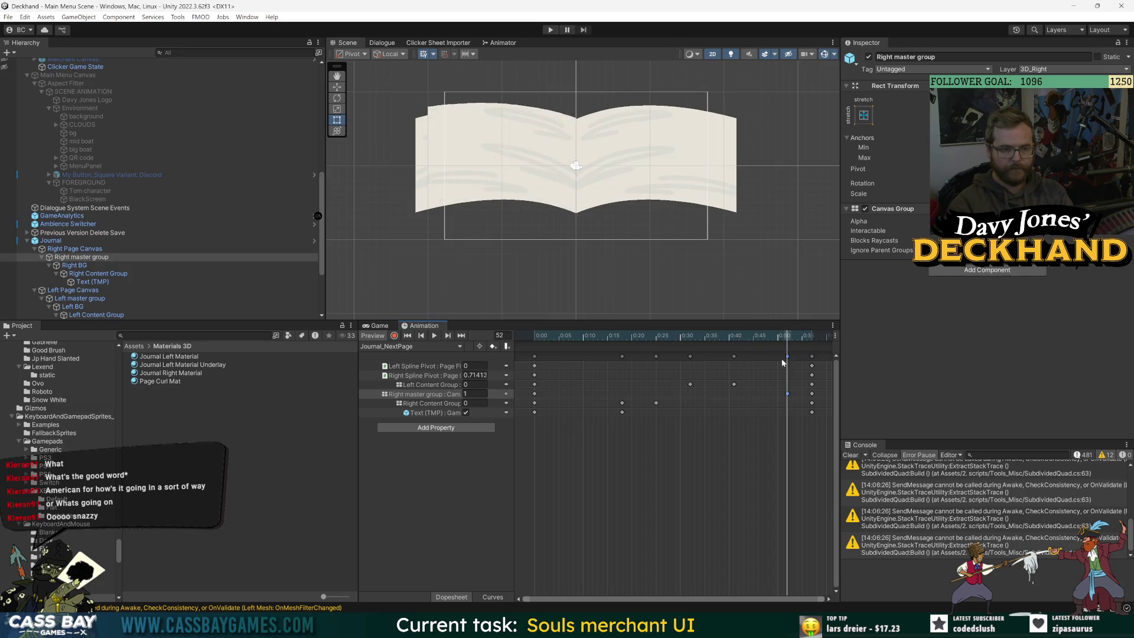
key("space")
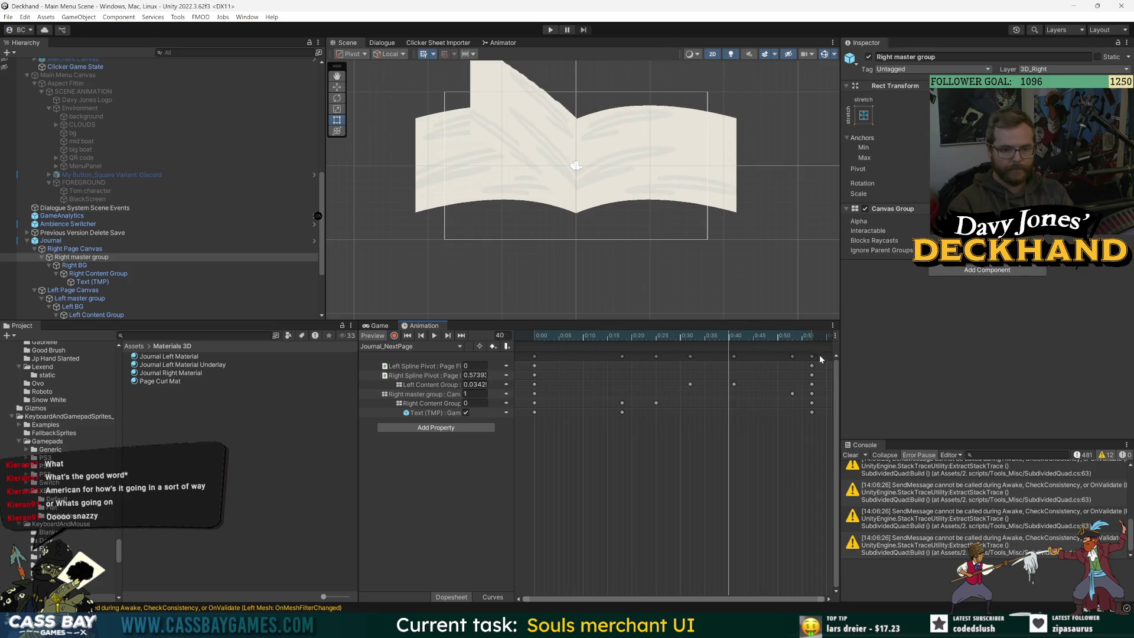
Step: Select all keyframes and compress the clip so it ends near 0:44, then replay it
key("ctrl+a")
left_click_drag(817, 370, 754, 369)
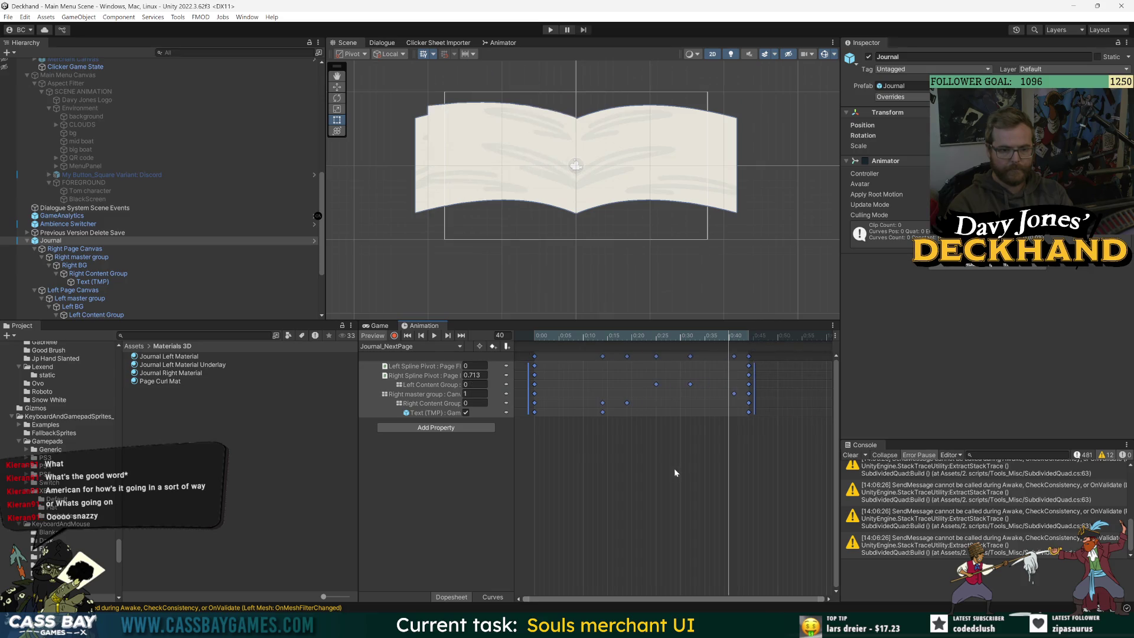
left_click(670, 468)
key("space")
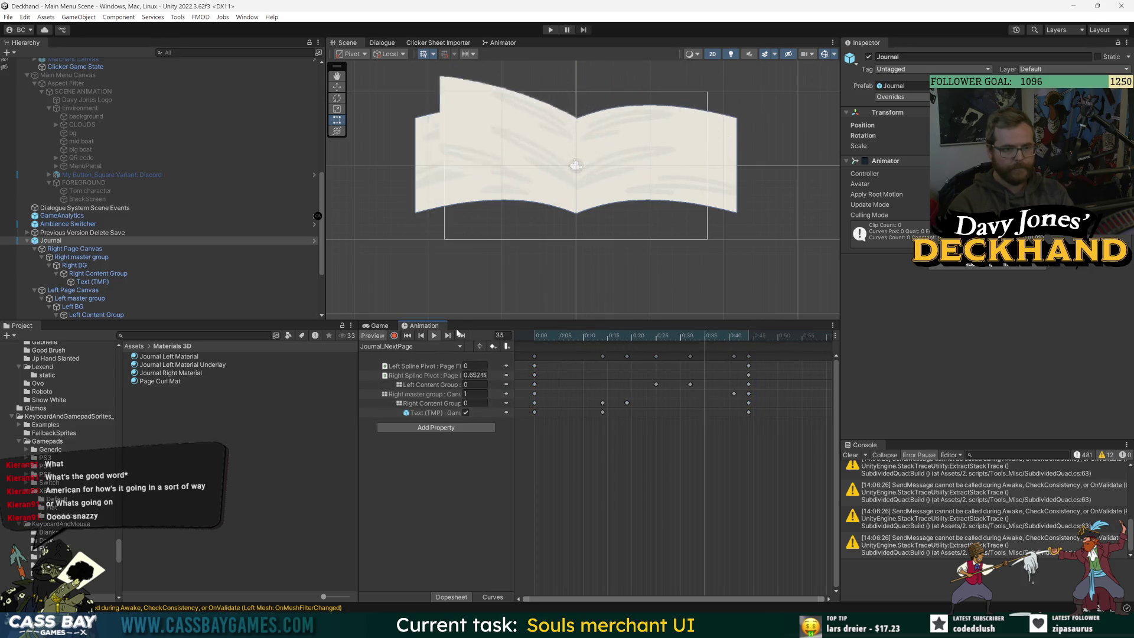
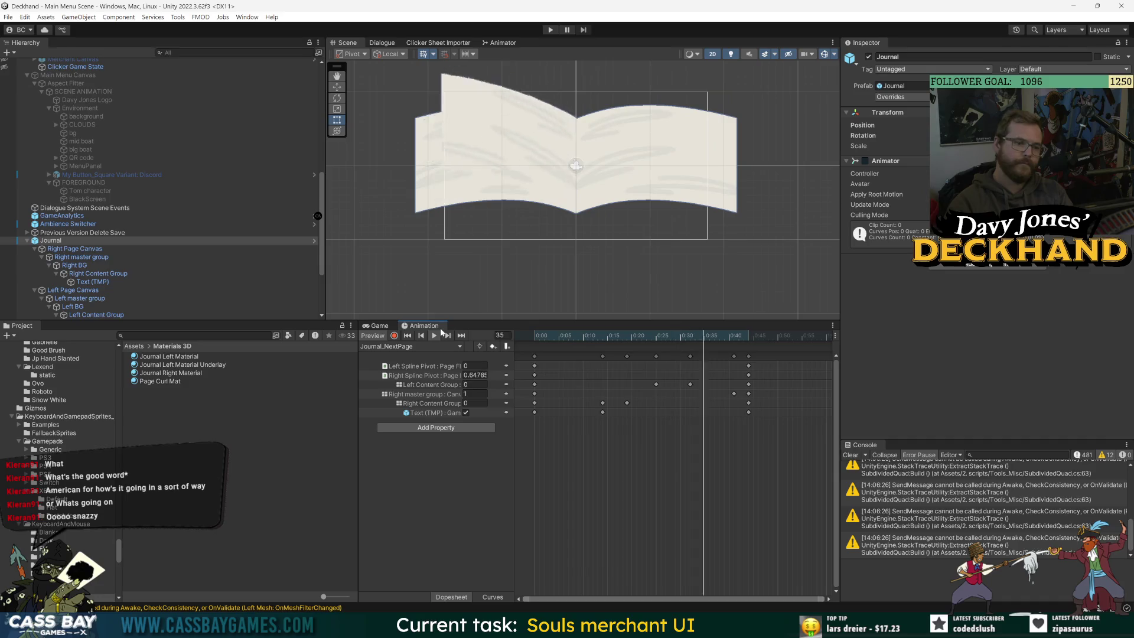
Step: Stop the animation preview, then play-test the Journal by firing the Next trigger ten times before stopping play mode
left_click(434, 335)
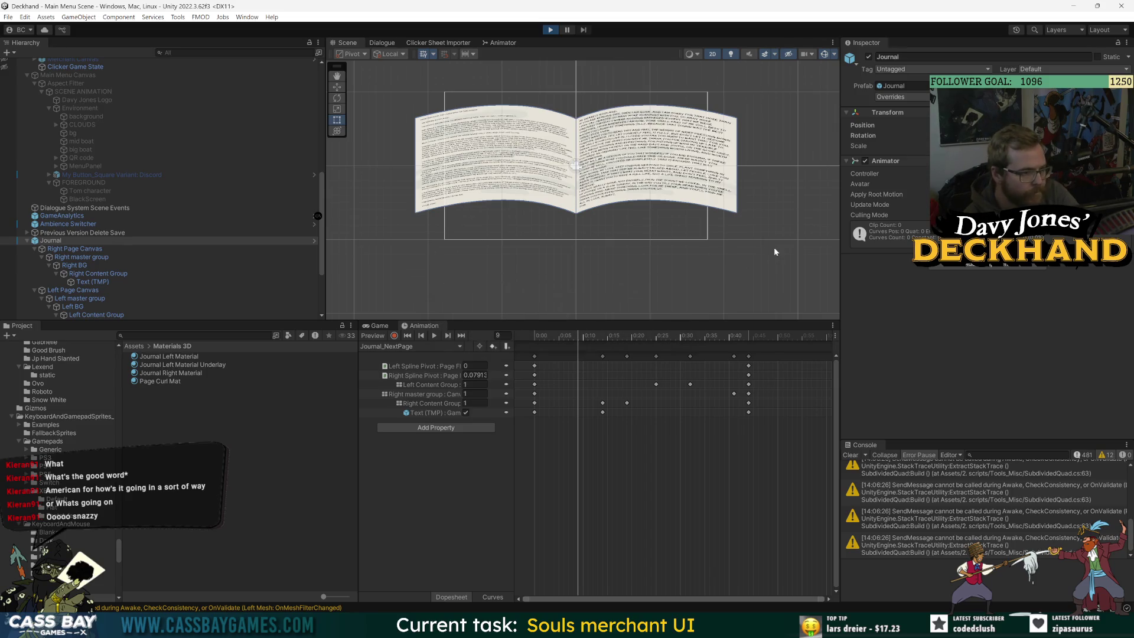
left_click(496, 43)
left_click(431, 77)
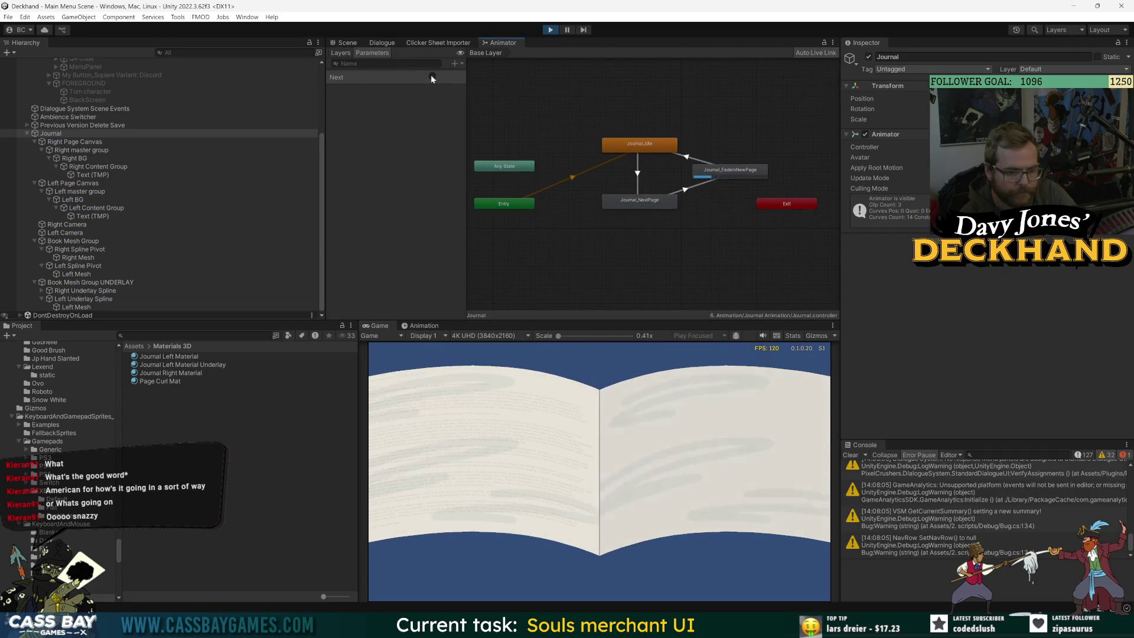
left_click(430, 76)
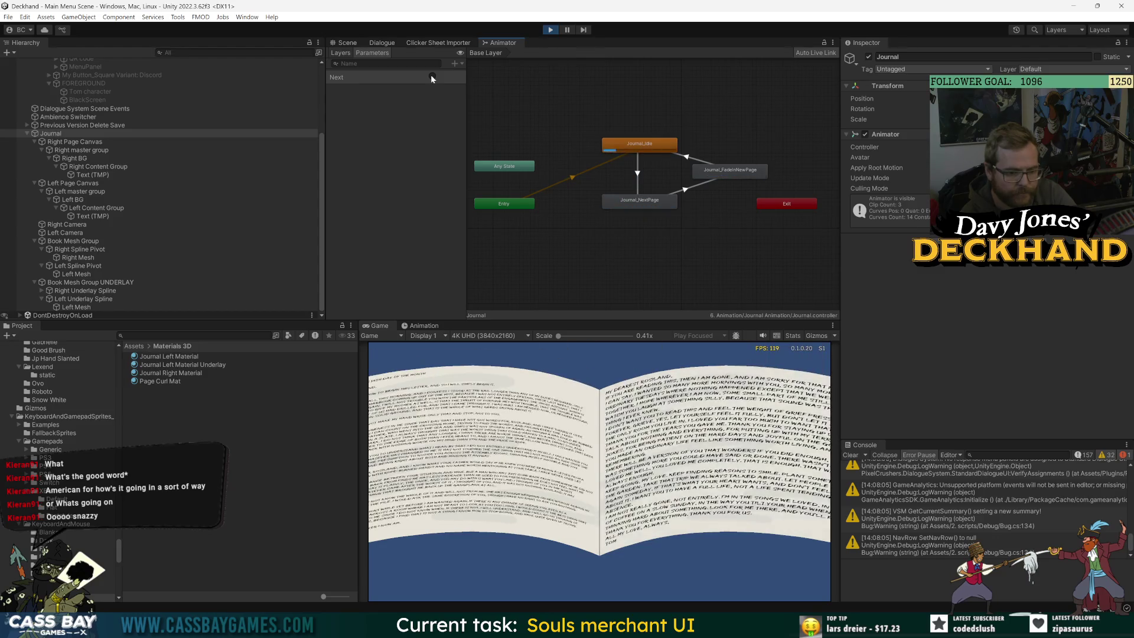
left_click(431, 76)
left_click(430, 76)
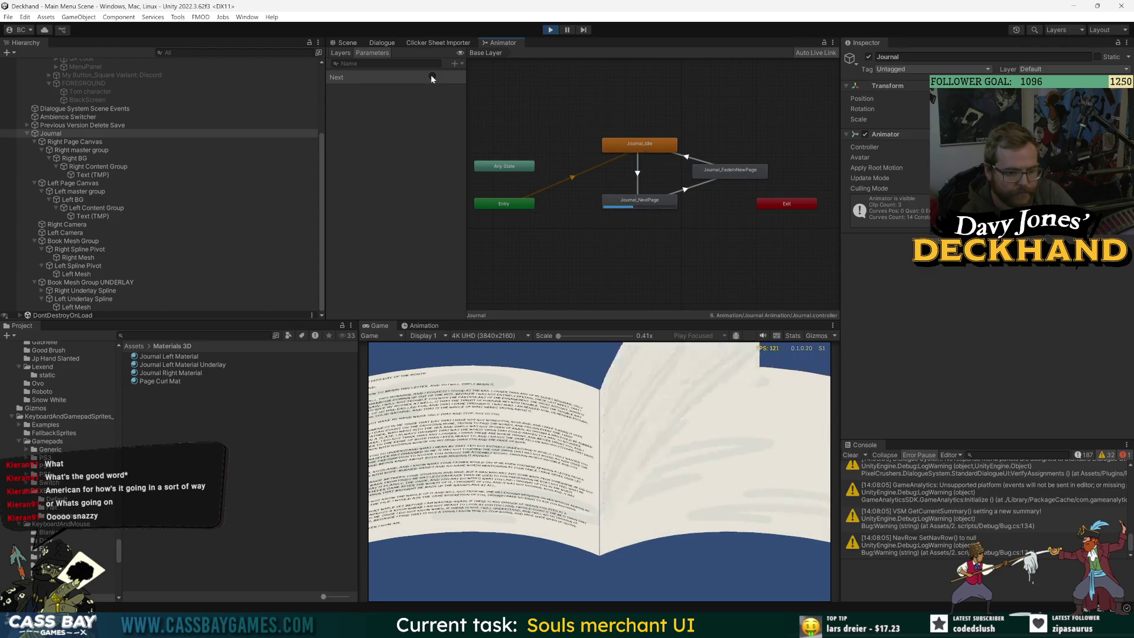
left_click(431, 77)
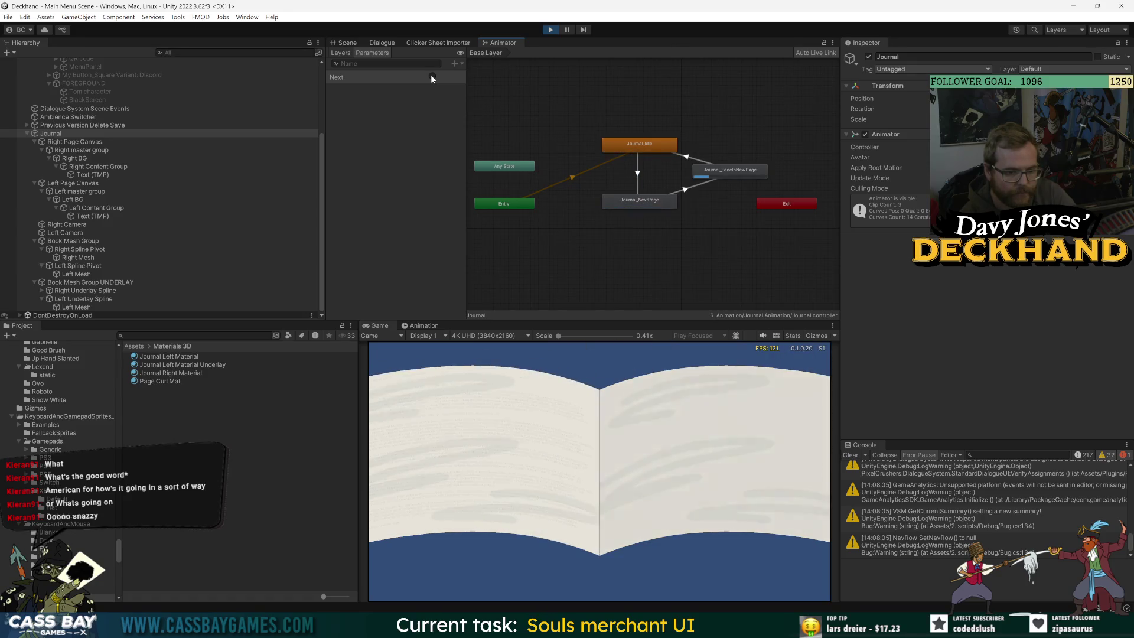
left_click(432, 77)
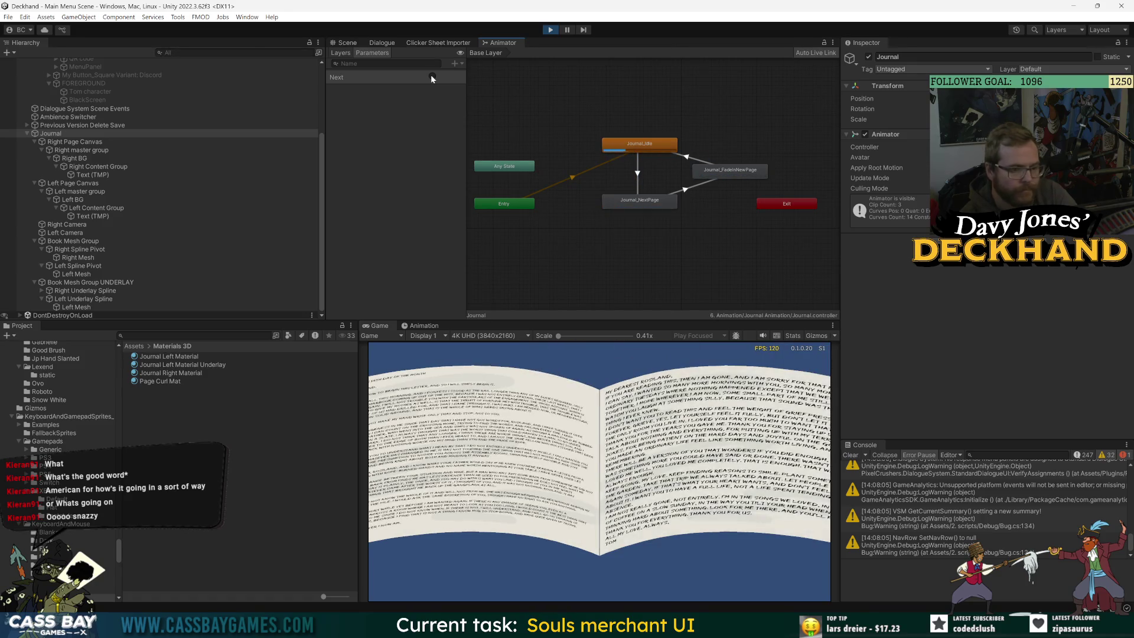
left_click(430, 76)
left_click(431, 76)
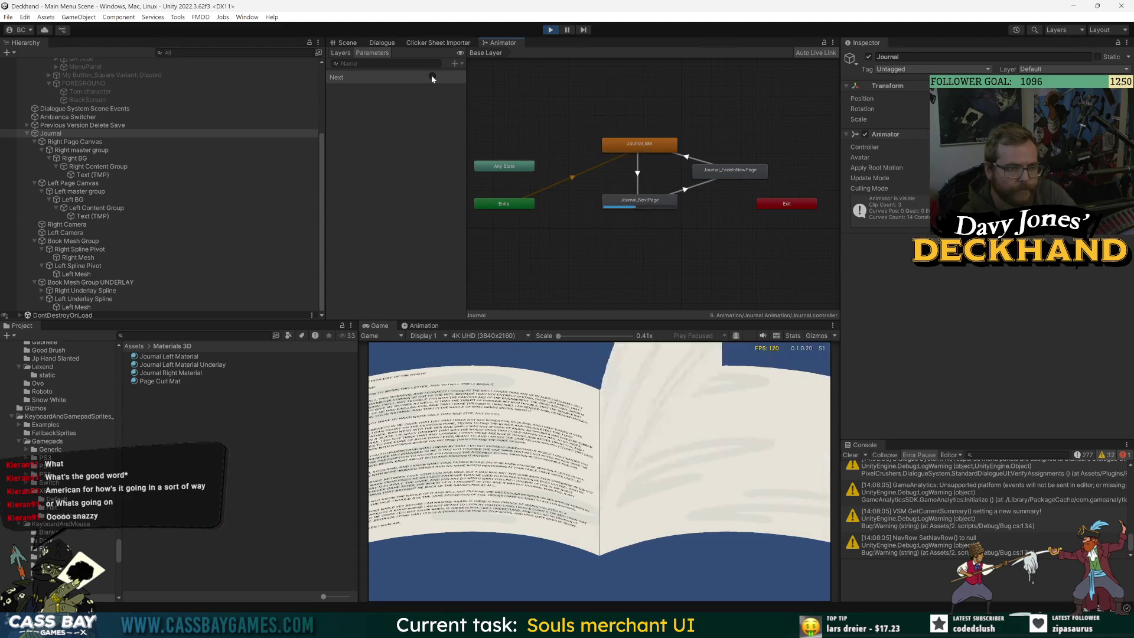
left_click(431, 77)
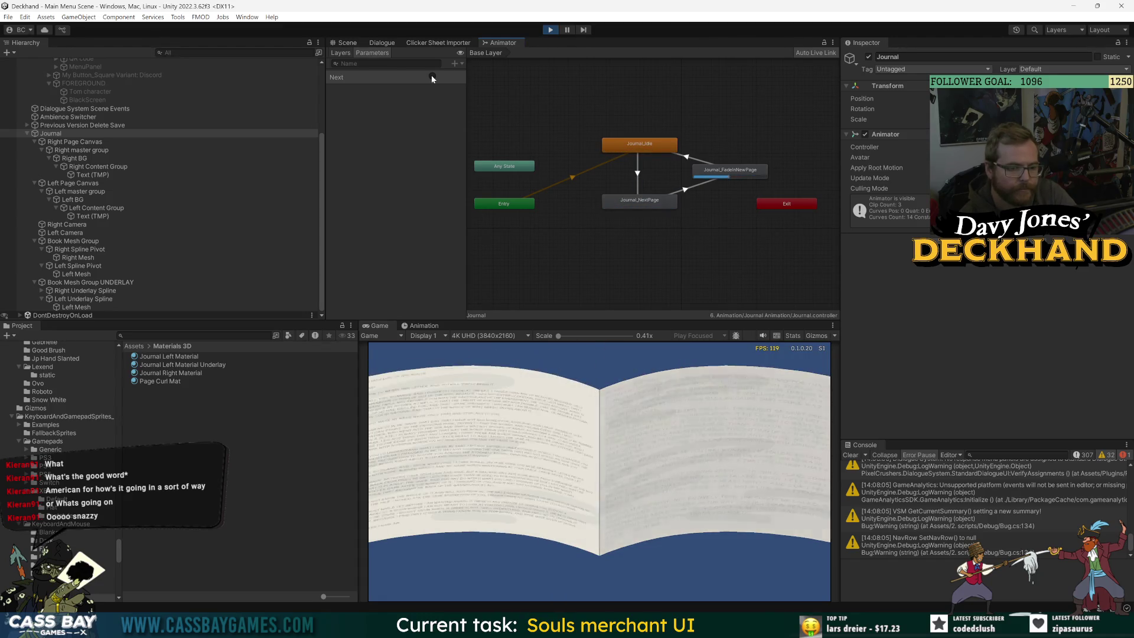
left_click(431, 76)
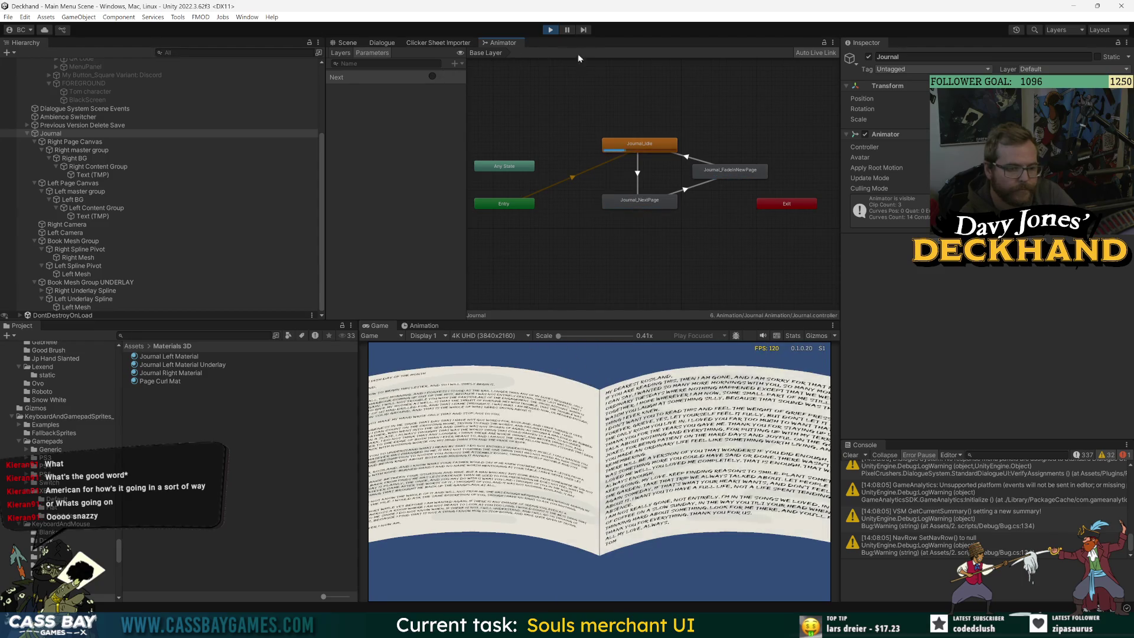
left_click(550, 30)
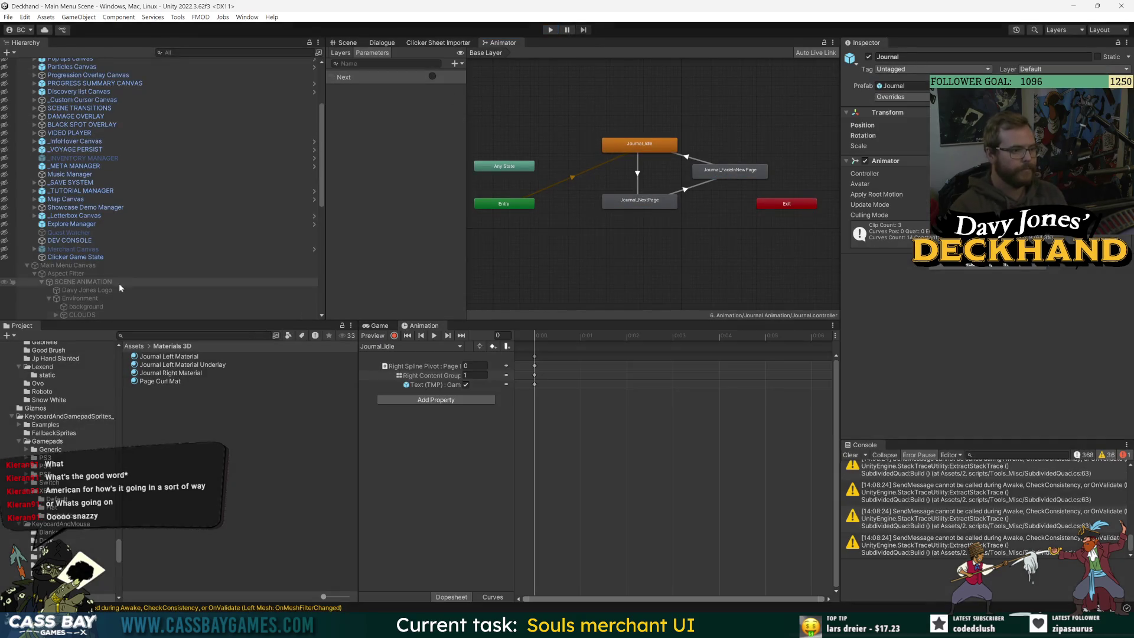
Step: Open the Journal prefab in Prefab Mode and collapse the page canvas and Book Mesh Group children
scroll(74, 151, "down", 10)
left_click(62, 126)
double_click(61, 153)
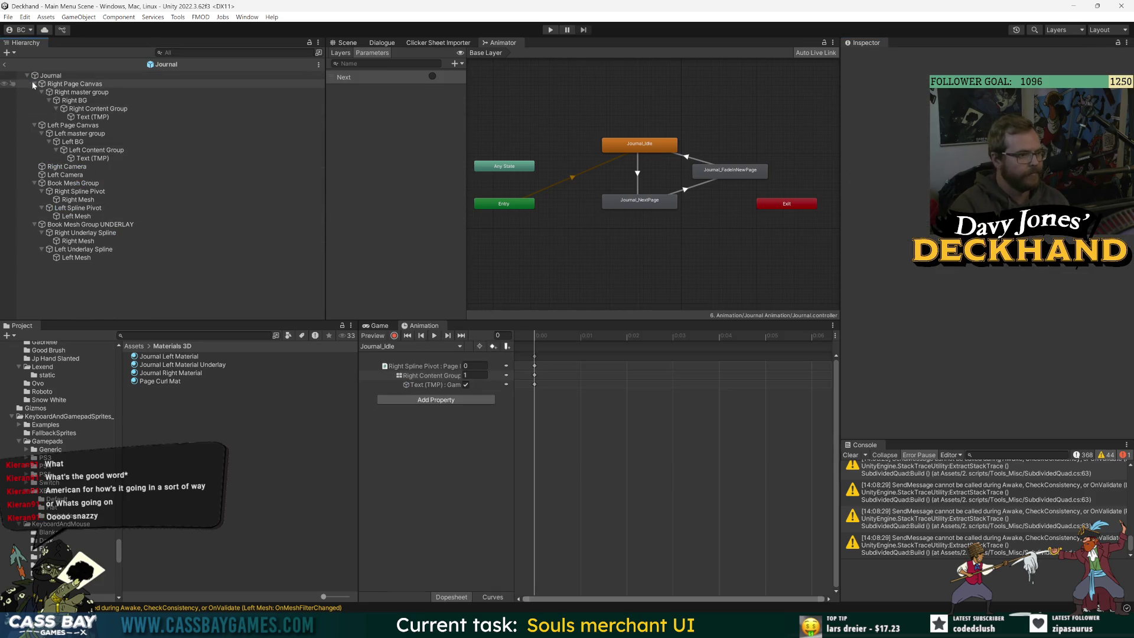
left_click(34, 84)
left_click(34, 150)
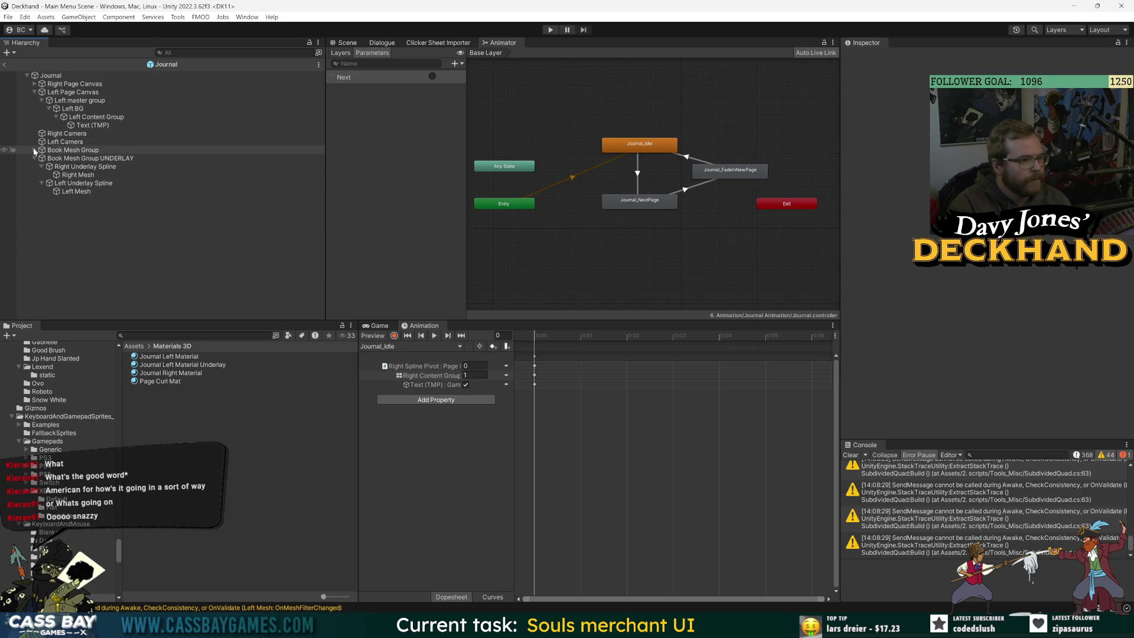
left_click(34, 150)
left_click(41, 158)
left_click(41, 166)
Step: Add a test Plane under Book Mesh Group, view it in Scene and Game views, then delete it
right_click(53, 150)
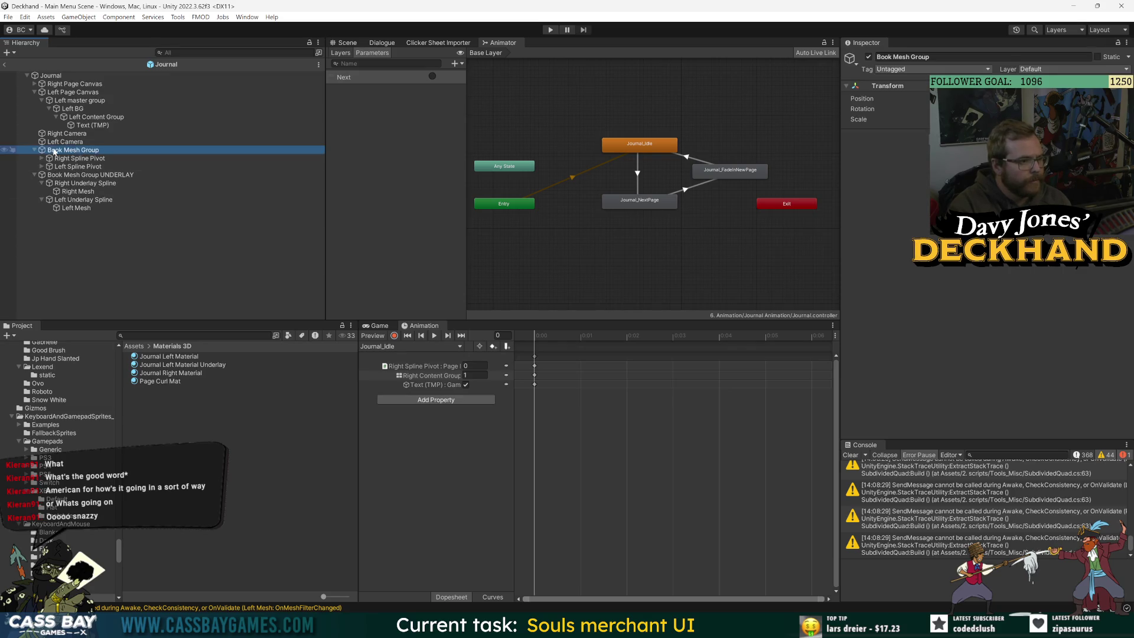
mouse_move(94, 395)
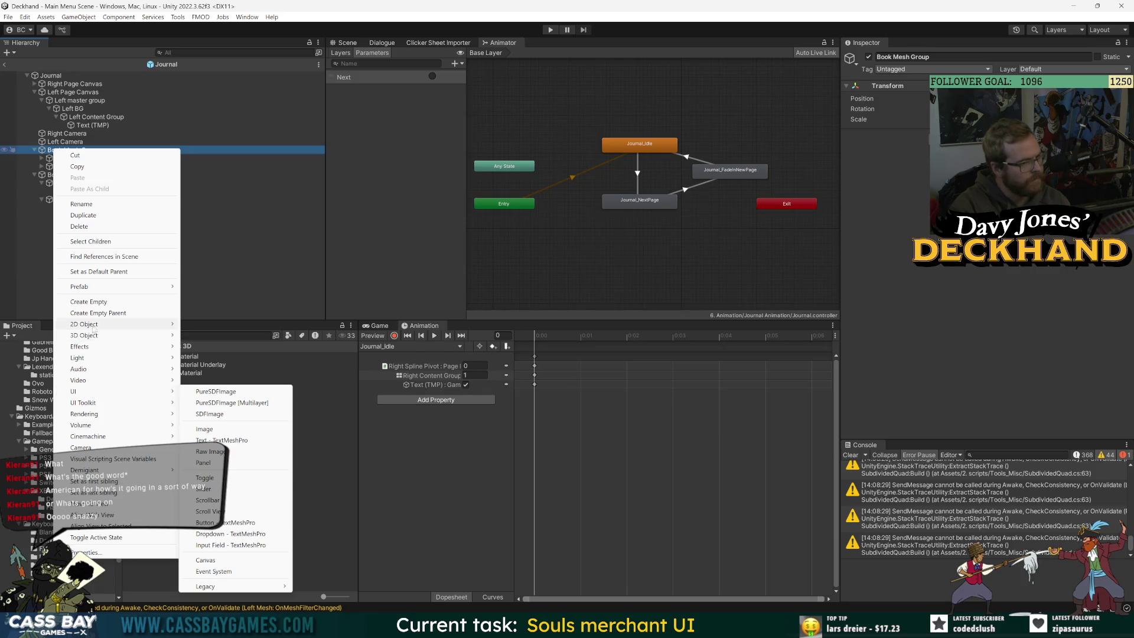
mouse_move(85, 327)
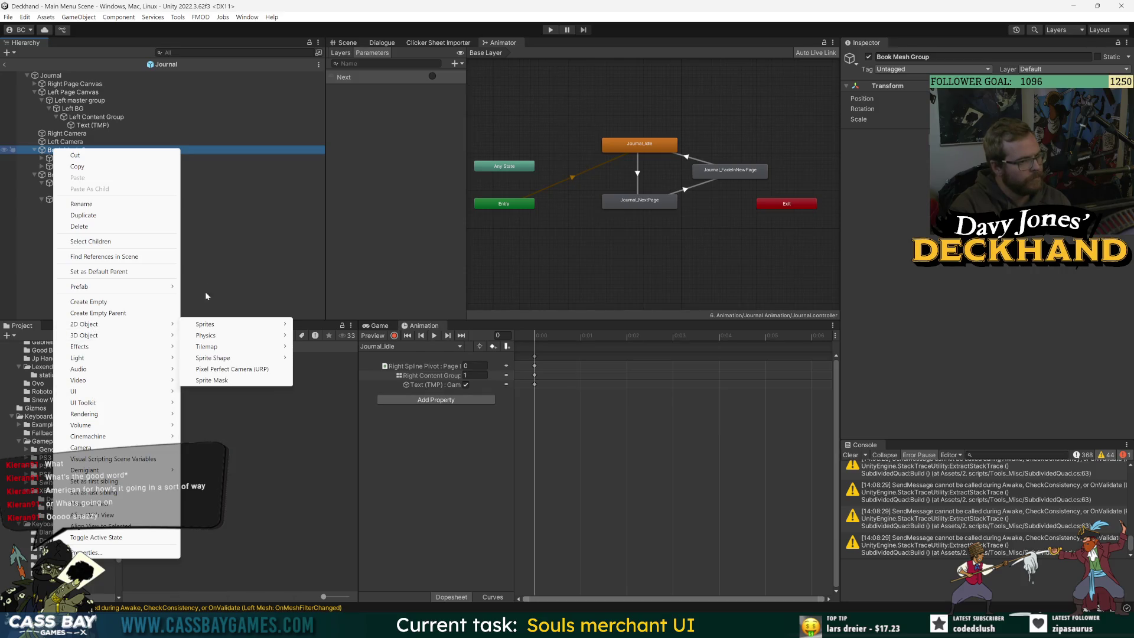
mouse_move(154, 336)
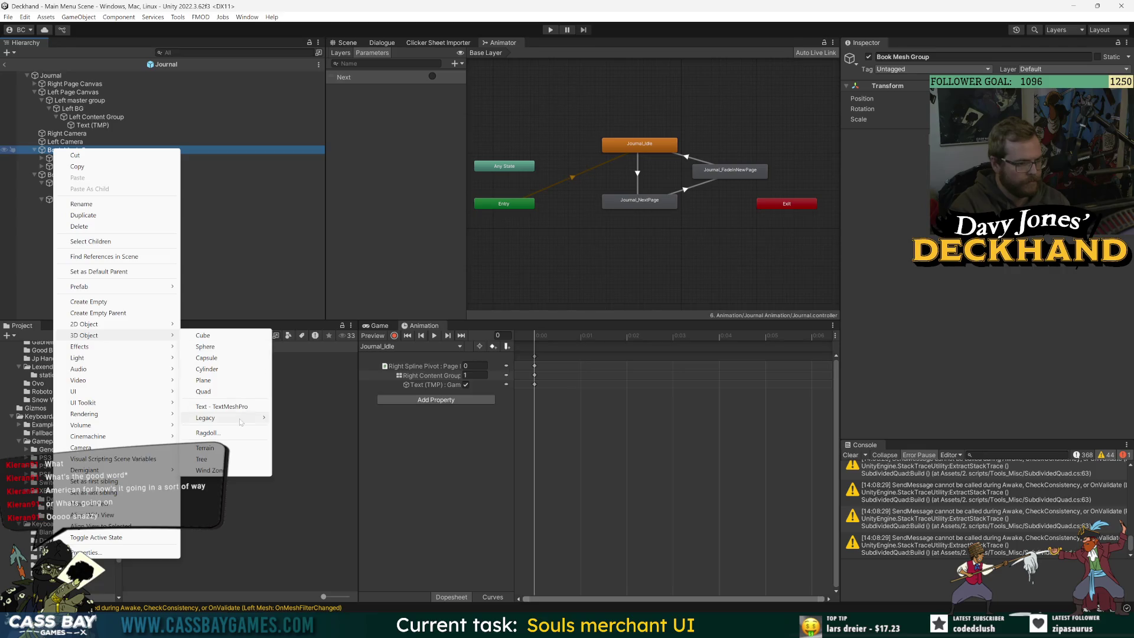
left_click(214, 381)
left_click(345, 42)
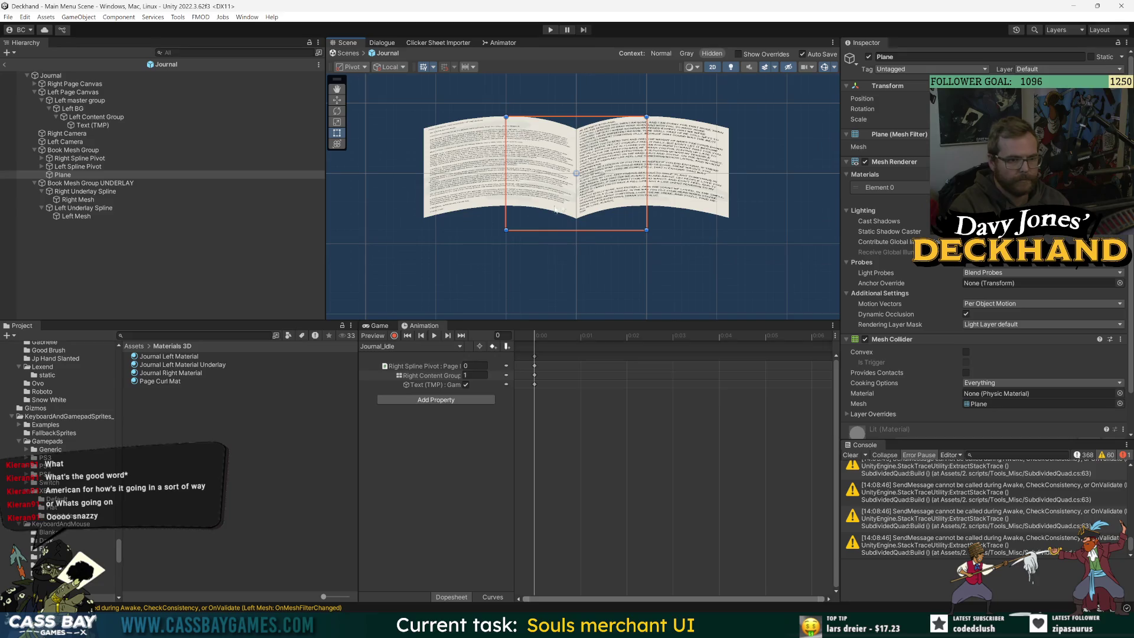
left_click(378, 326)
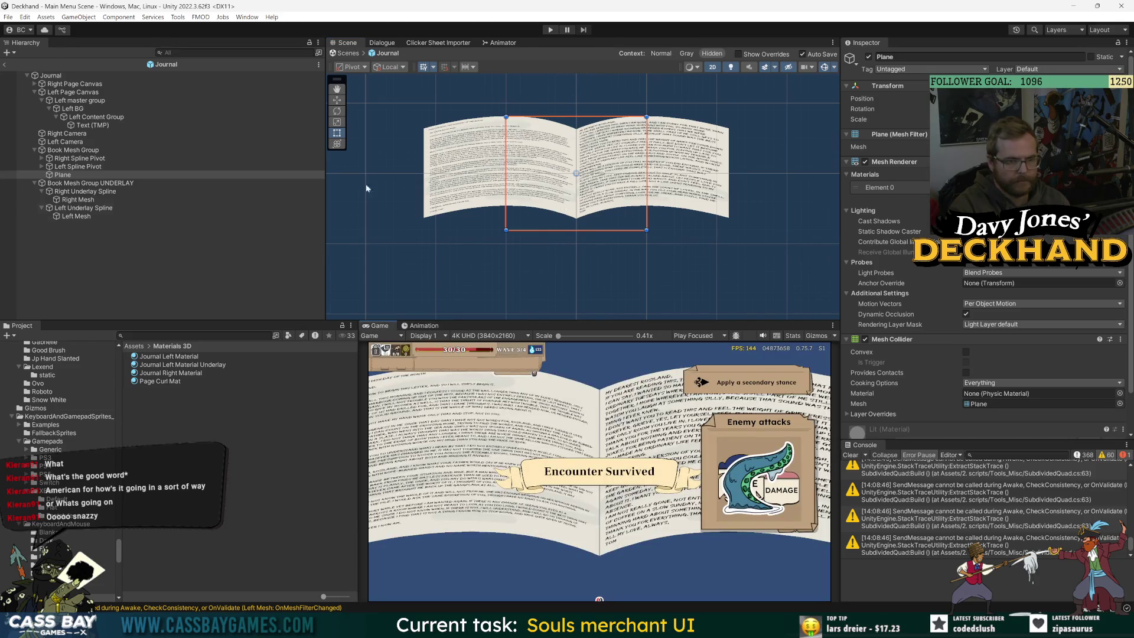
left_click(318, 175)
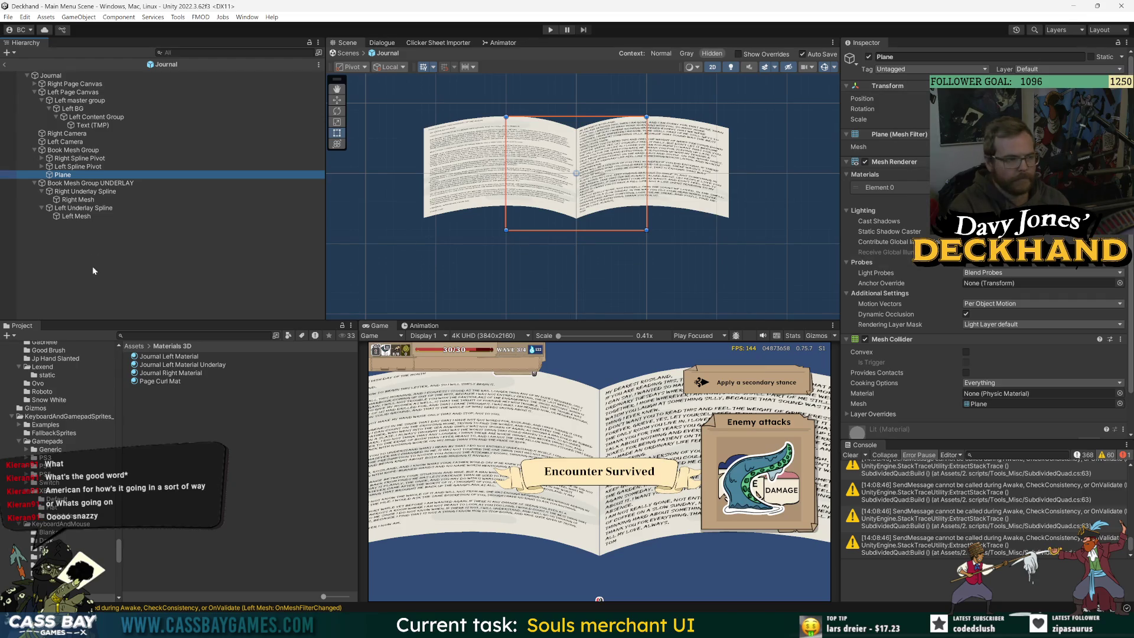
key("Delete")
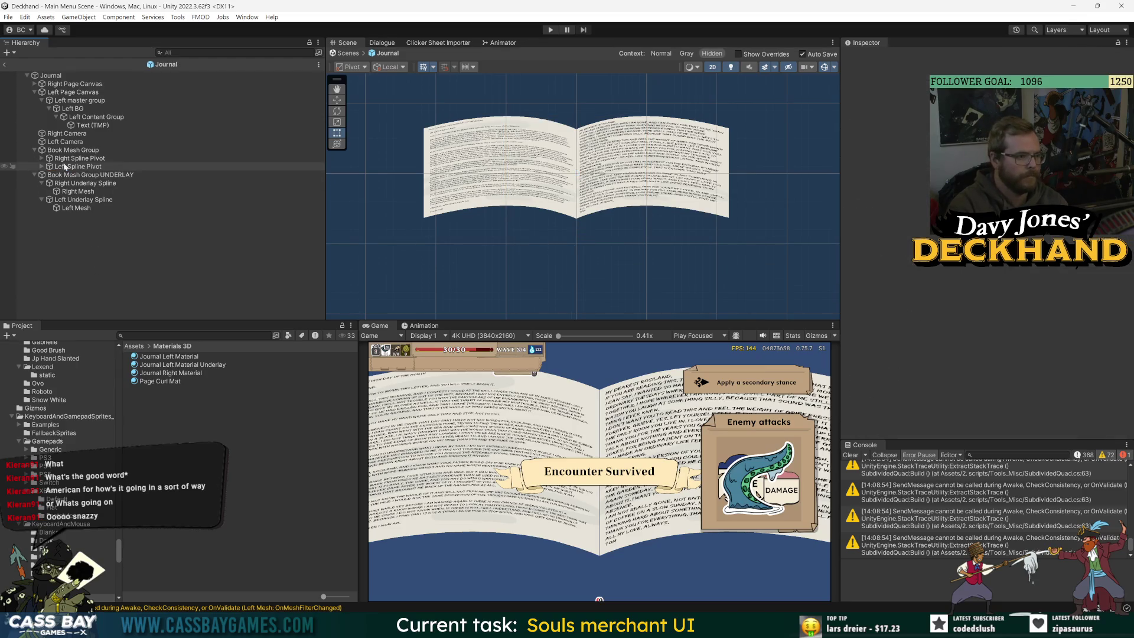
Step: Inspect the Left and Right Page Canvases and Right Camera, ending on the Journal root
left_click(68, 151)
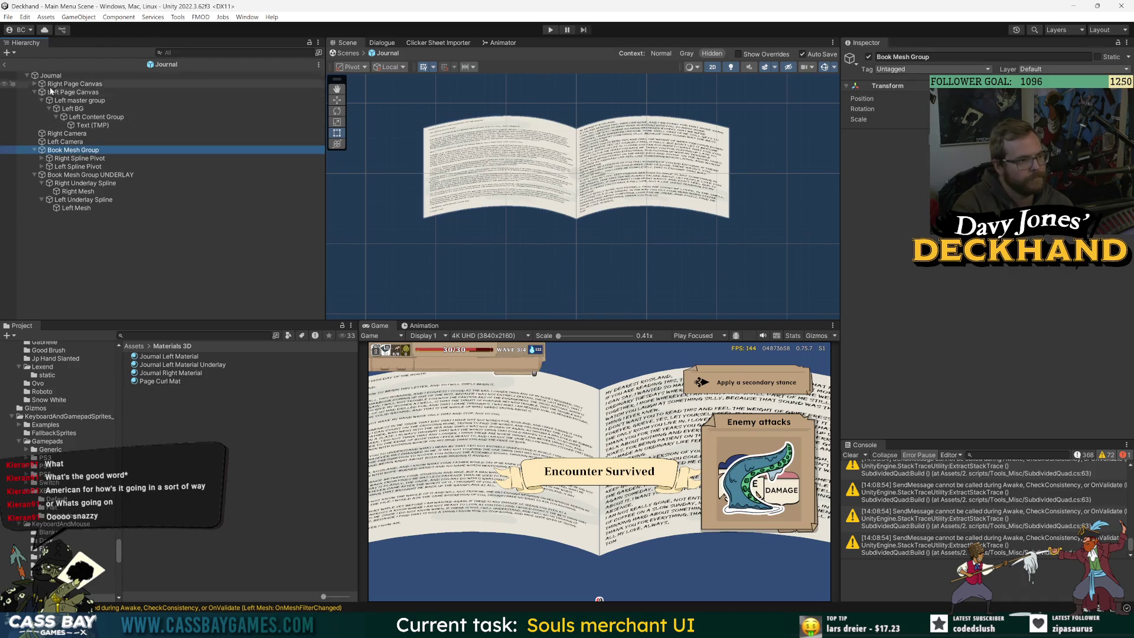
left_click(34, 92)
left_click(62, 92)
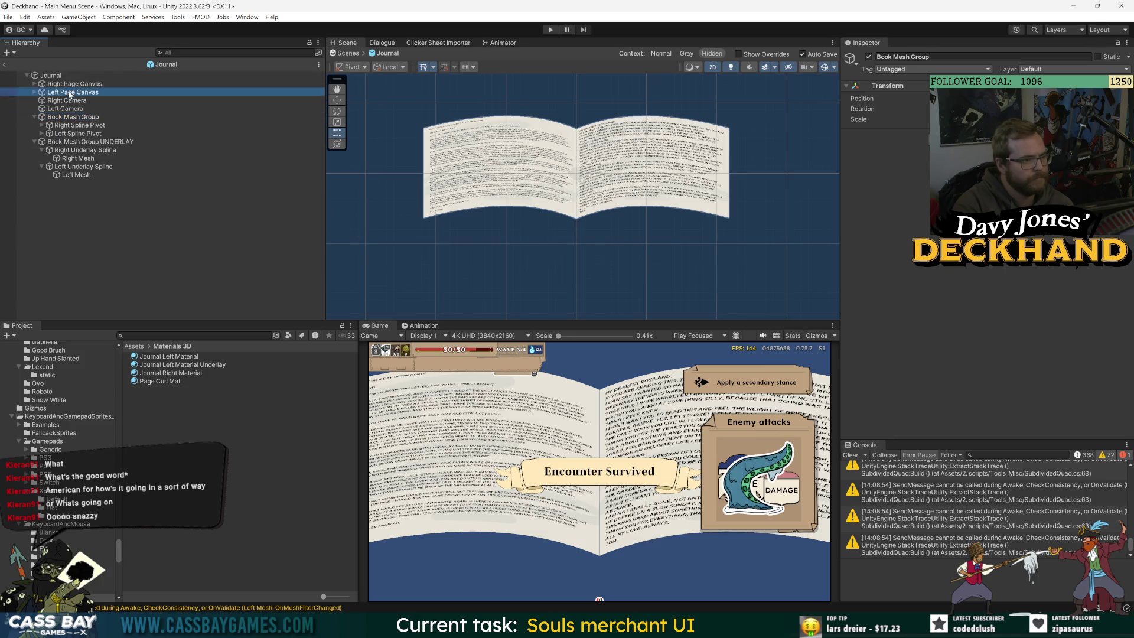
left_click(62, 84)
left_click(65, 100)
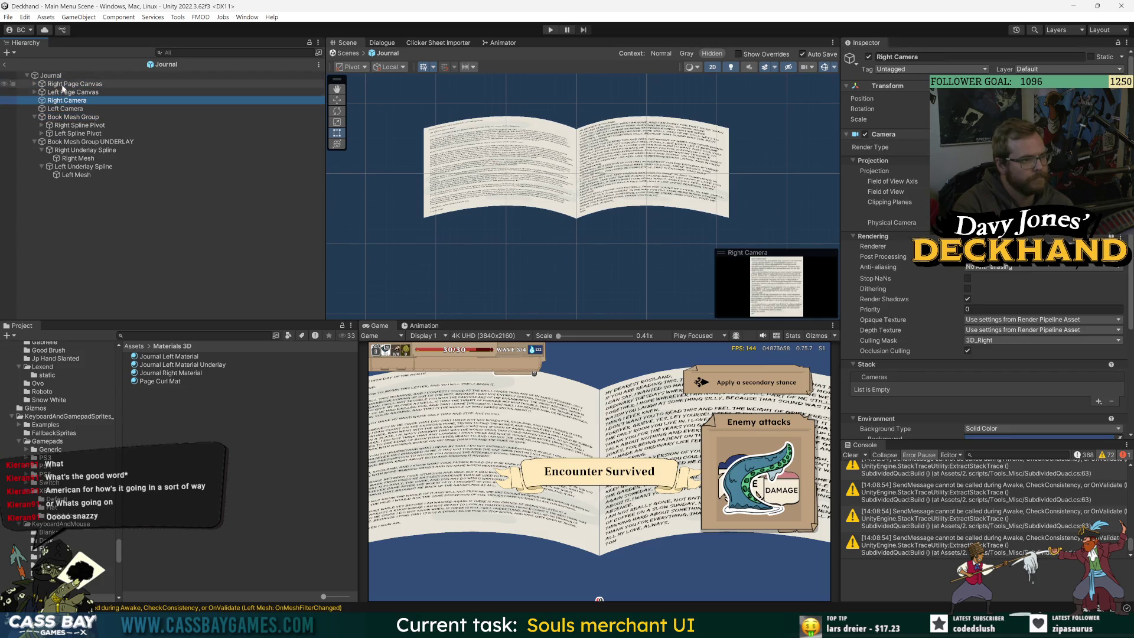
left_click(64, 93)
left_click(41, 77)
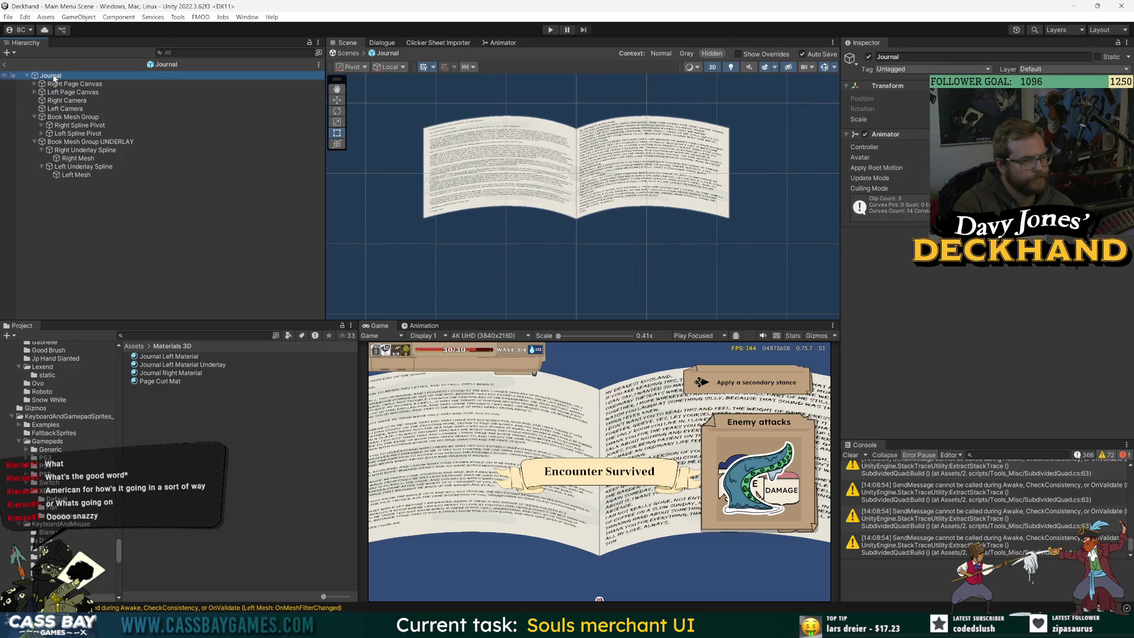
Step: Add a Canvas to the Journal root, move it to the top of its children, and set Render Mode to World Space
right_click(50, 77)
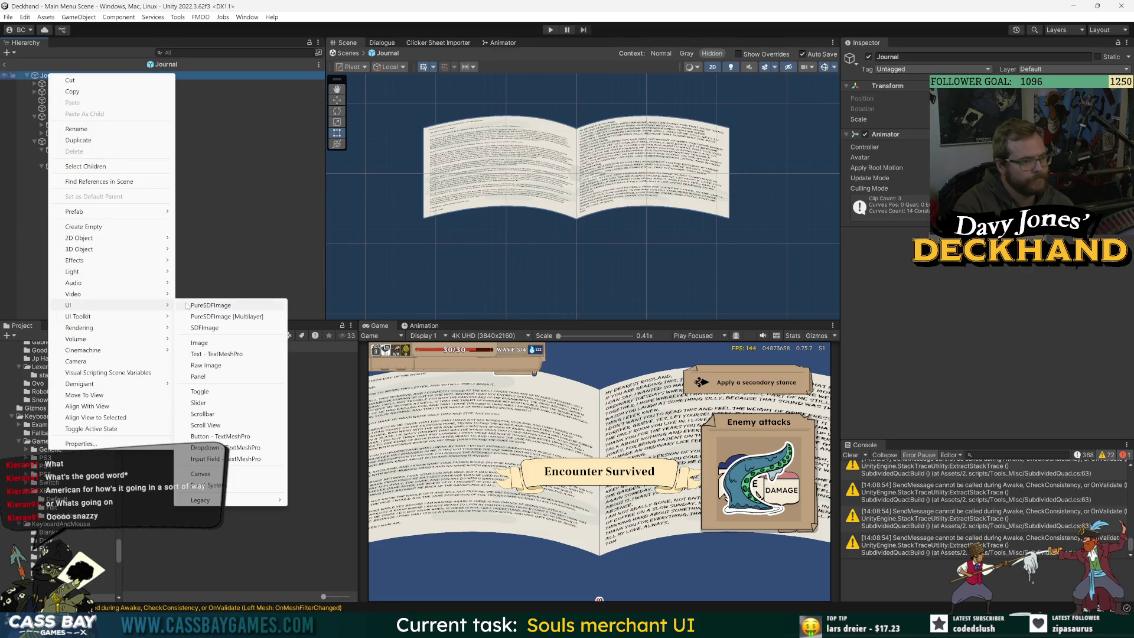
left_click(187, 306)
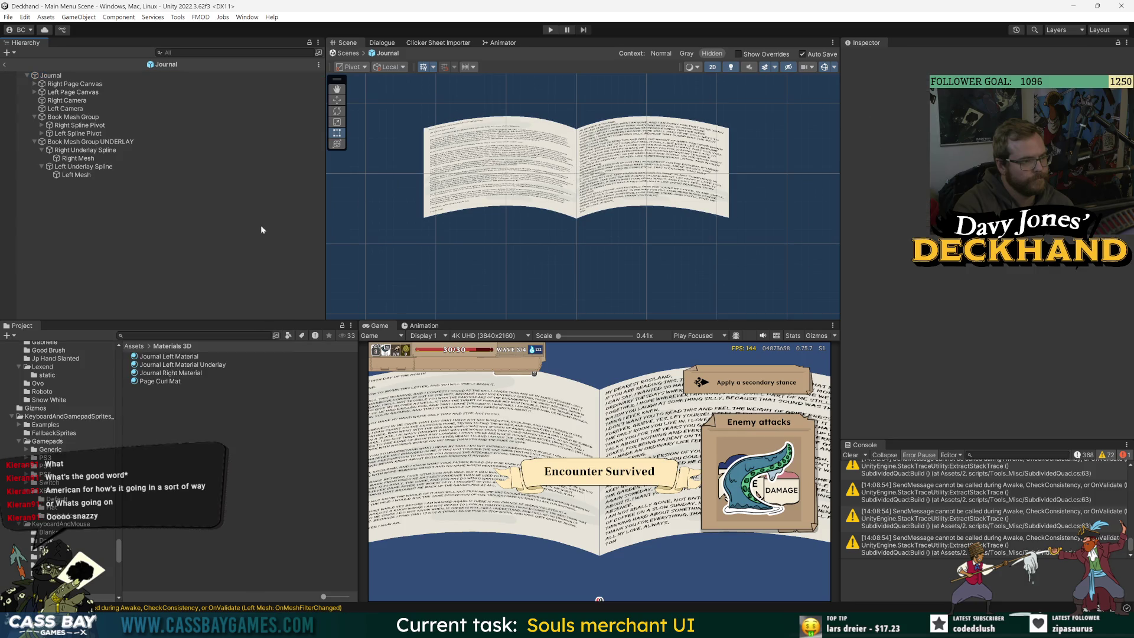
right_click(51, 76)
mouse_move(97, 311)
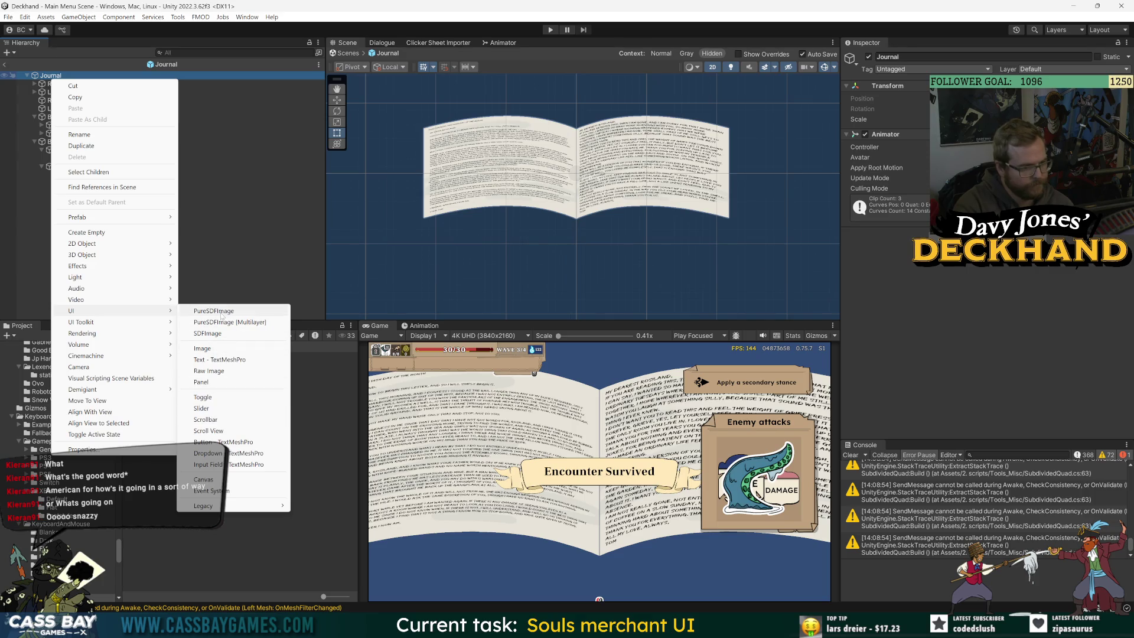
left_click(229, 480)
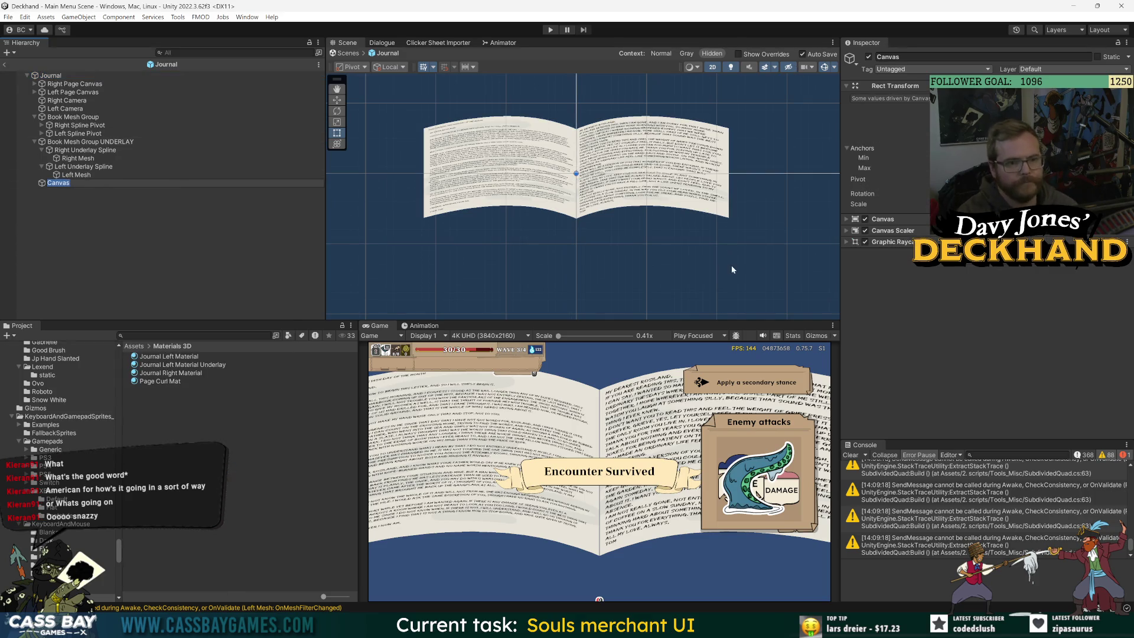
left_click_drag(58, 183, 73, 87)
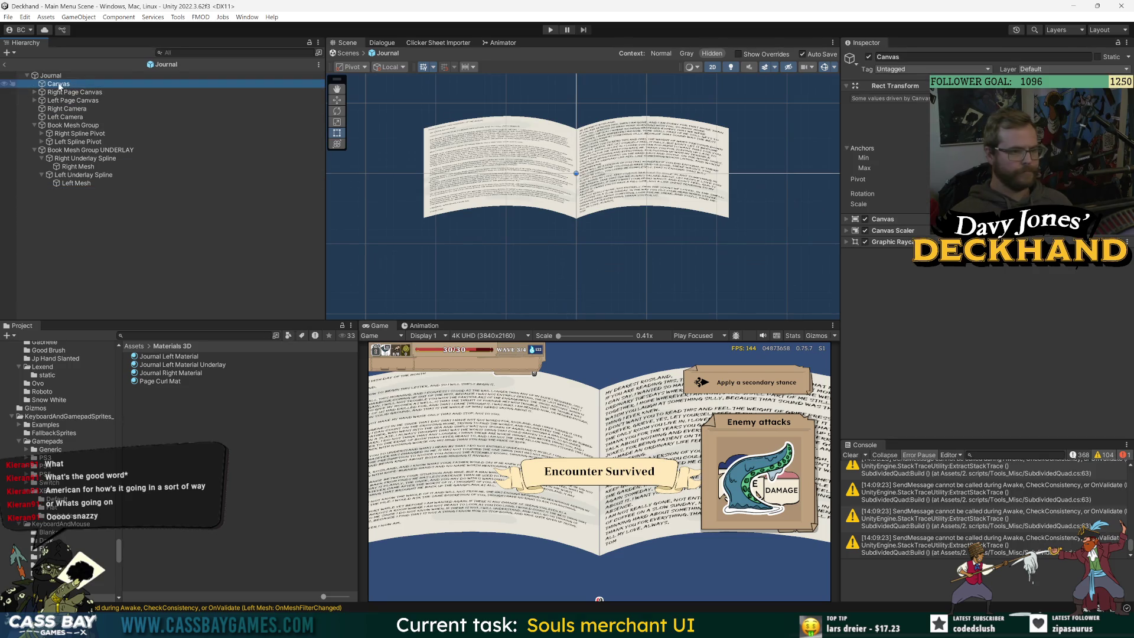
left_click(877, 220)
left_click(1046, 231)
left_click(1016, 269)
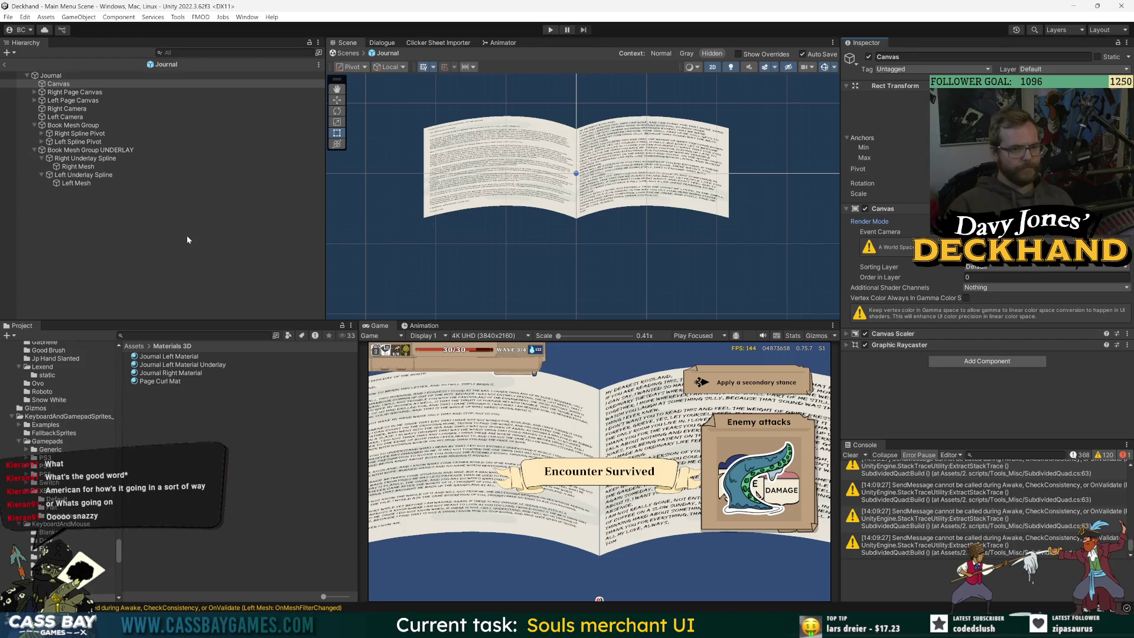
Step: Collapse the Book Mesh Group entries and exit Prefab Mode back to the Main Menu scene
left_click(203, 253)
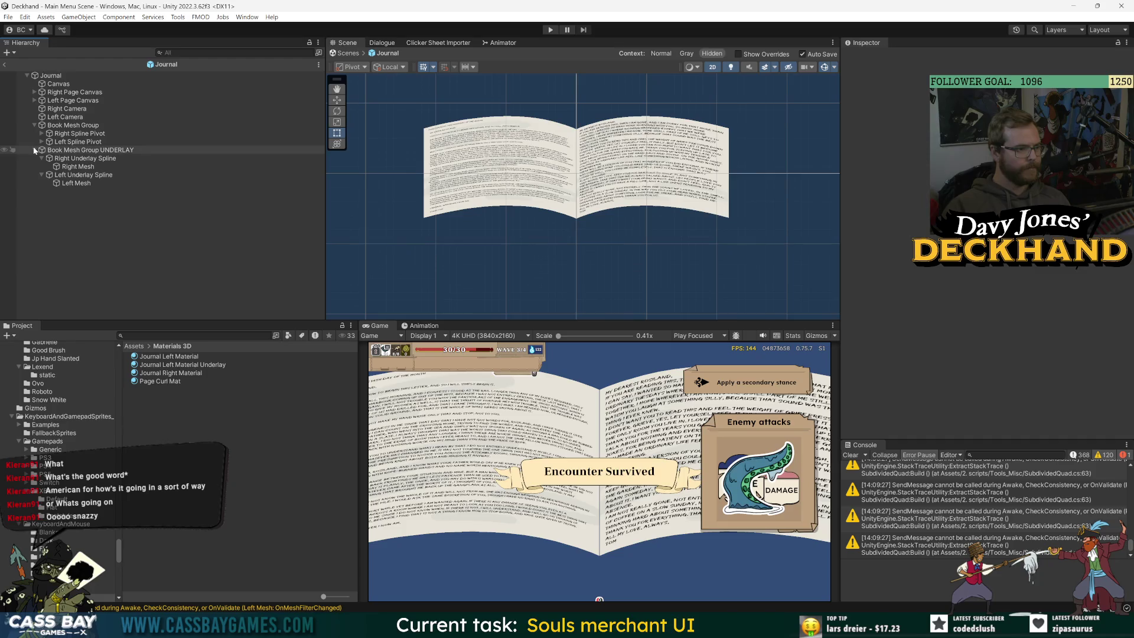
left_click(34, 125)
left_click(67, 109)
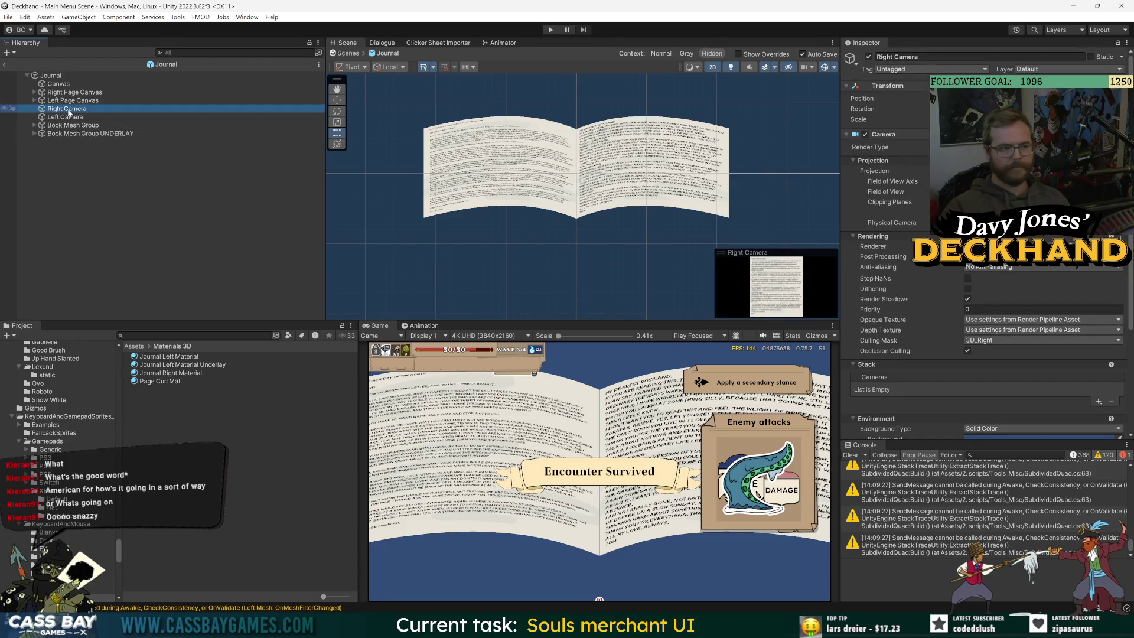
left_click(52, 75)
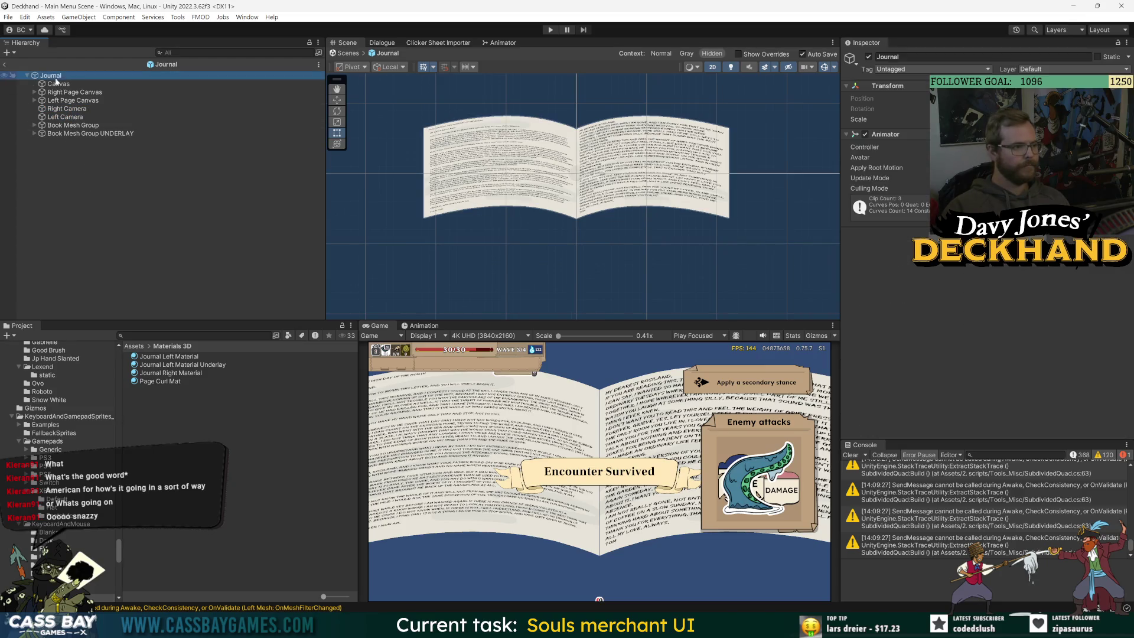
left_click(148, 266)
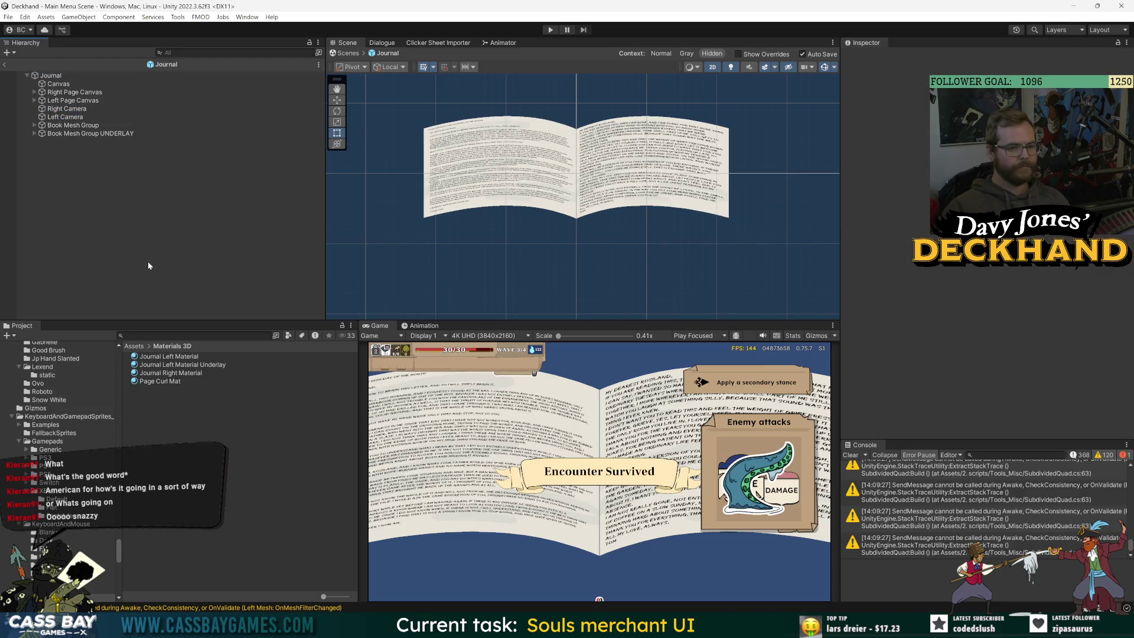
left_click(5, 65)
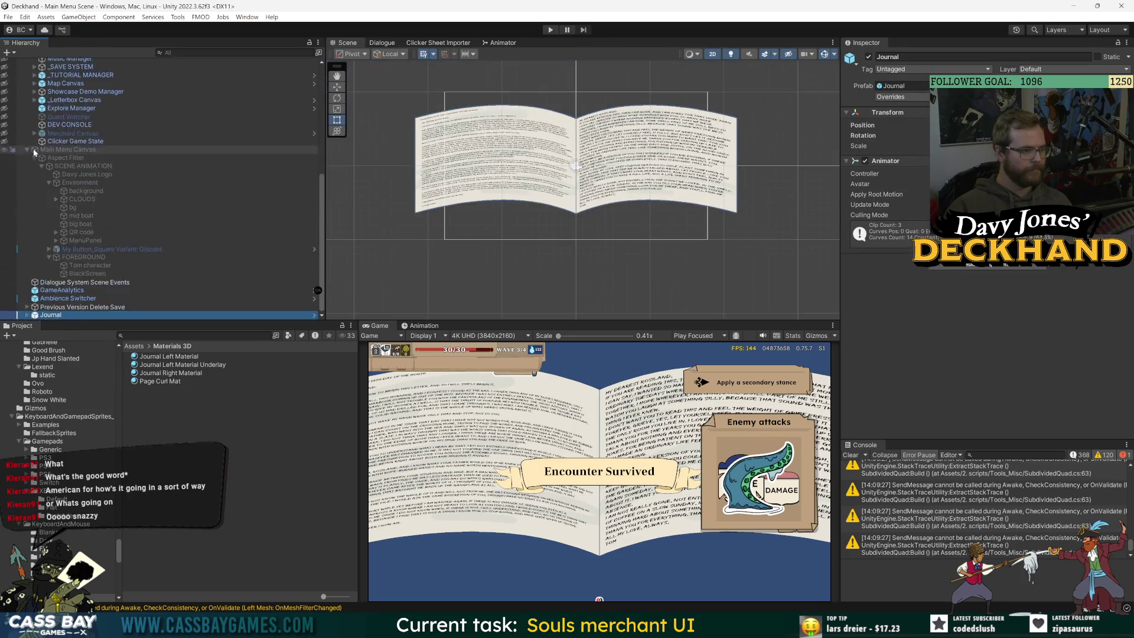
Step: Expand Journal, select its Canvas, and assign Main Camera as the Canvas's Event Camera
scroll(33, 152, "up", 2)
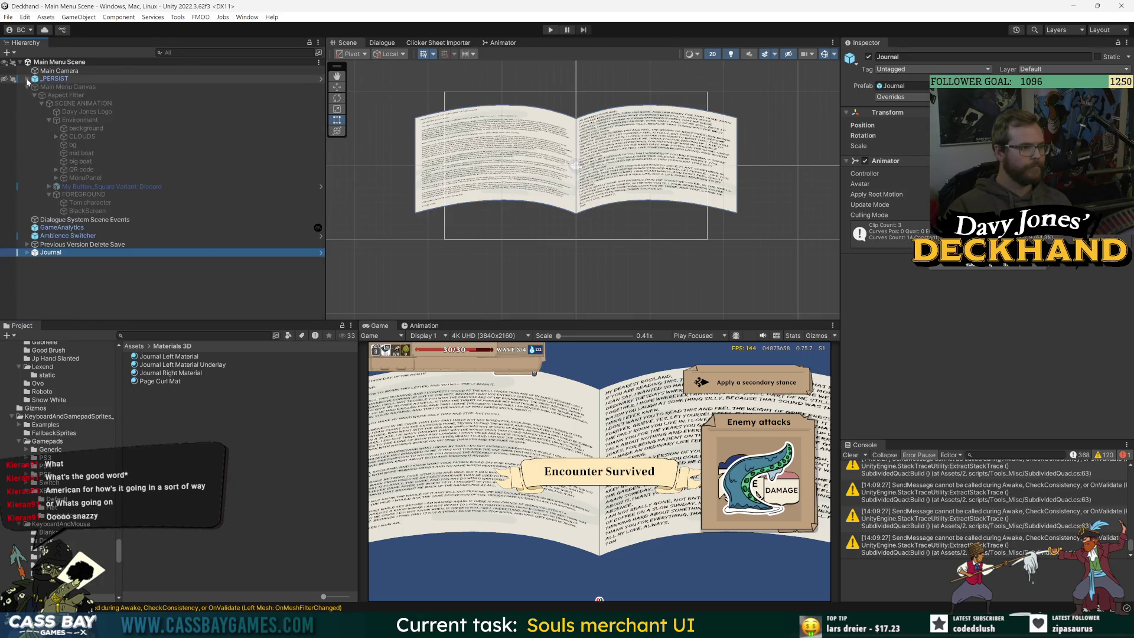
left_click(47, 70)
left_click(27, 252)
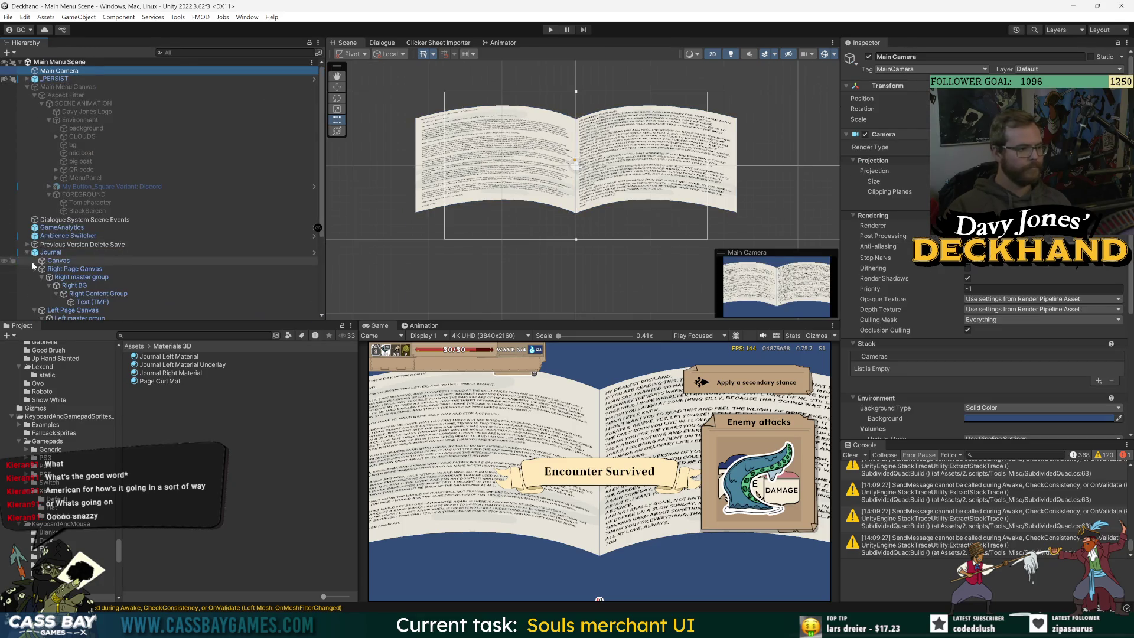
left_click(28, 87)
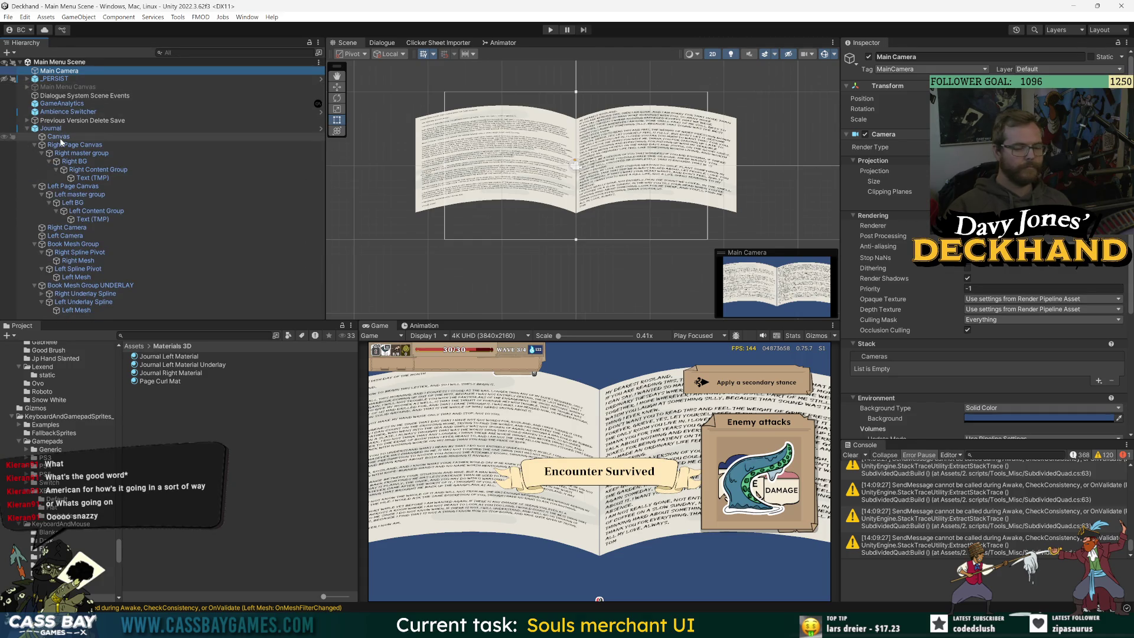
left_click(59, 136)
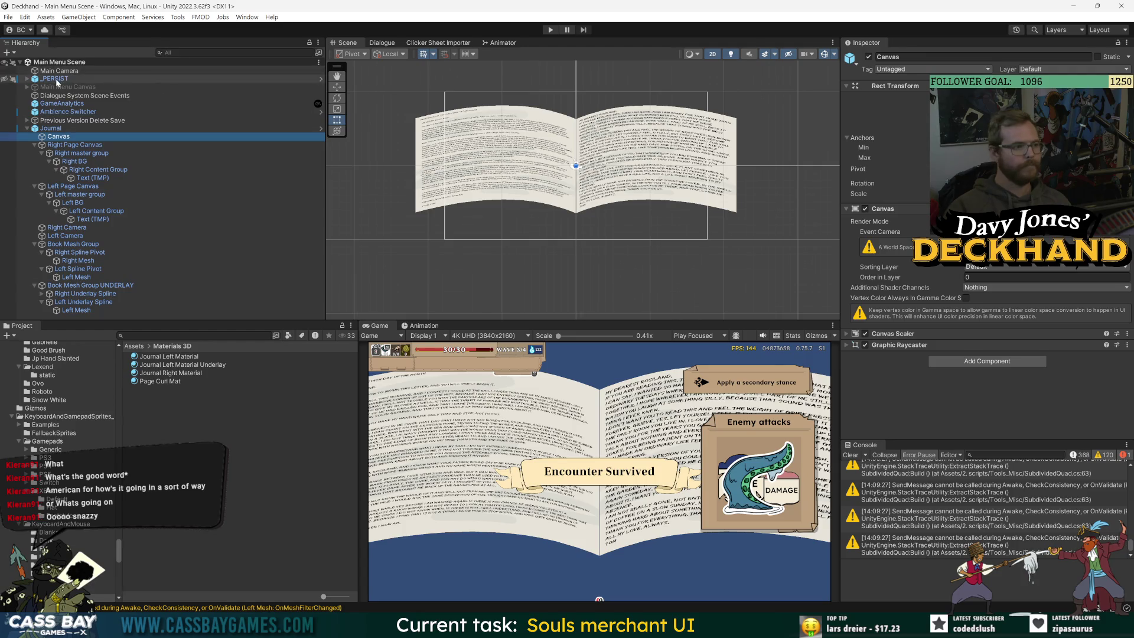
left_click_drag(945, 231, 980, 231)
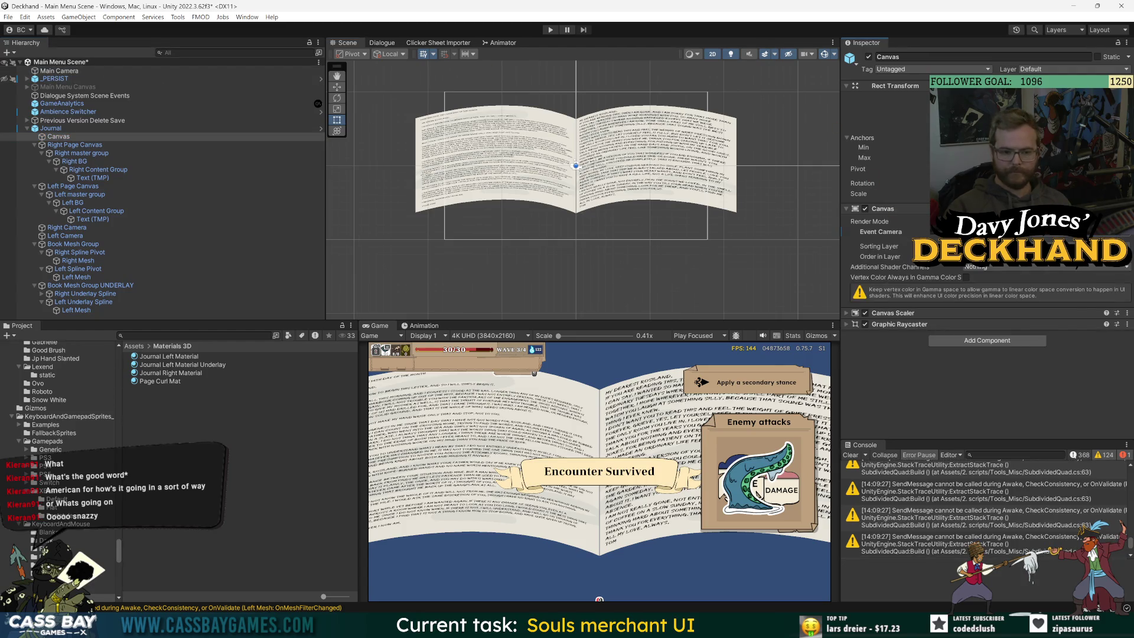
Step: Look over the Journal Canvas's sorting layer options and expand its Canvas Scaler settings
right_click(57, 136)
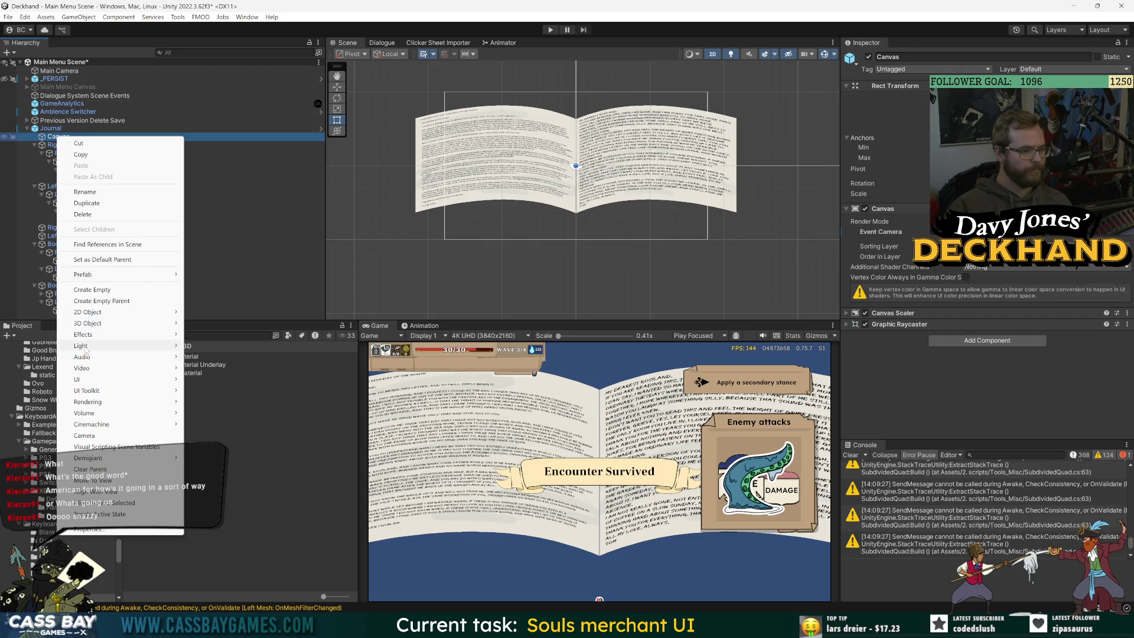
mouse_move(129, 379)
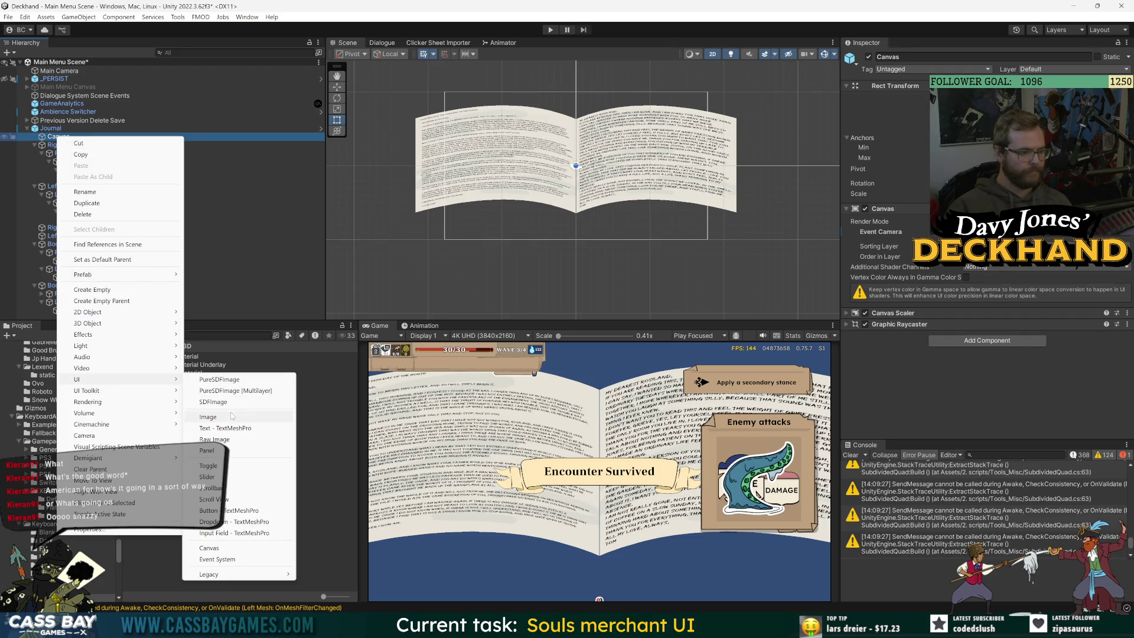
left_click(1051, 380)
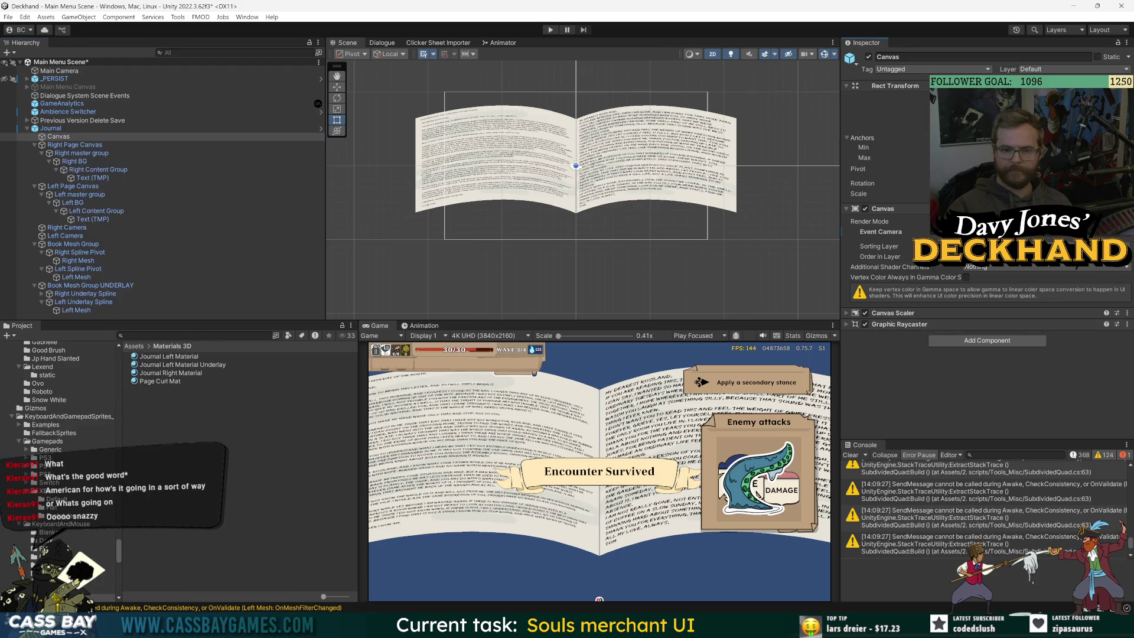
left_click(1004, 246)
left_click(1026, 303)
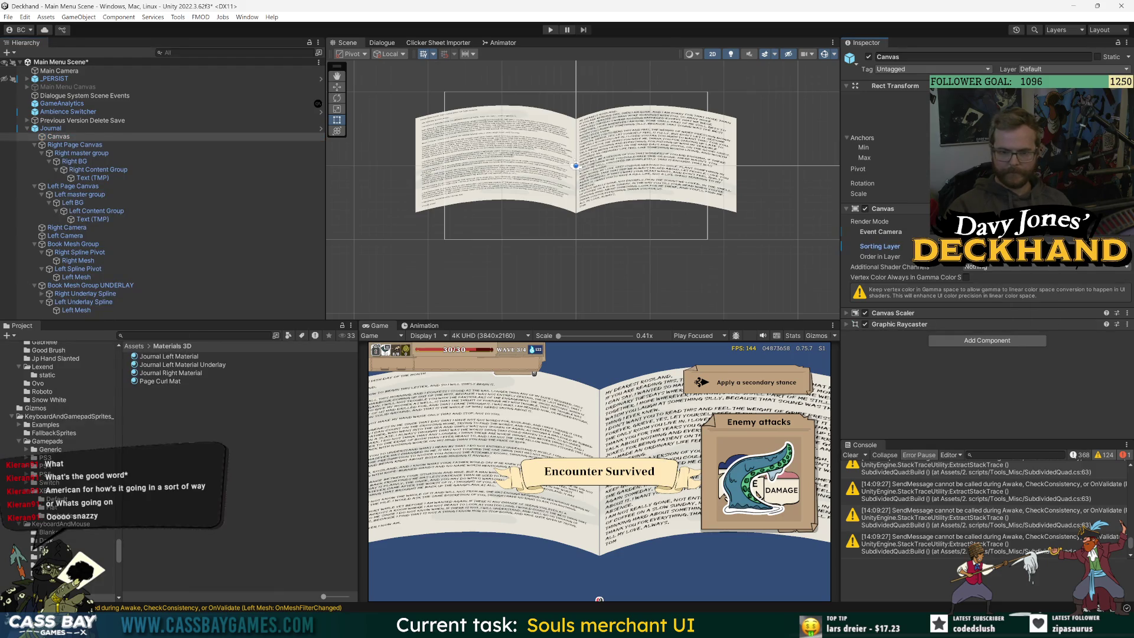
left_click(921, 313)
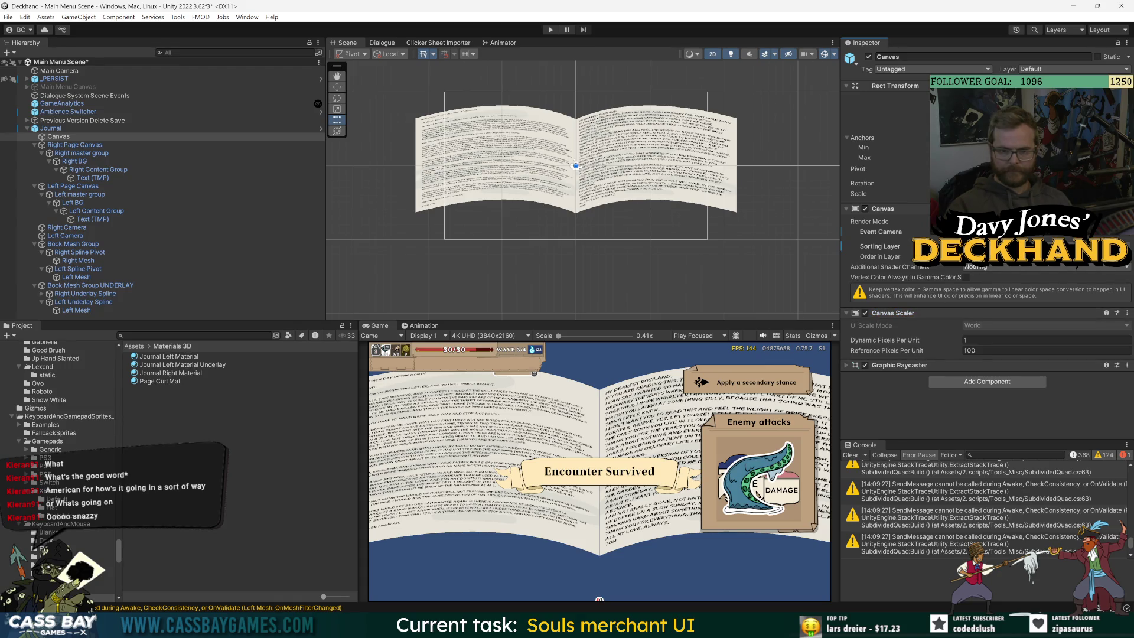
Step: Add a UI Image under the Canvas, stretch it to fill with the stretch-stretch anchor preset, and zoom out
right_click(58, 137)
mouse_move(99, 381)
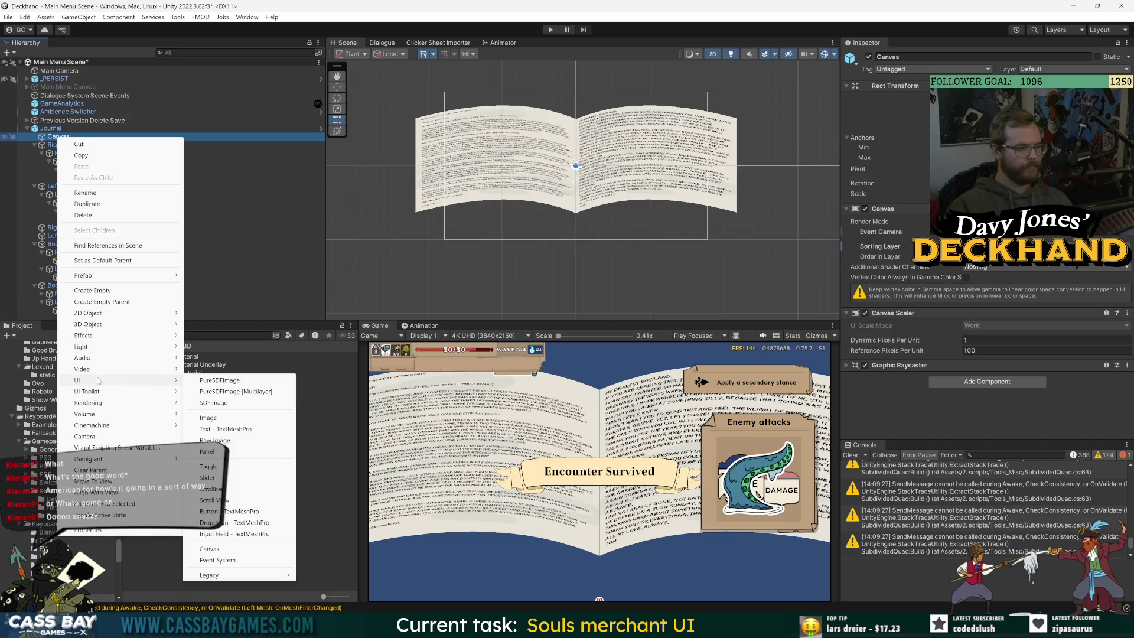
left_click(225, 418)
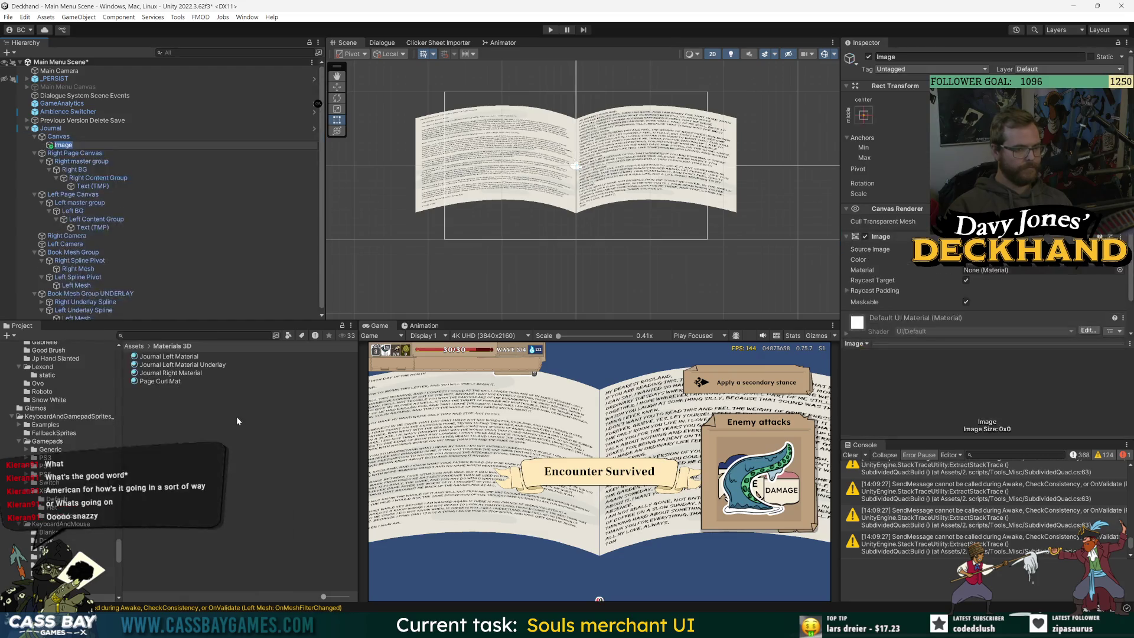
left_click(864, 115)
left_click(974, 272)
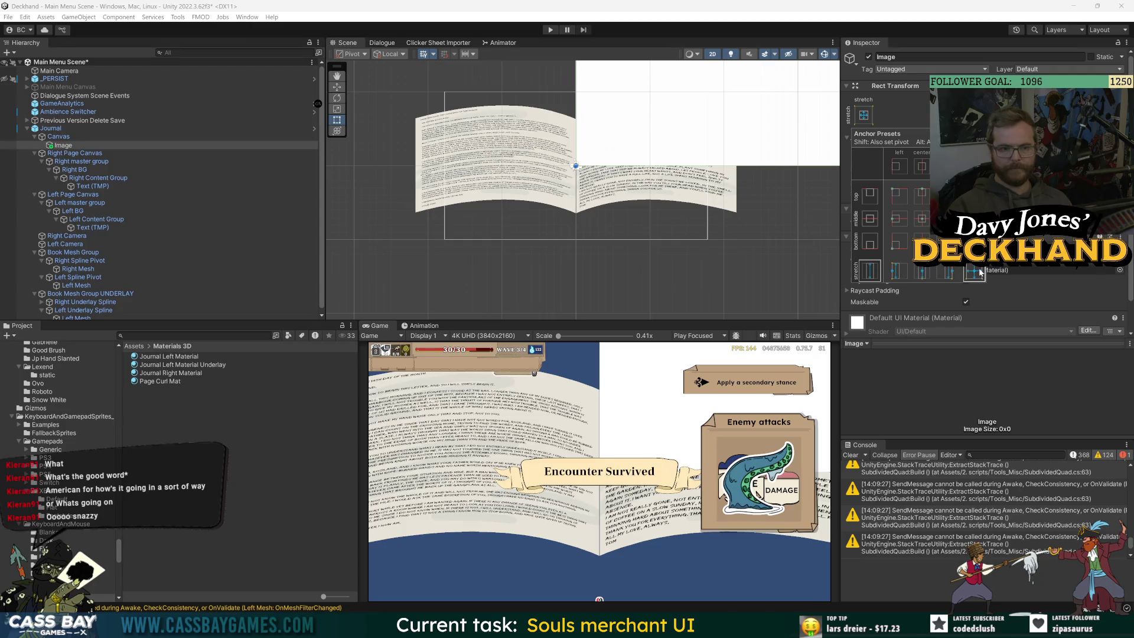
left_click(943, 342)
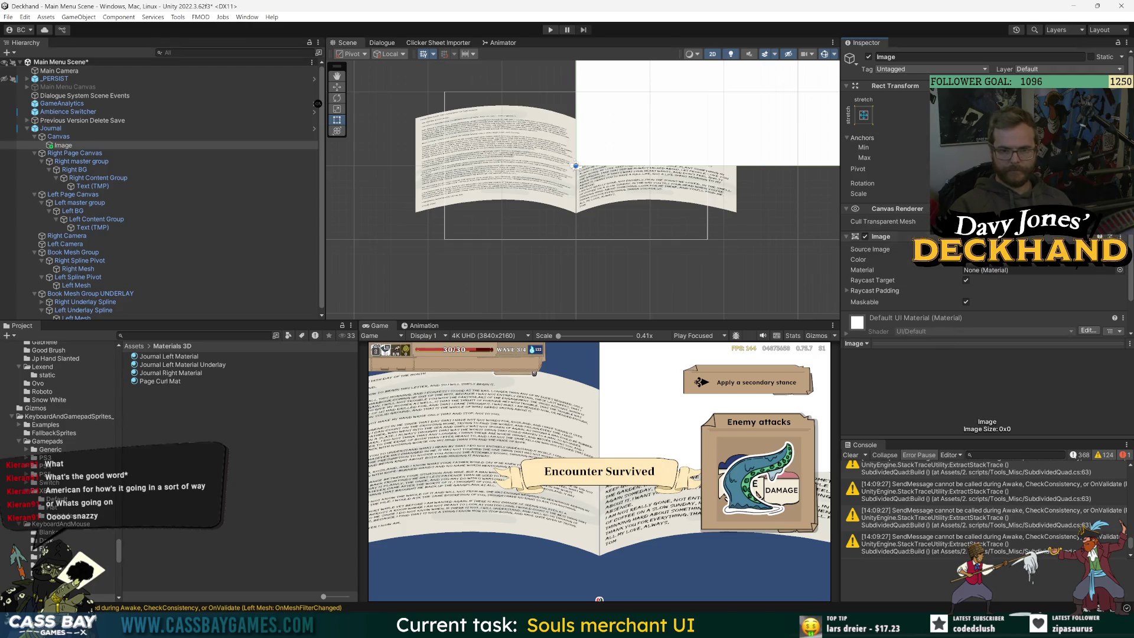
left_click(101, 137)
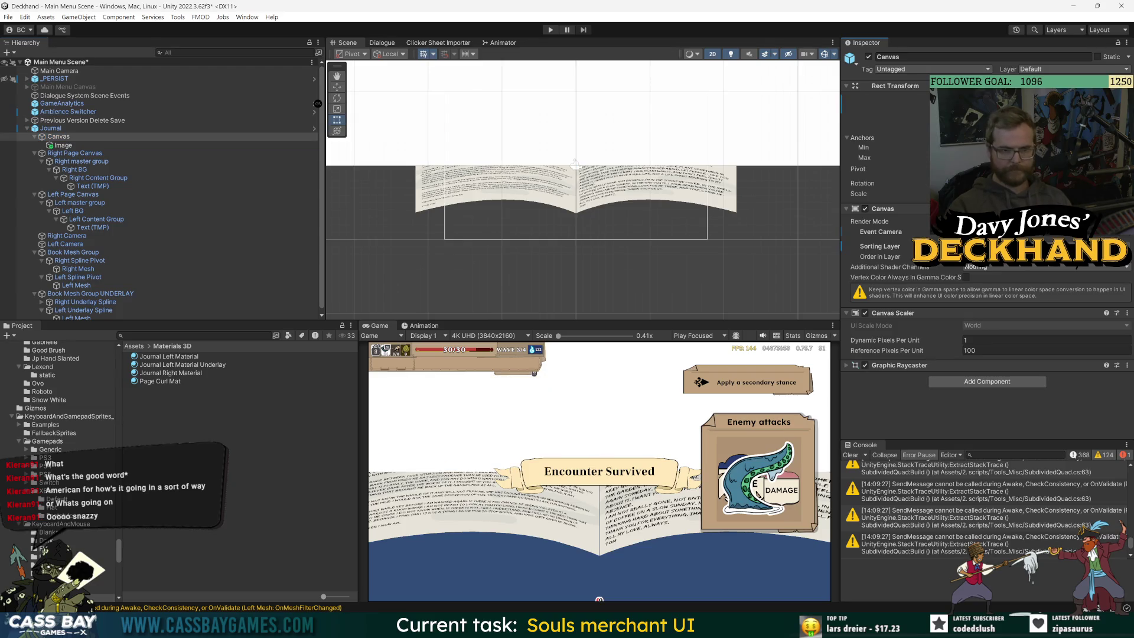
scroll(616, 239, "down", 6)
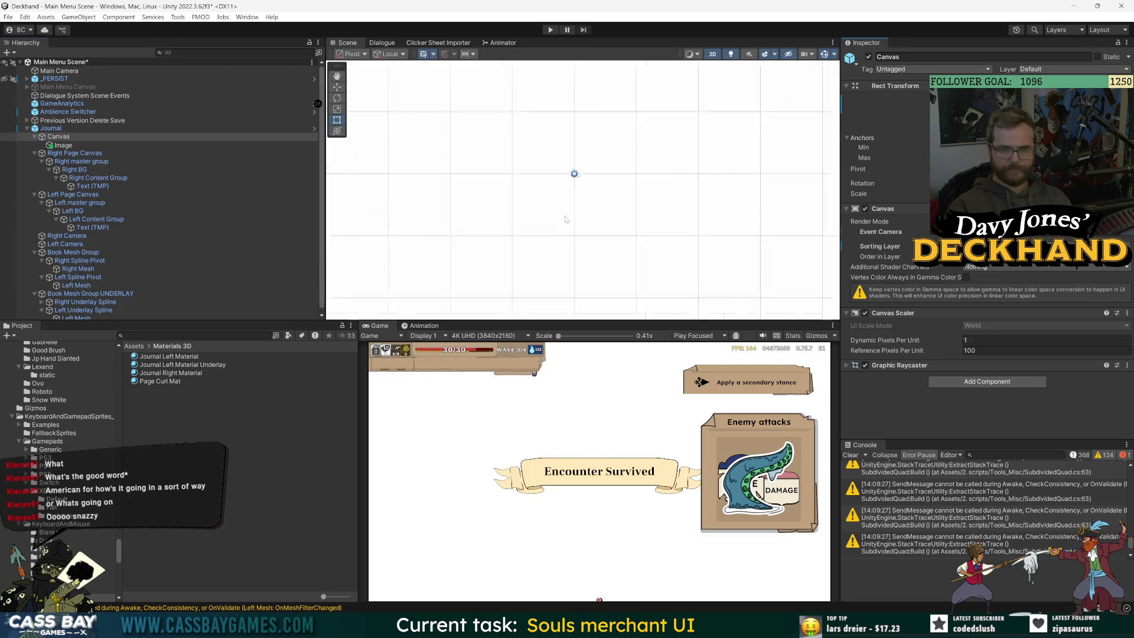
scroll(616, 239, "down", 3)
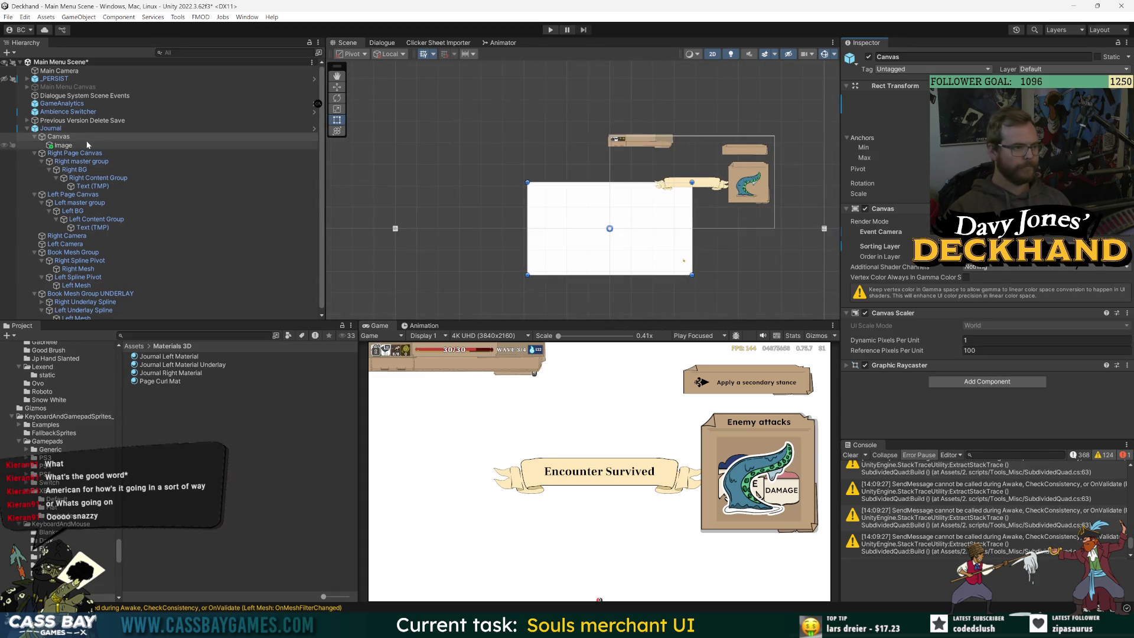
Step: Add the Snap World Canvas To Camera component to the Journal's Canvas, found by searching 'world'
left_click(55, 128)
left_click(63, 138)
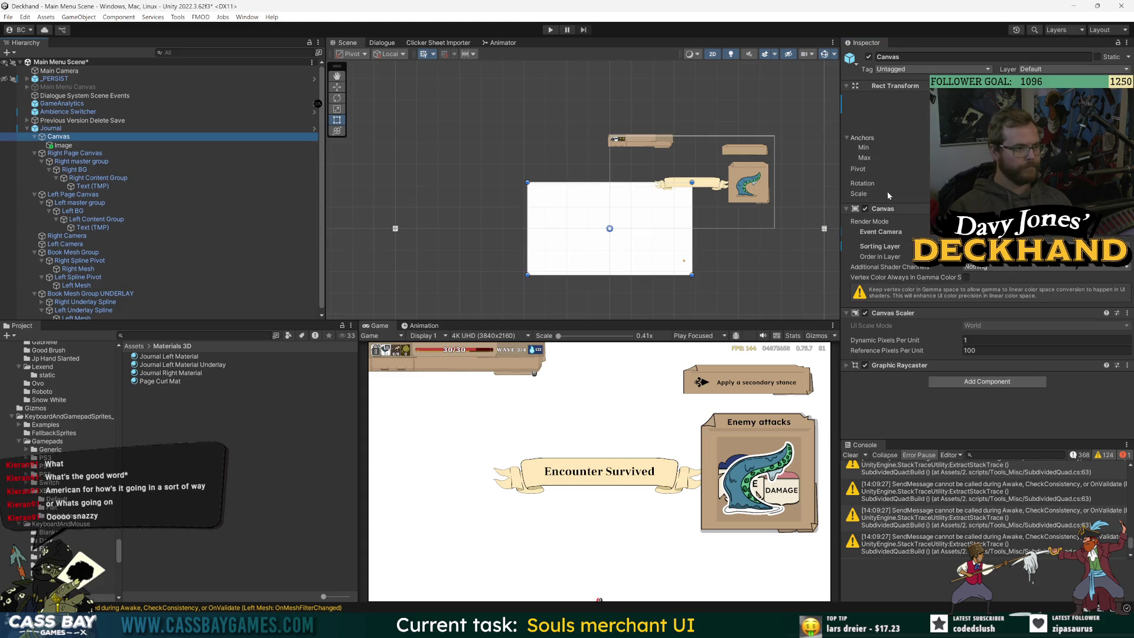
left_click(998, 383)
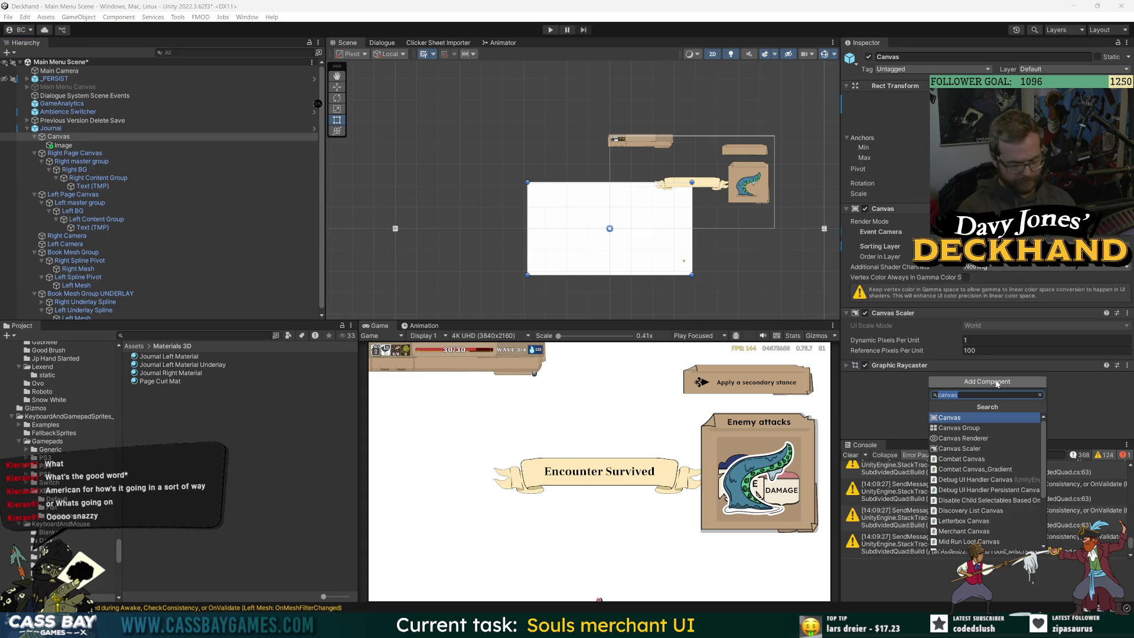
type("world")
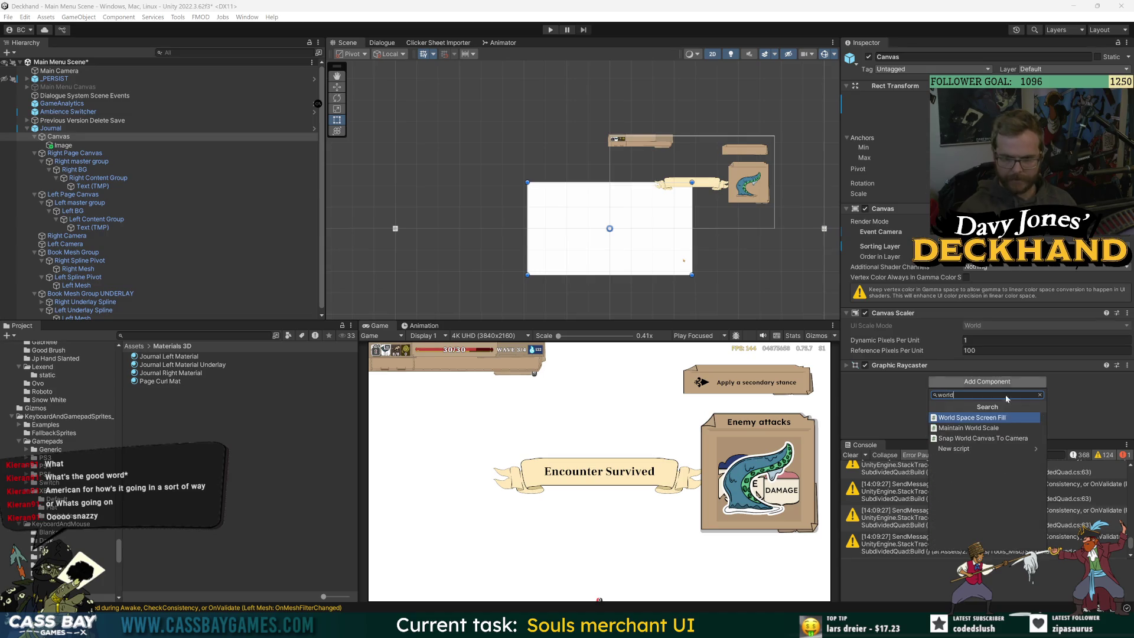
left_click(1003, 438)
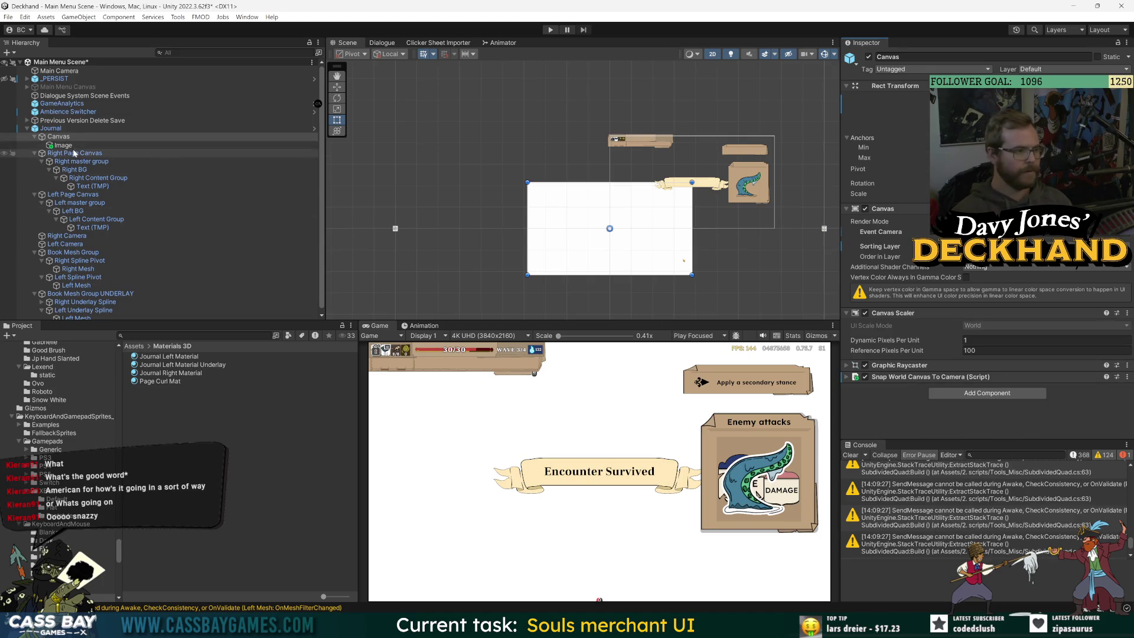
Step: Set the snap script's Target Camera to Main Camera, select the Image, and save the scene
mouse_move(59, 71)
left_mouse_down()
mouse_move(1020, 333)
mouse_move(968, 378)
mouse_move(230, 88)
left_mouse_up()
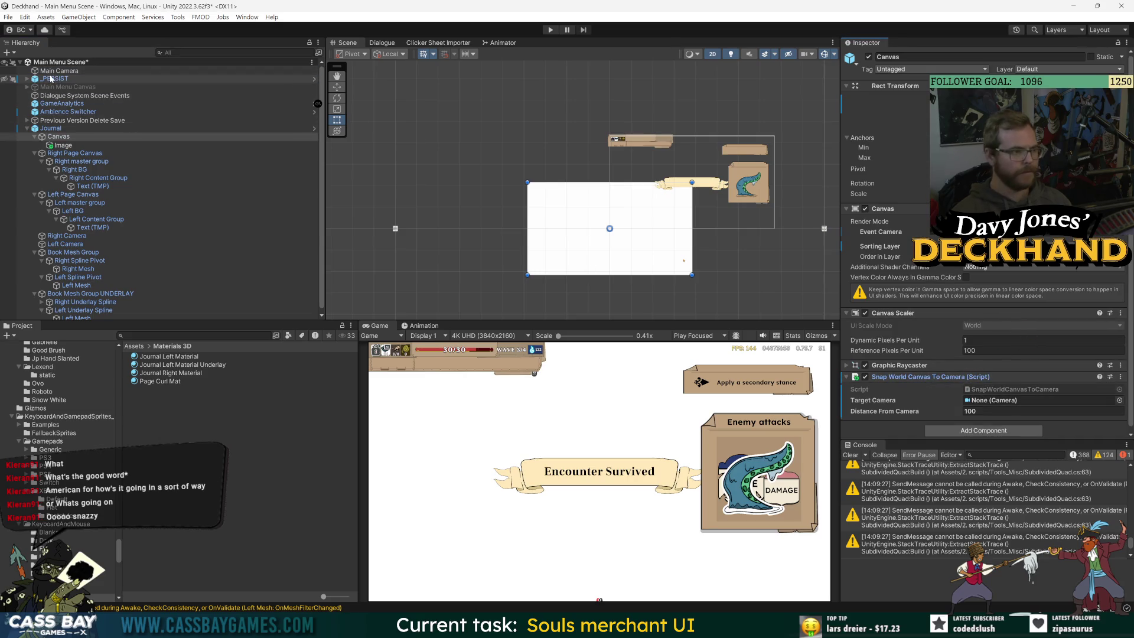
left_click_drag(59, 71, 1039, 401)
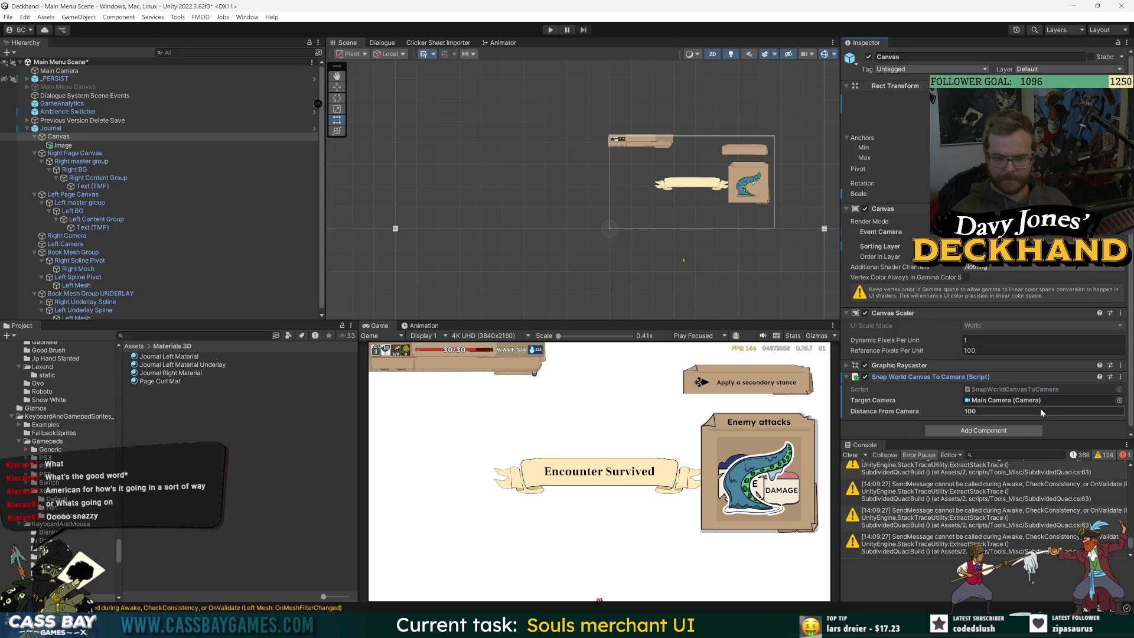
left_click(118, 145)
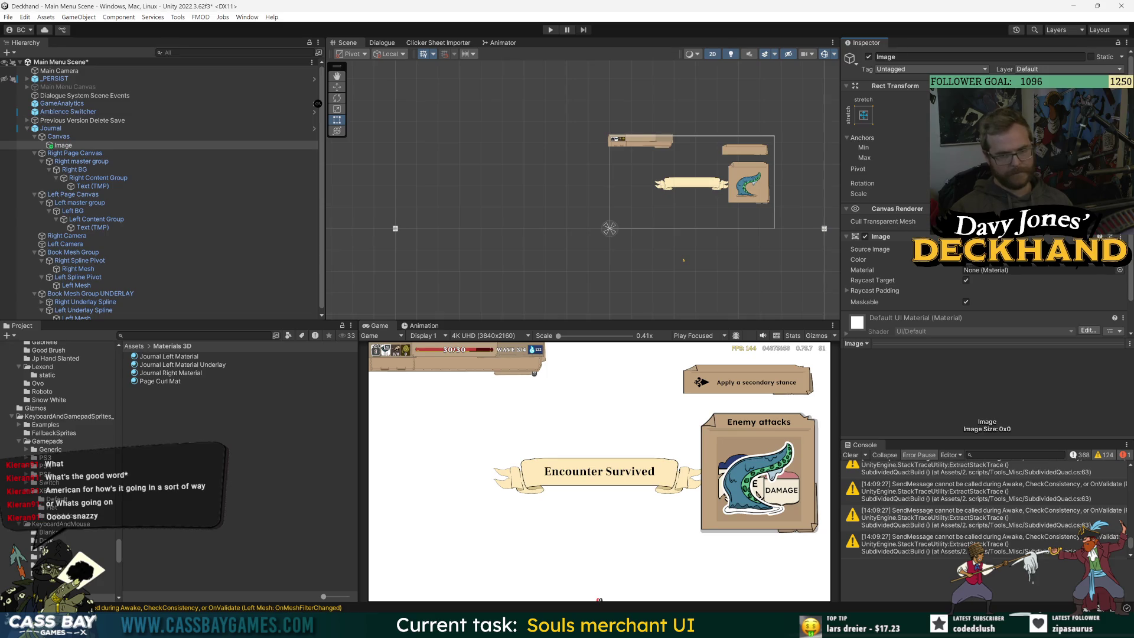
key("ctrl+s")
left_click(74, 147)
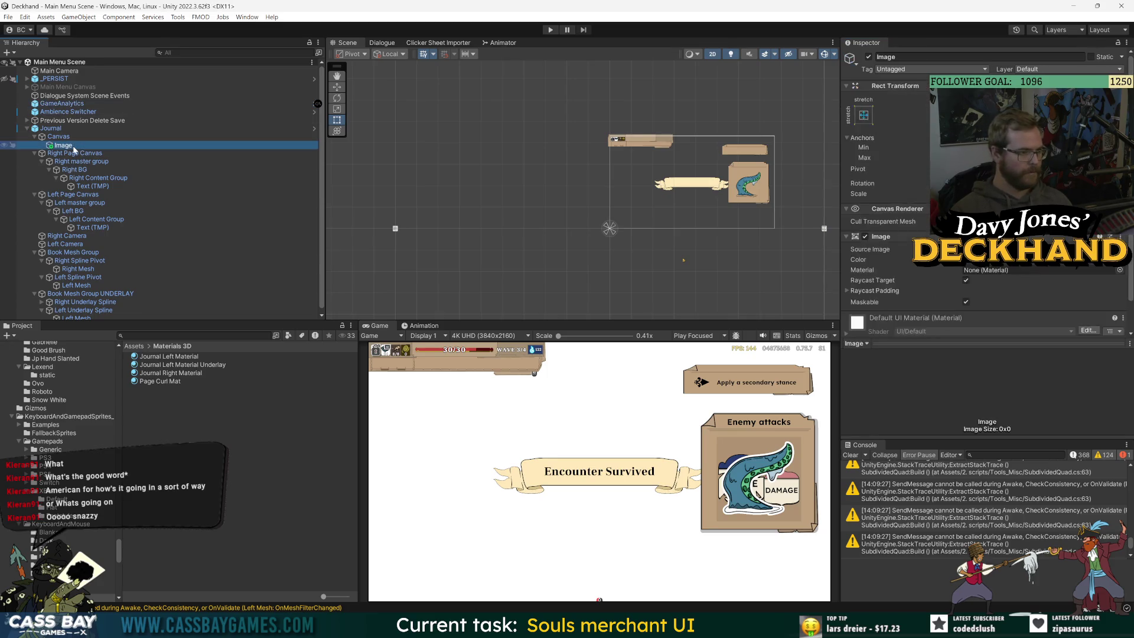
Step: In the Journal prefab, move Canvas below Left Page Canvas, check the page canvases' order in layer, then exit Prefab Mode
double_click(51, 128)
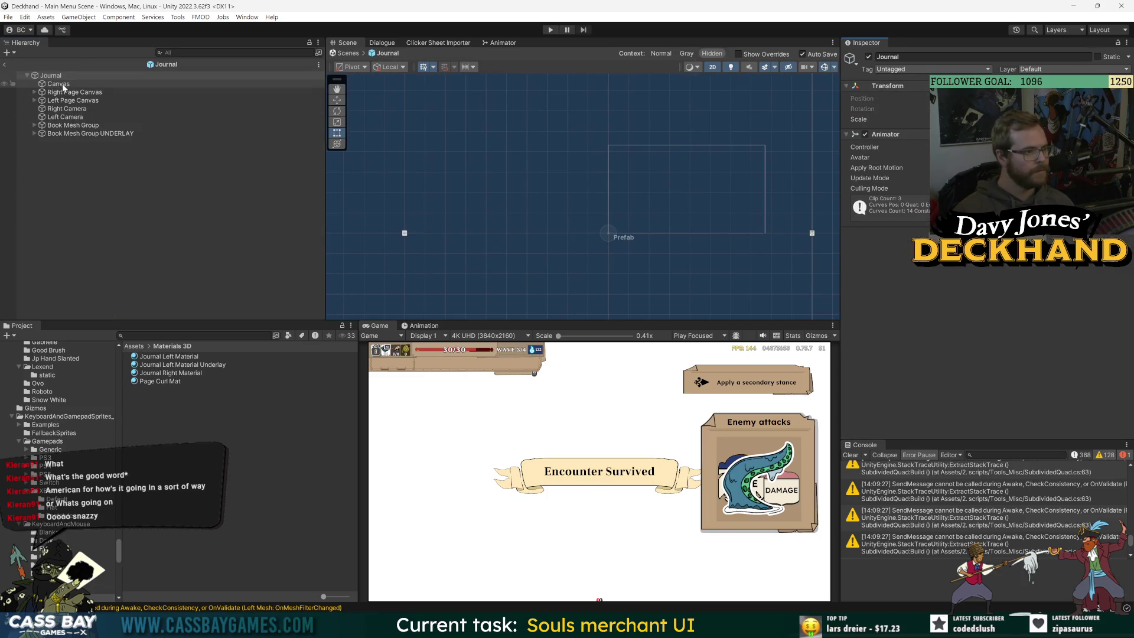
left_click_drag(63, 87, 65, 105)
left_click(67, 92)
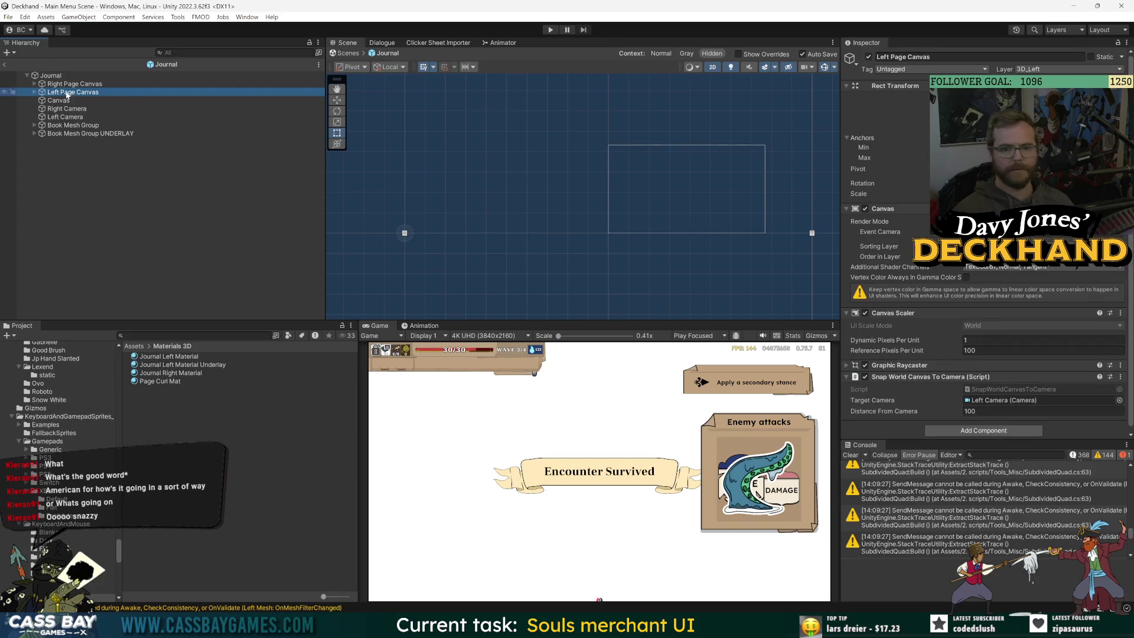
left_click(883, 258)
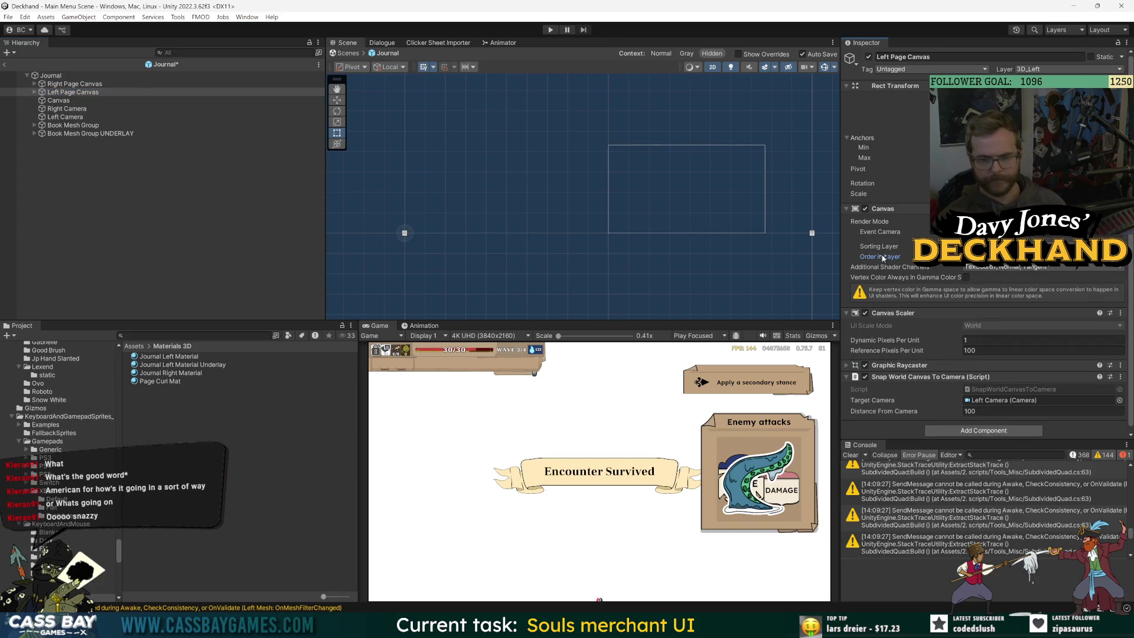
left_click(93, 83)
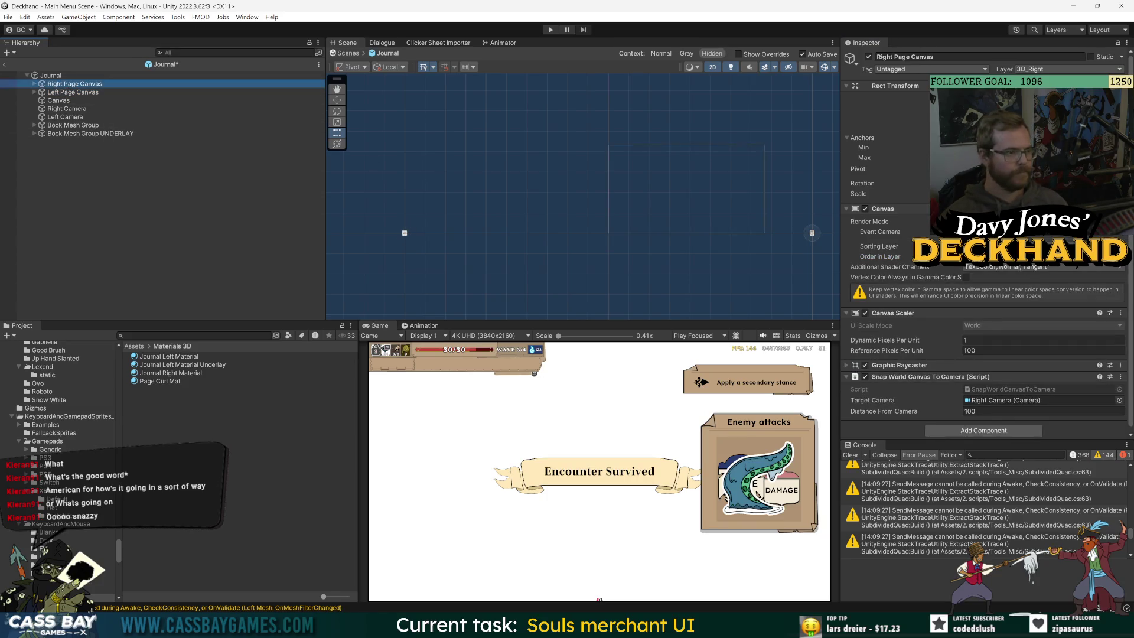
left_click(72, 102)
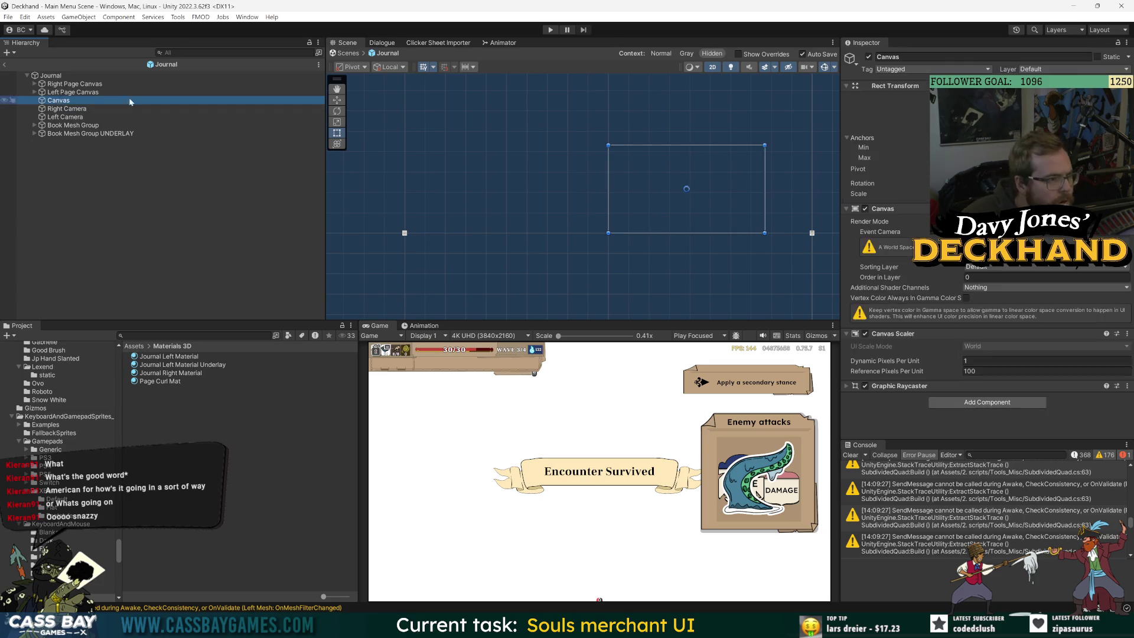
left_click(5, 63)
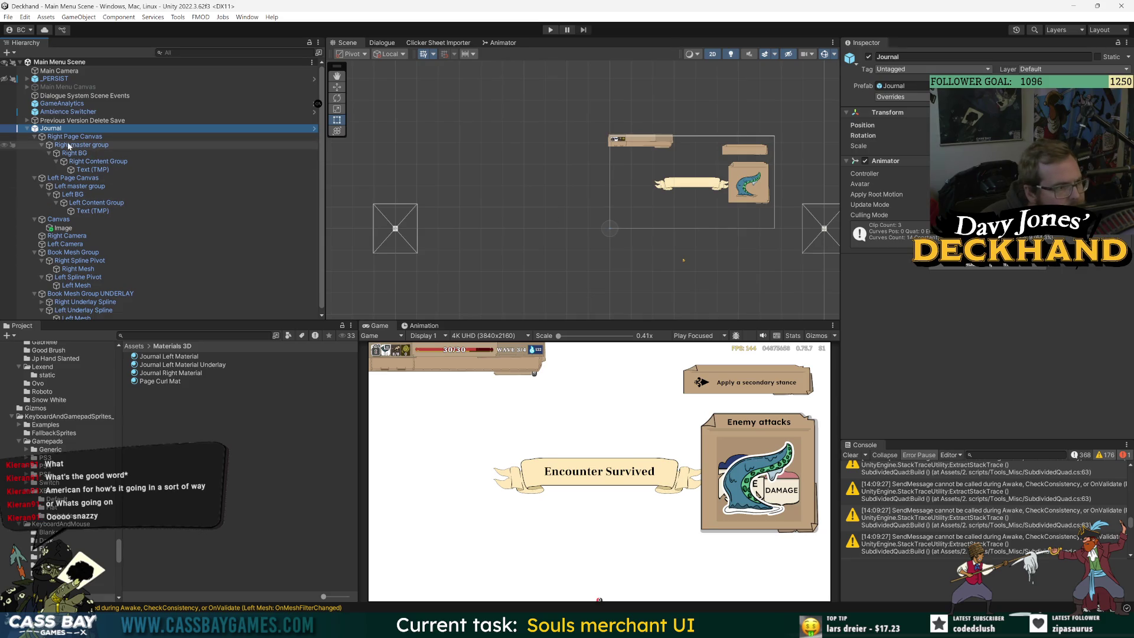
left_click(63, 220)
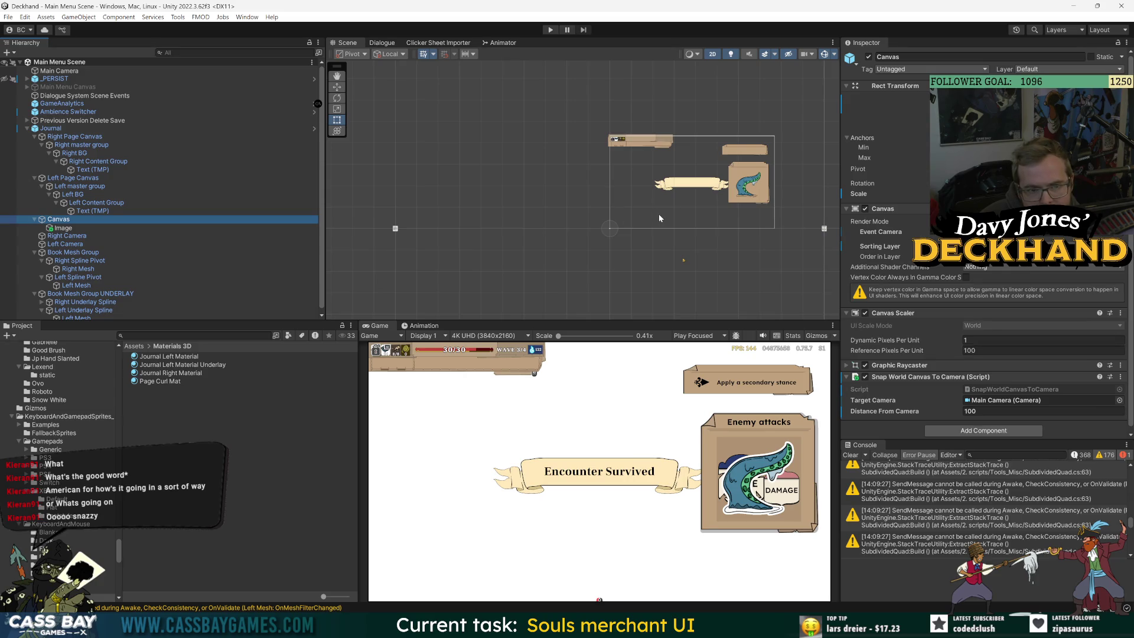
left_click(61, 228)
left_click(75, 220)
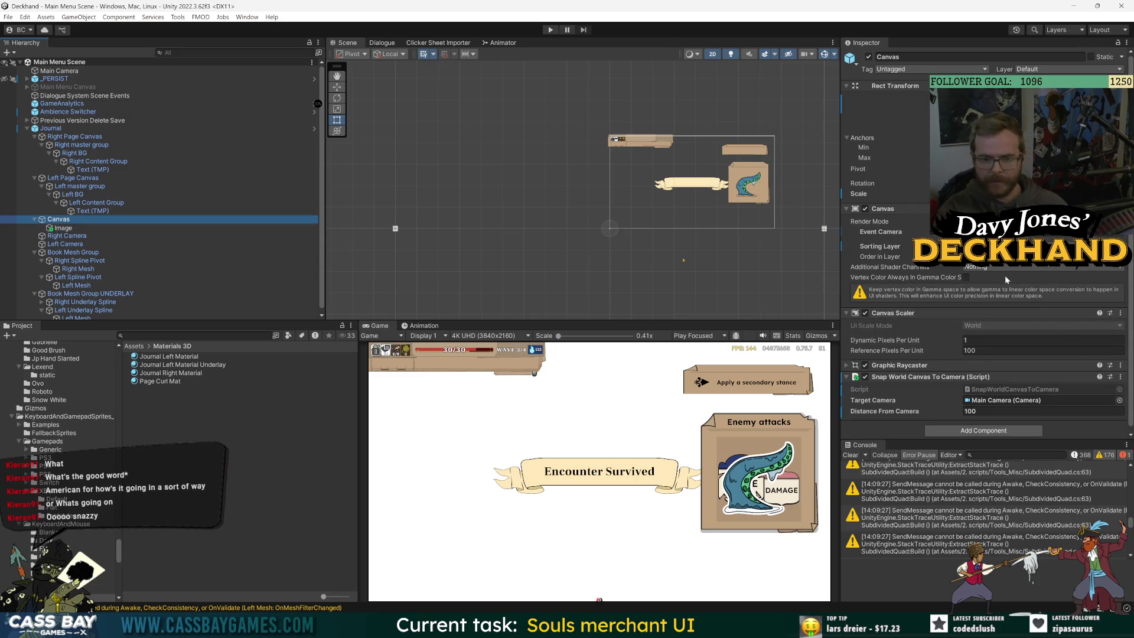
left_click(66, 178)
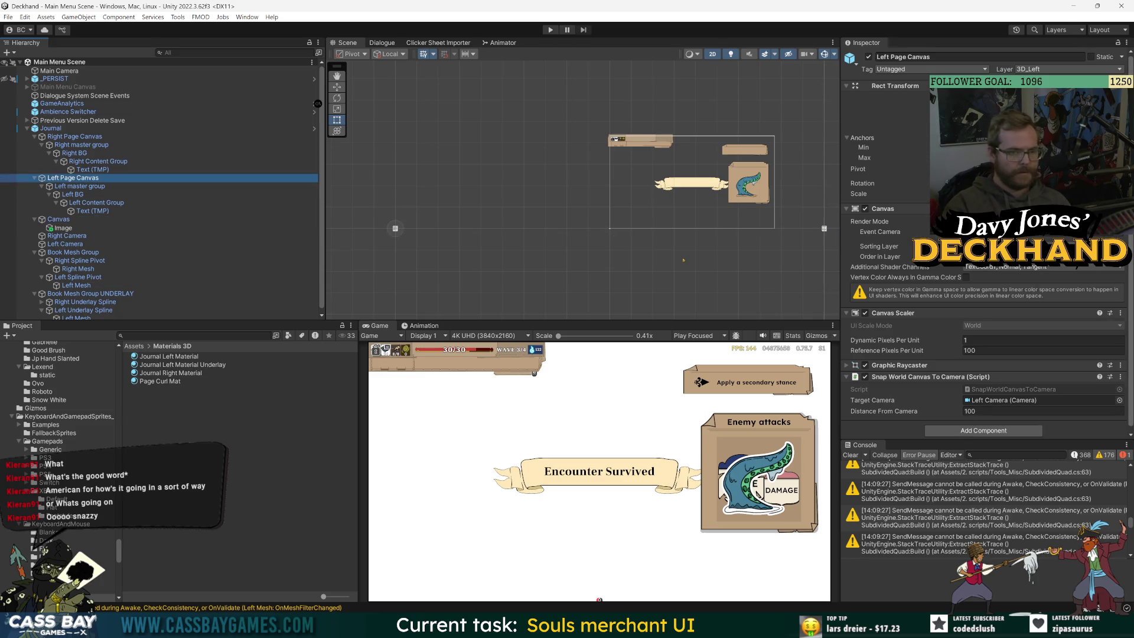
left_click(1001, 257)
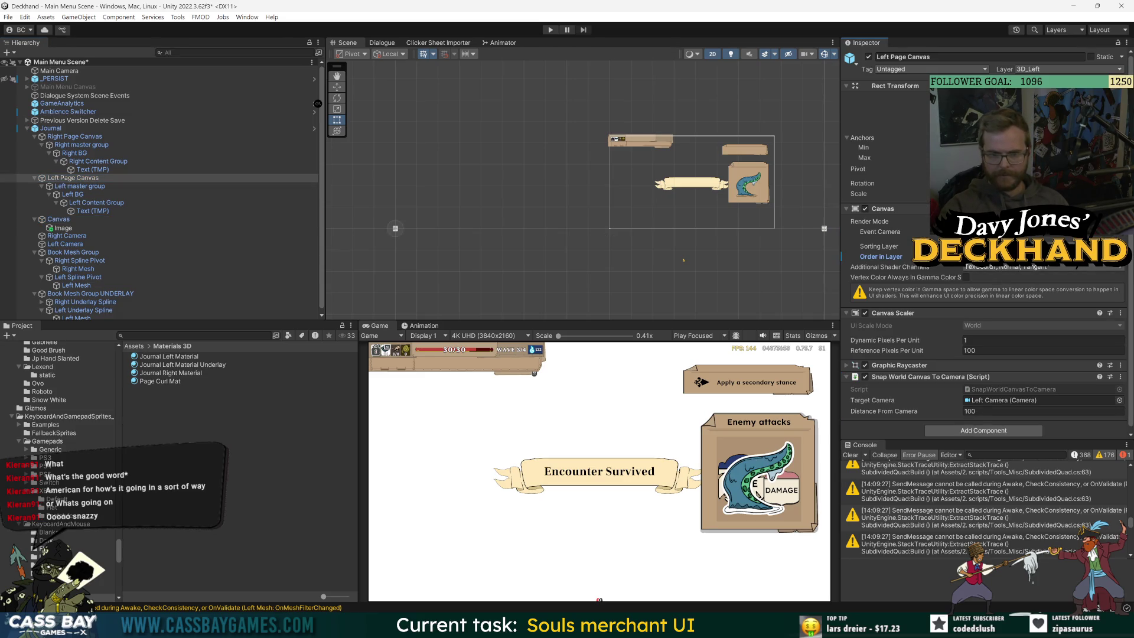
left_click(74, 136)
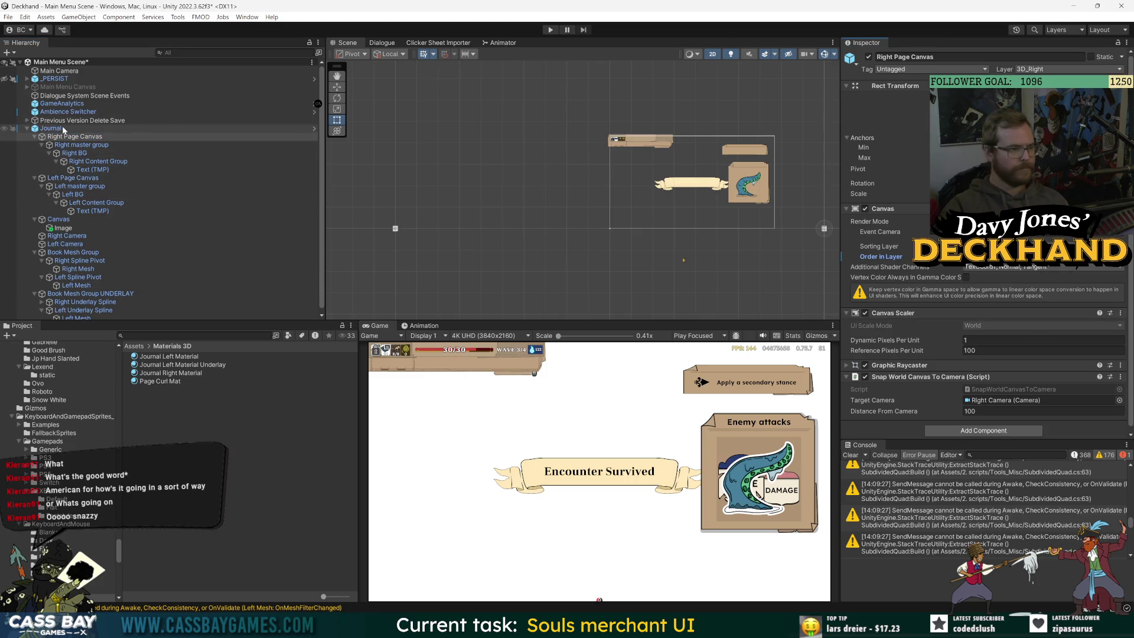
left_click(63, 221)
left_click(63, 228)
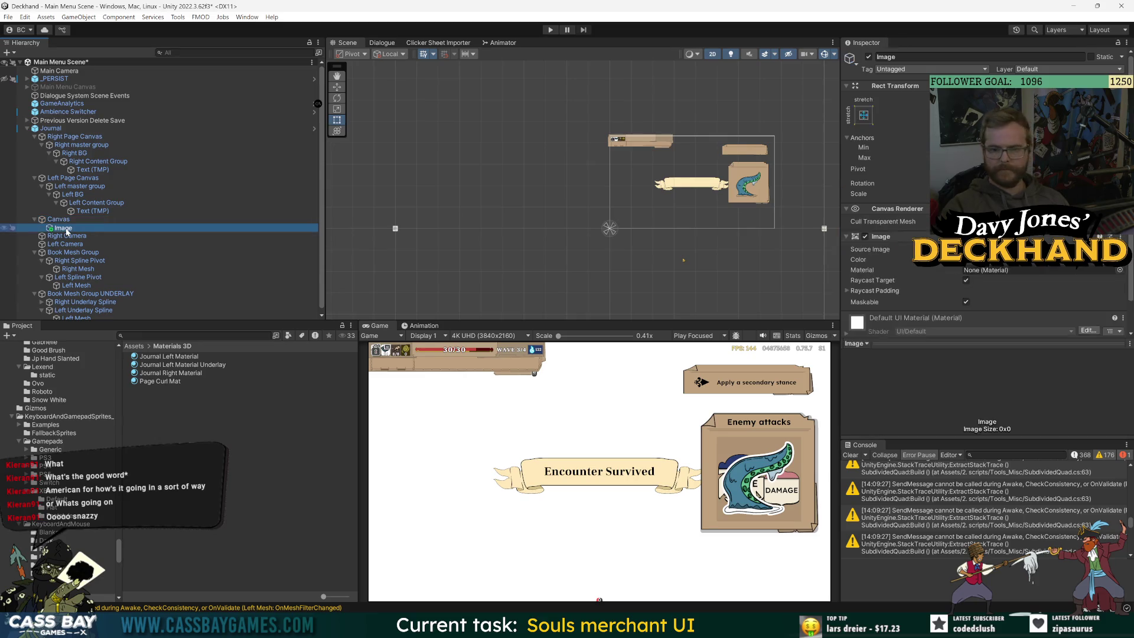
left_click(68, 222)
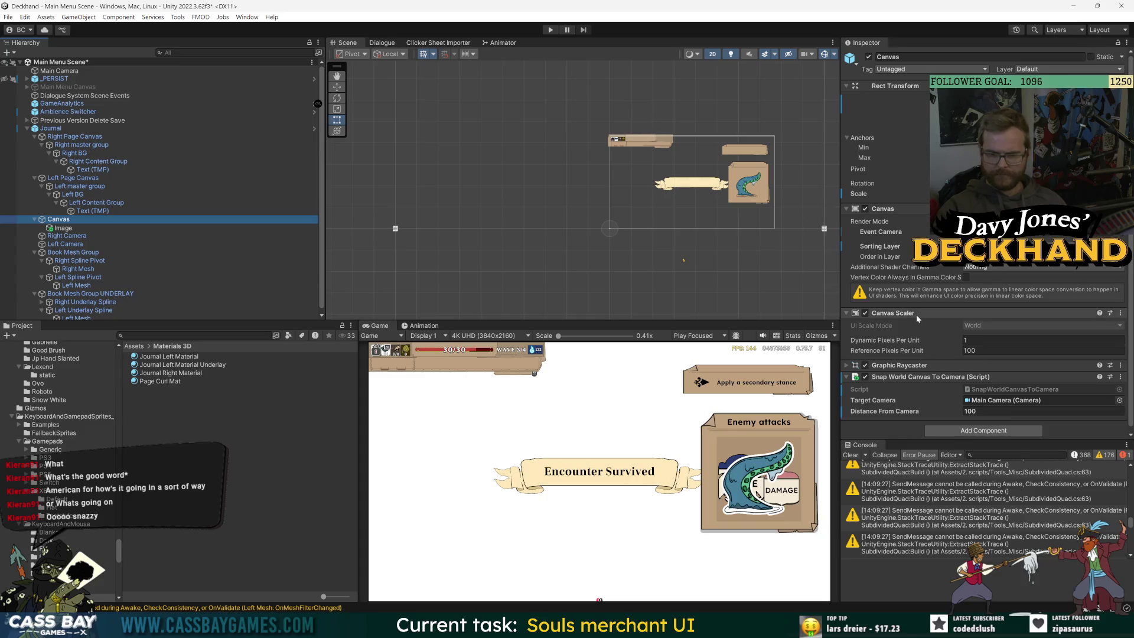
left_click(64, 228)
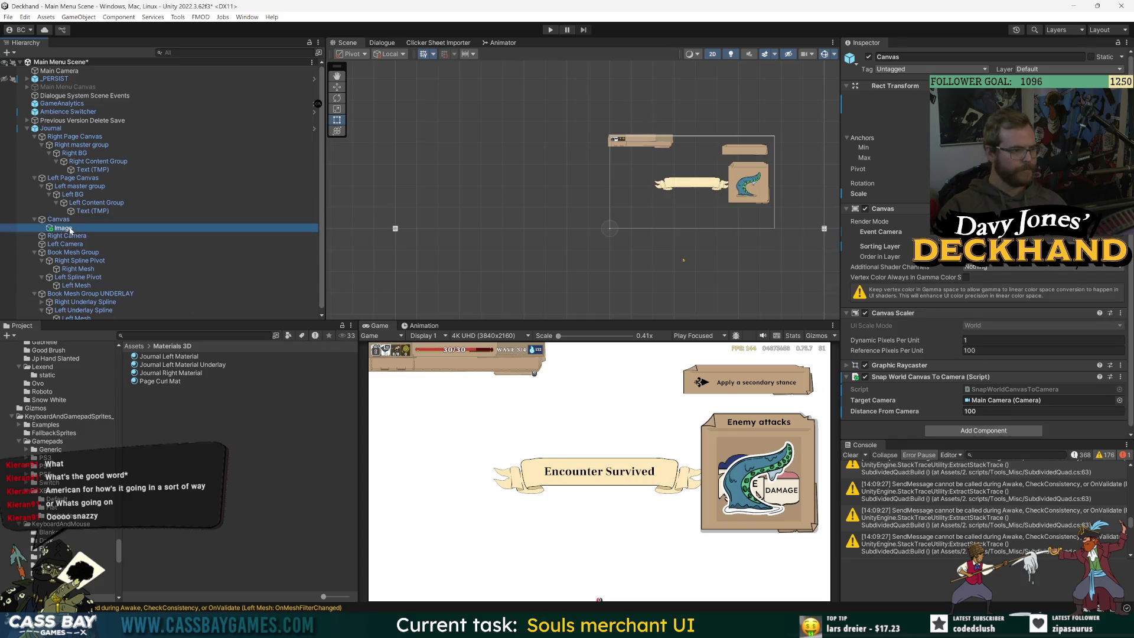
Step: Set the Canvas Image colour to dark green and save the scene
left_click(992, 259)
left_click(1012, 299)
left_click(1057, 347)
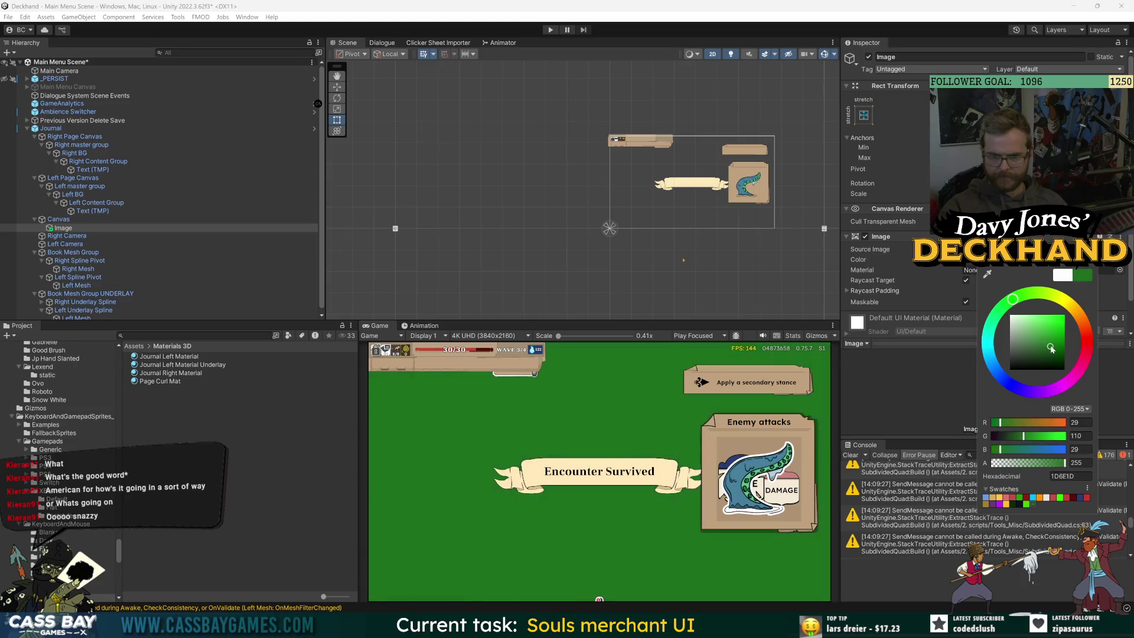
key("ctrl+s")
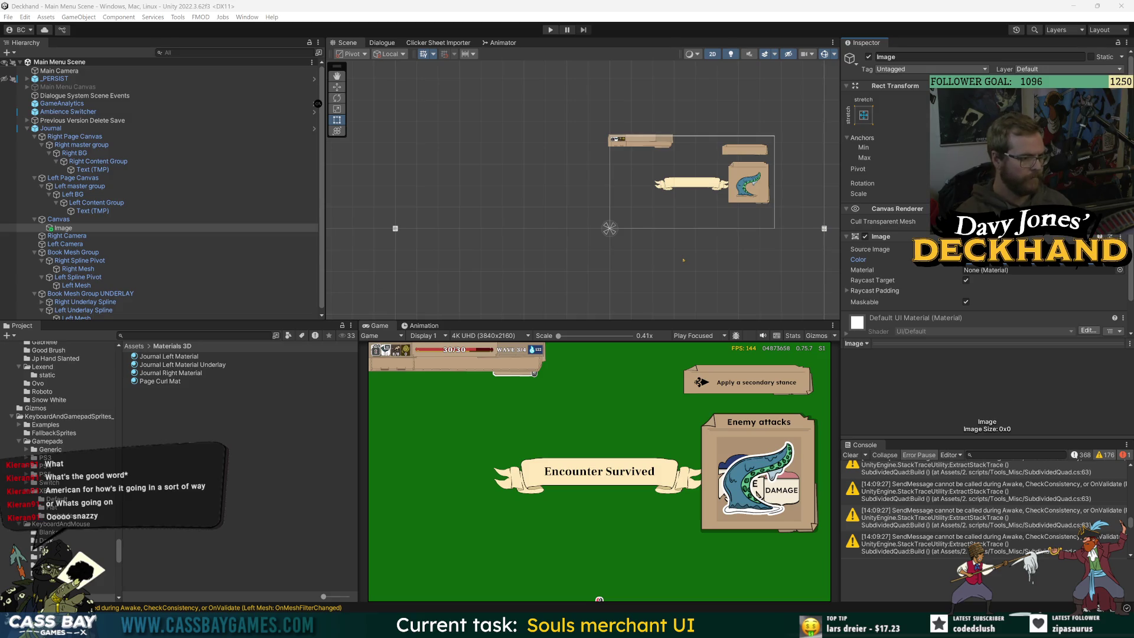
Step: Frame the Book Mesh Group in the Scene view, then select the Canvas
left_click(79, 254)
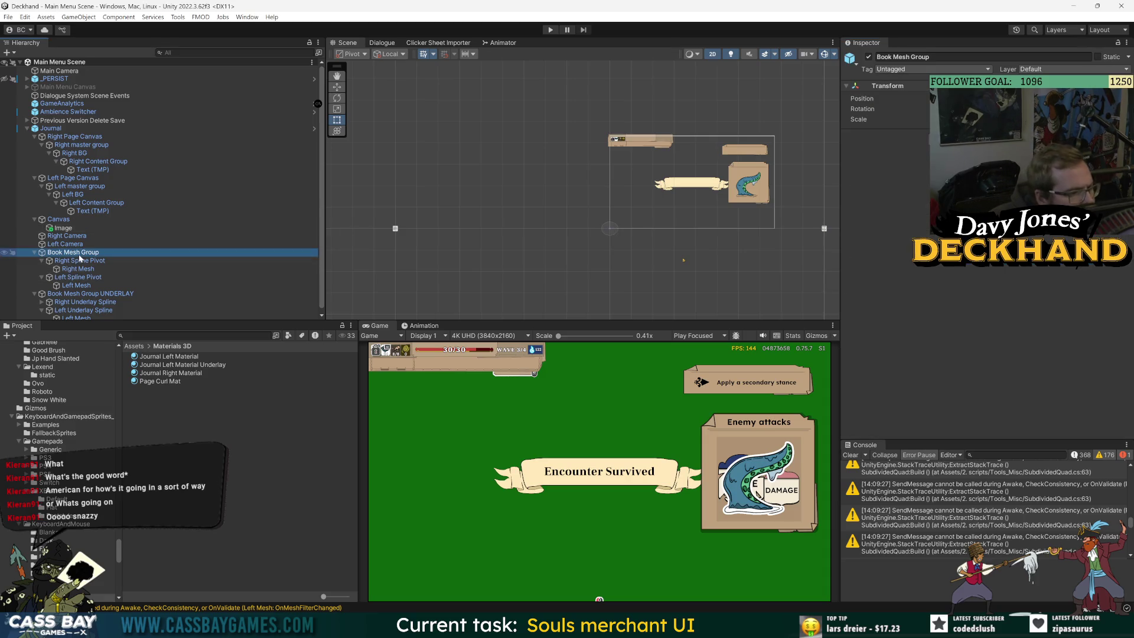
key("f")
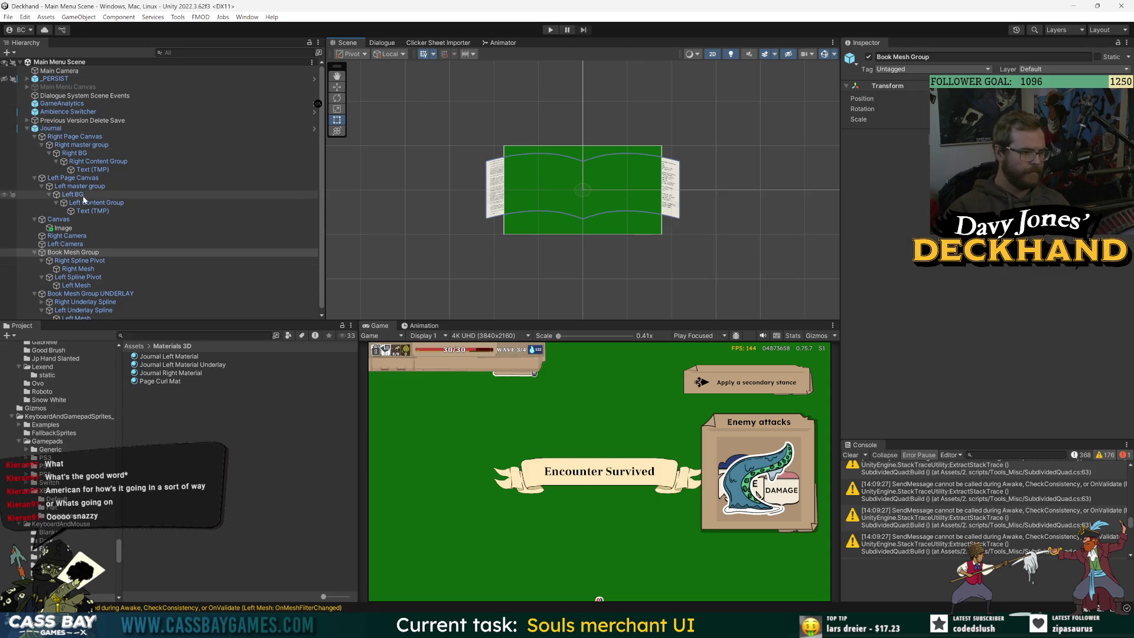
left_click(63, 220)
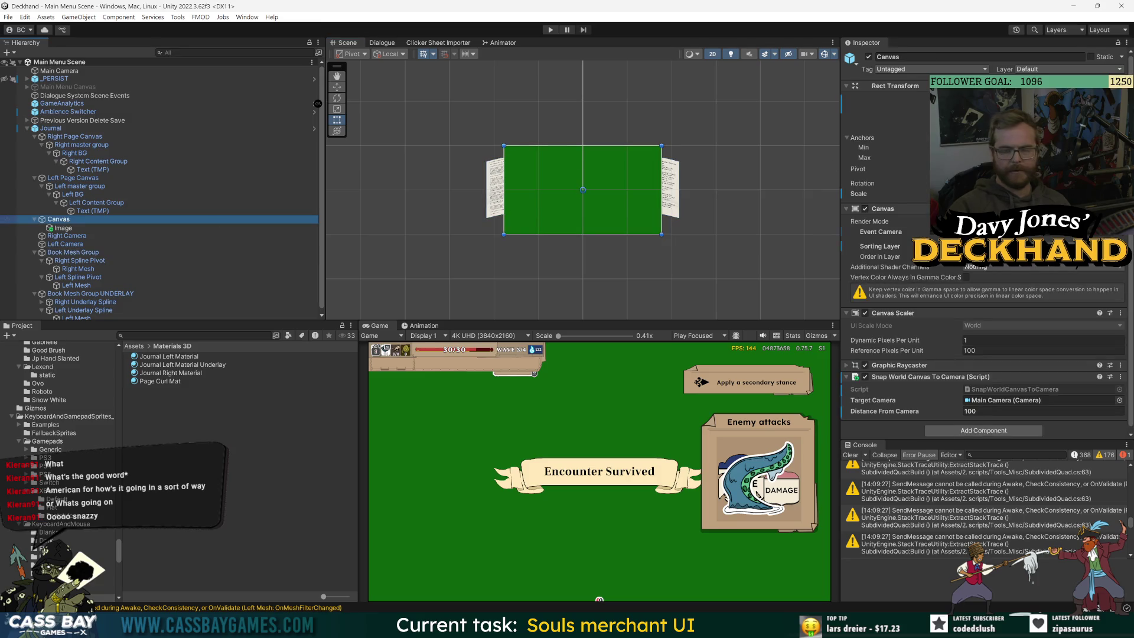